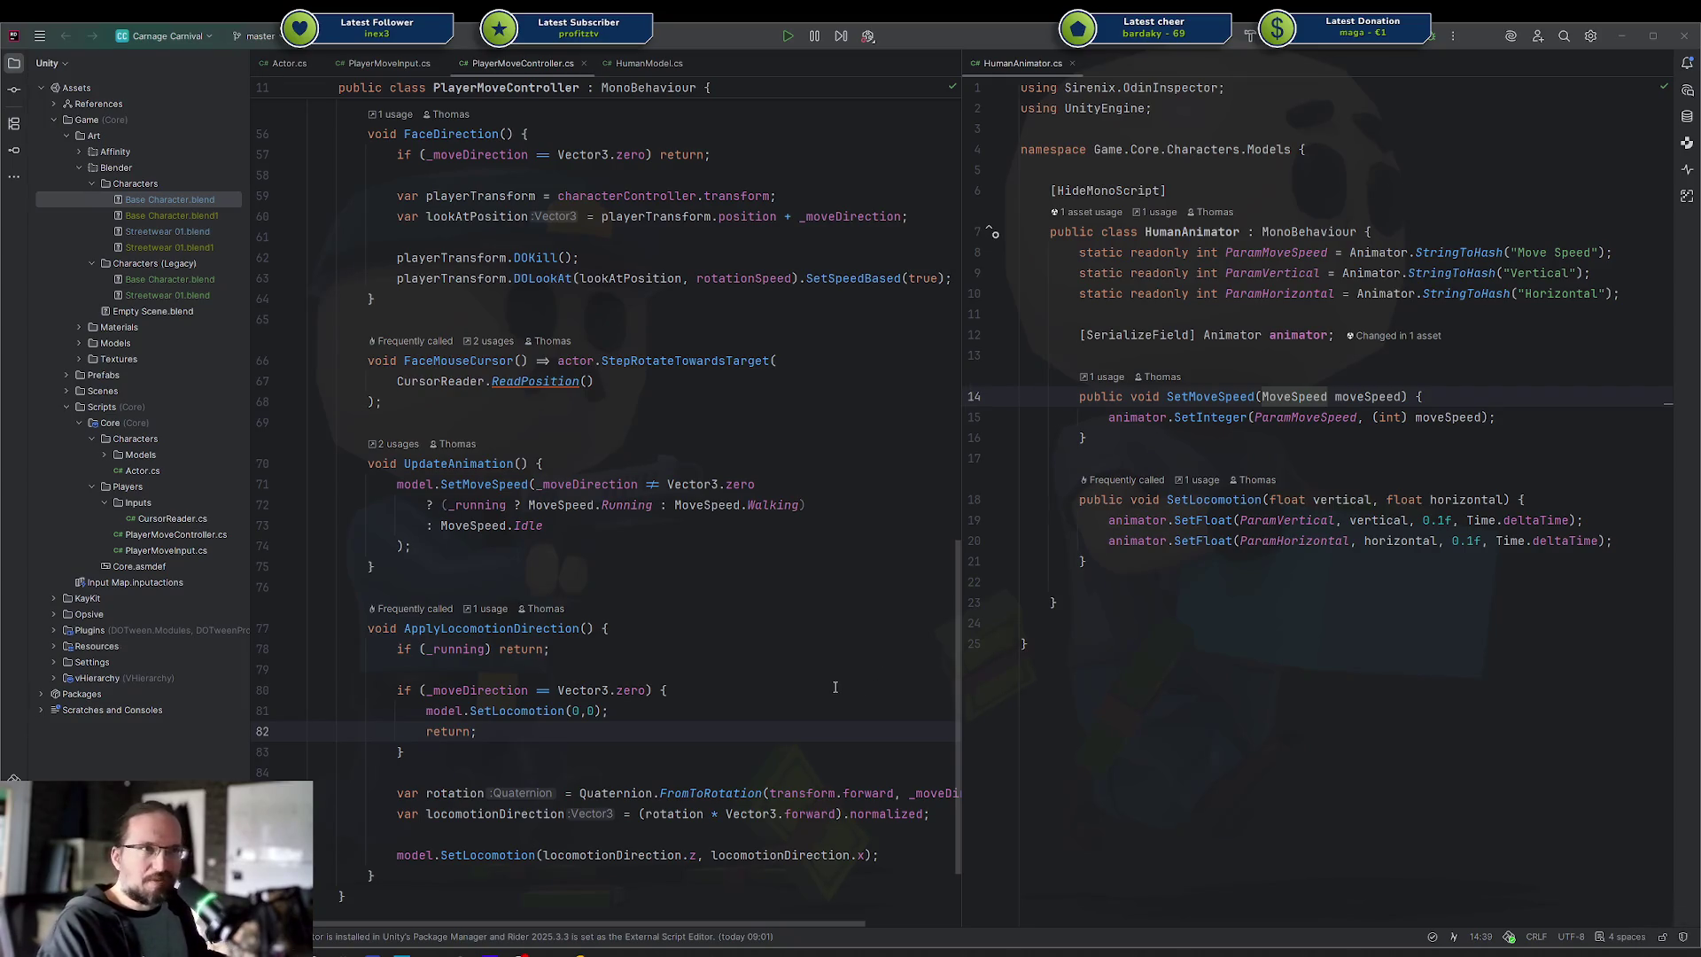
Select the Characters art folder in Rider, then switch to the browser showing Vinerush on itch.io
{"action": "left_click", "coordinate": [147, 188]}
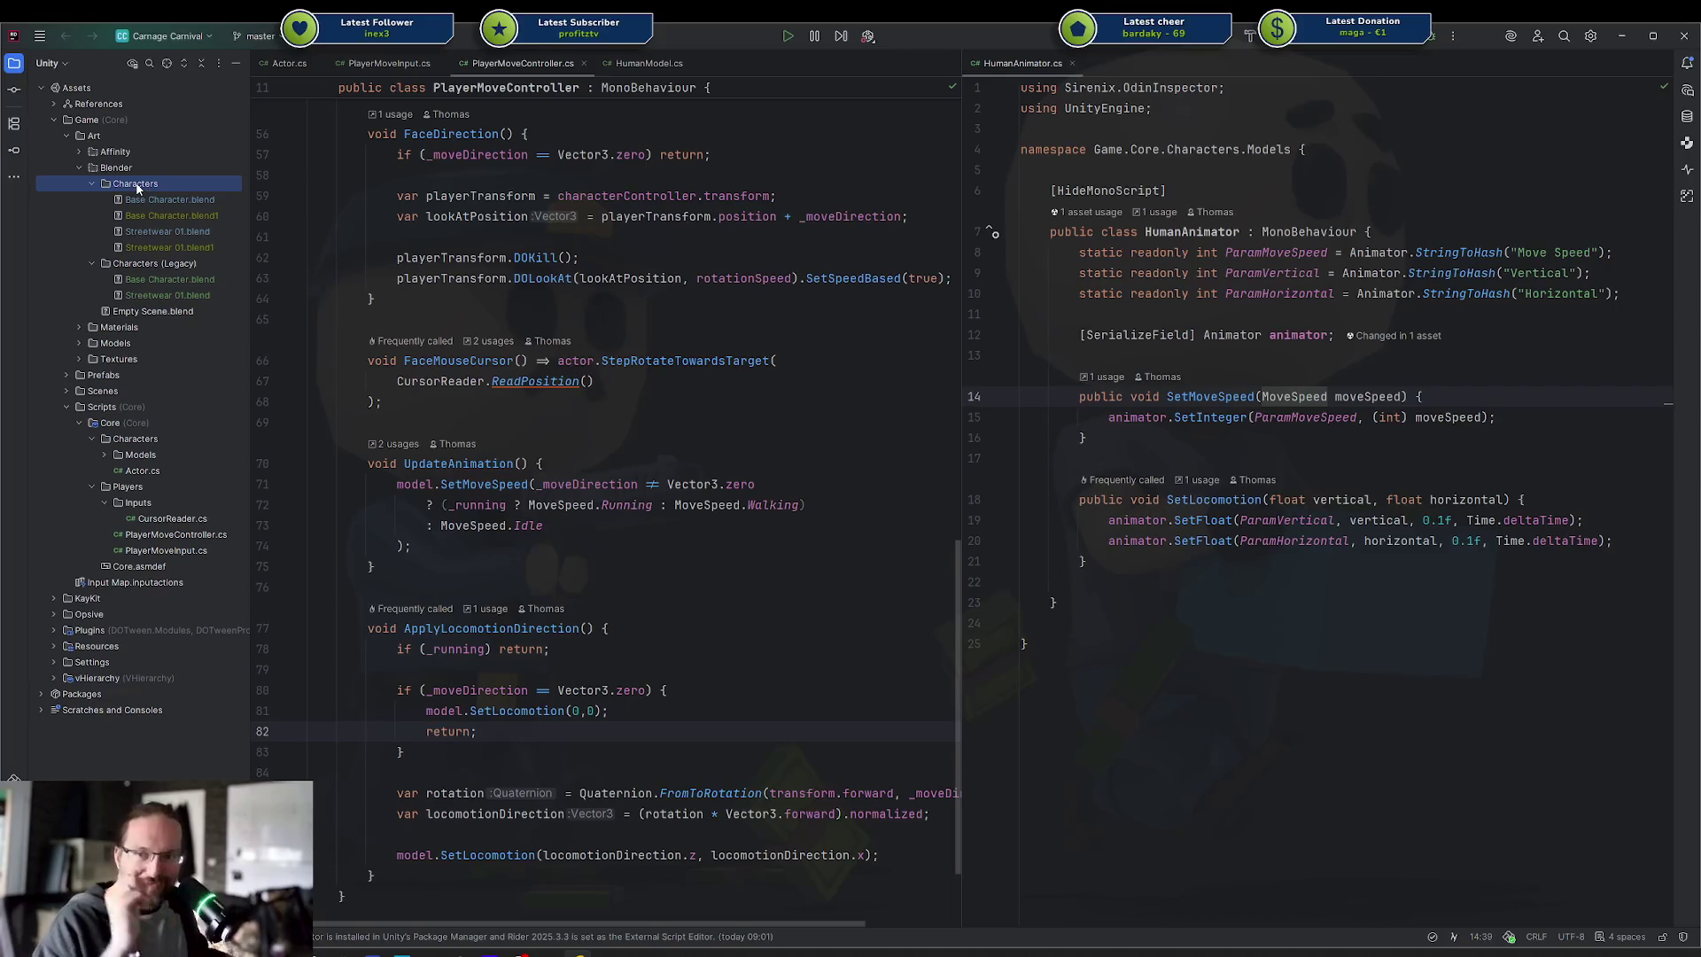
{"action": "key", "text": "alt+Tab"}
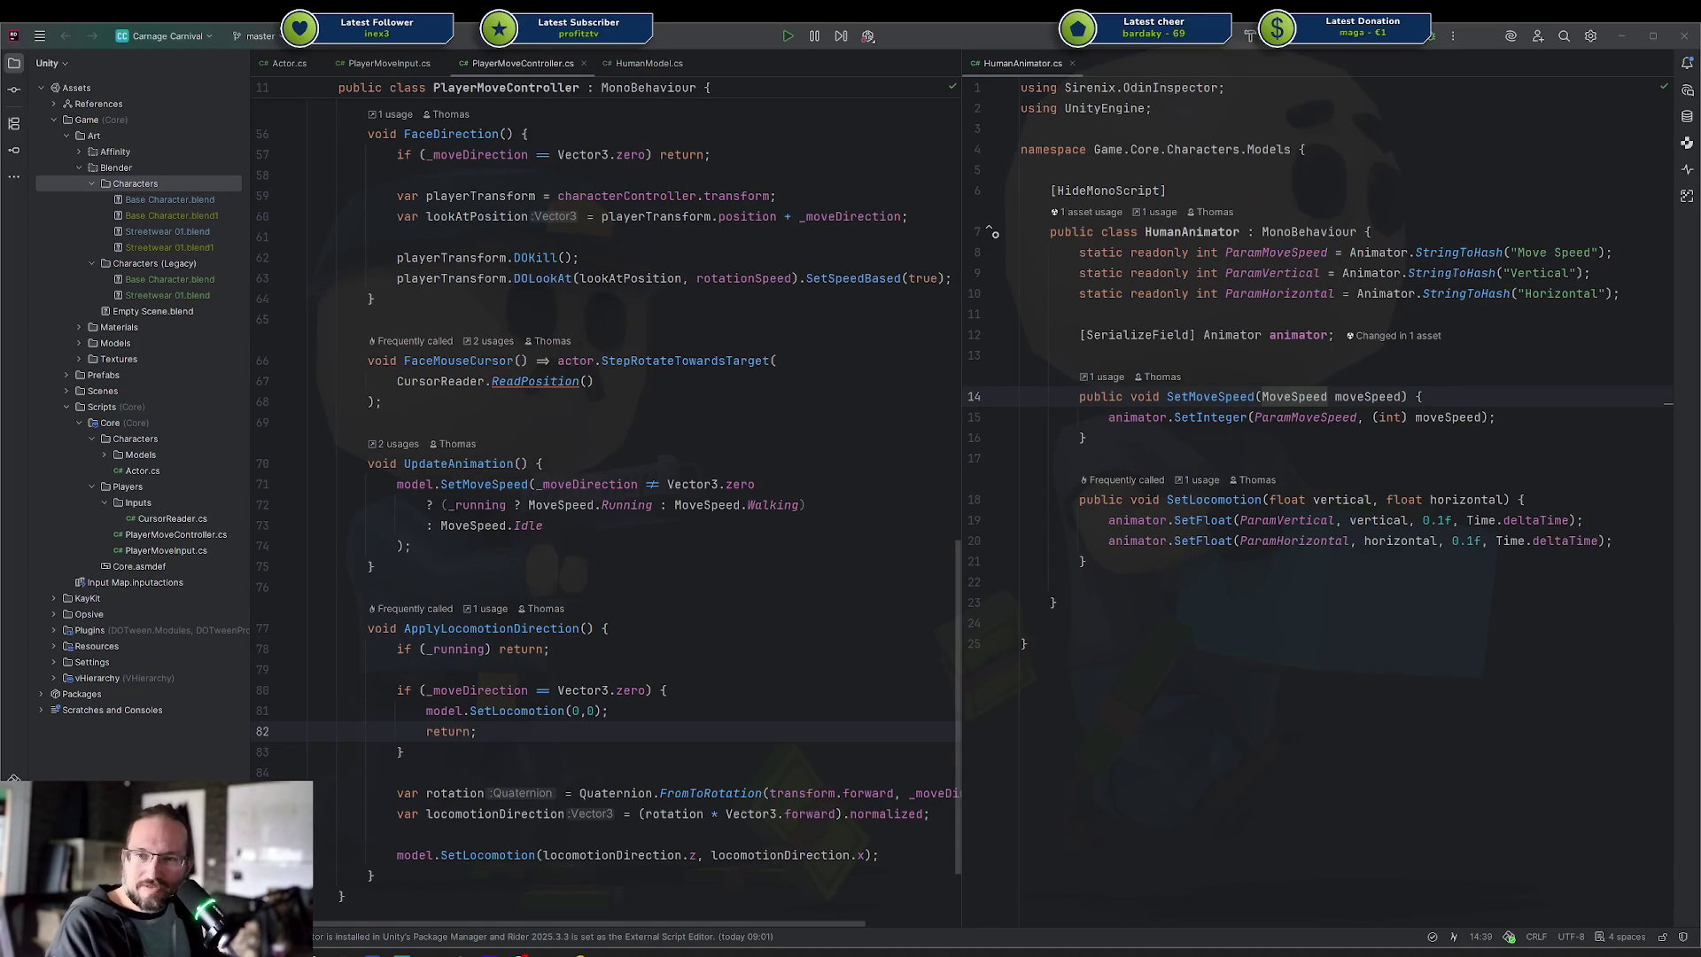
{"action": "key", "text": "alt+Tab"}
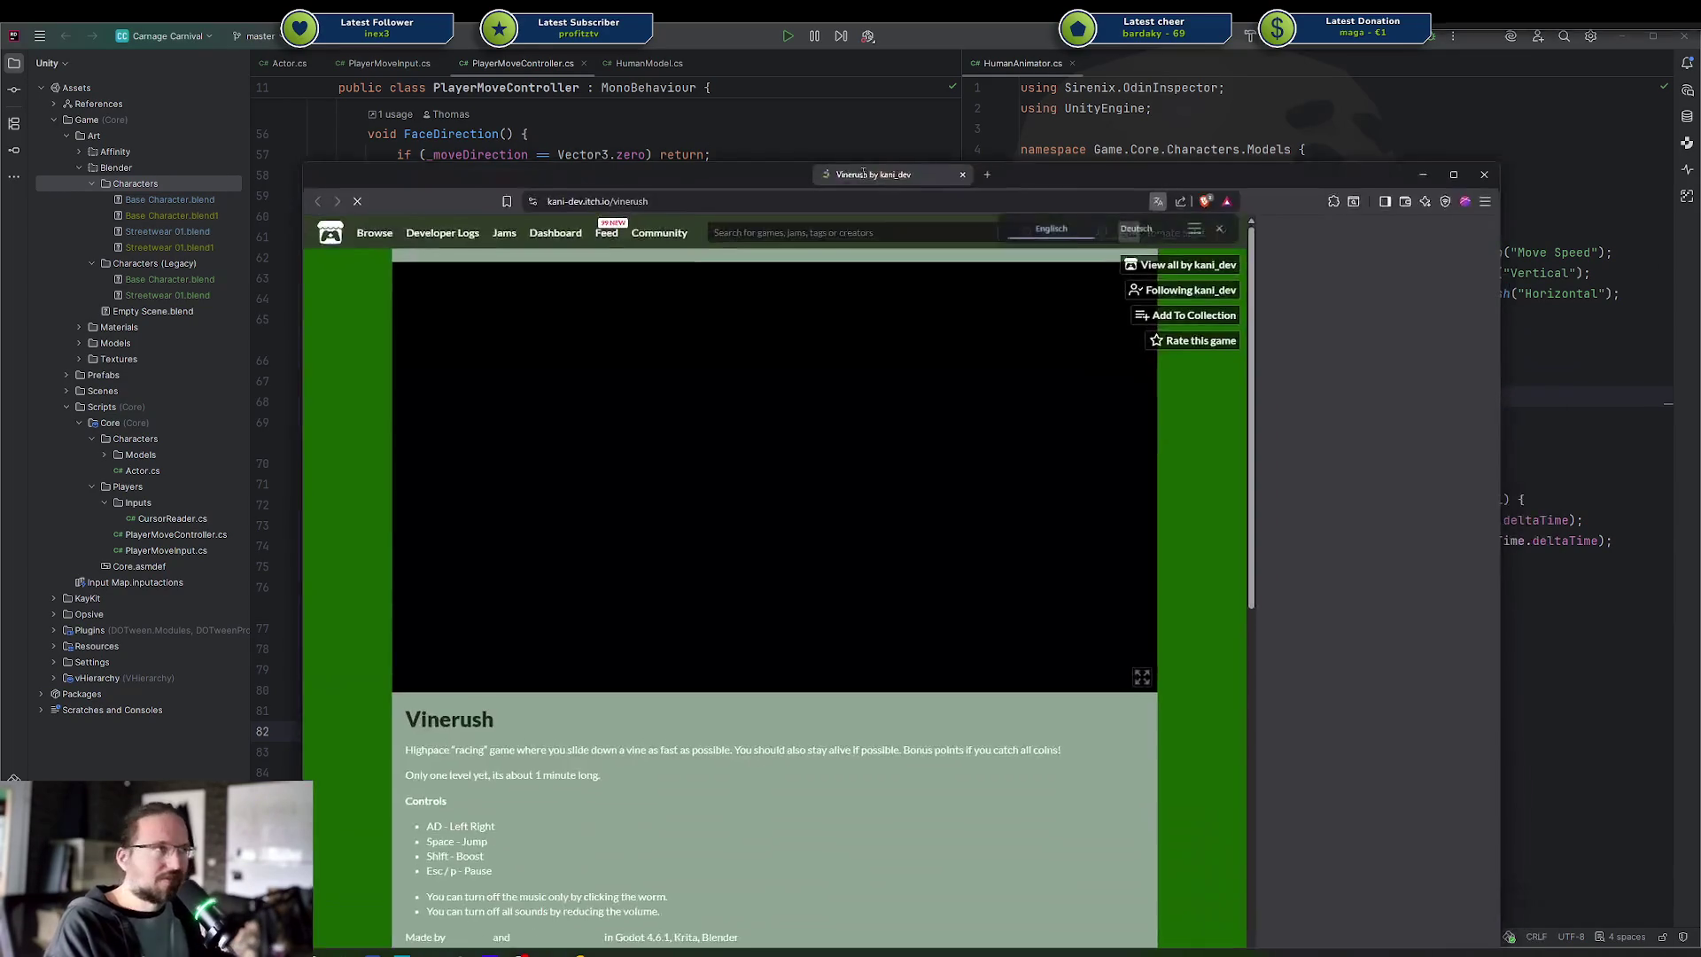
Move the browser window up-left and focus the loaded Vinerush game
{"action": "mouse_move", "coordinate": [678, 94]}
{"action": "left_mouse_down"}
{"action": "mouse_move", "coordinate": [683, 163]}
{"action": "mouse_move", "coordinate": [646, 99]}
{"action": "mouse_move", "coordinate": [617, 121]}
{"action": "mouse_move", "coordinate": [617, 186]}
{"action": "mouse_move", "coordinate": [576, 69]}
{"action": "left_mouse_up"}
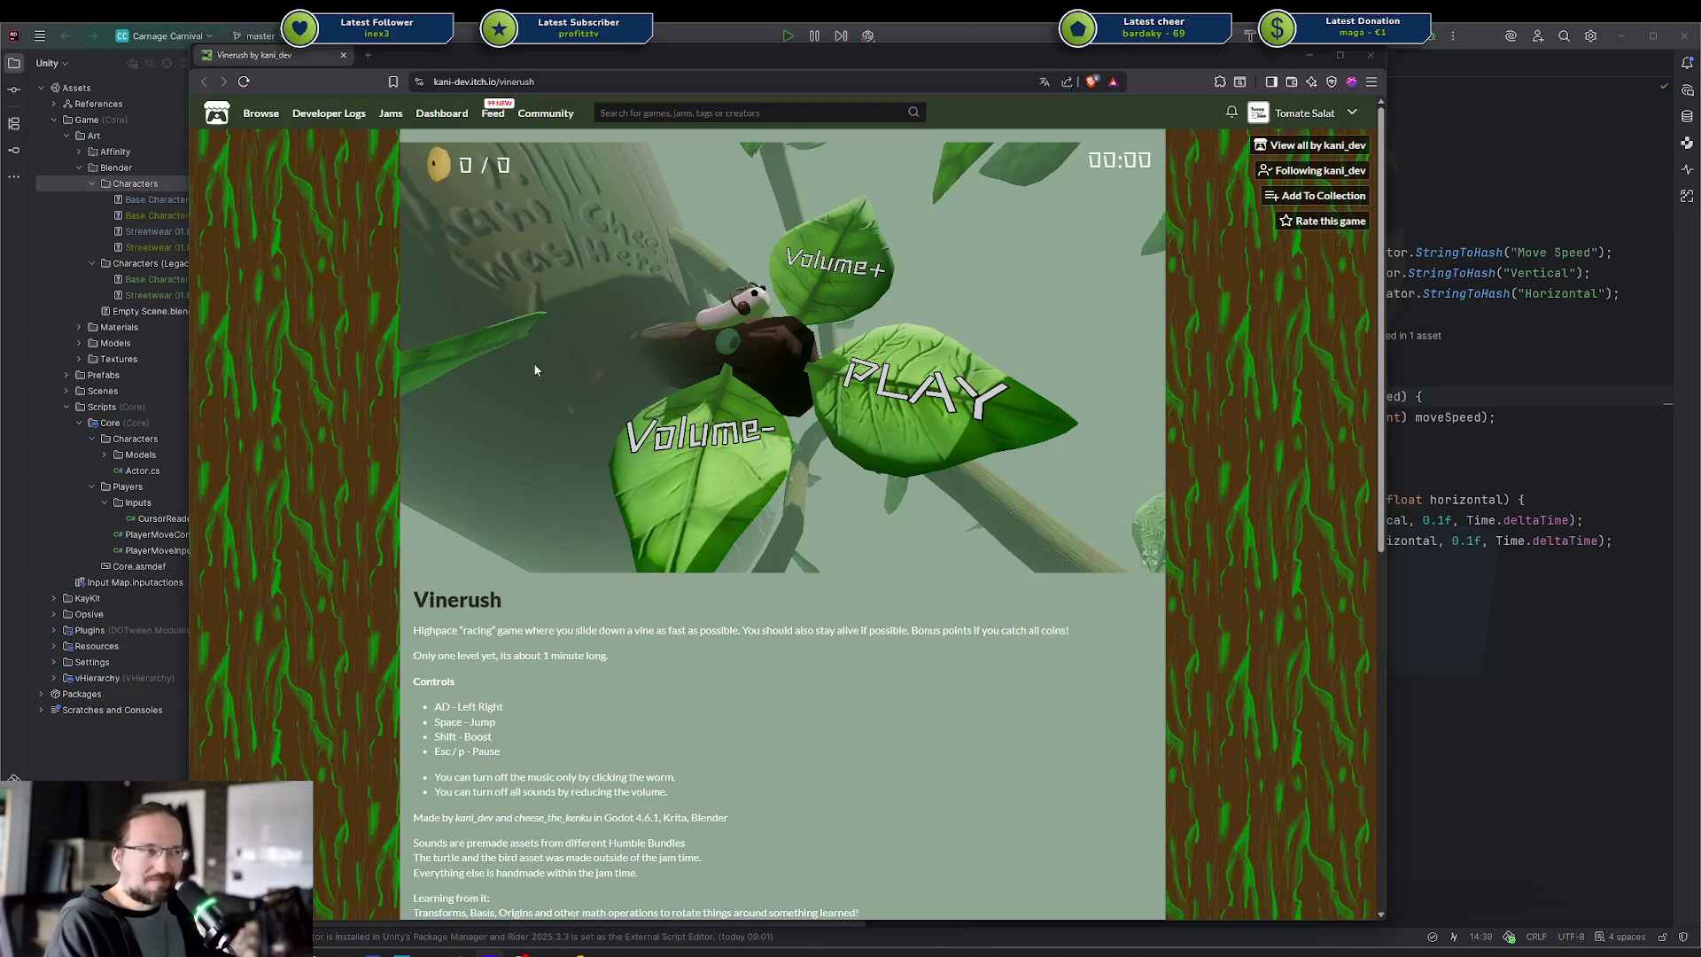
{"action": "left_click", "coordinate": [710, 453]}
Lower the volume, mute the music and play a Vinerush run, ending at 6 of 30 coins
{"action": "left_click", "coordinate": [709, 453]}
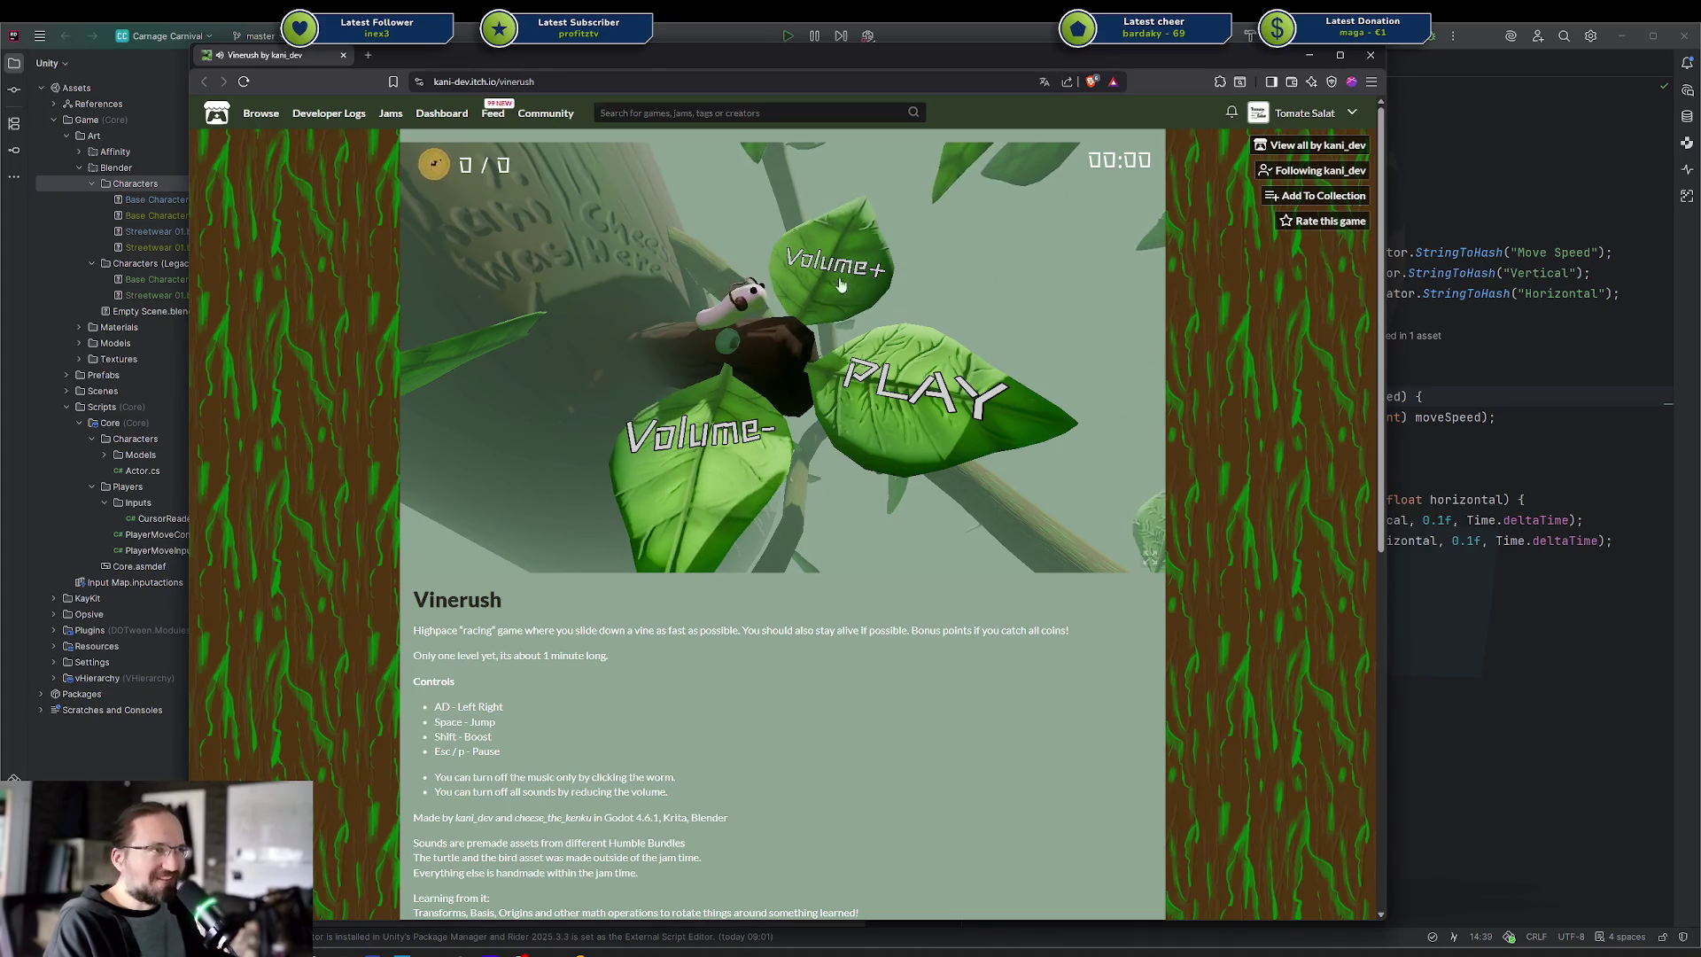
{"action": "left_click", "coordinate": [966, 389]}
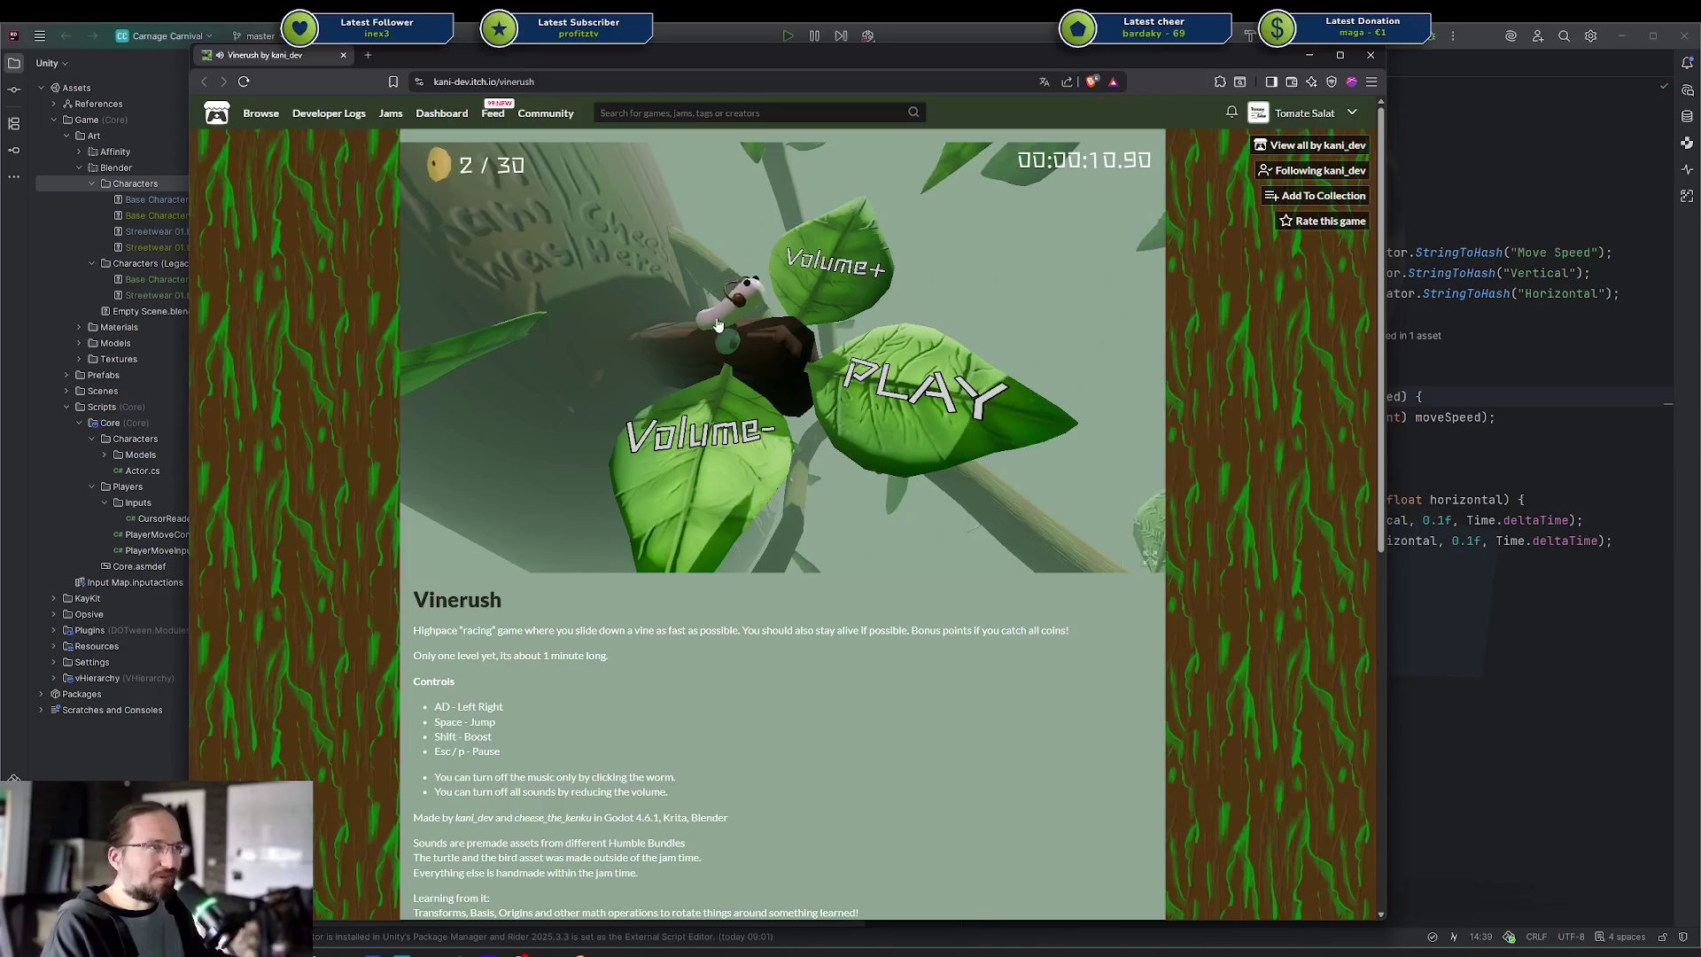
{"action": "left_click", "coordinate": [731, 310]}
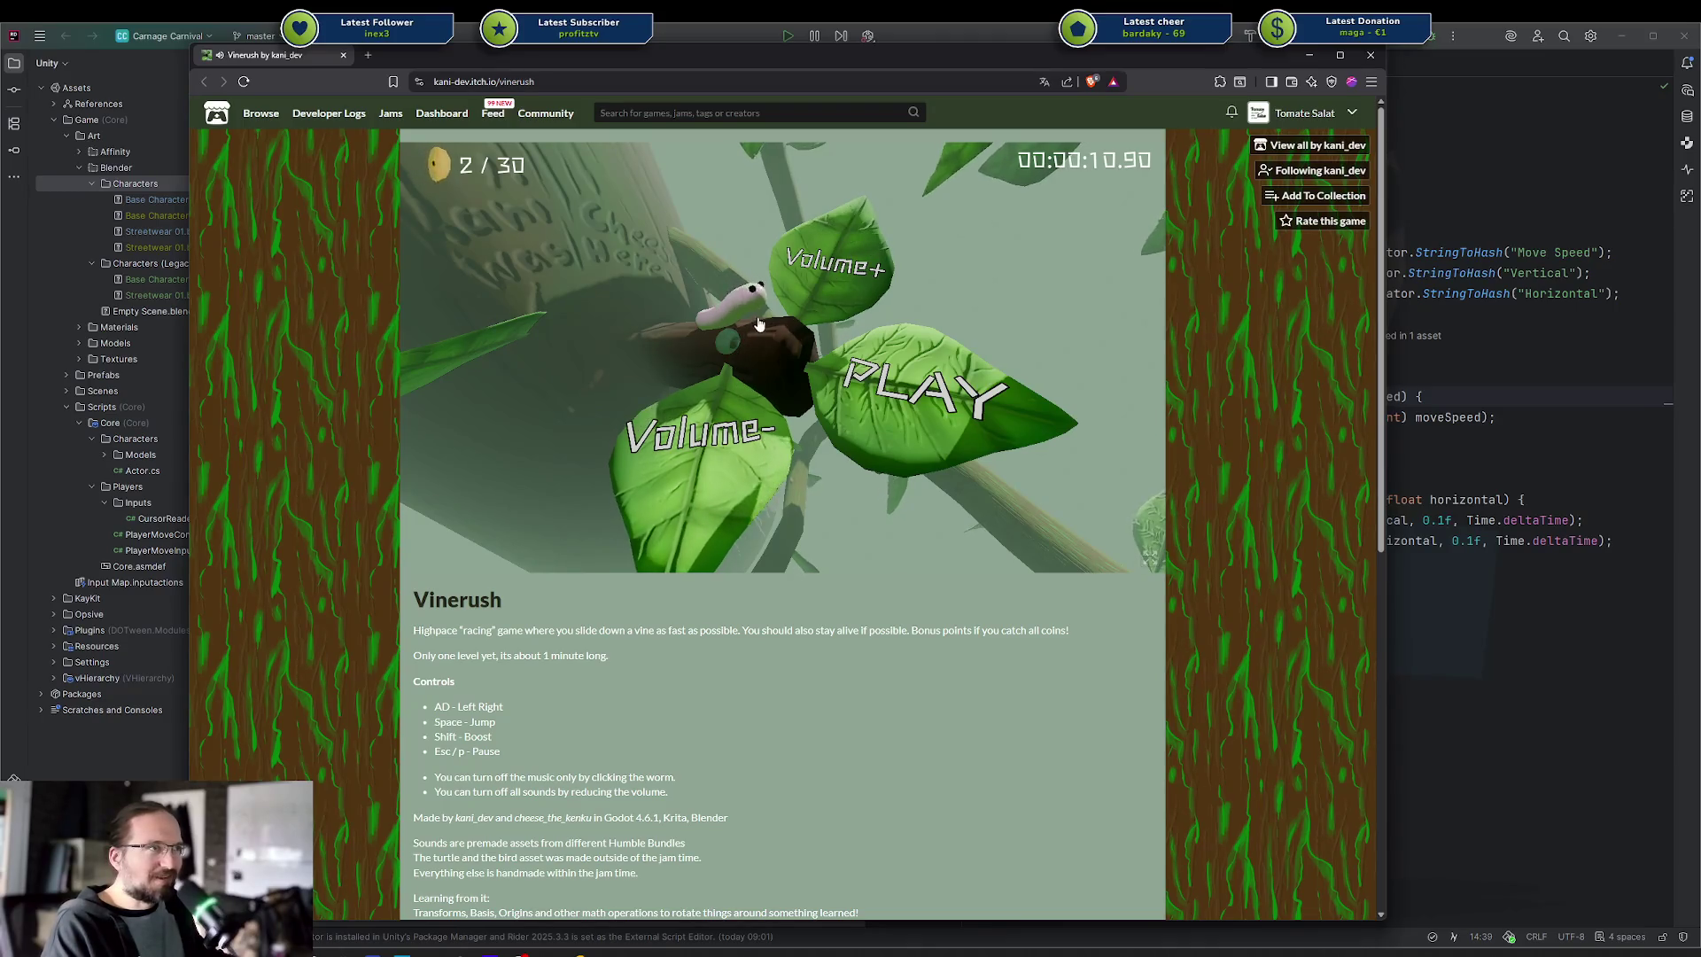
{"action": "left_click", "coordinate": [934, 398]}
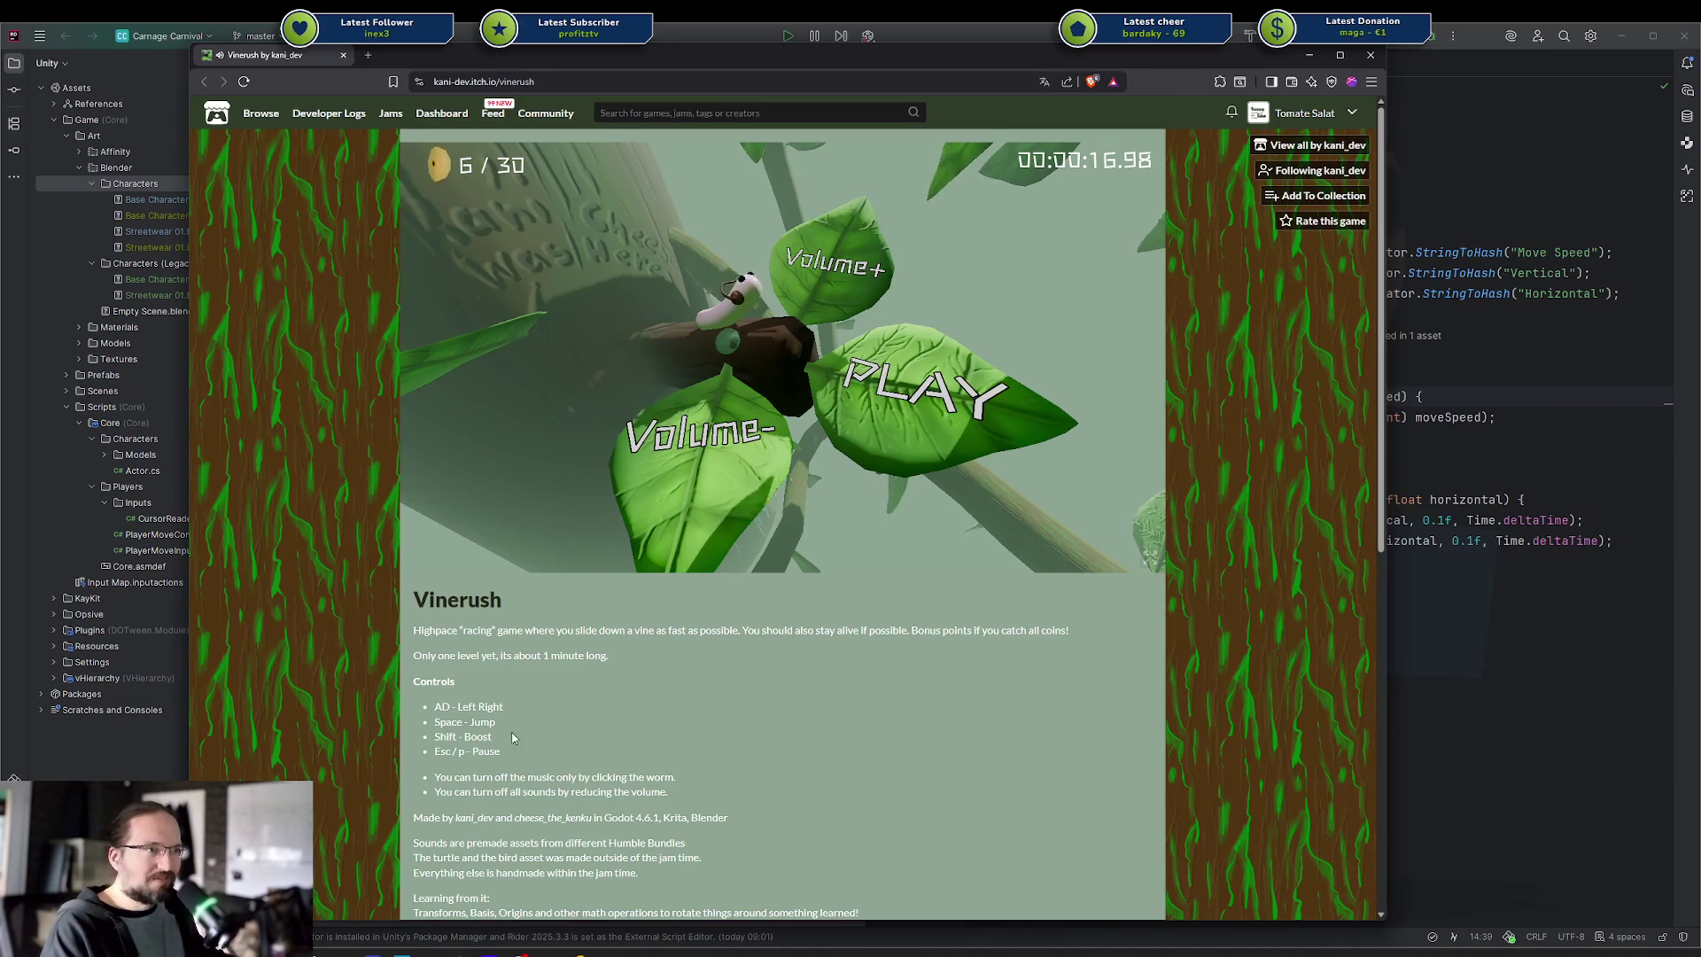
{"action": "triple_click", "coordinate": [452, 737]}
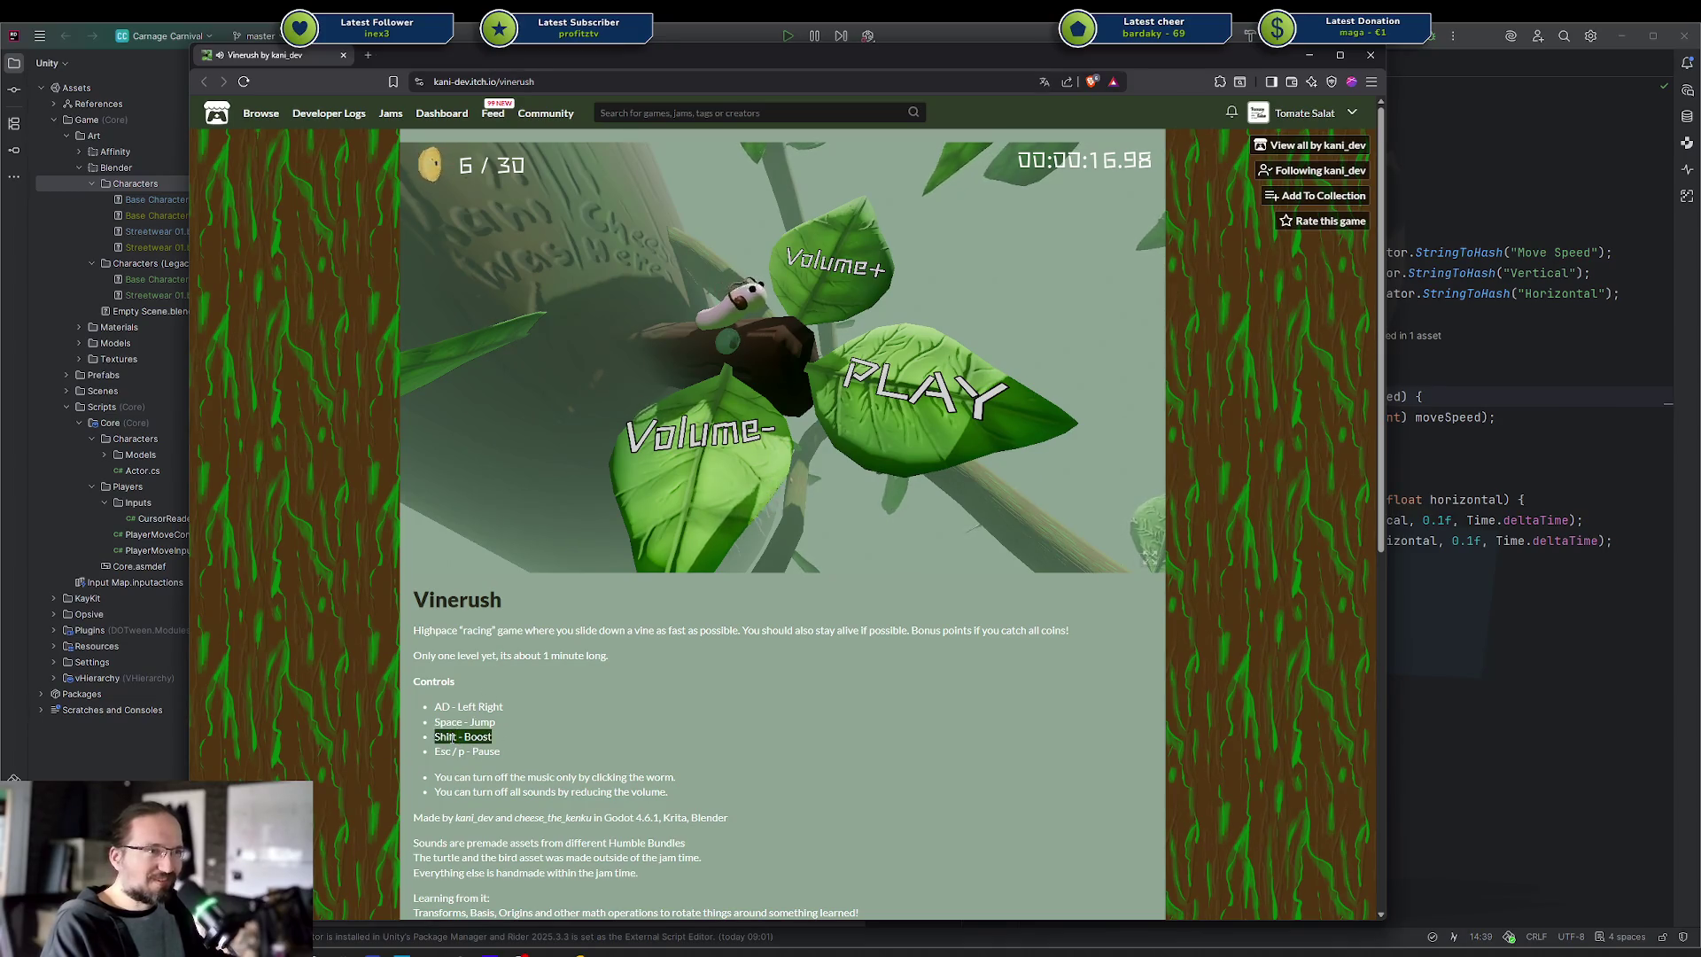
Scroll the itch.io page, then play two more Vinerush runs from the PLAY menu
{"action": "scroll", "coordinate": [452, 737], "scroll_direction": "down", "scroll_amount": 1}
{"action": "scroll", "coordinate": [458, 721], "scroll_direction": "down", "scroll_amount": 3}
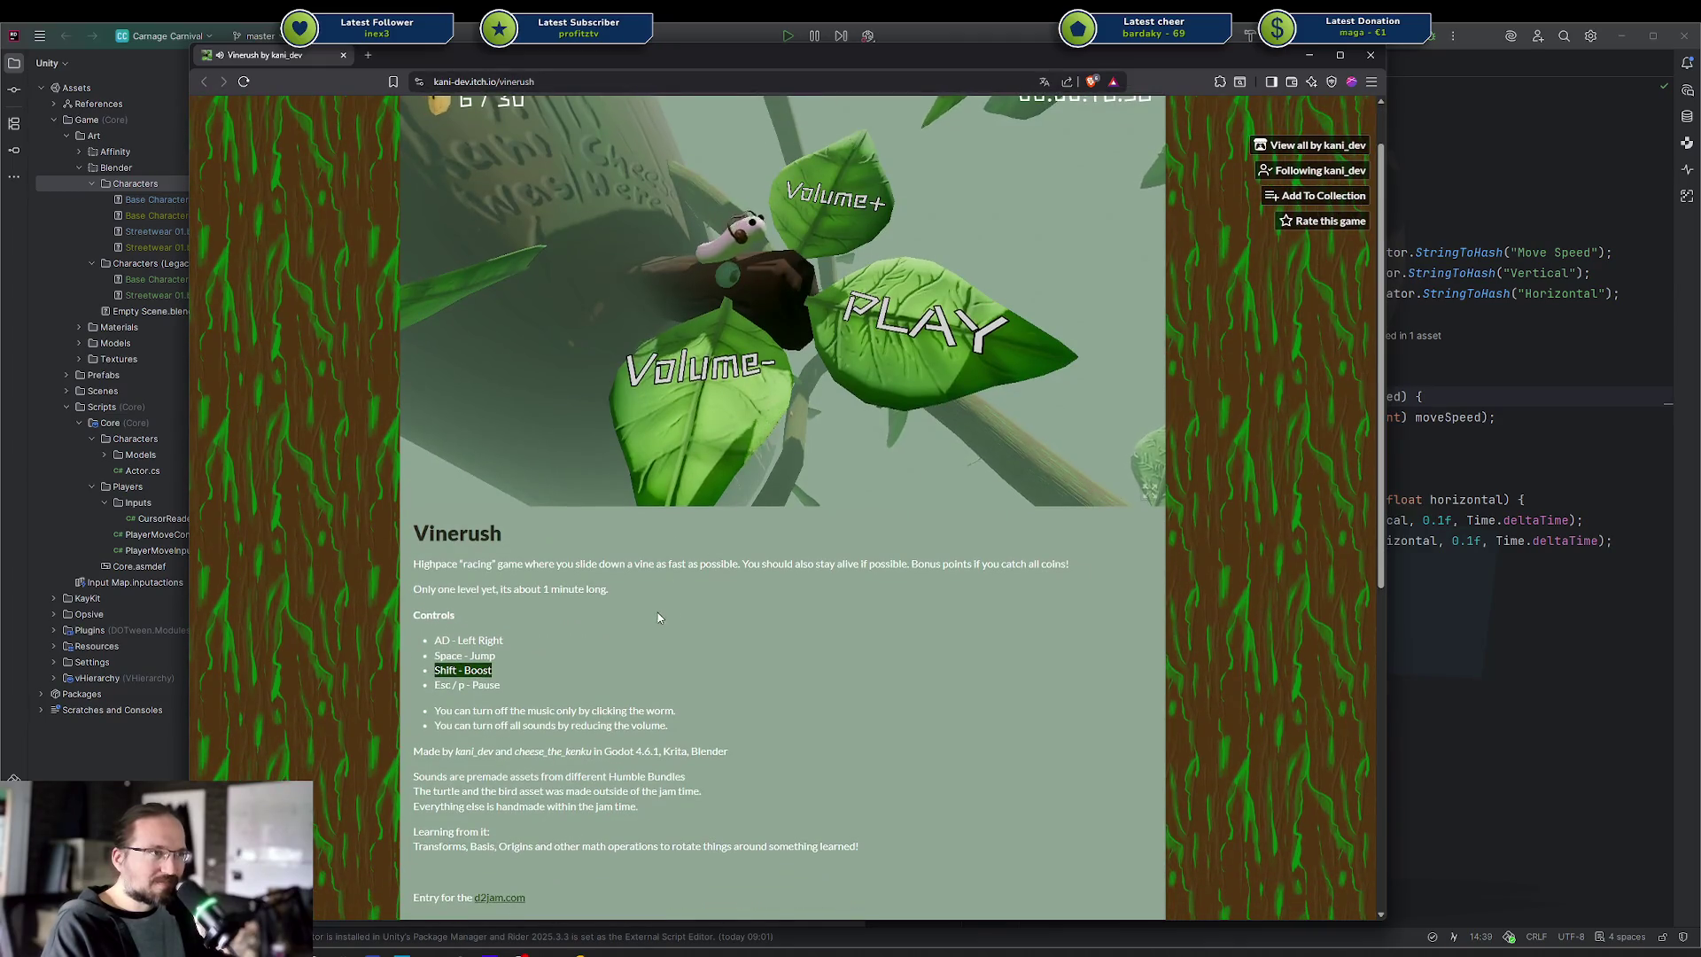
{"action": "scroll", "coordinate": [658, 617], "scroll_direction": "up", "scroll_amount": 4}
{"action": "left_click", "coordinate": [876, 386]}
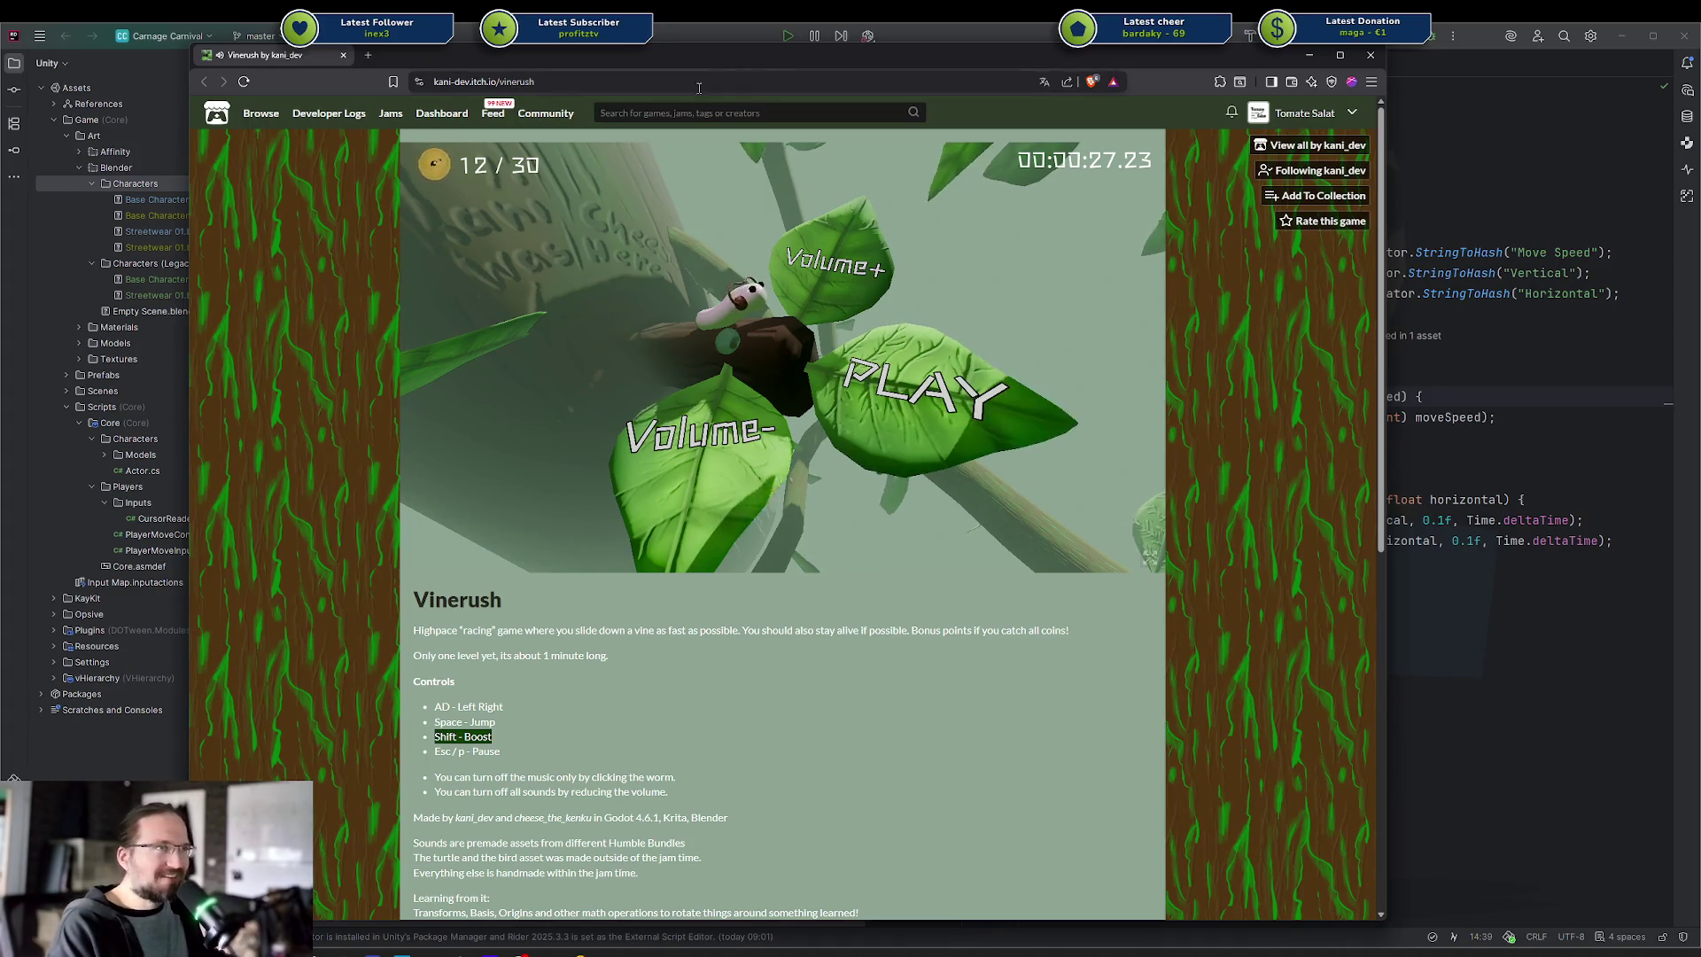
{"action": "left_click", "coordinate": [938, 409]}
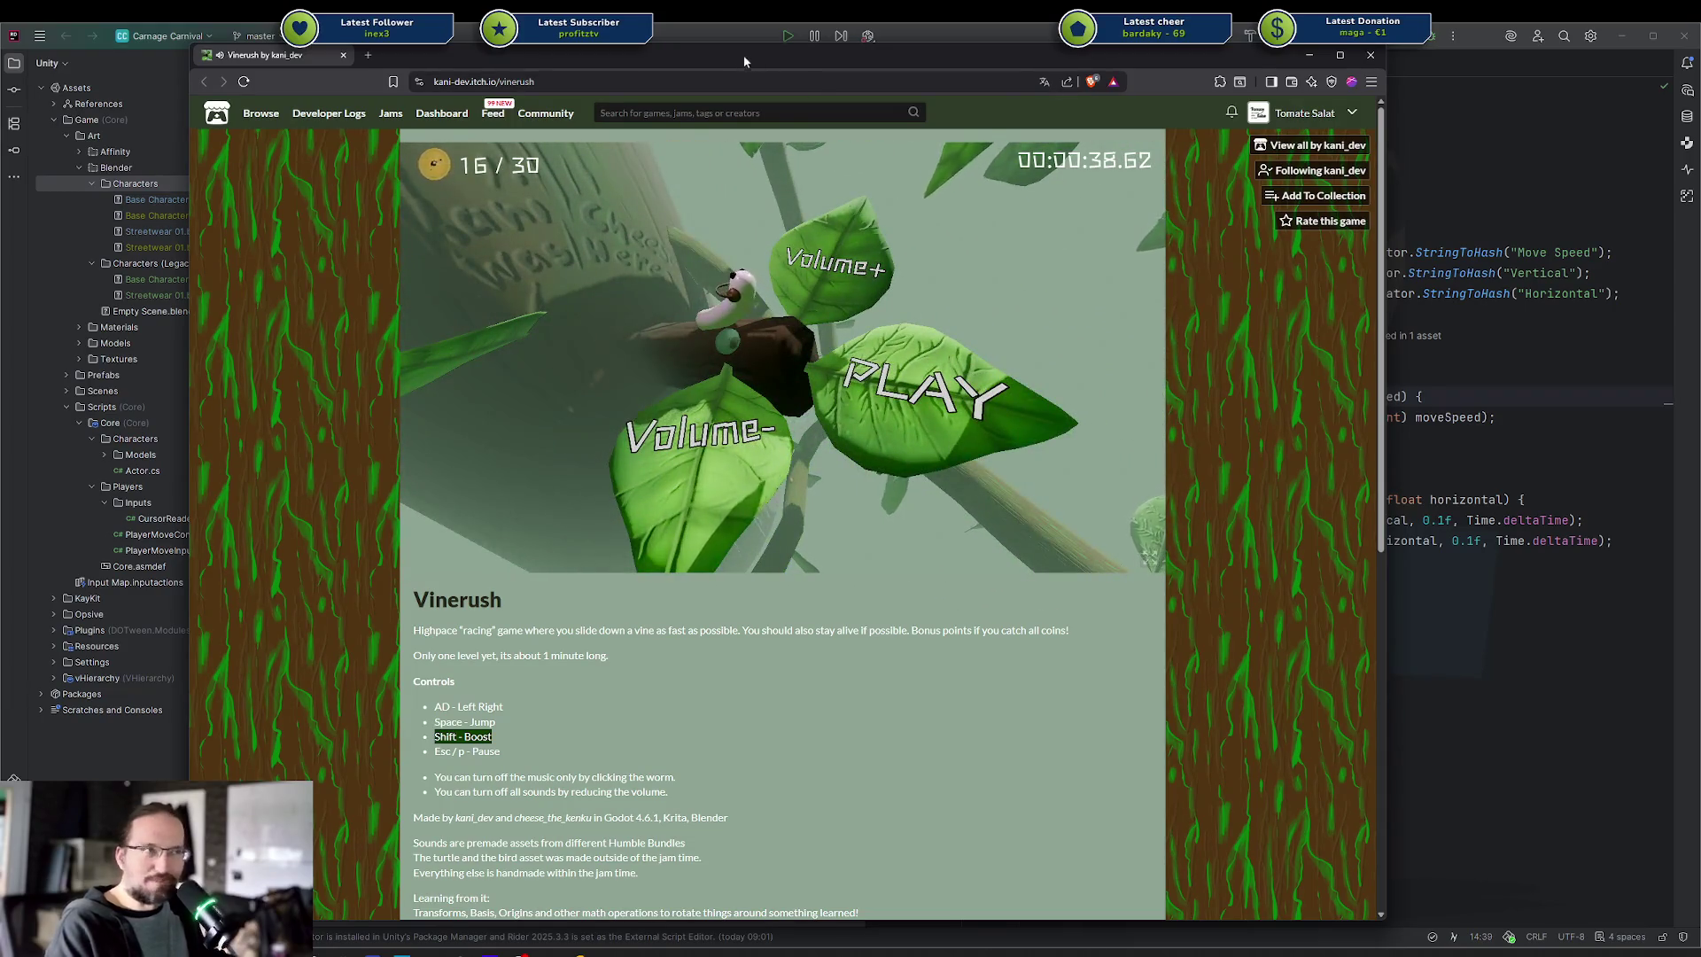
Select the itch.io address bar to go to the Rookie Steam store page
{"action": "left_click", "coordinate": [683, 83]}
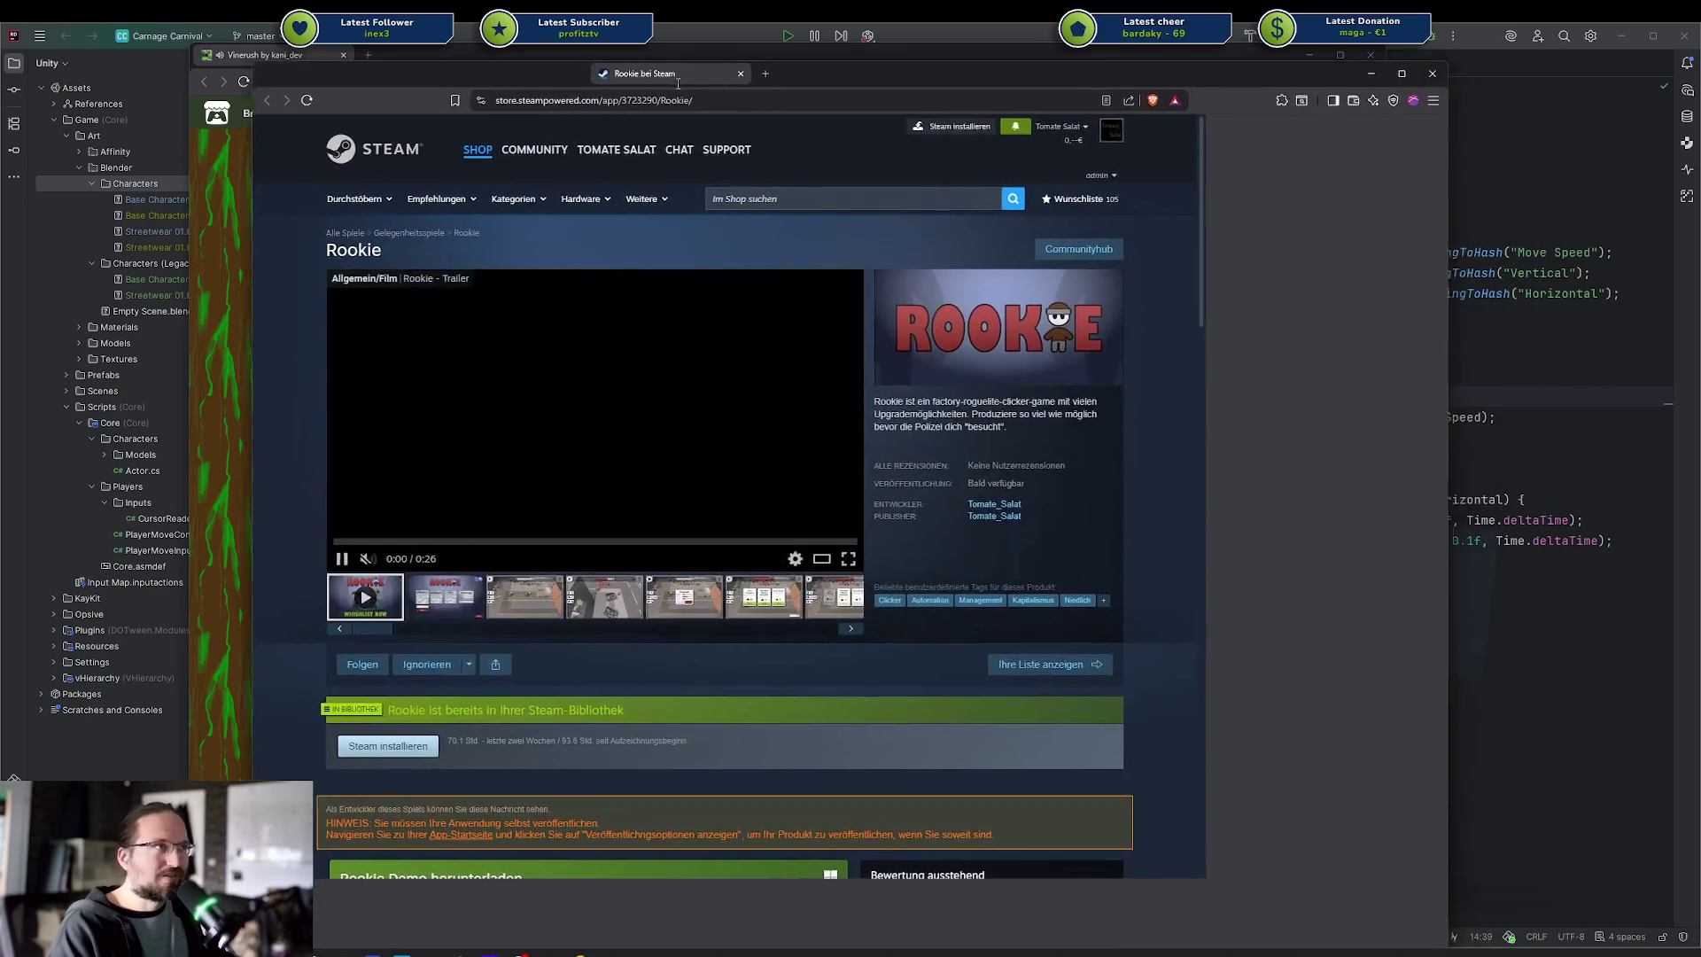
Dock the Rookie Steam tab beside Vinerush, then scroll through the store page and back to the top
{"action": "left_click_drag", "start_coordinate": [683, 86], "coordinate": [444, 64]}
{"action": "scroll", "coordinate": [509, 660], "scroll_direction": "down", "scroll_amount": 3}
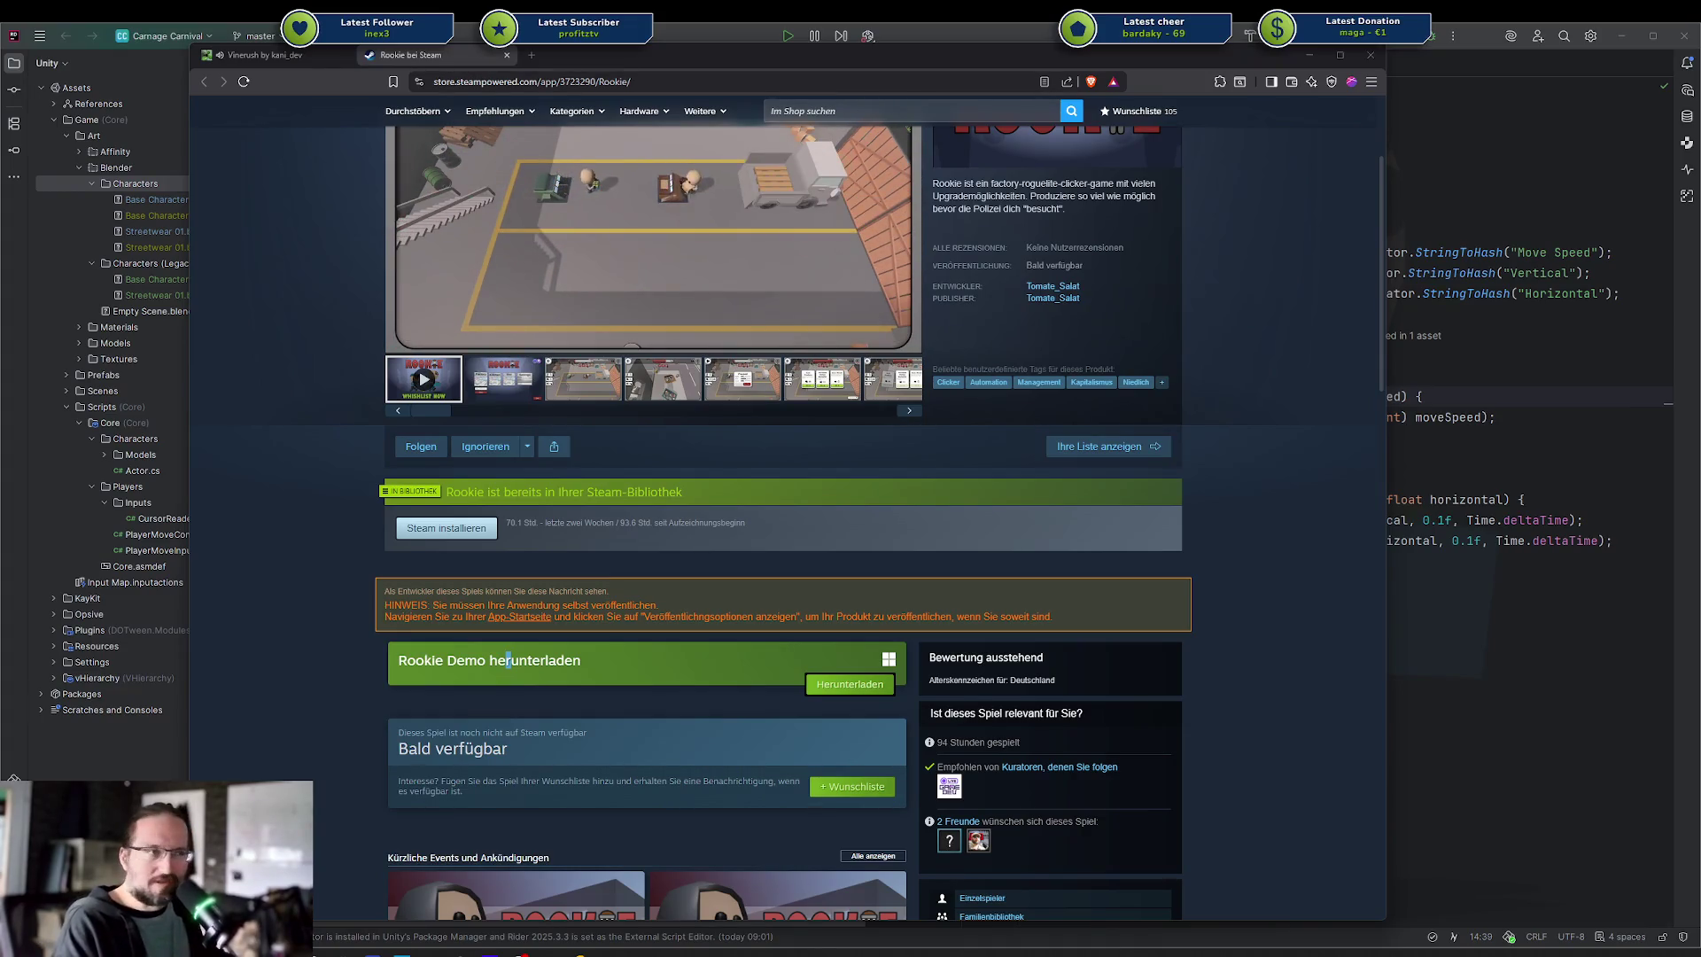
{"action": "scroll", "coordinate": [604, 452], "scroll_direction": "down", "scroll_amount": 3}
{"action": "scroll", "coordinate": [593, 460], "scroll_direction": "down", "scroll_amount": 3}
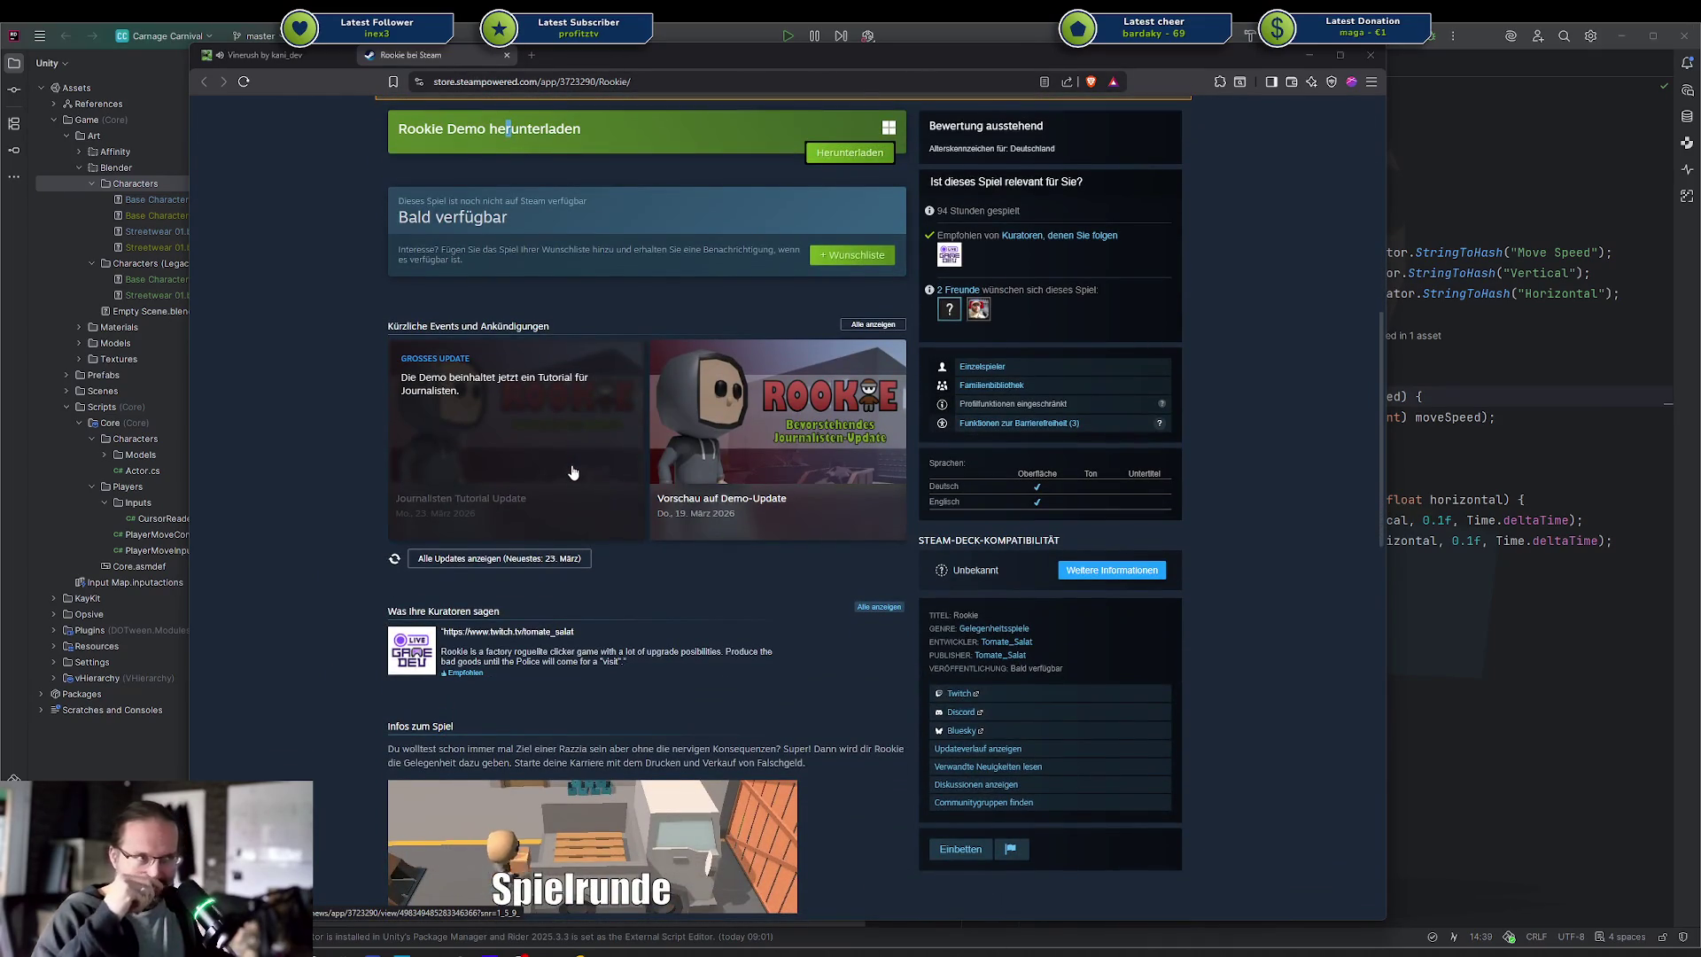
{"action": "scroll", "coordinate": [574, 470], "scroll_direction": "up", "scroll_amount": 2}
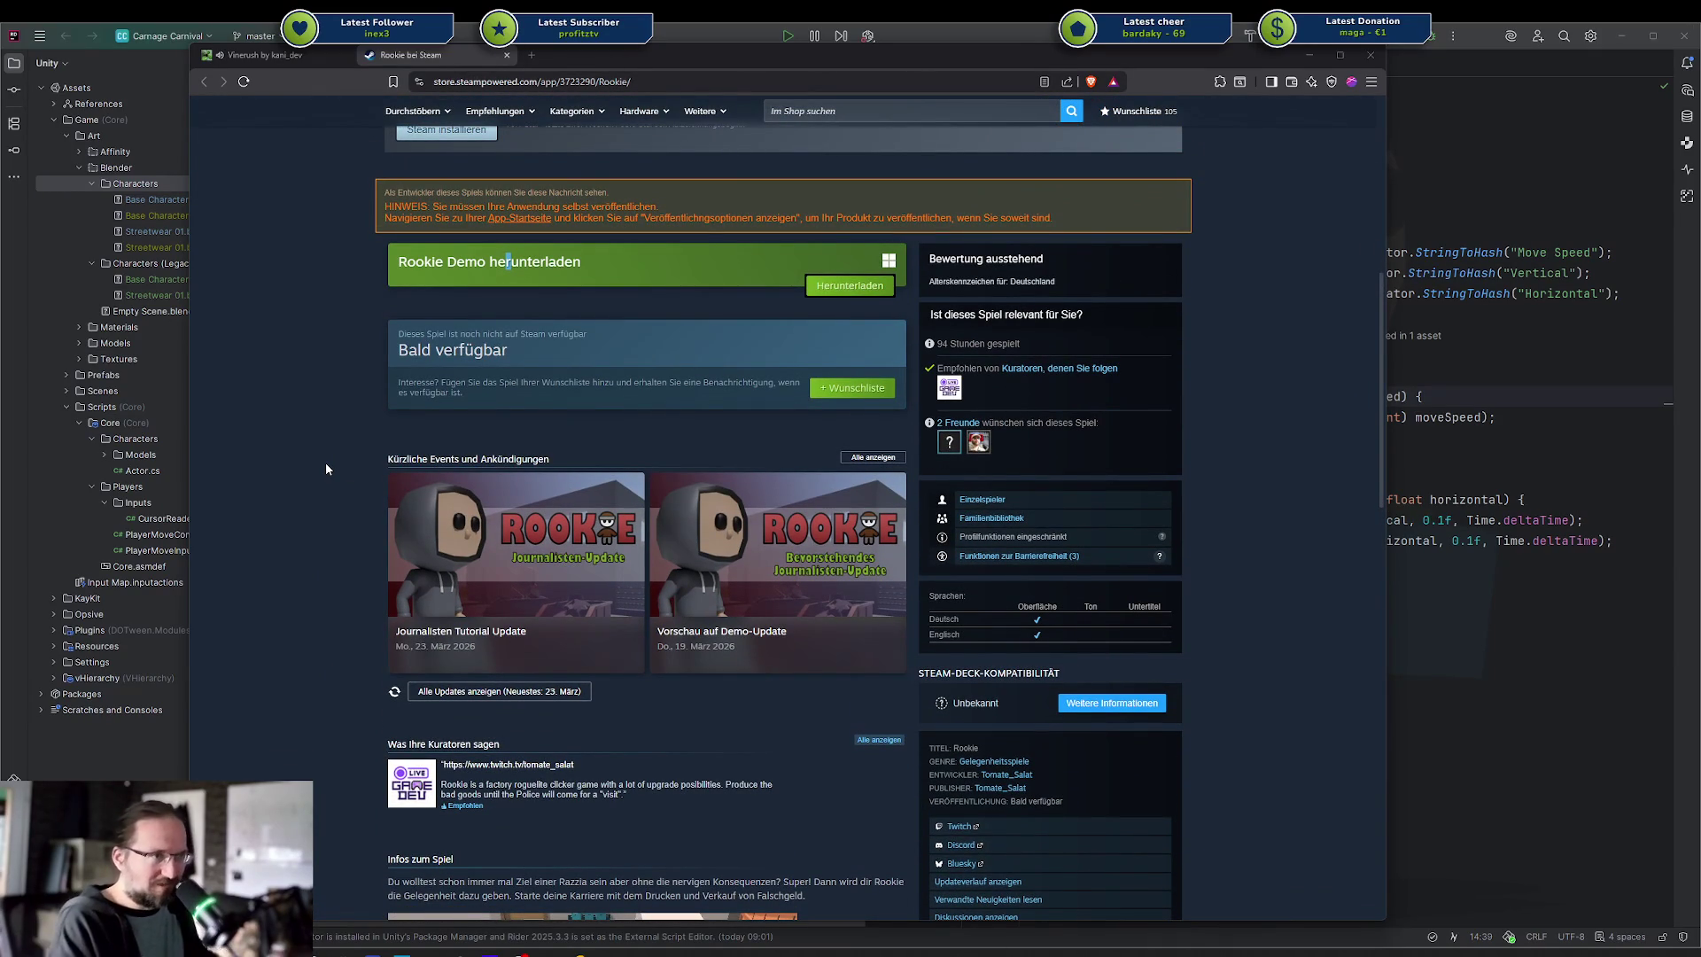
{"action": "scroll", "coordinate": [390, 483], "scroll_direction": "up", "scroll_amount": 5}
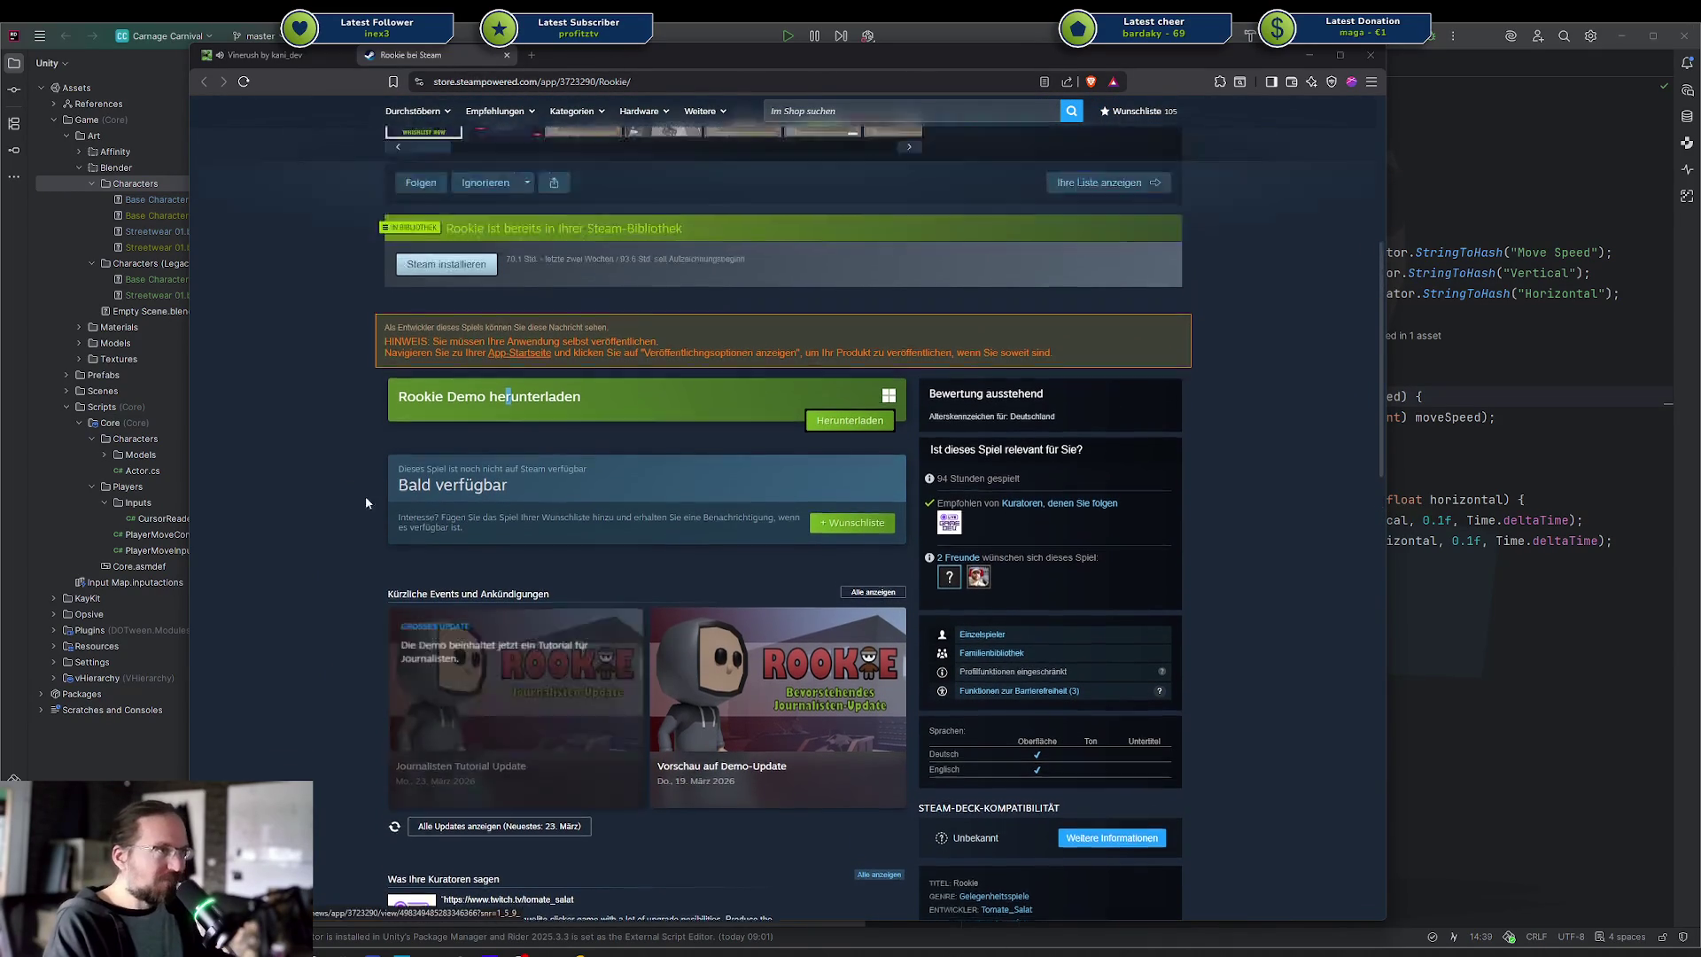
{"action": "scroll", "coordinate": [277, 520], "scroll_direction": "down", "scroll_amount": 7}
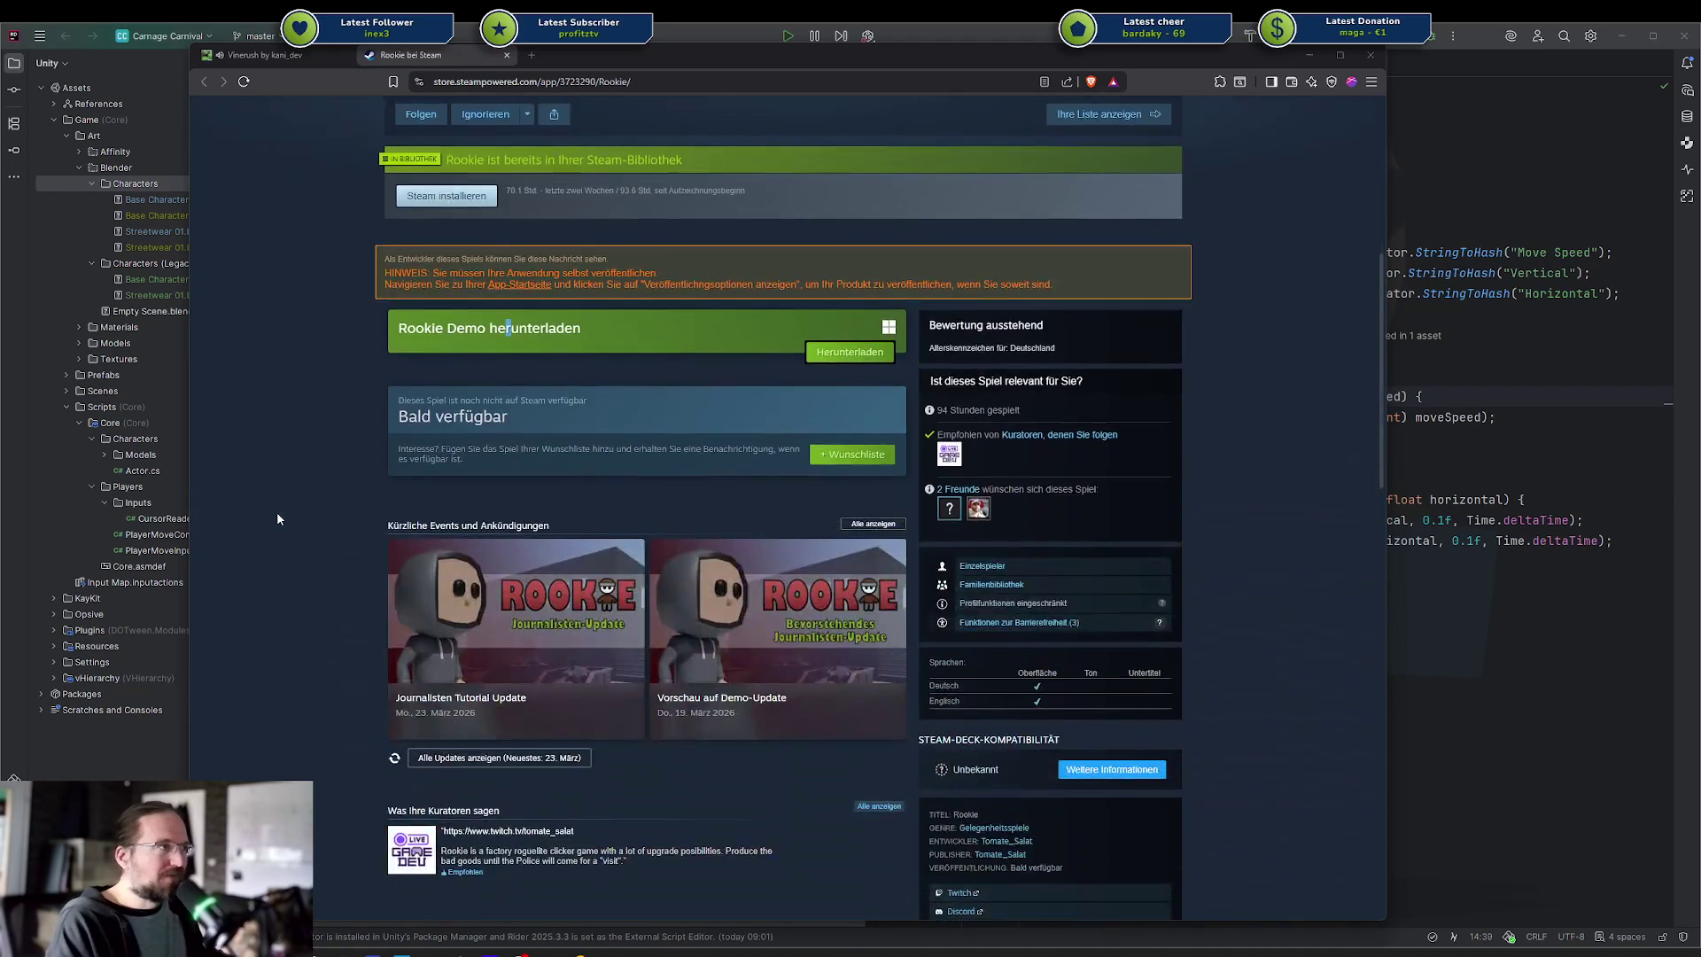
{"action": "scroll", "coordinate": [277, 512], "scroll_direction": "down", "scroll_amount": 4}
{"action": "scroll", "coordinate": [281, 532], "scroll_direction": "up", "scroll_amount": 4}
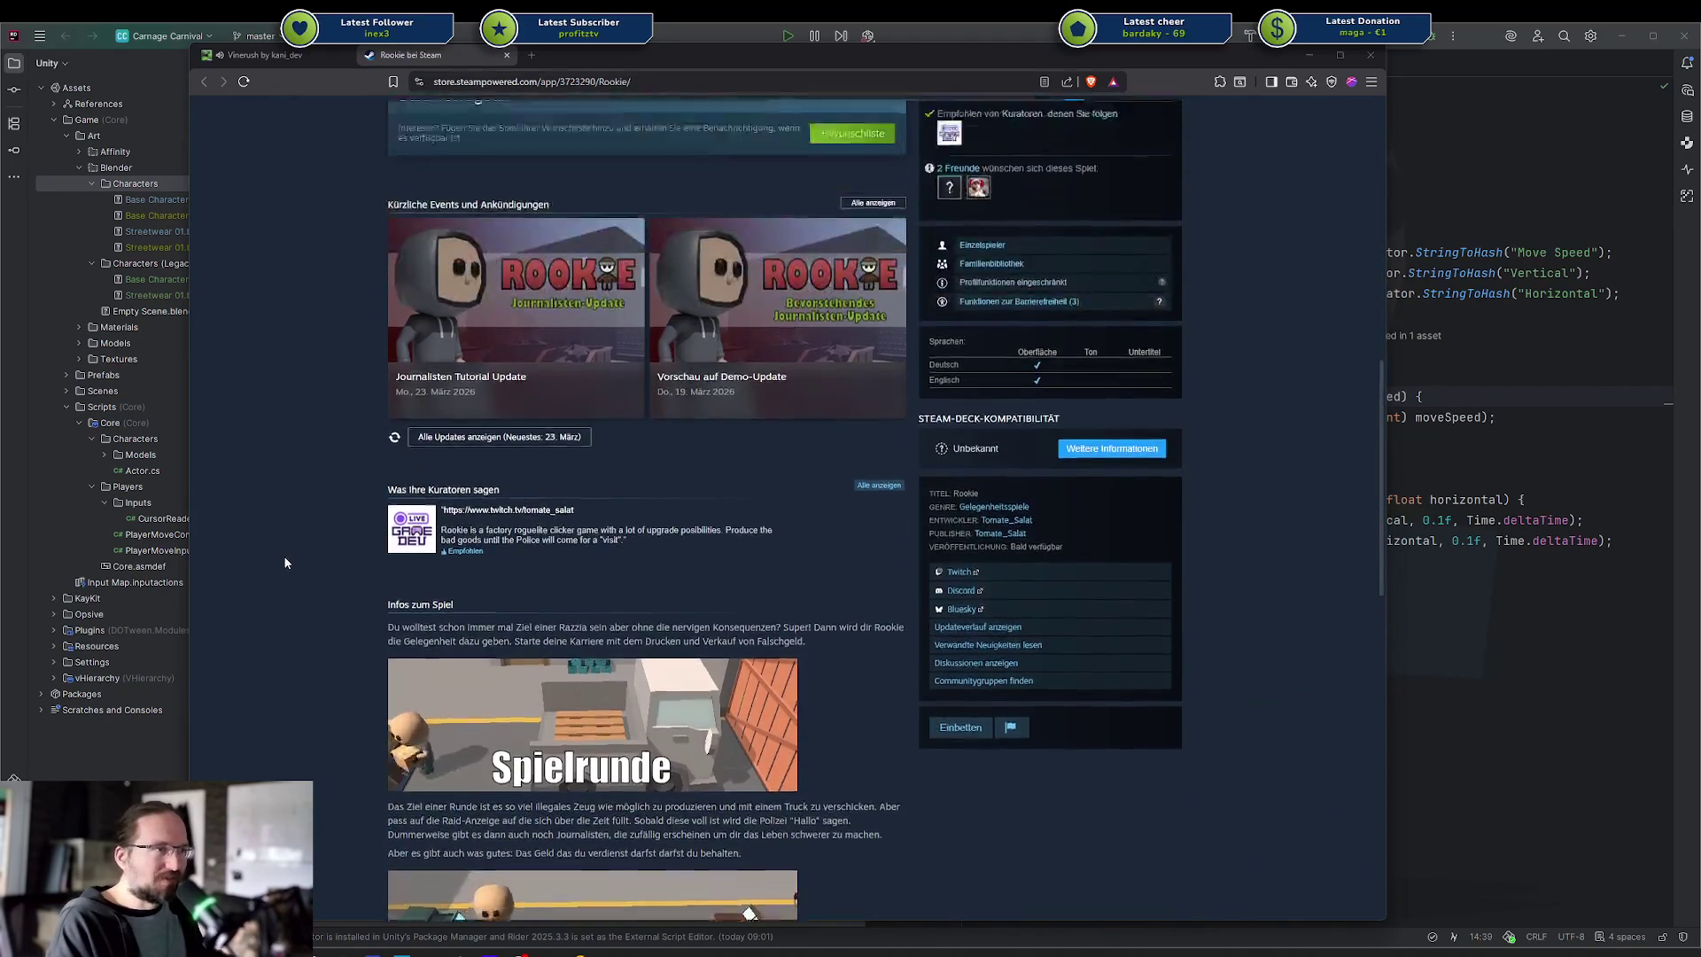
{"action": "scroll", "coordinate": [285, 507], "scroll_direction": "up", "scroll_amount": 2}
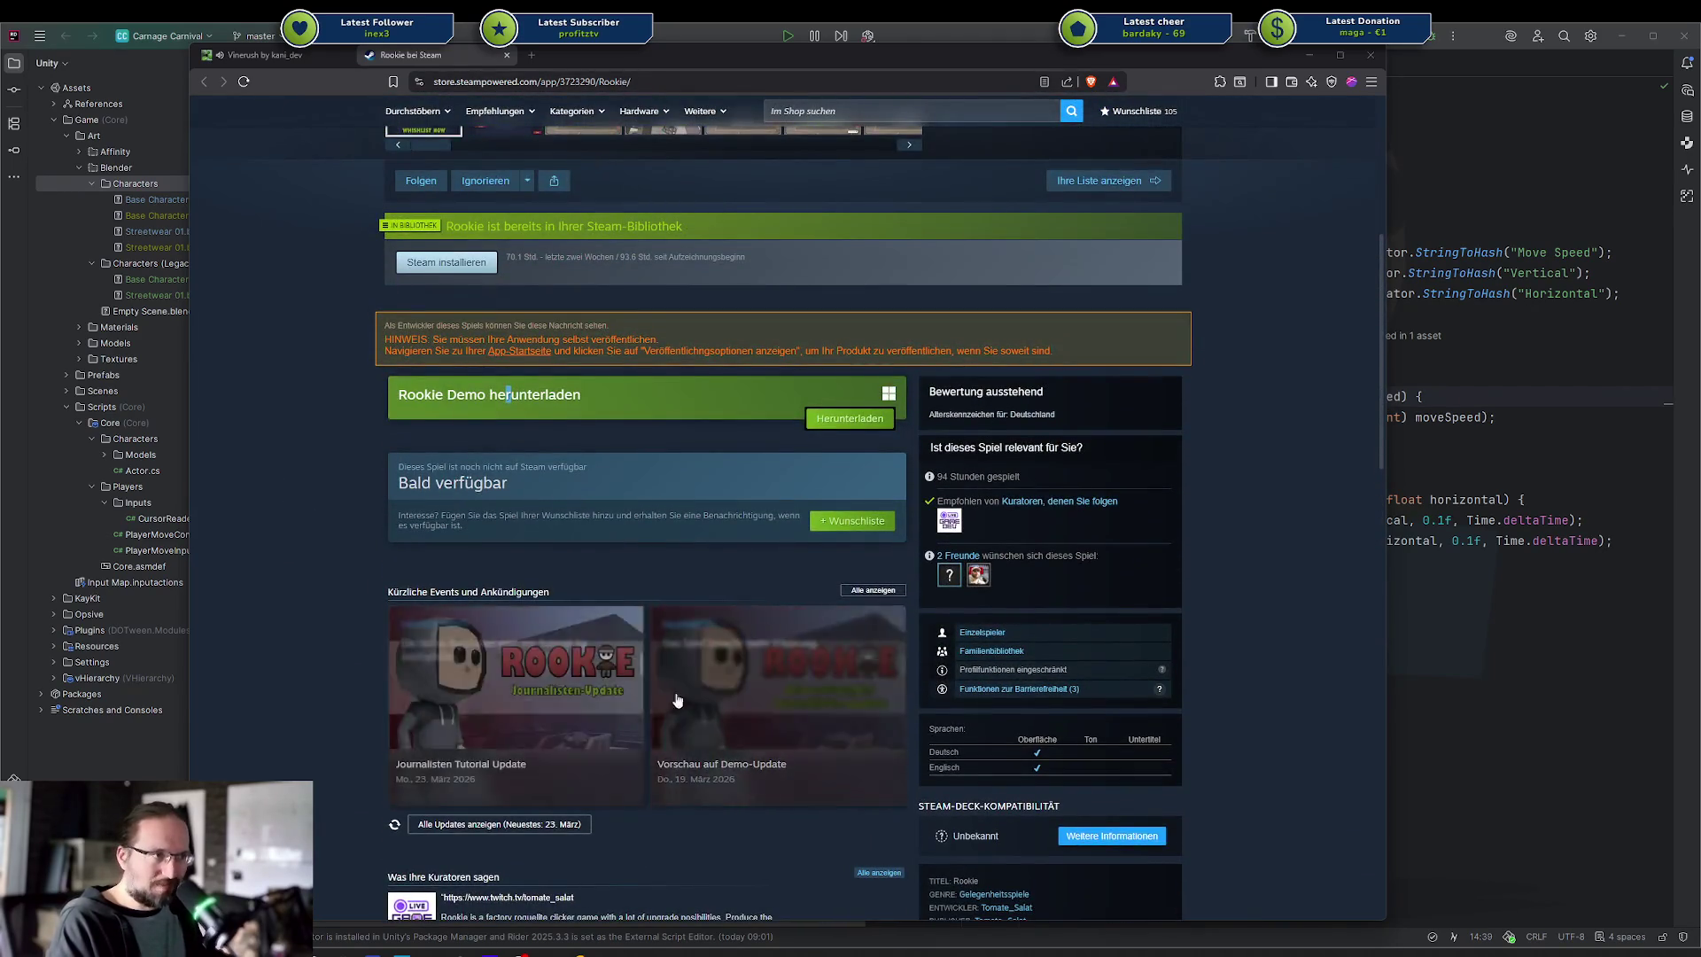
{"action": "scroll", "coordinate": [309, 581], "scroll_direction": "up", "scroll_amount": 3}
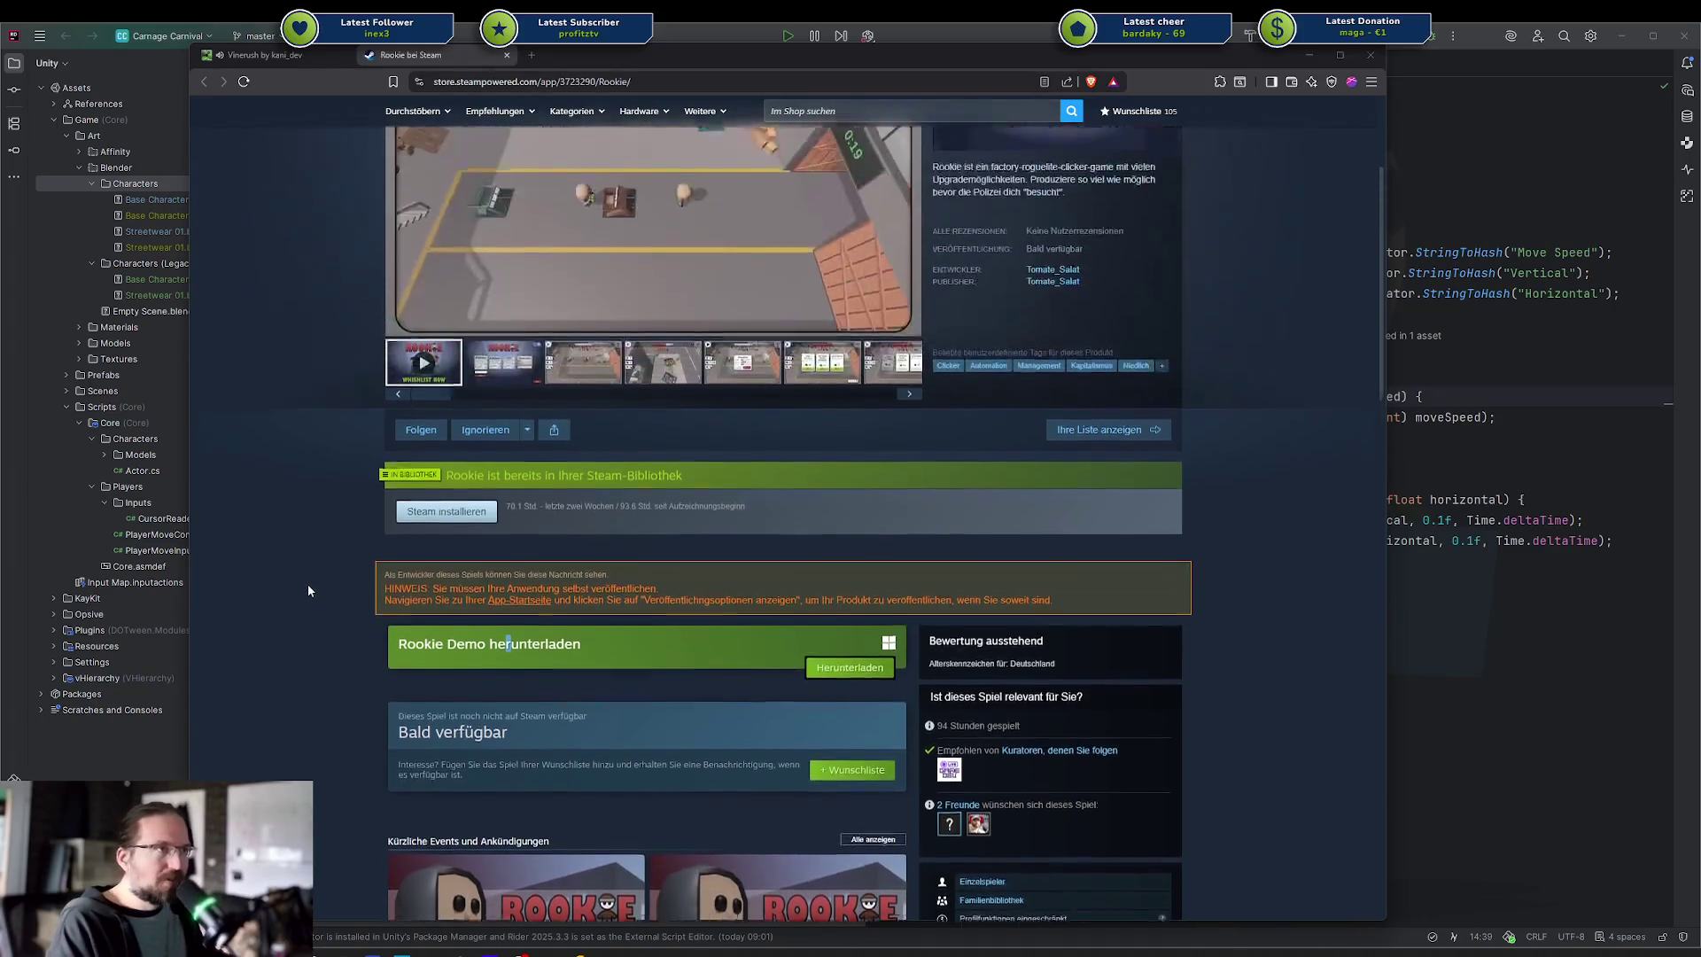
{"action": "scroll", "coordinate": [372, 535], "scroll_direction": "down", "scroll_amount": 1}
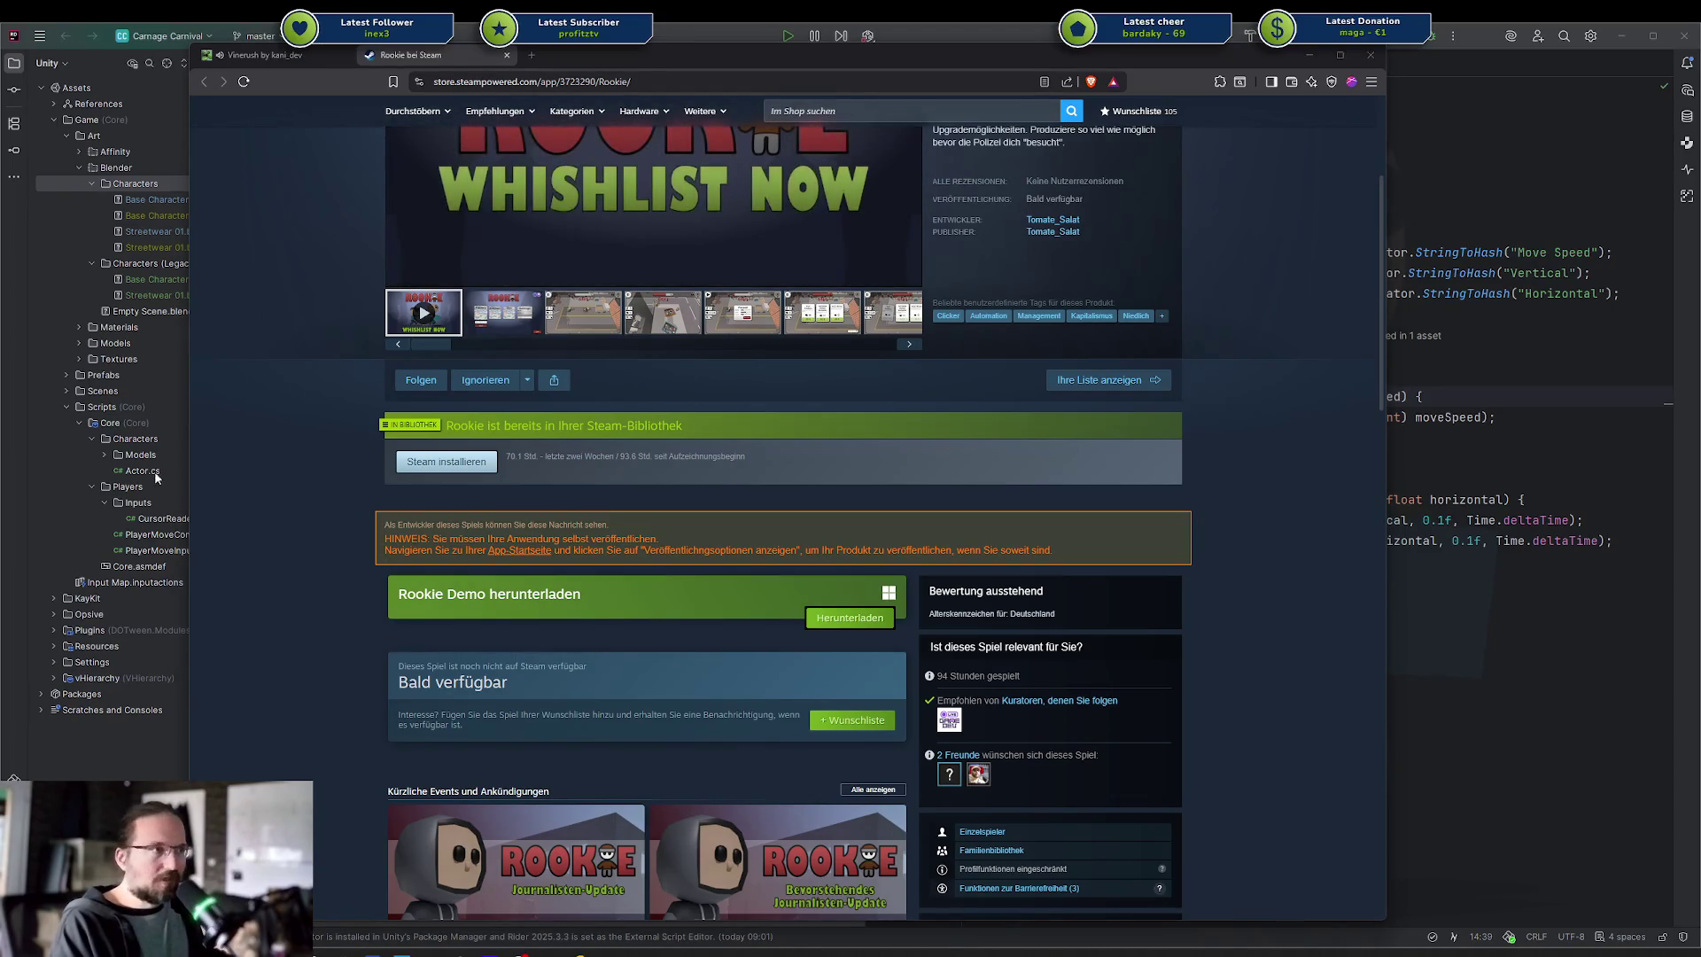
{"action": "scroll", "coordinate": [620, 576], "scroll_direction": "up", "scroll_amount": 3}
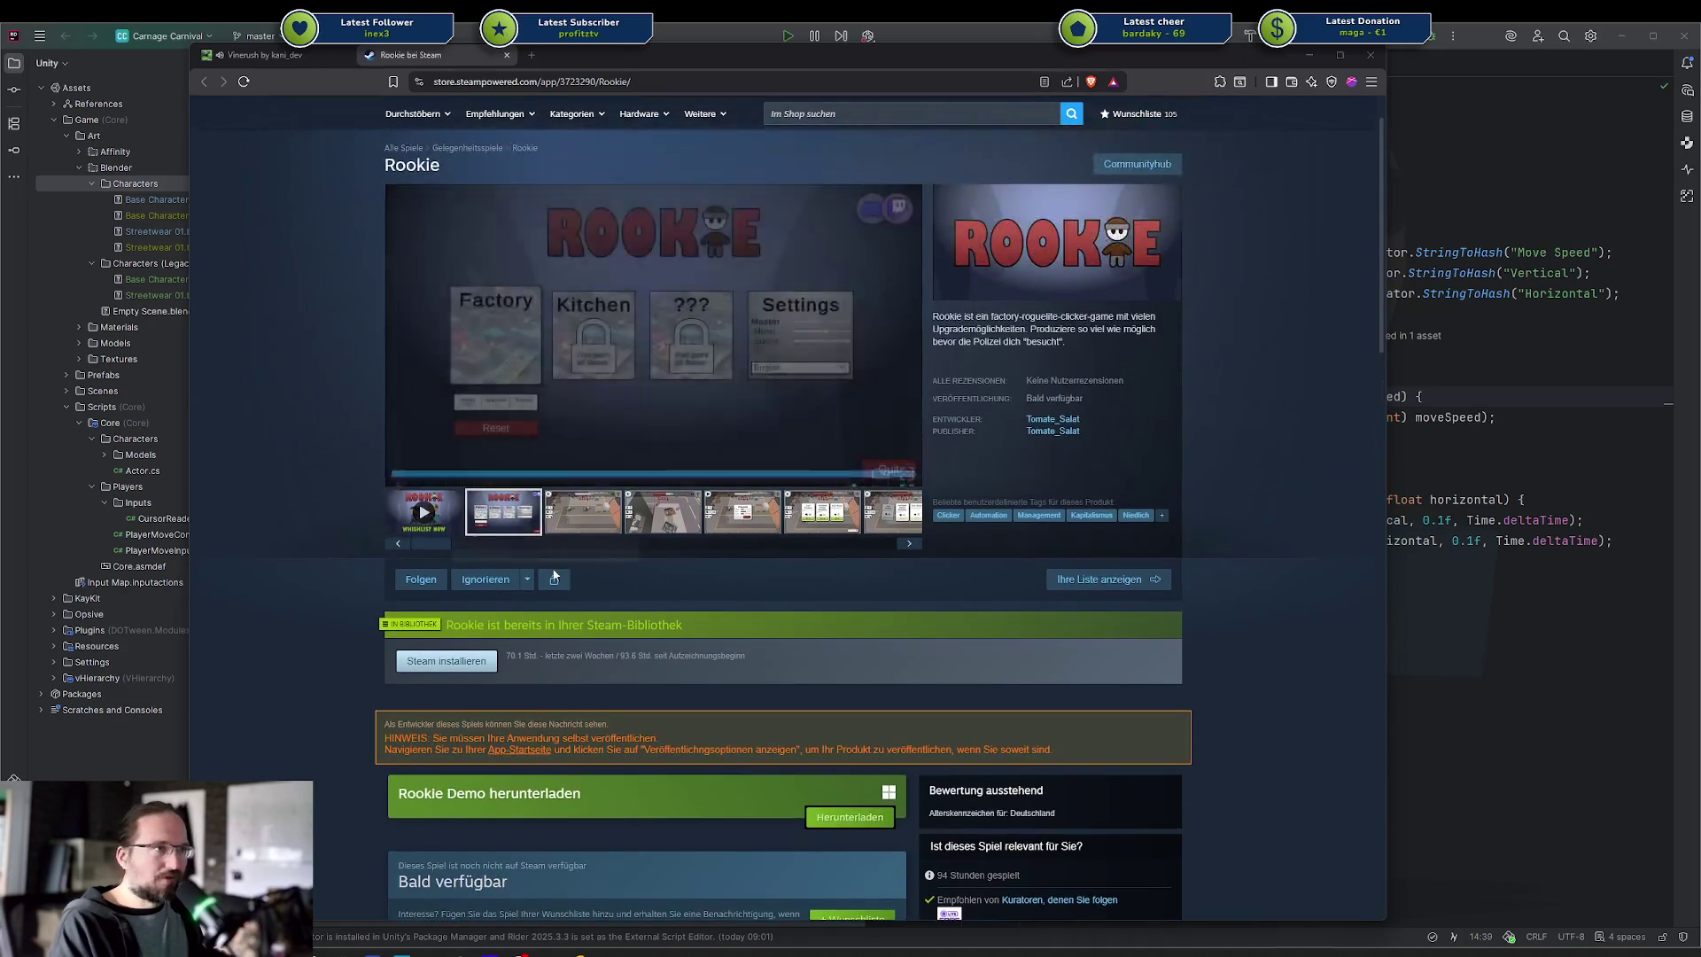
Browse the Rookie store page and close the Vinerush tab
{"action": "scroll", "coordinate": [665, 653], "scroll_direction": "up", "scroll_amount": 1}
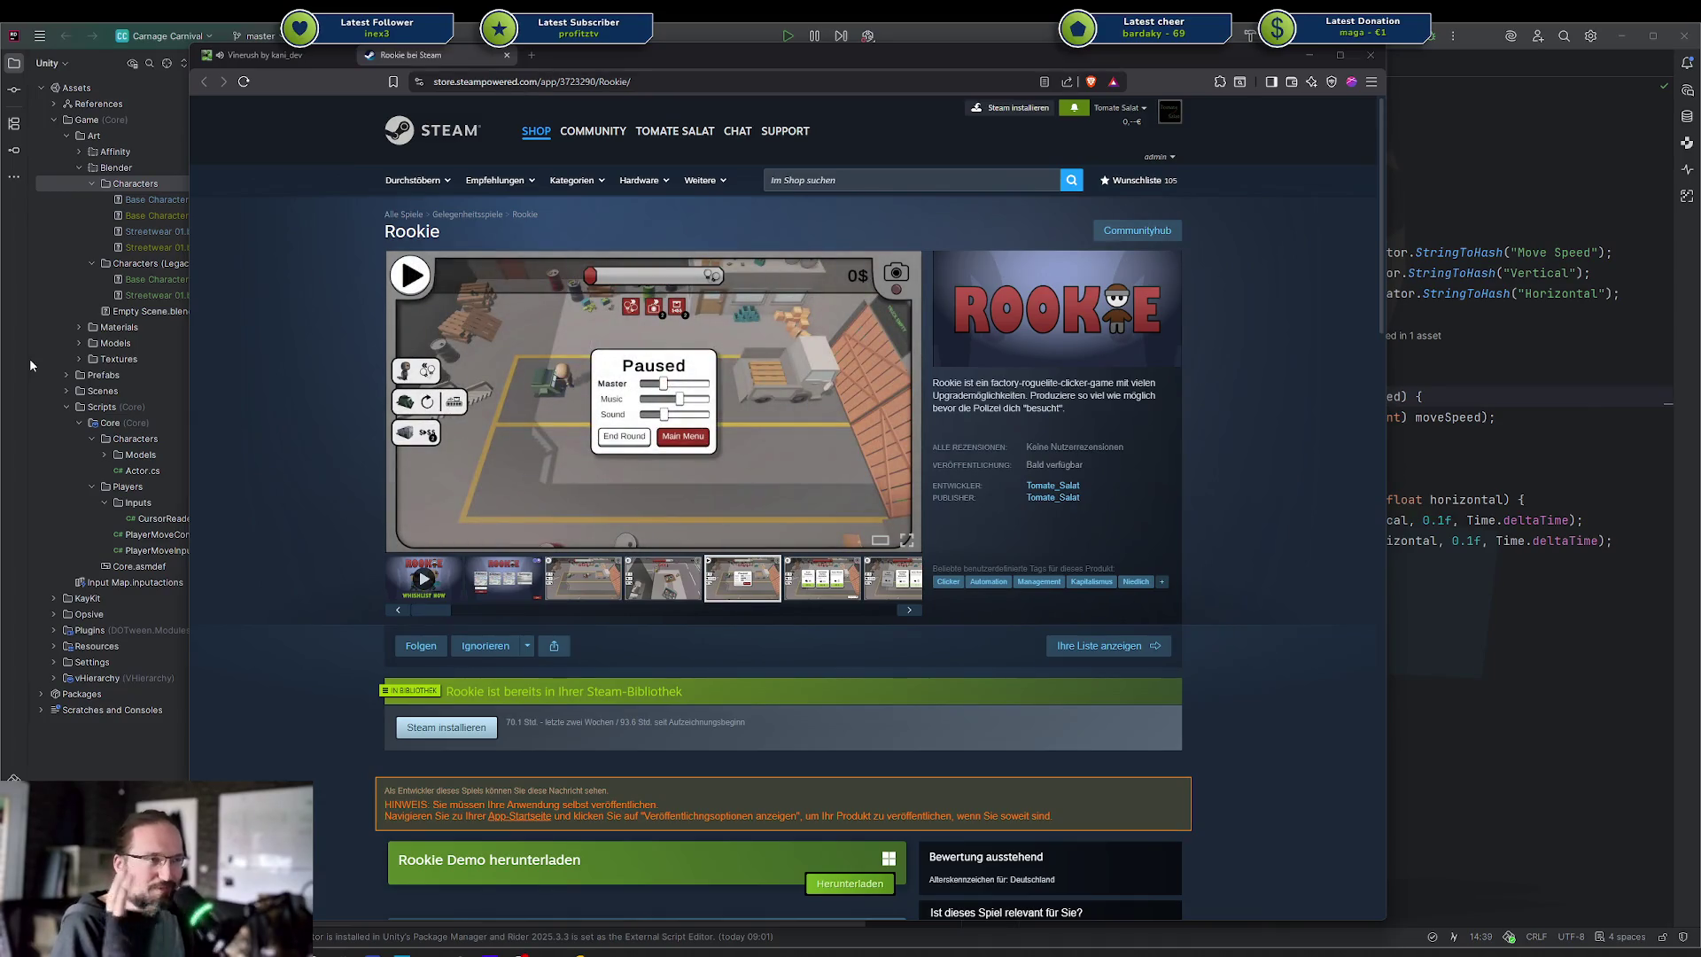
{"action": "scroll", "coordinate": [384, 663], "scroll_direction": "down", "scroll_amount": 2}
{"action": "scroll", "coordinate": [503, 650], "scroll_direction": "down", "scroll_amount": 2}
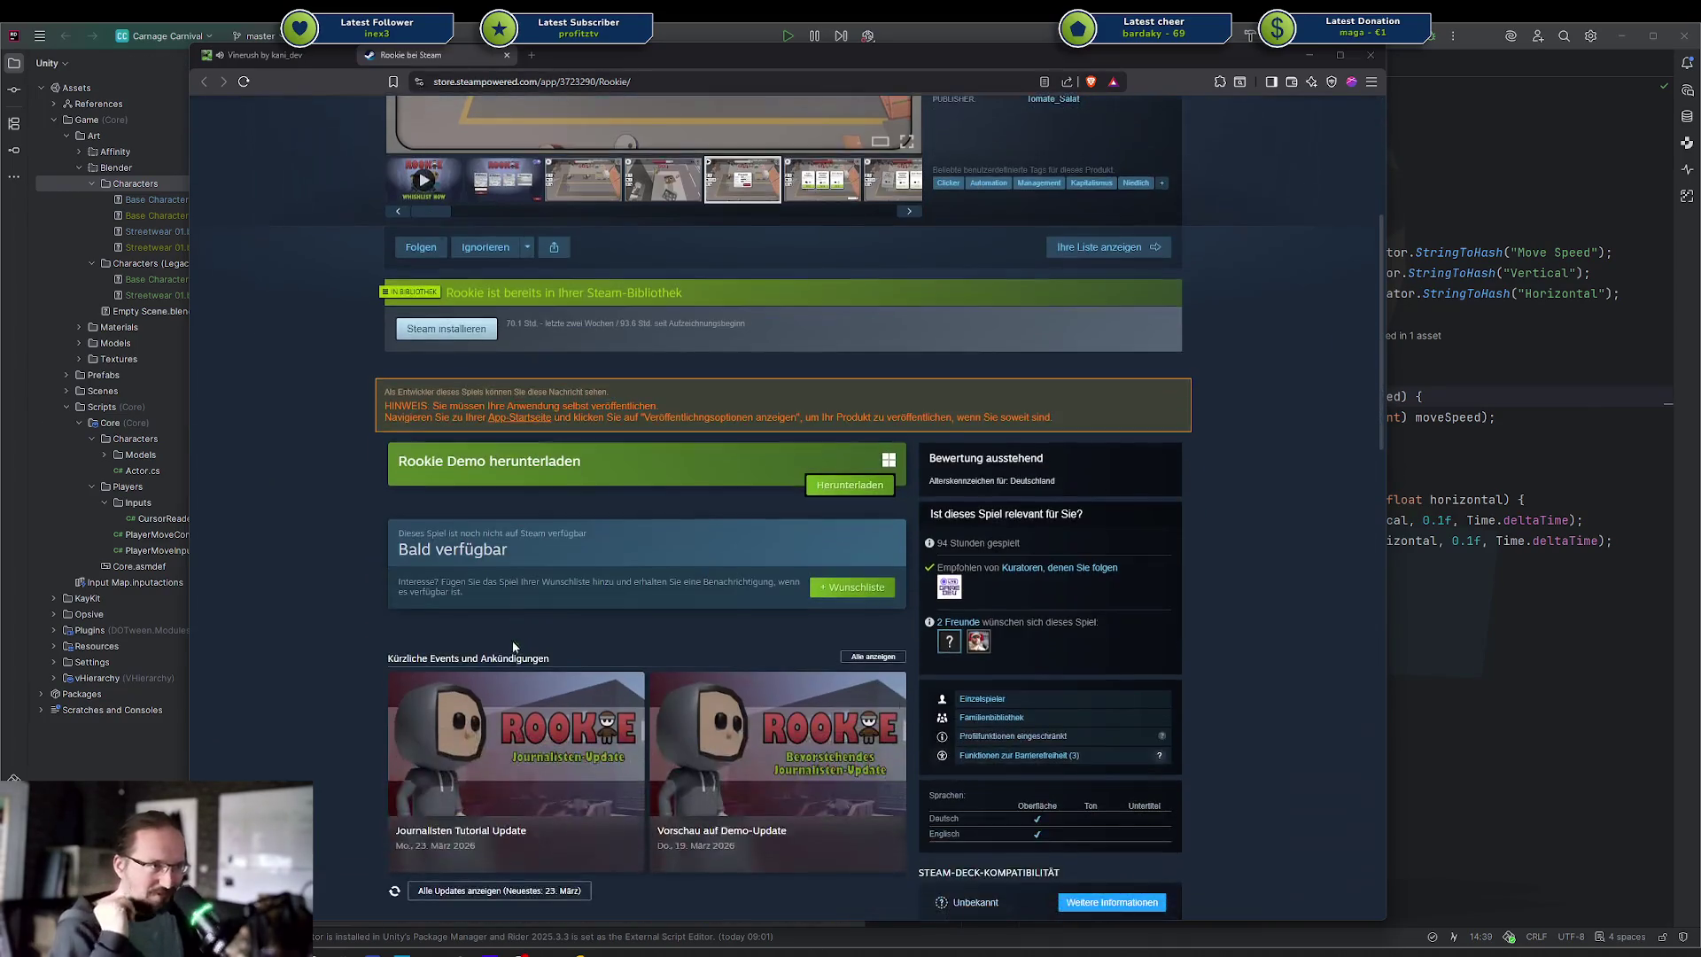
{"action": "scroll", "coordinate": [491, 636], "scroll_direction": "up", "scroll_amount": 2}
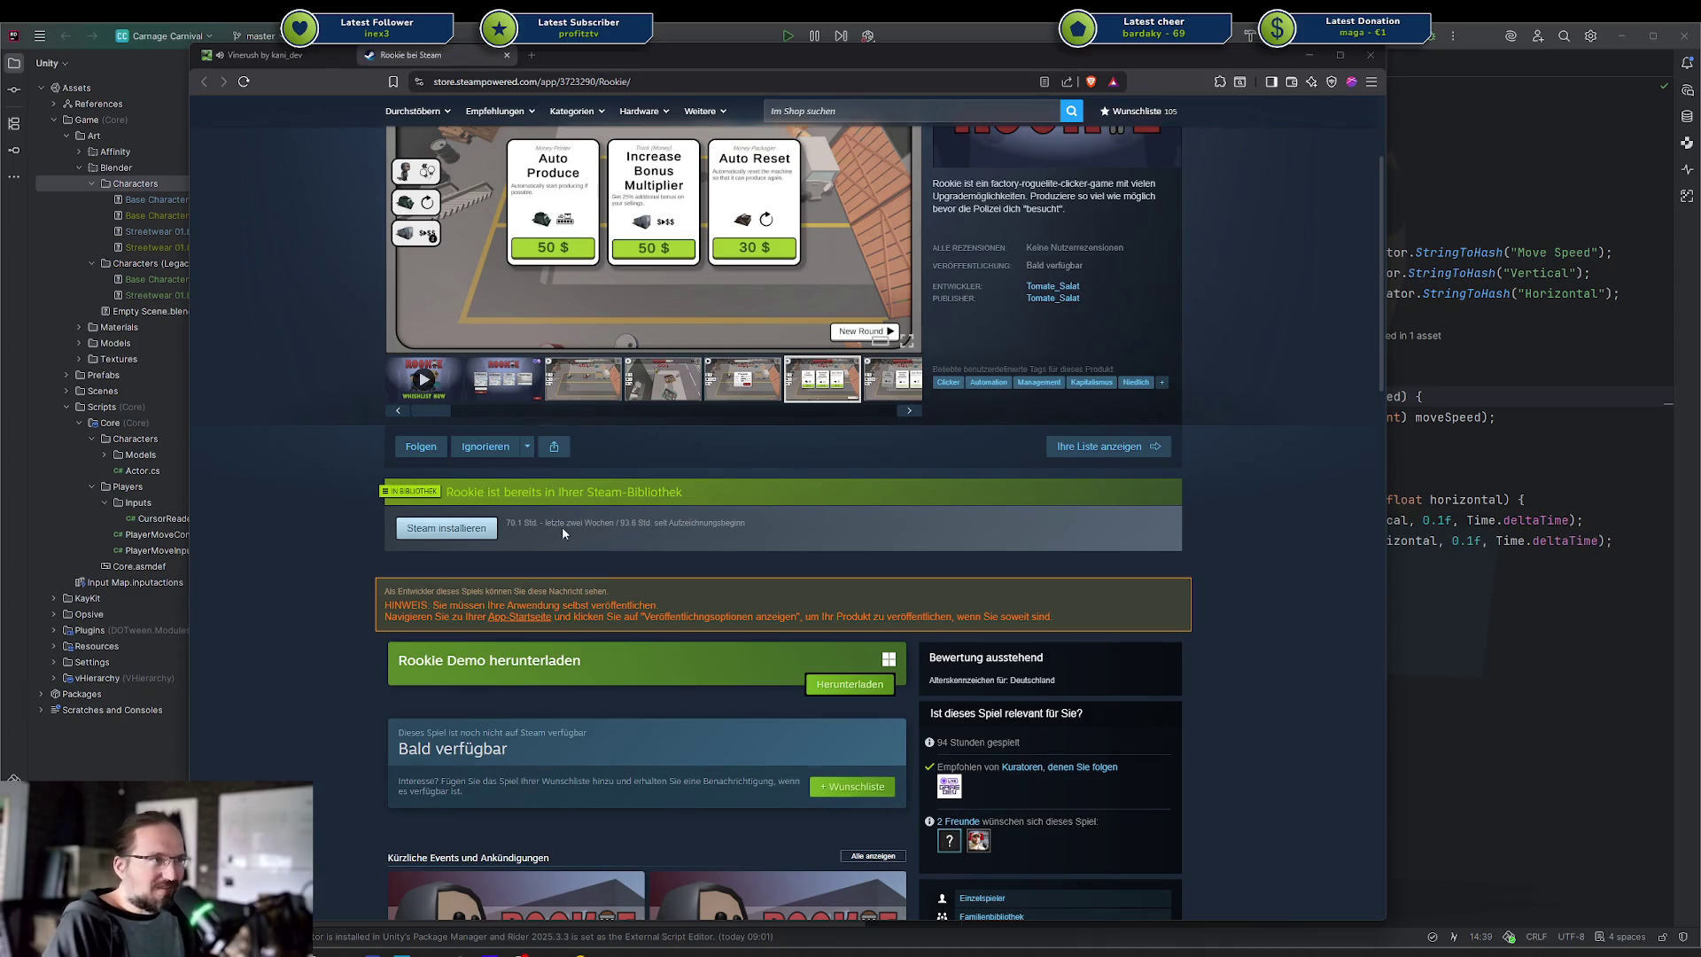
{"action": "scroll", "coordinate": [568, 386], "scroll_direction": "up", "scroll_amount": 2}
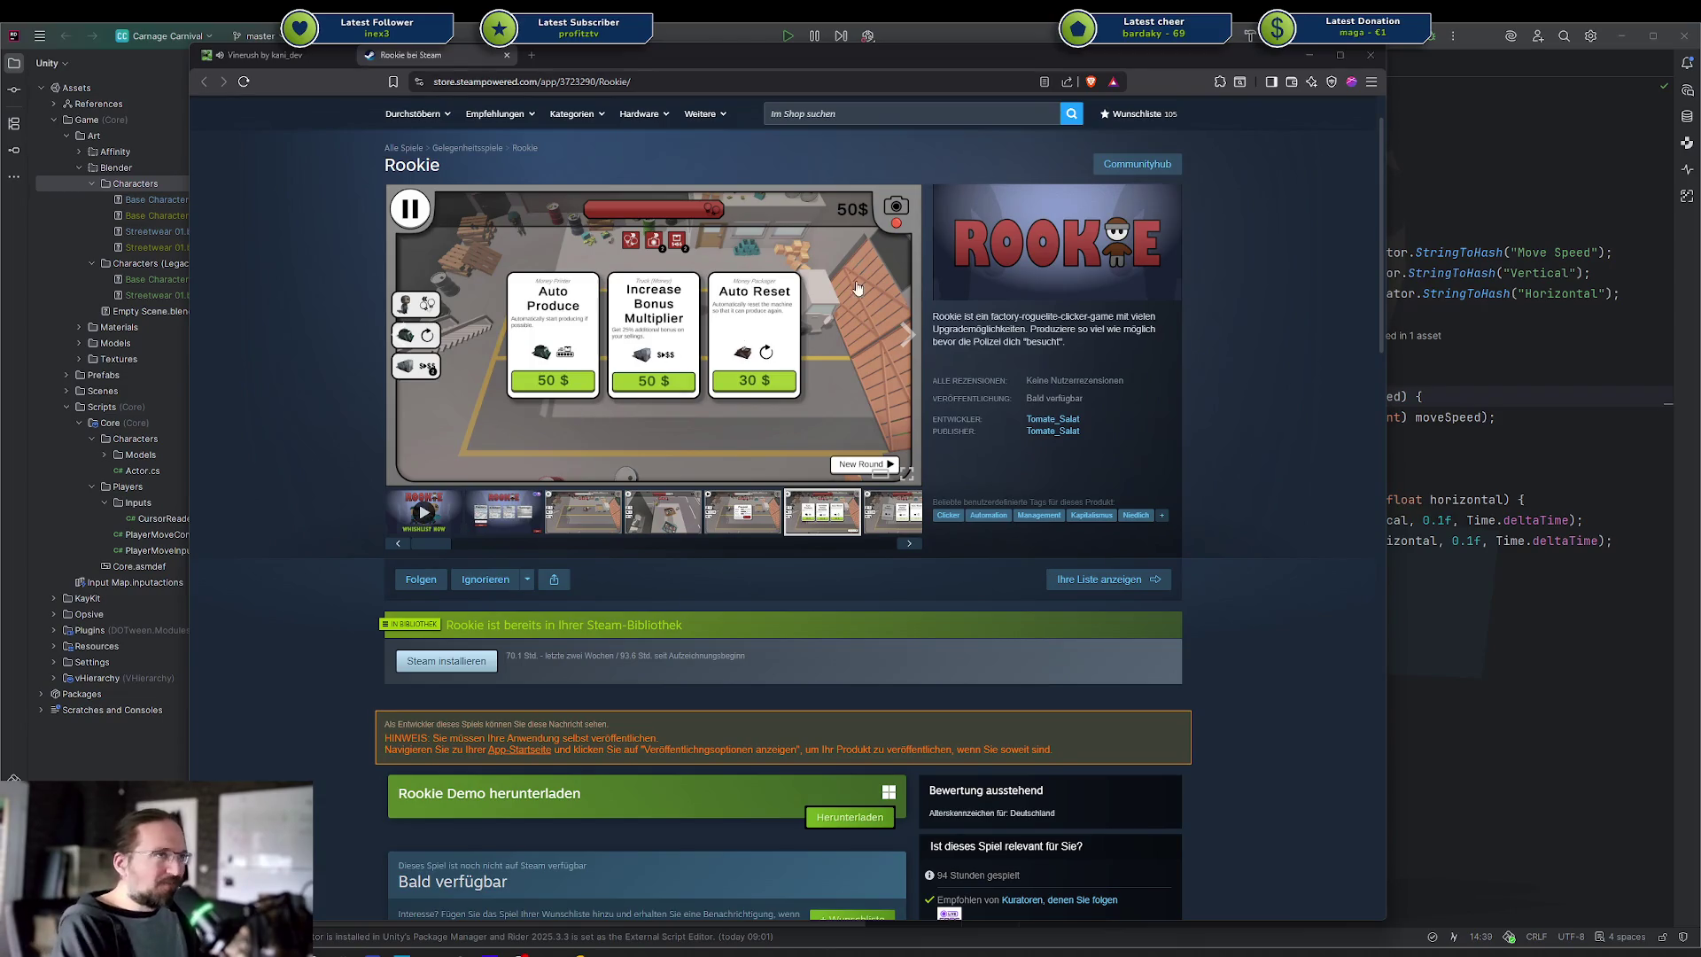
{"action": "scroll", "coordinate": [821, 286], "scroll_direction": "down", "scroll_amount": 2}
{"action": "scroll", "coordinate": [506, 290], "scroll_direction": "up", "scroll_amount": 3}
{"action": "middle_click", "coordinate": [310, 55]}
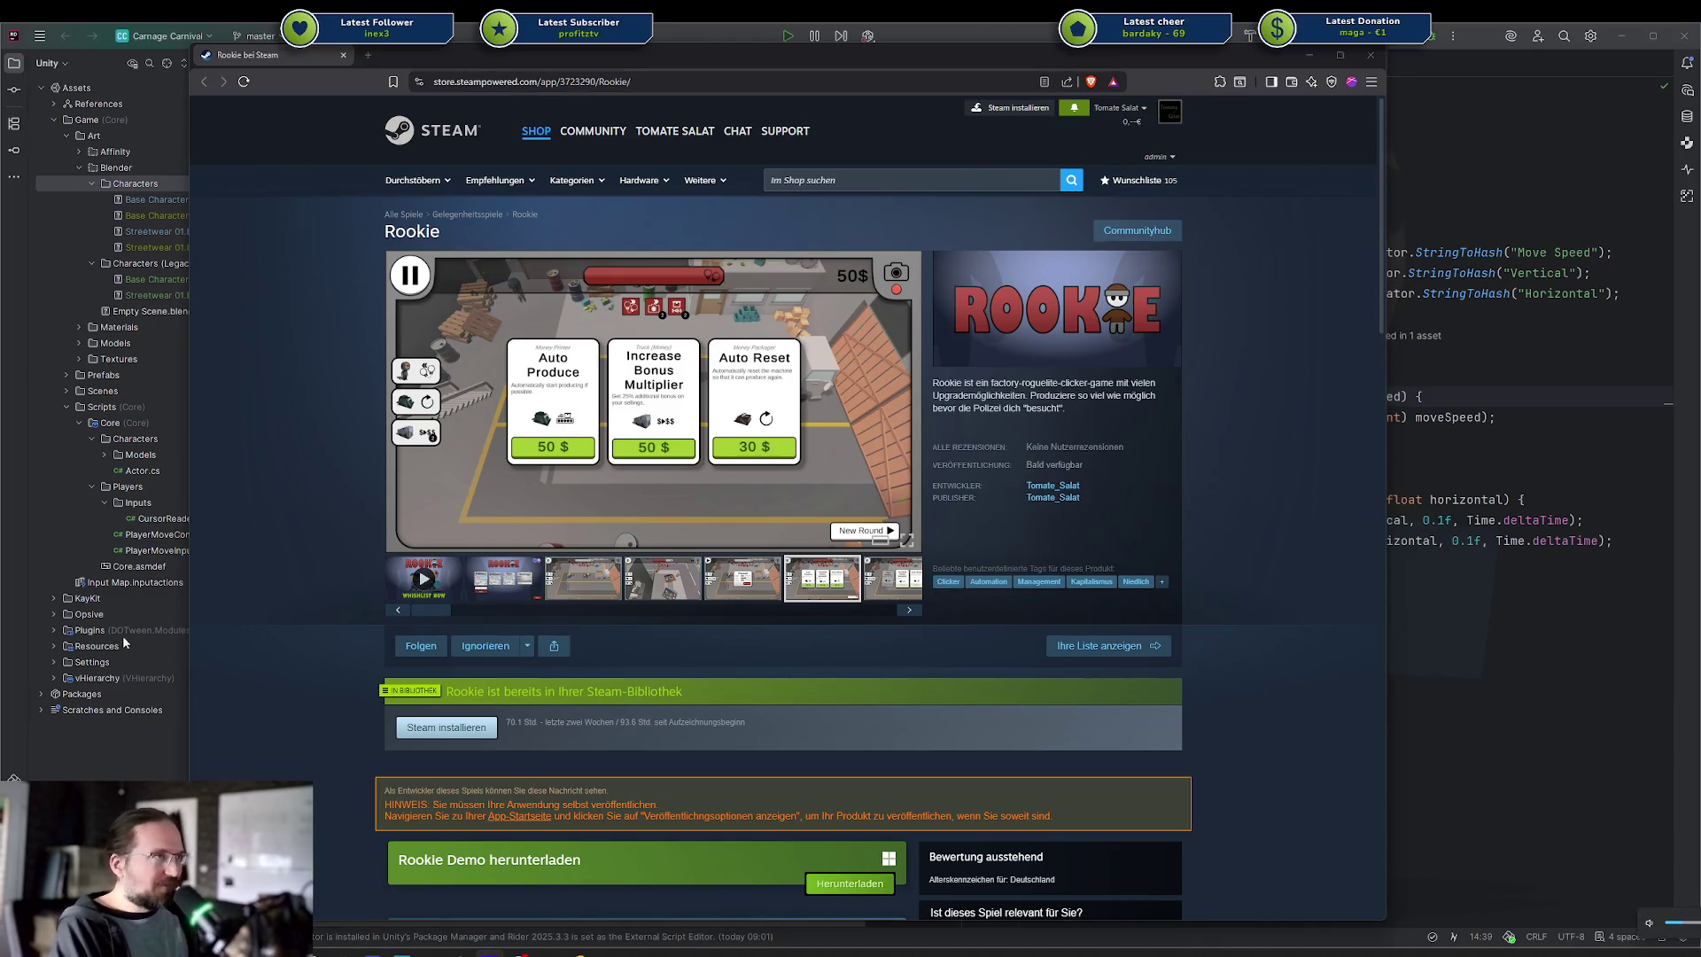
Show the second Rookie screenshot, then switch back to the posed character rig in Blender
{"action": "scroll", "coordinate": [306, 568], "scroll_direction": "down", "scroll_amount": 3}
{"action": "scroll", "coordinate": [301, 571], "scroll_direction": "up", "scroll_amount": 2}
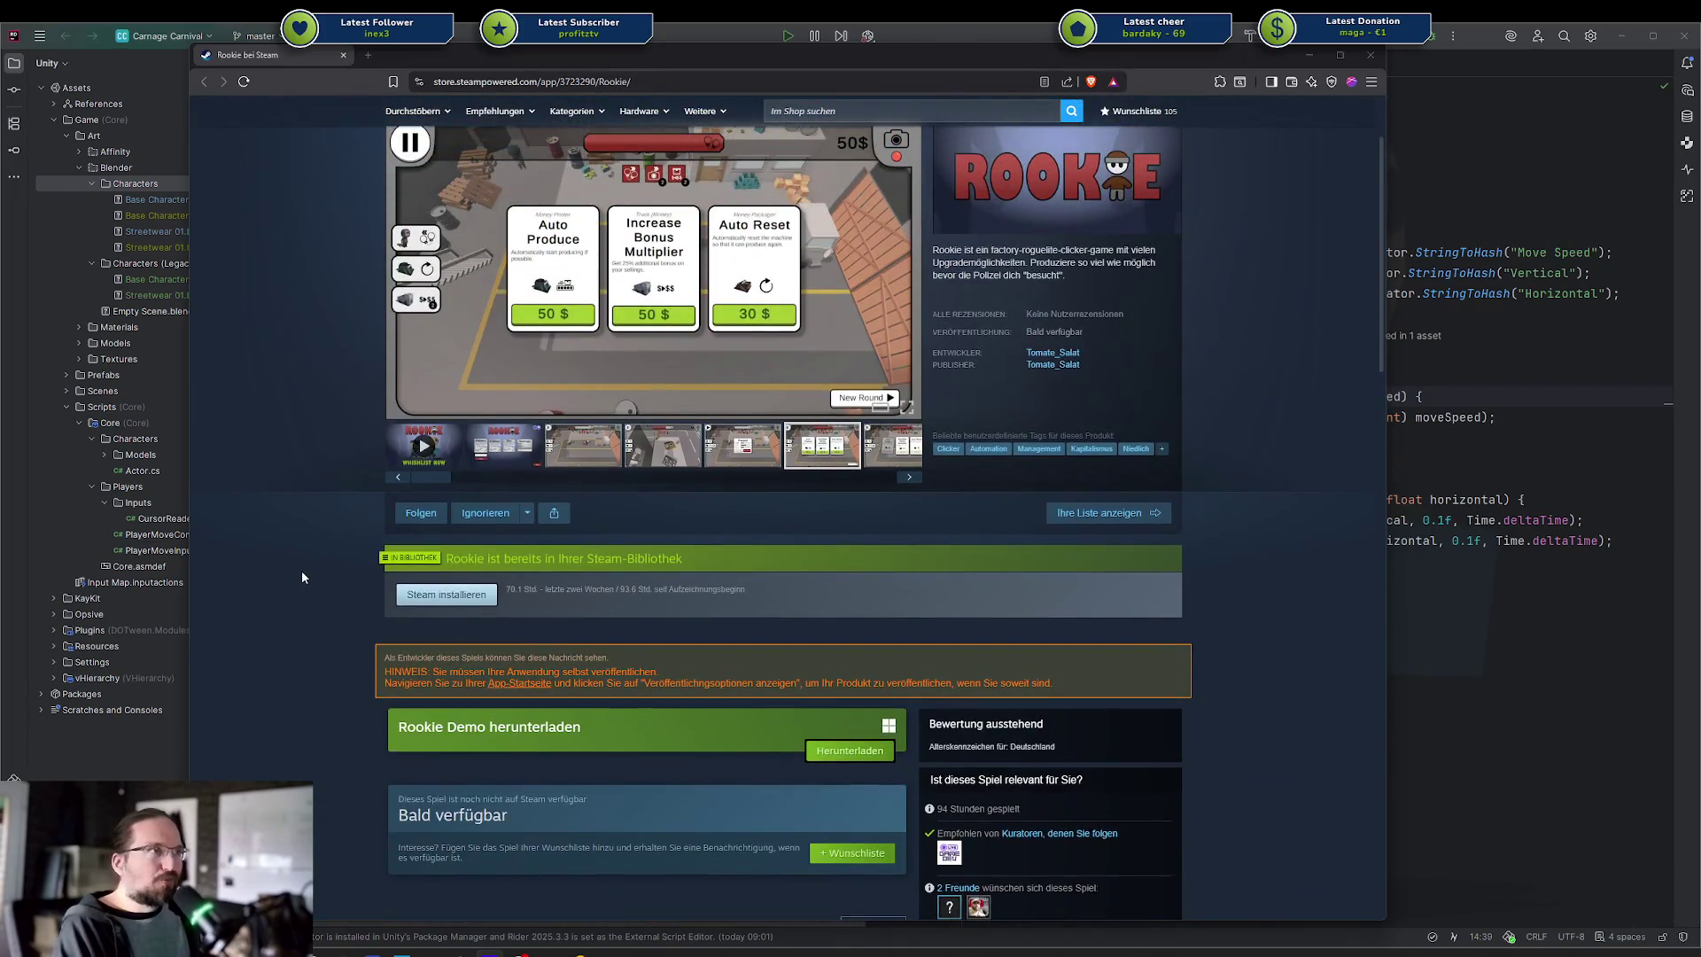
{"action": "scroll", "coordinate": [305, 566], "scroll_direction": "up", "scroll_amount": 1}
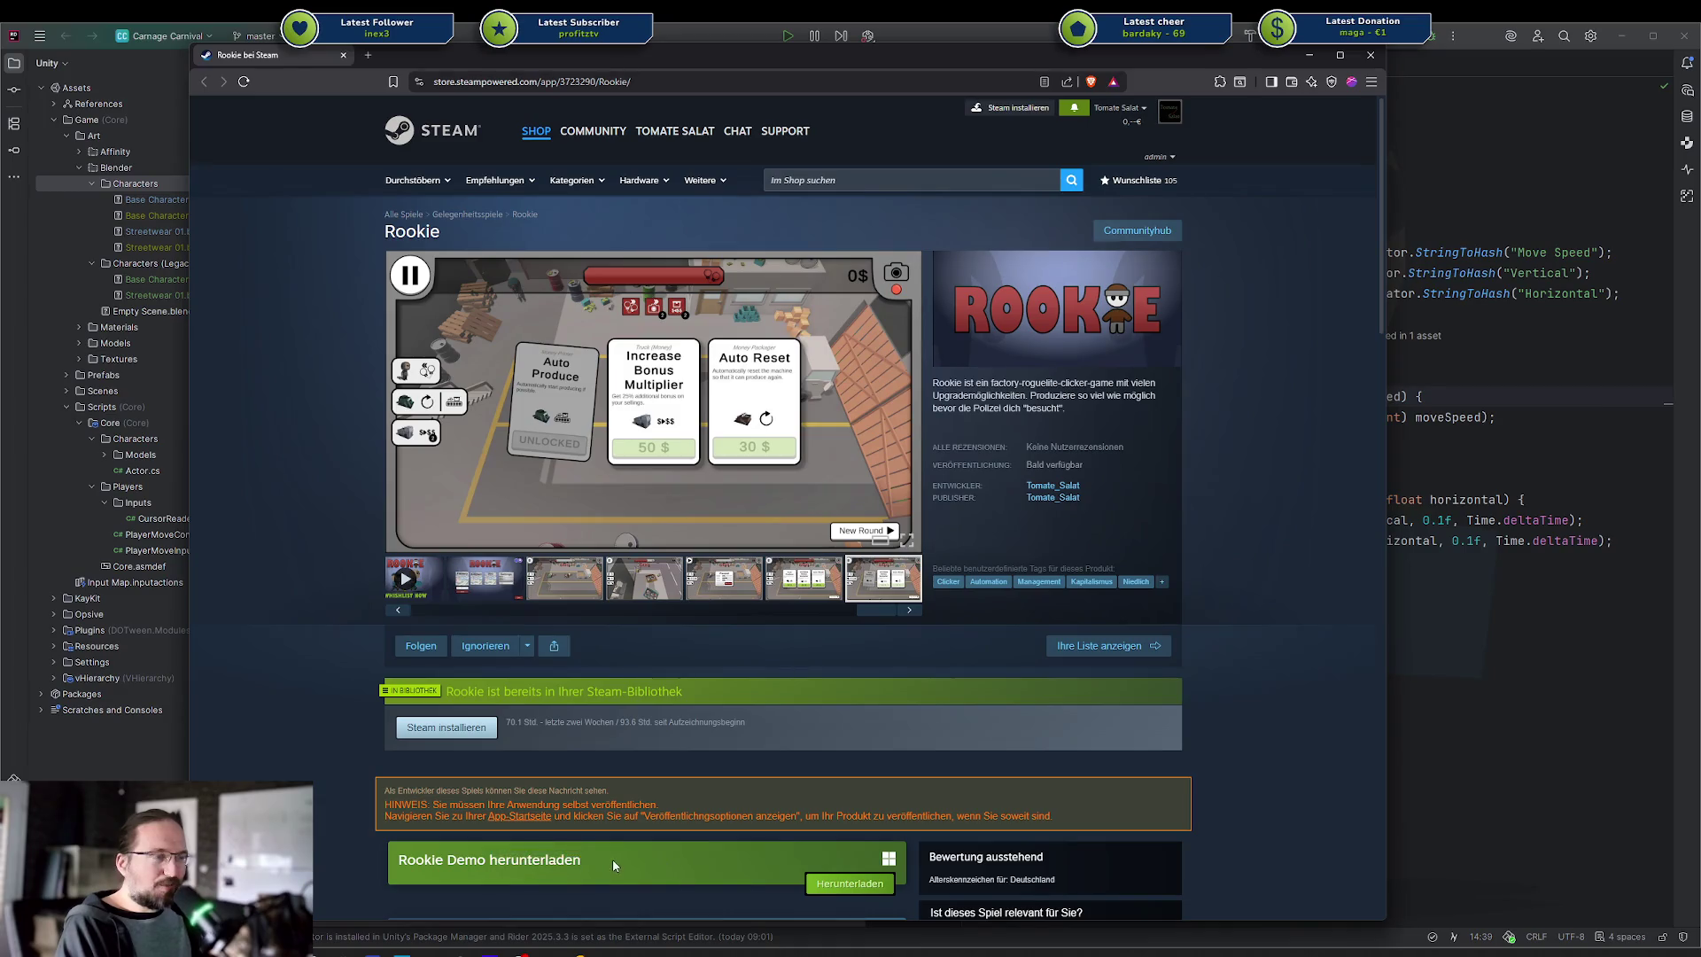
{"action": "scroll", "coordinate": [614, 863], "scroll_direction": "down", "scroll_amount": 3}
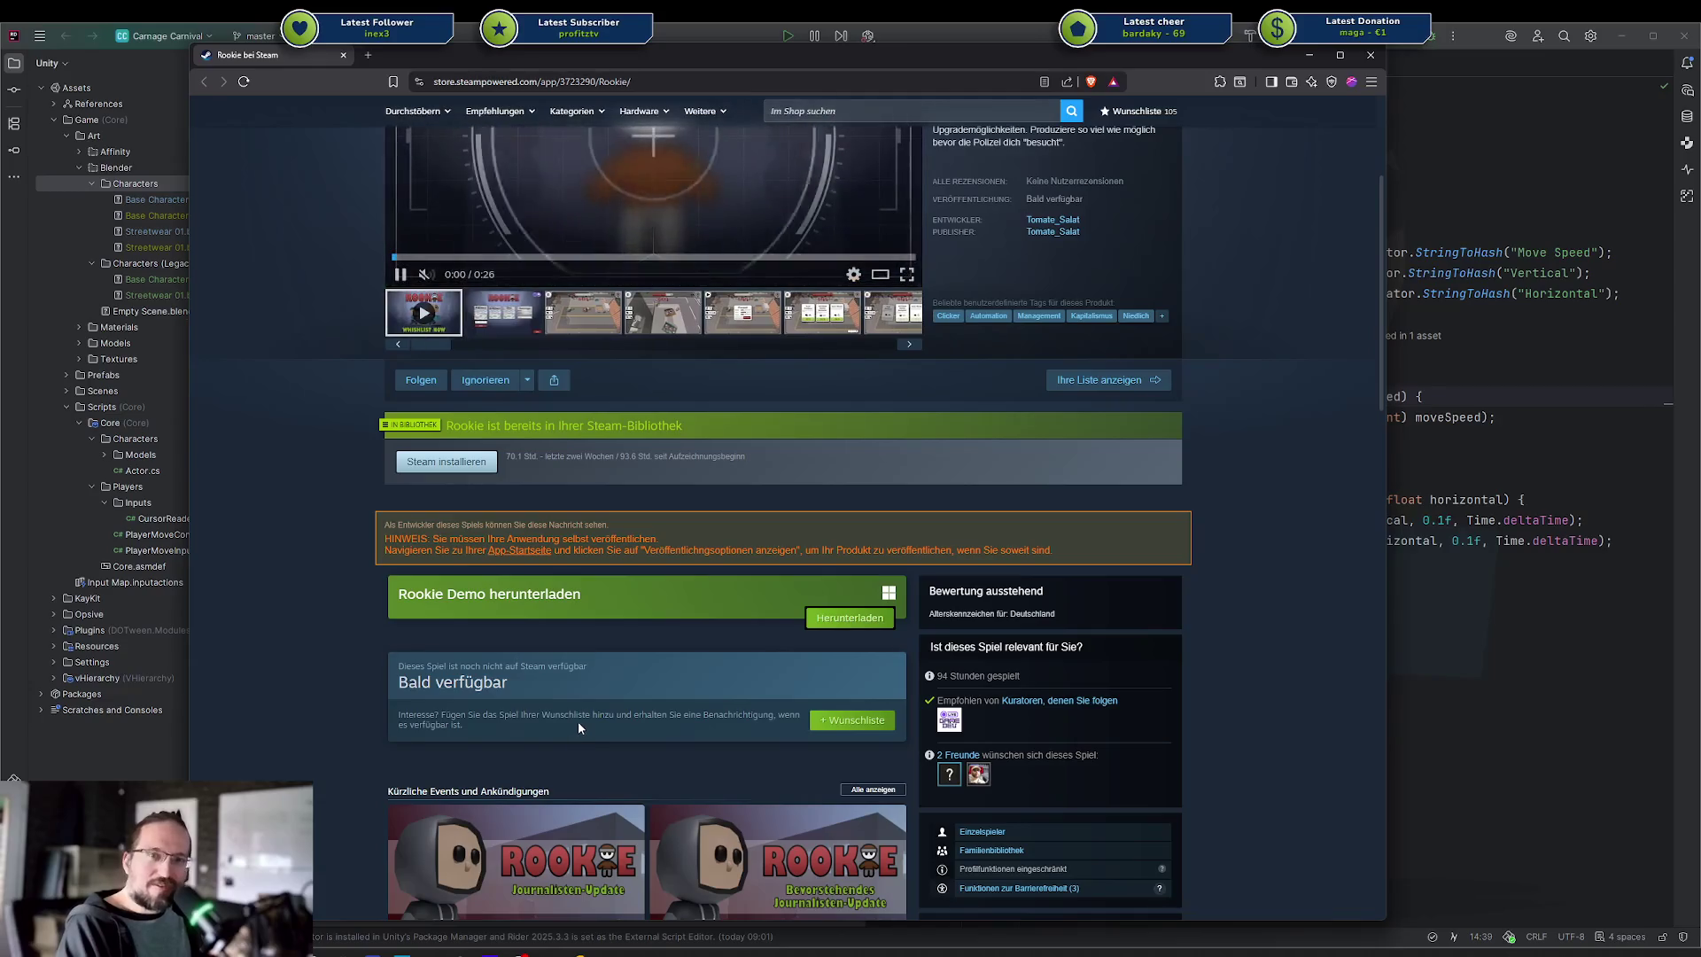
{"action": "scroll", "coordinate": [541, 665], "scroll_direction": "up", "scroll_amount": 3}
{"action": "left_click", "coordinate": [489, 582]}
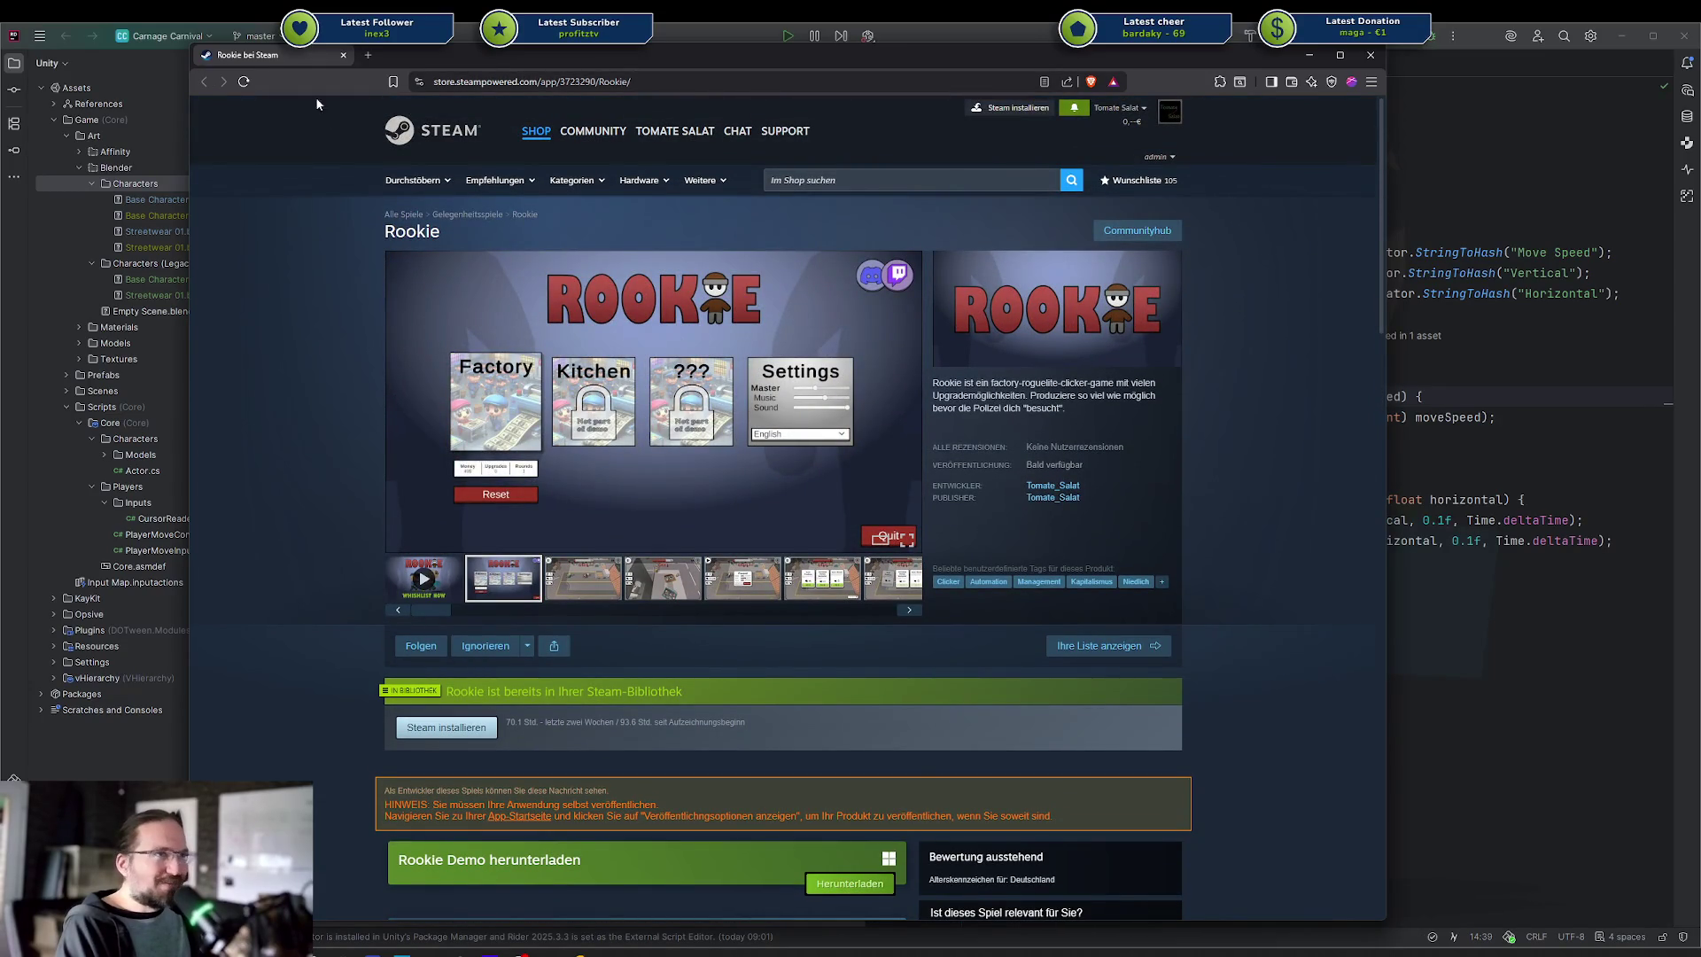
{"action": "key", "text": "alt+Tab"}
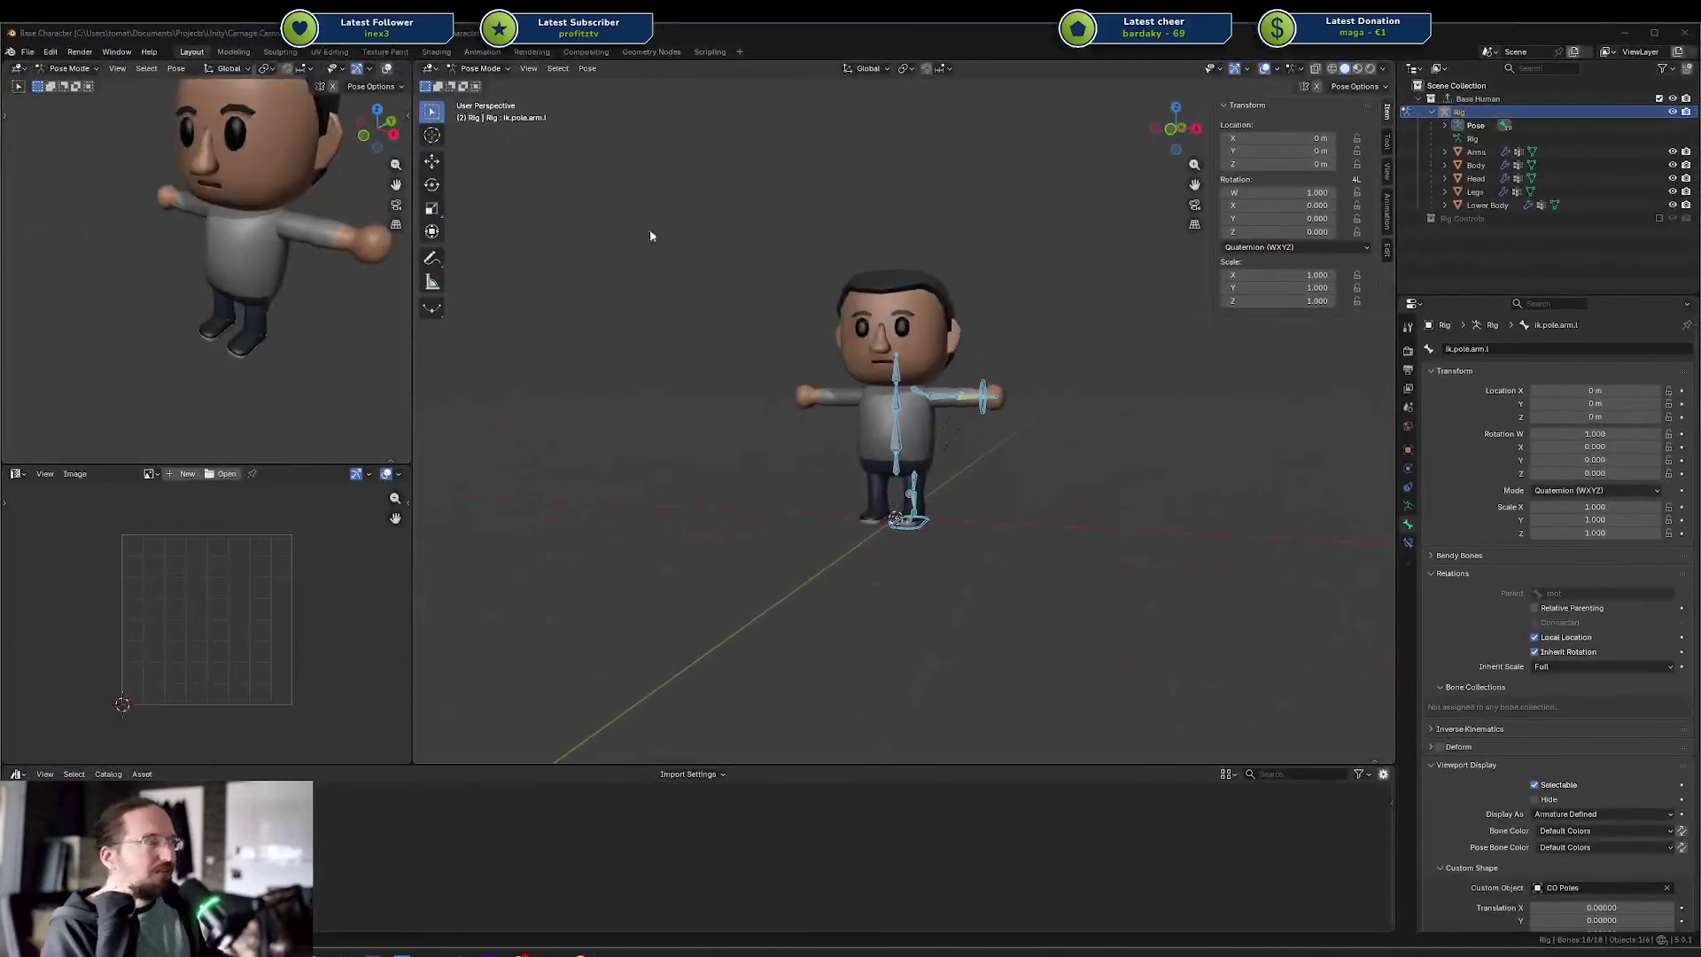
Select the ik.target.arm.l bone, orbit around the character to inspect it, then return to Object Mode
{"action": "left_click", "coordinate": [982, 390]}
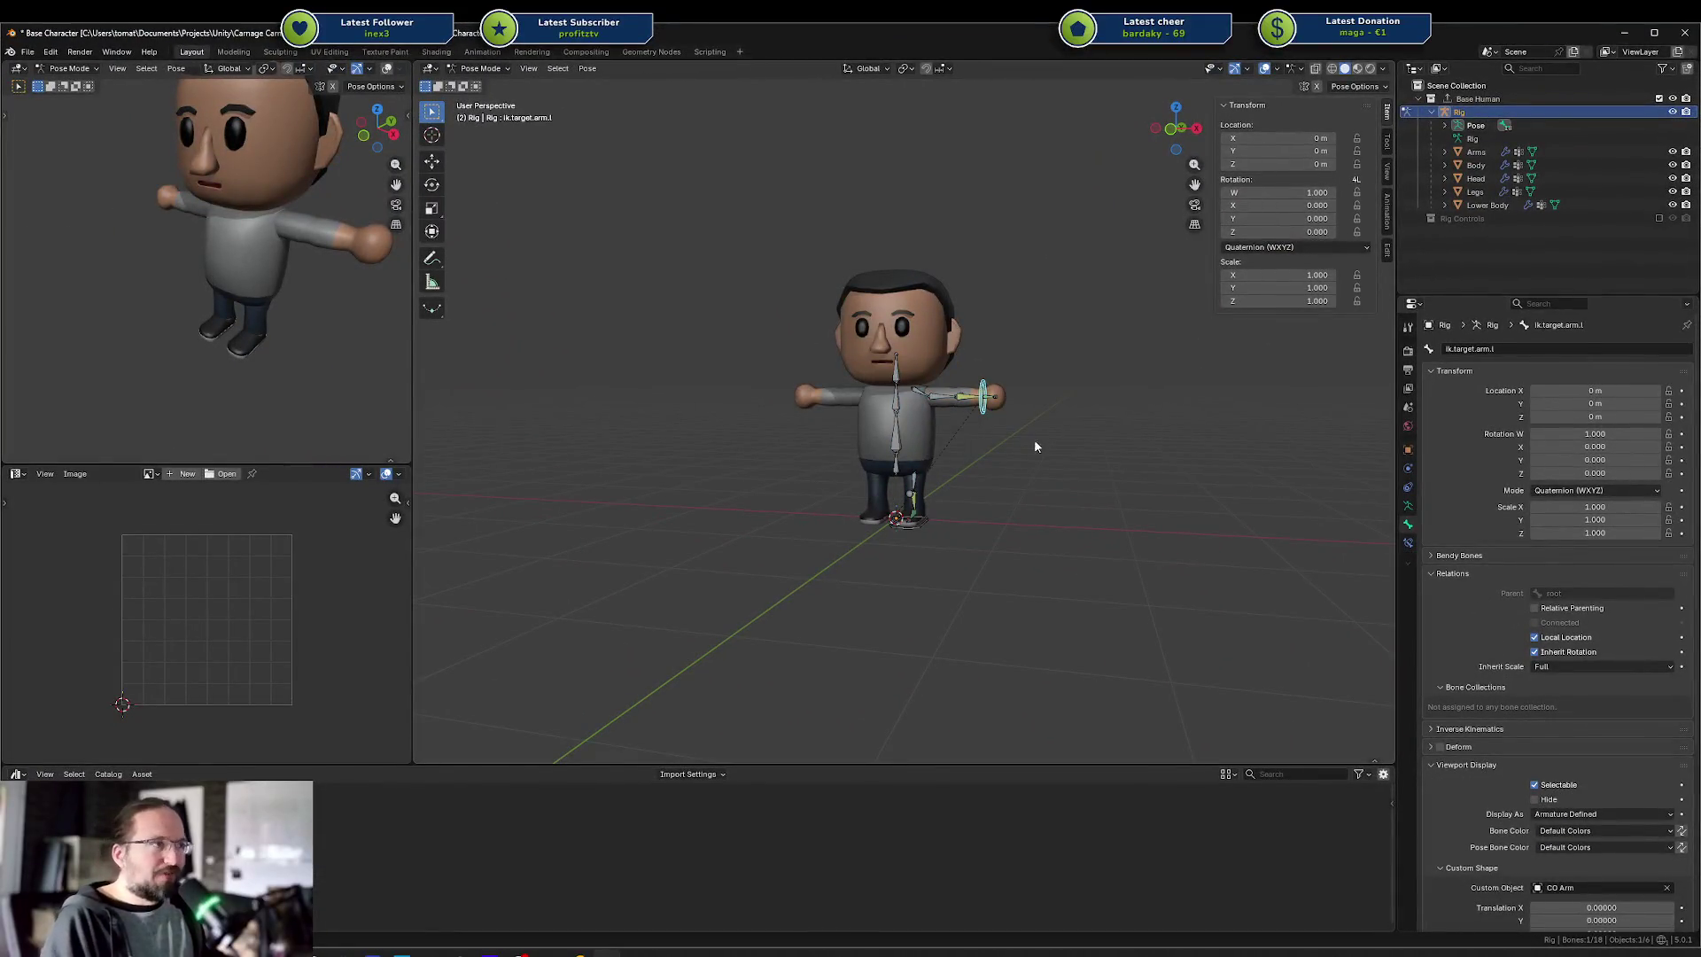
{"action": "mouse_move", "coordinate": [1060, 459]}
{"action": "left_mouse_down"}
{"action": "mouse_move", "coordinate": [1140, 500]}
{"action": "mouse_move", "coordinate": [1057, 500]}
{"action": "left_mouse_up"}
{"action": "scroll", "coordinate": [1054, 500], "scroll_direction": "up", "scroll_amount": 4}
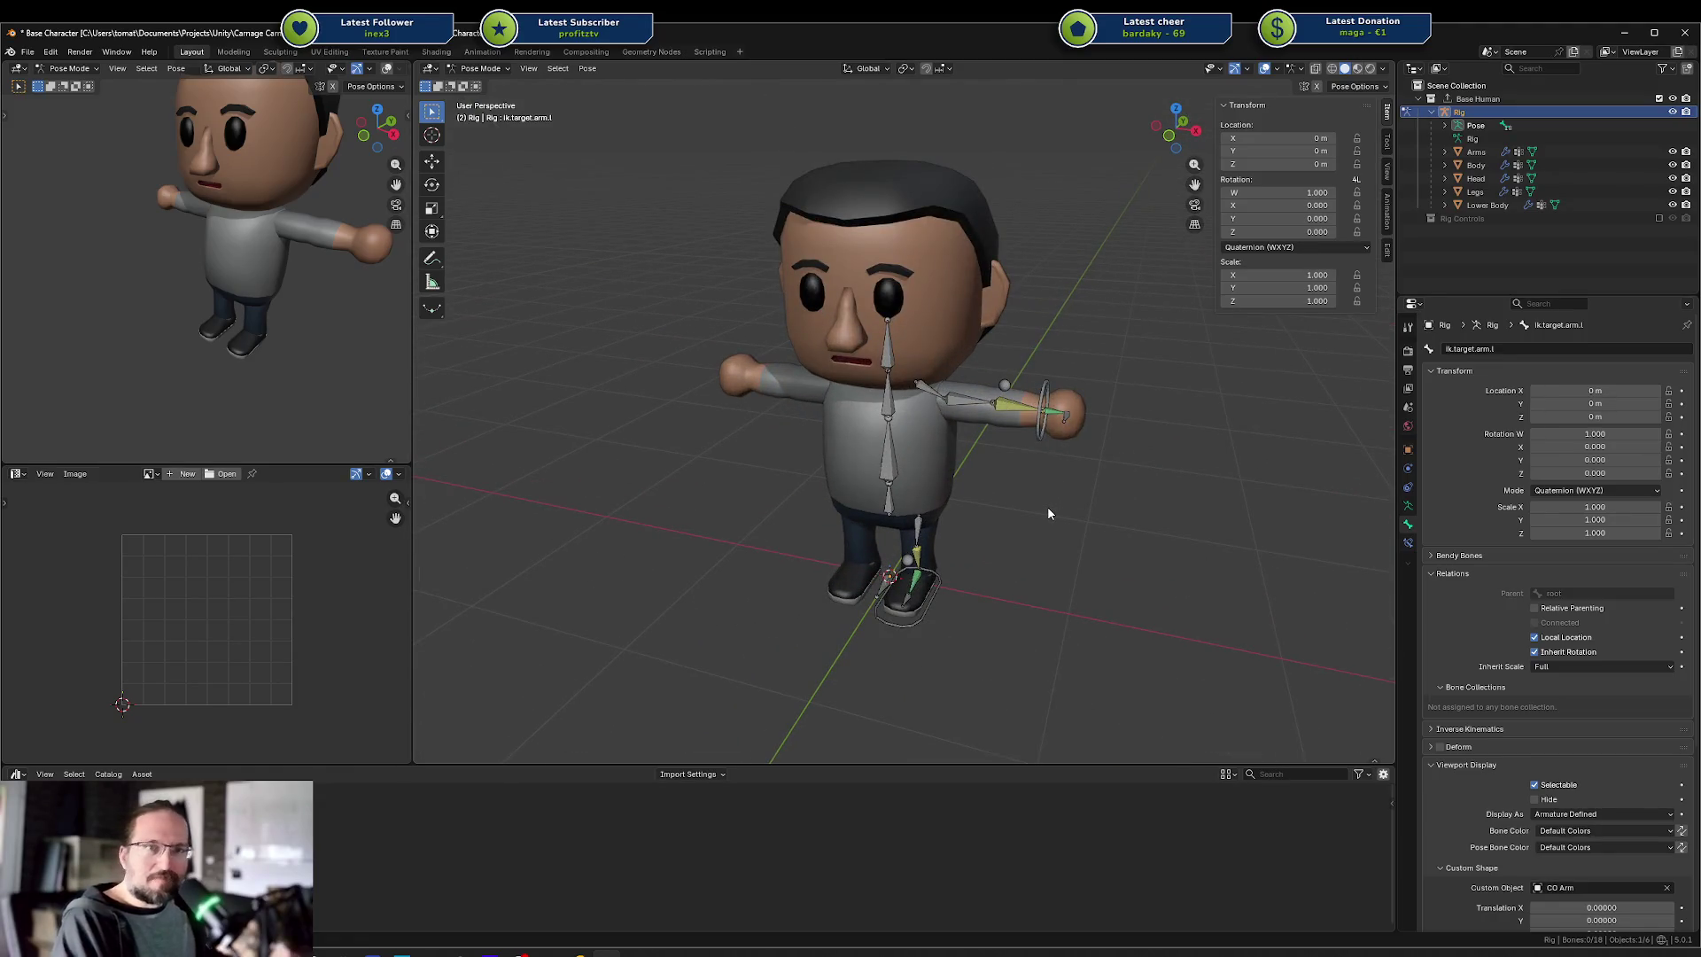
{"action": "mouse_move", "coordinate": [1047, 507]}
{"action": "left_mouse_down"}
{"action": "mouse_move", "coordinate": [1052, 492]}
{"action": "mouse_move", "coordinate": [964, 497]}
{"action": "mouse_move", "coordinate": [1051, 480]}
{"action": "mouse_move", "coordinate": [1029, 499]}
{"action": "left_mouse_up"}
{"action": "scroll", "coordinate": [1033, 501], "scroll_direction": "up", "scroll_amount": 4}
{"action": "scroll", "coordinate": [1033, 498], "scroll_direction": "down", "scroll_amount": 4}
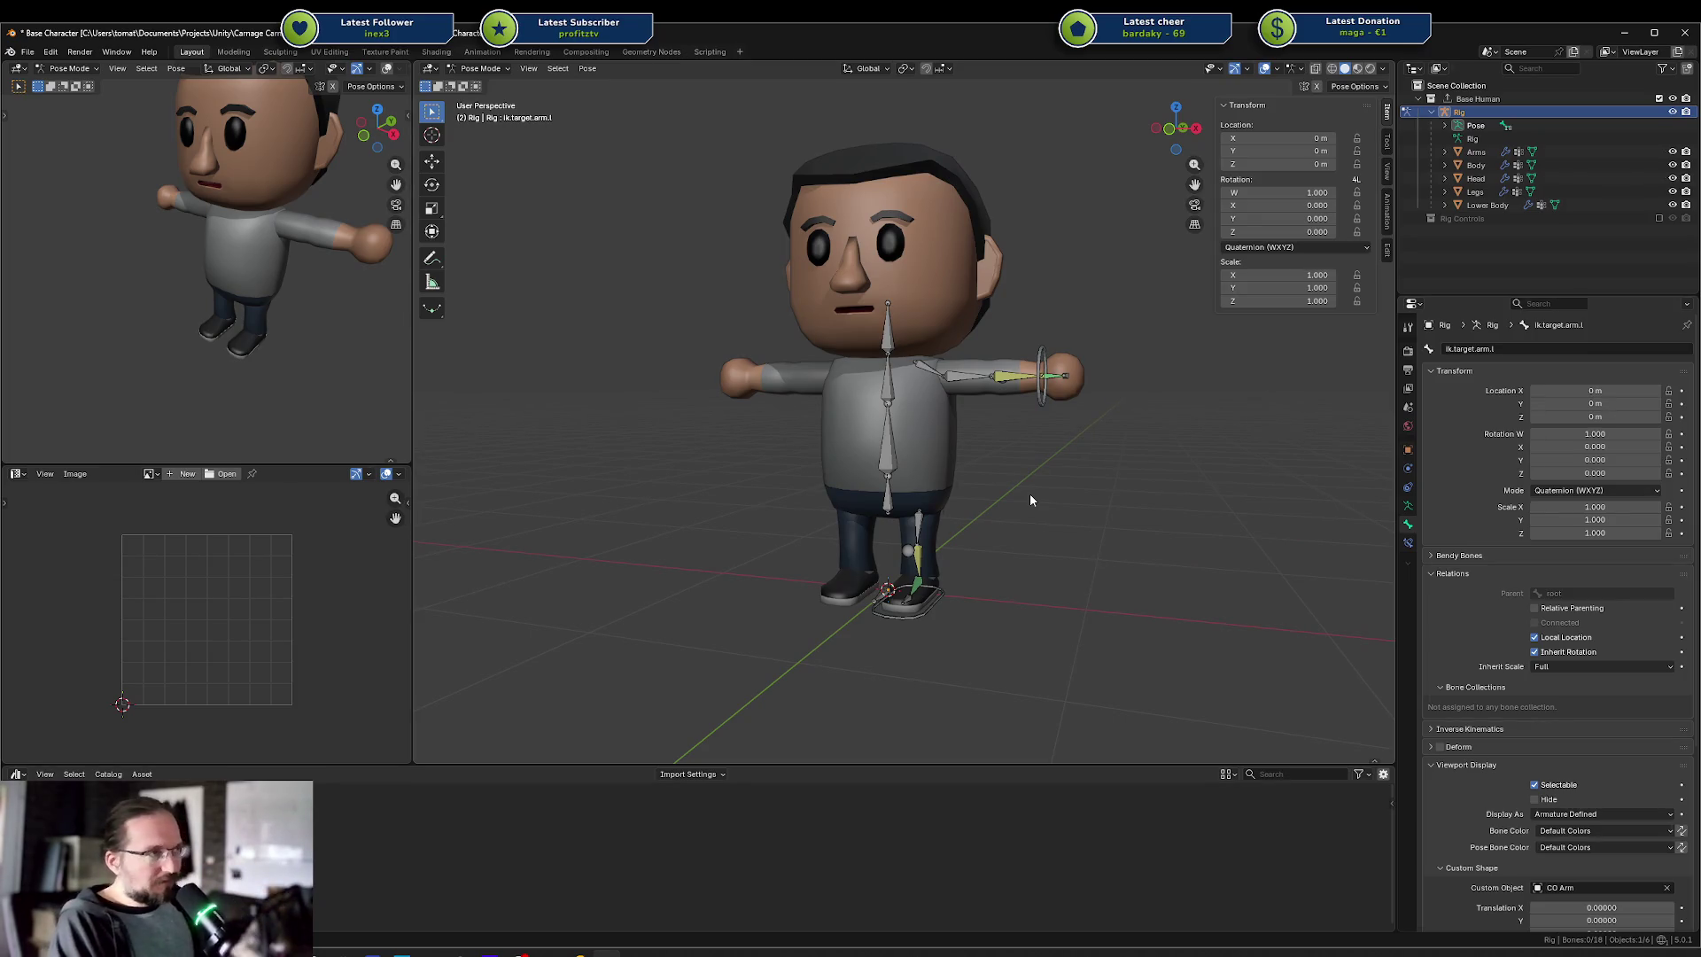
{"action": "mouse_move", "coordinate": [1030, 499]}
{"action": "left_mouse_down"}
{"action": "mouse_move", "coordinate": [983, 467]}
{"action": "mouse_move", "coordinate": [1068, 455]}
{"action": "left_mouse_up"}
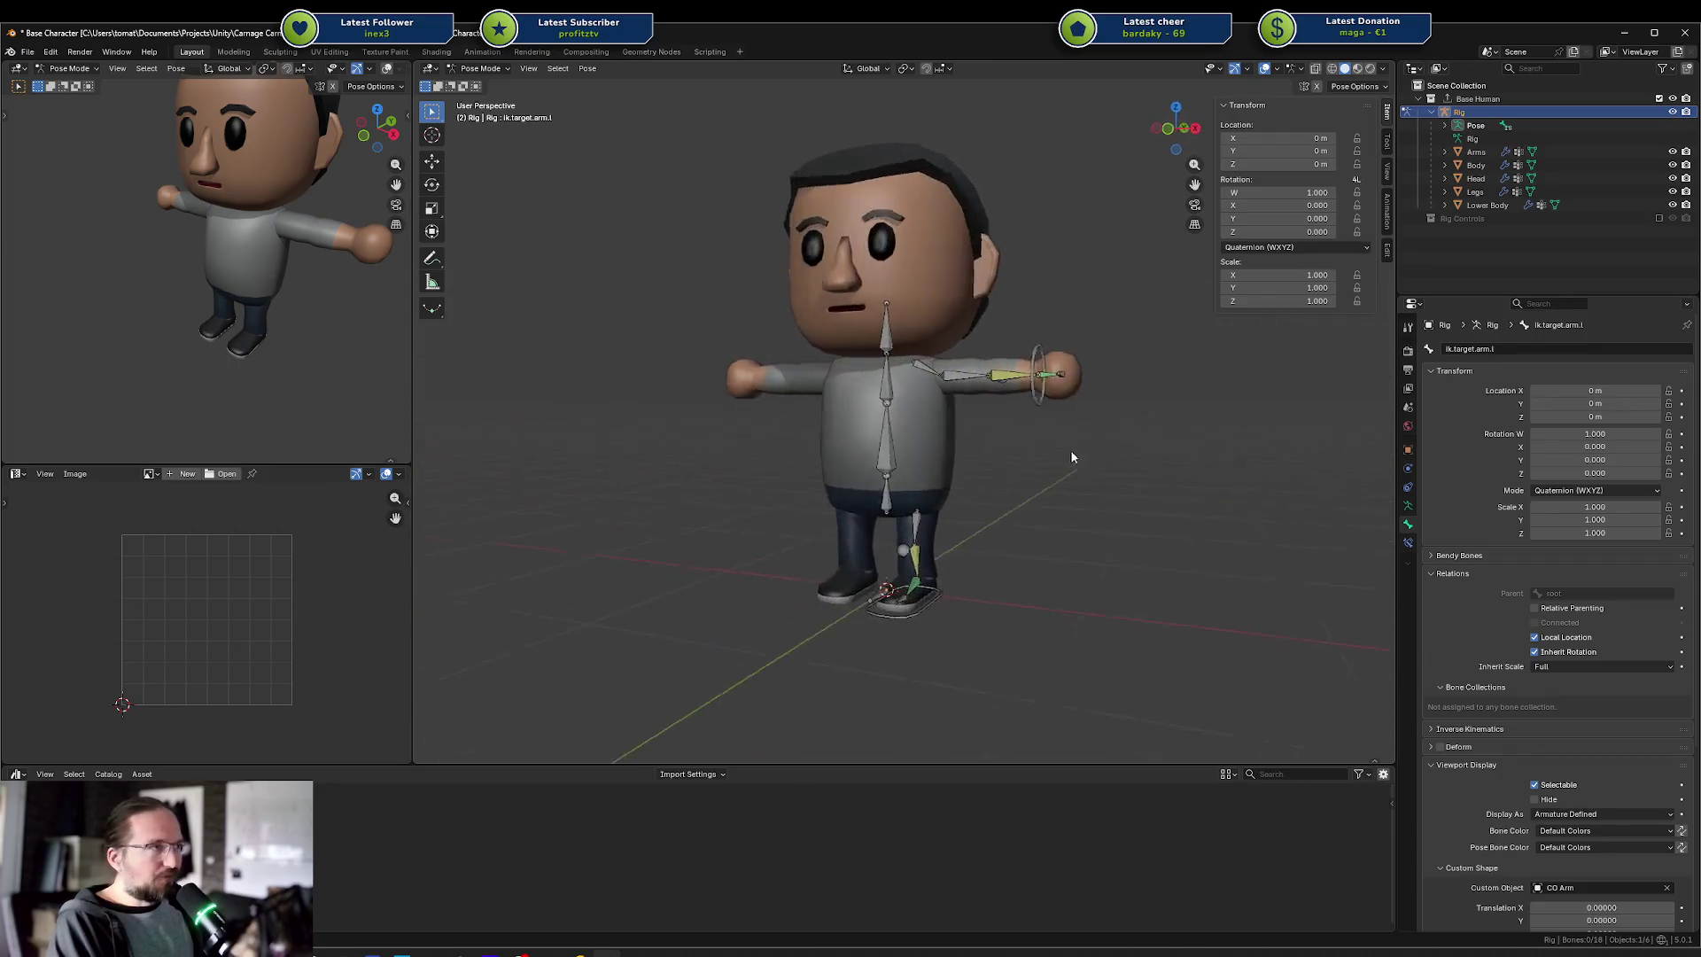
{"action": "scroll", "coordinate": [1082, 478], "scroll_direction": "up", "scroll_amount": 4}
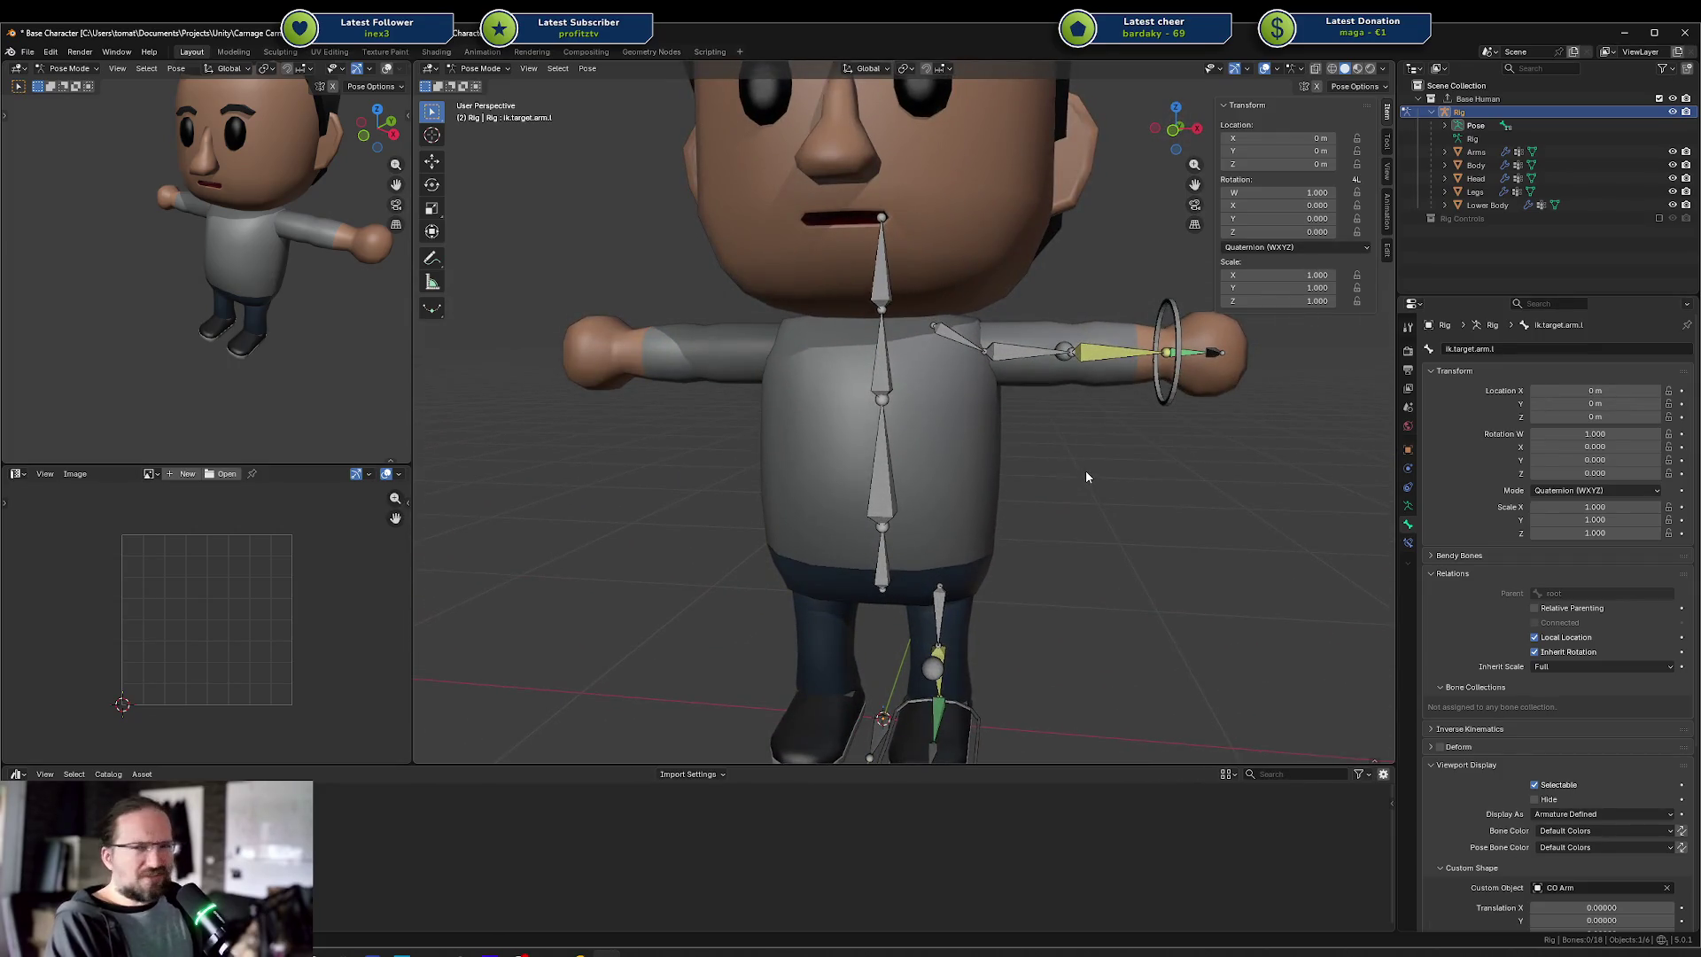
{"action": "scroll", "coordinate": [1014, 440], "scroll_direction": "down", "scroll_amount": 5}
{"action": "key", "text": "ctrl+Tab"}
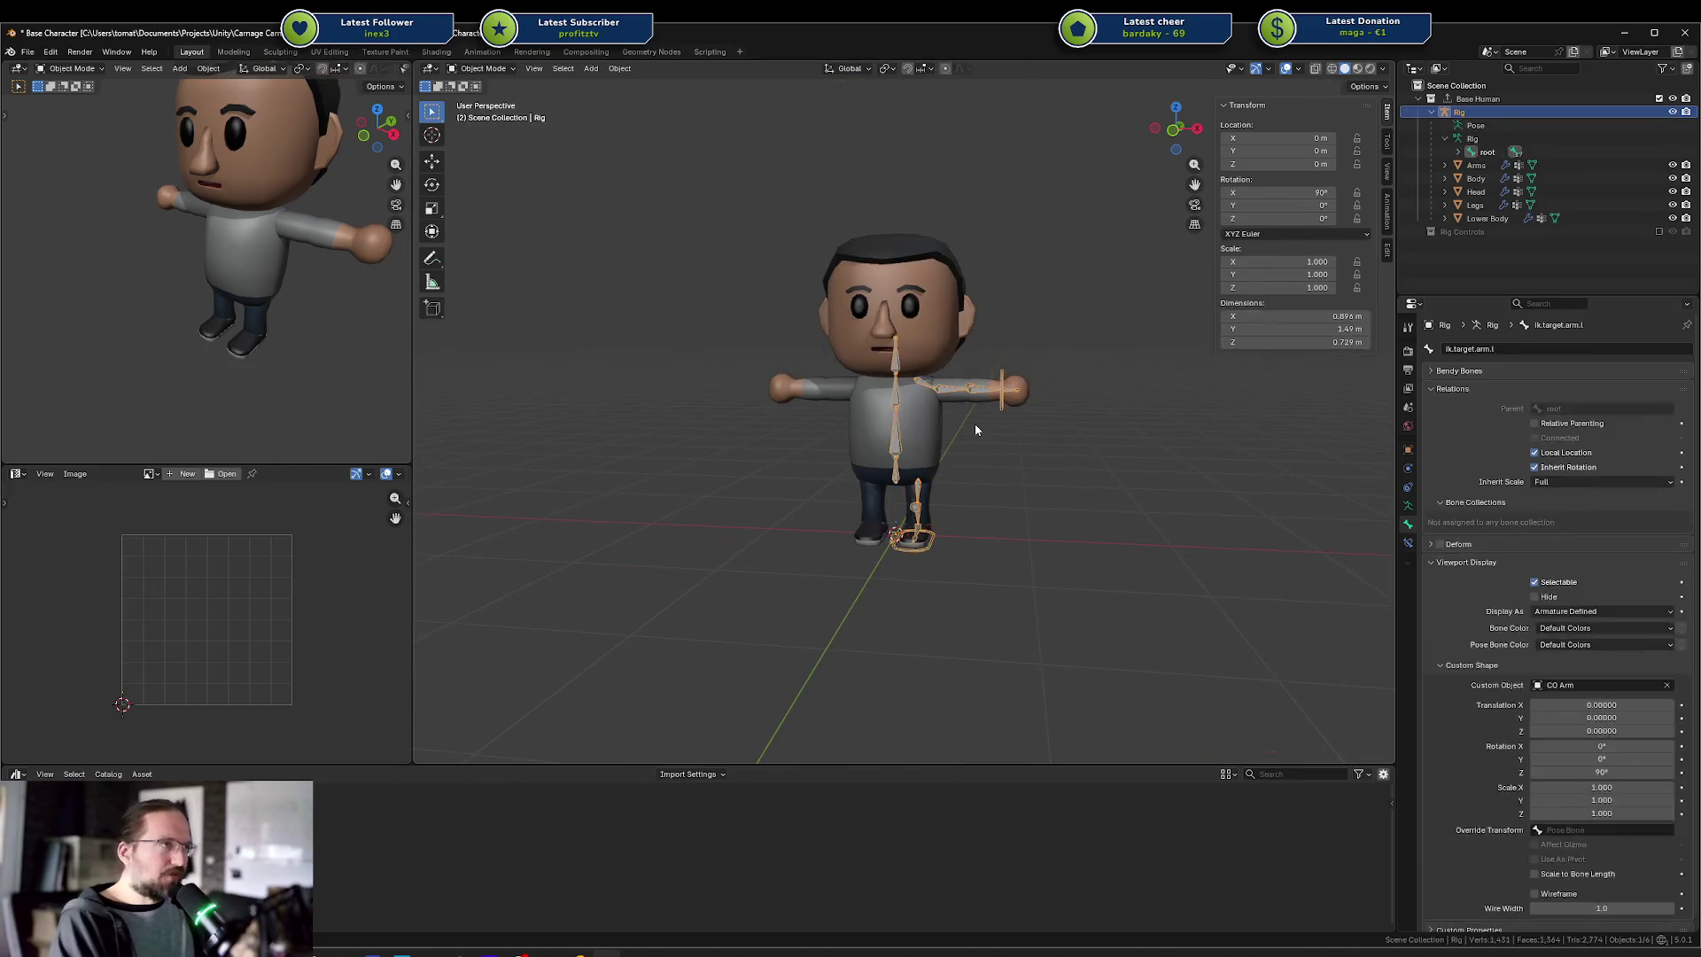
Inspect the Body, Arms and Head meshes from the front, starting a head move and cancelling it
{"action": "left_click", "coordinate": [936, 424]}
{"action": "scroll", "coordinate": [936, 418], "scroll_direction": "up", "scroll_amount": 2}
{"action": "left_click_drag", "start_coordinate": [936, 418], "coordinate": [894, 356]}
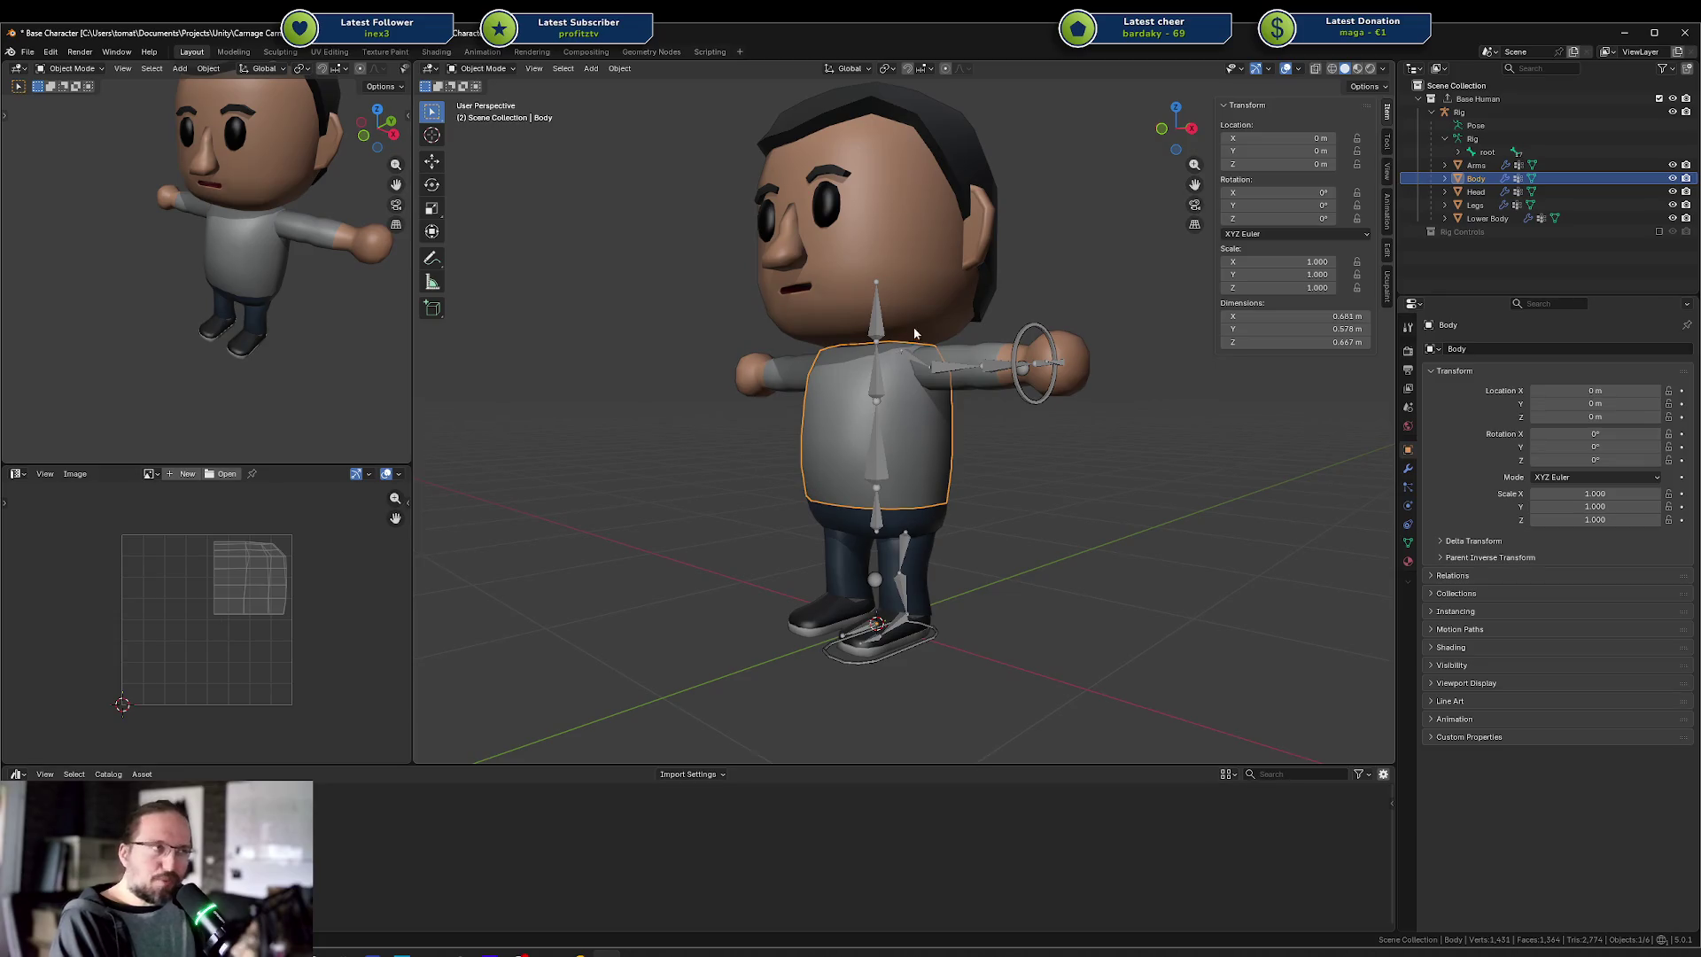
{"action": "key", "text": "KP_1"}
{"action": "left_click", "coordinate": [1045, 377]}
{"action": "left_click", "coordinate": [974, 403]}
{"action": "left_click", "coordinate": [942, 382]}
{"action": "left_click", "coordinate": [972, 417]}
{"action": "left_click", "coordinate": [937, 289]}
{"action": "key", "text": "g"}
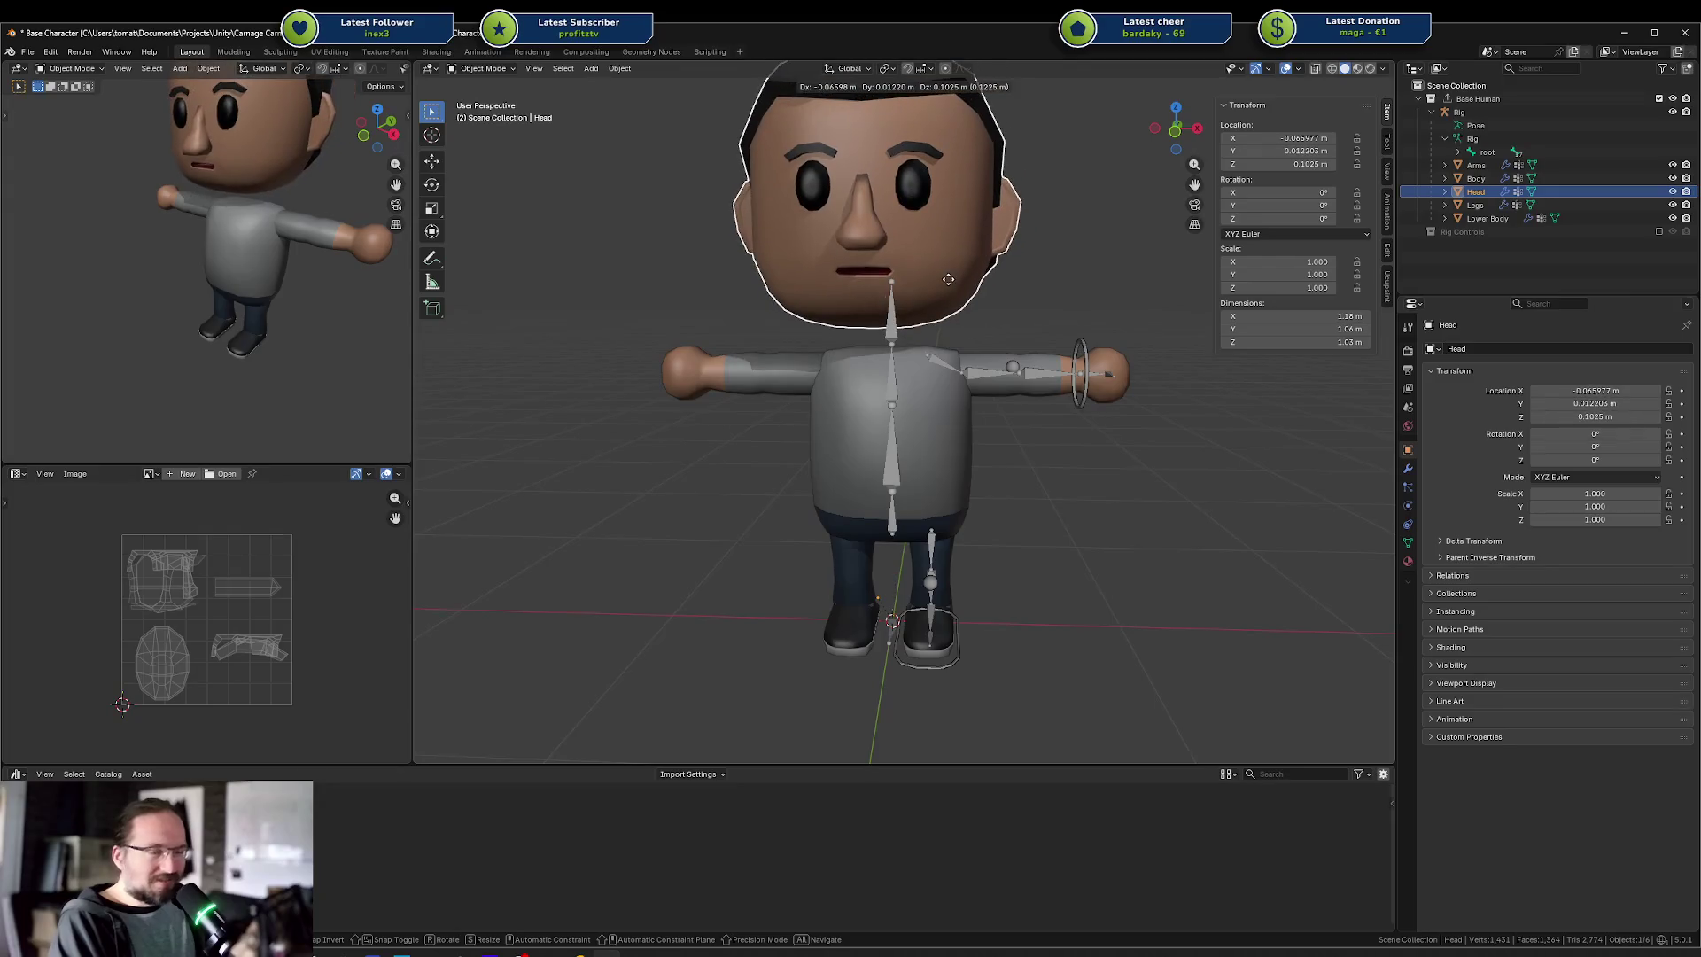
{"action": "key", "text": "Escape"}
Select Body and Arms together, test-move them and undo, then box-select beside the right hand and deselect
{"action": "left_click", "coordinate": [974, 415]}
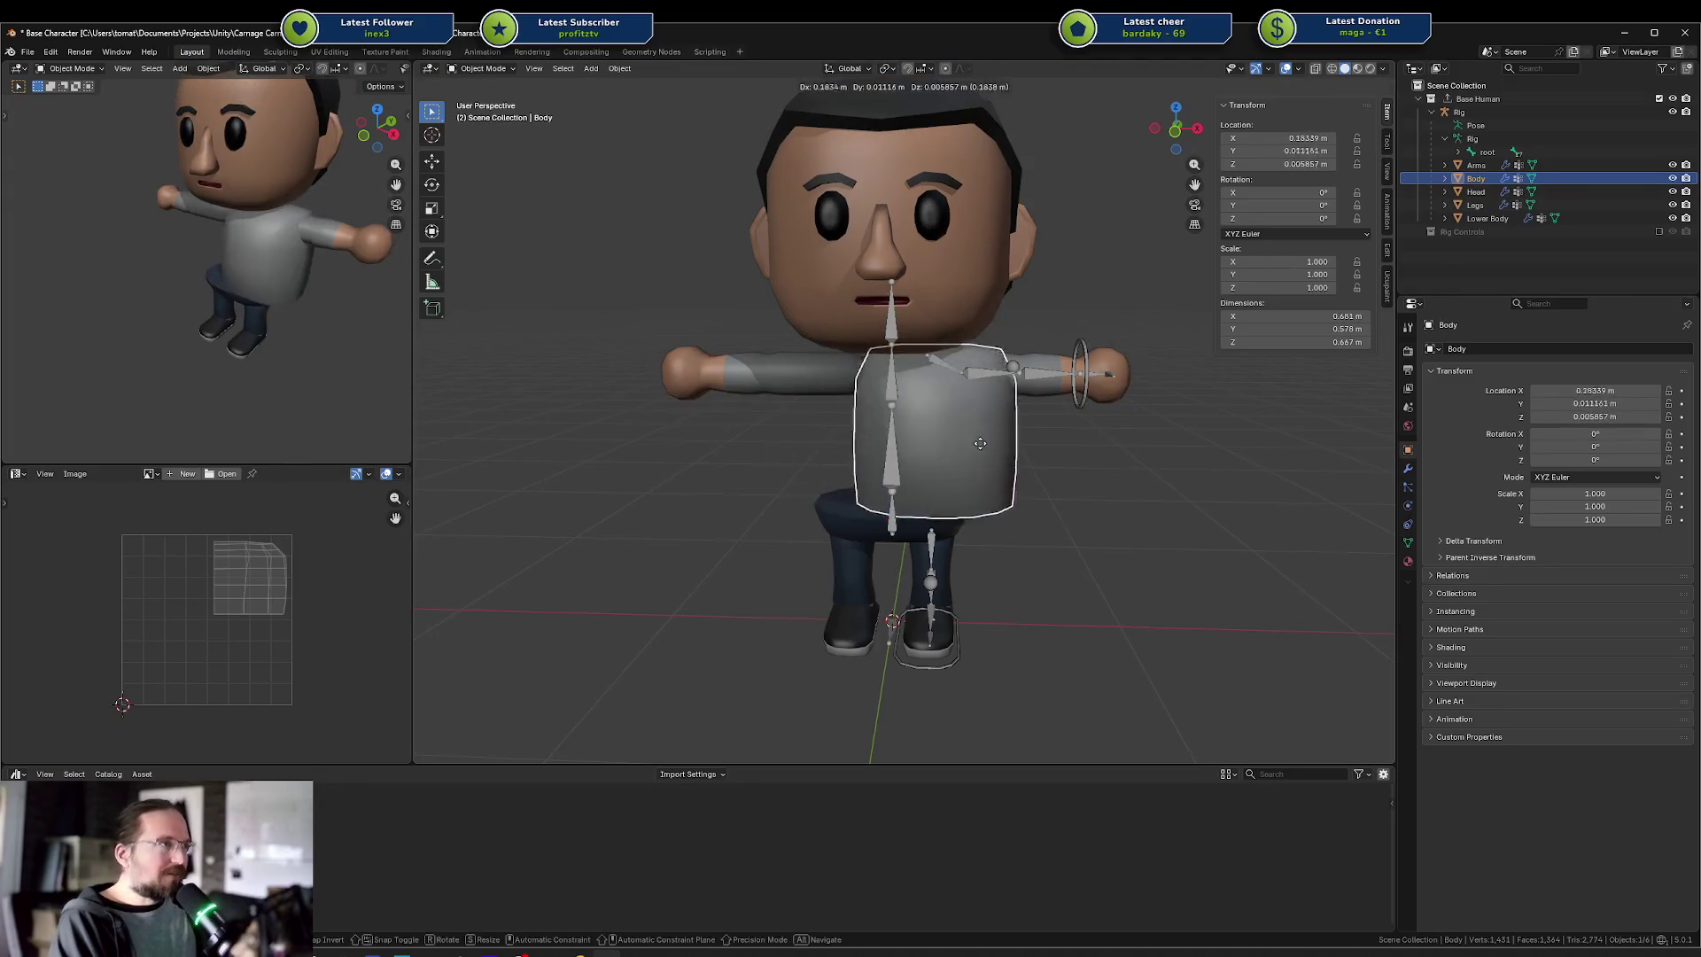
{"action": "left_click", "coordinate": [998, 393], "text": "shift"}
{"action": "key", "text": "g"}
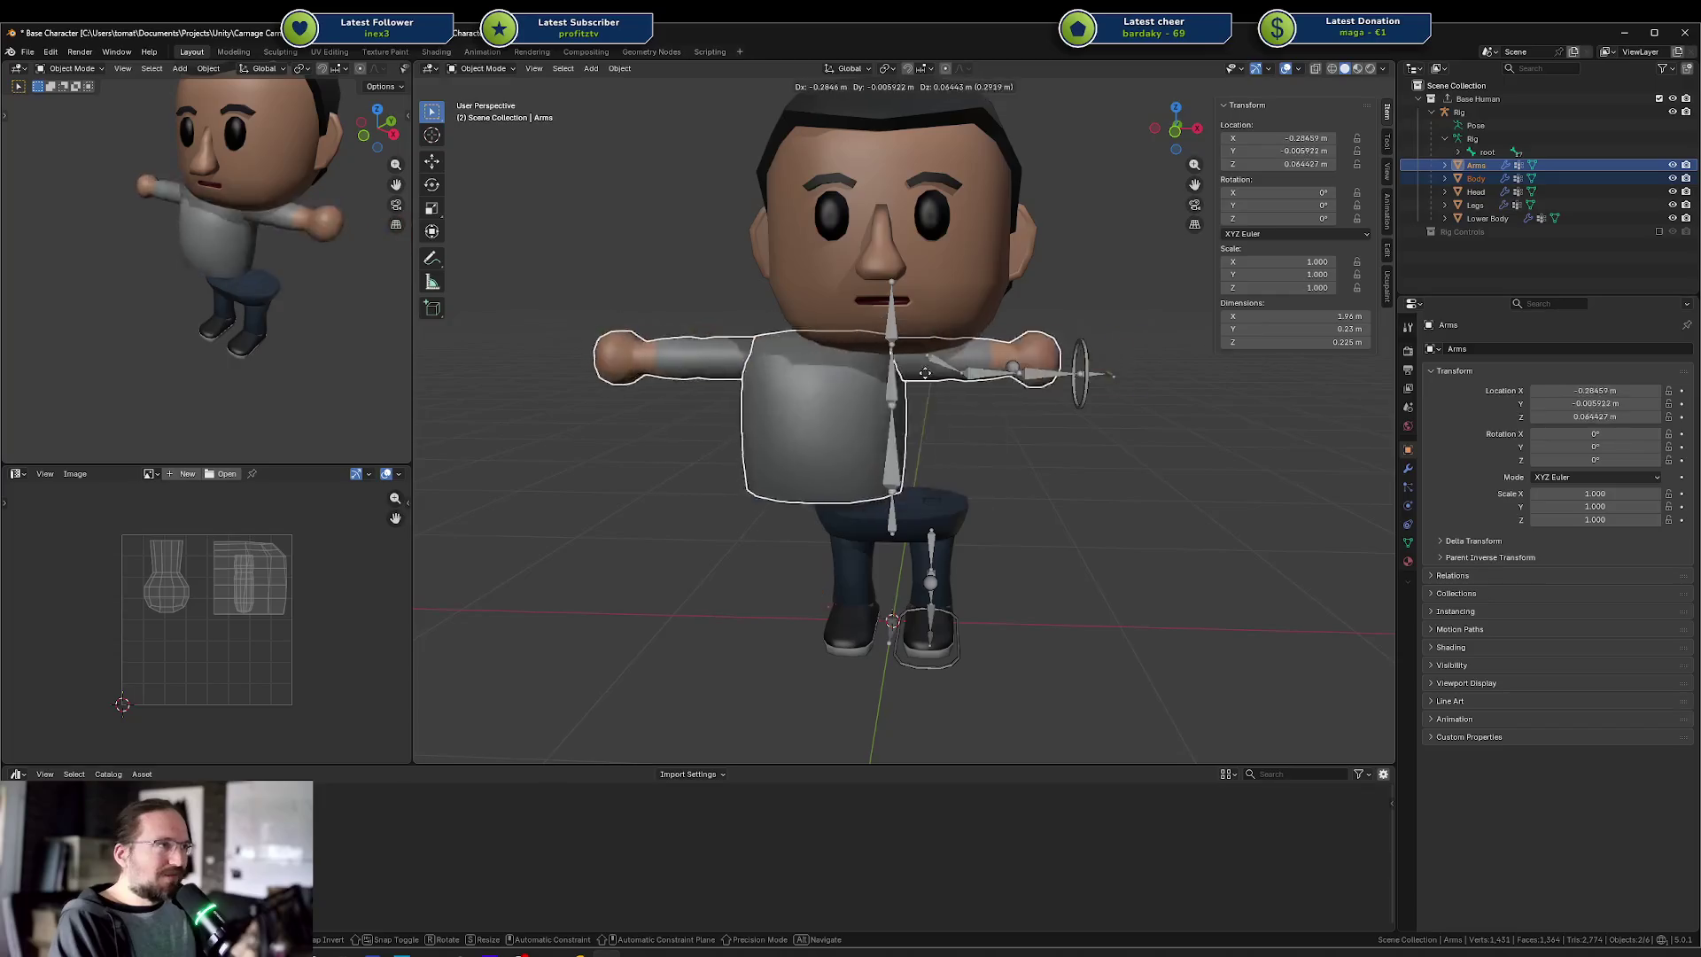
{"action": "left_click", "coordinate": [961, 379]}
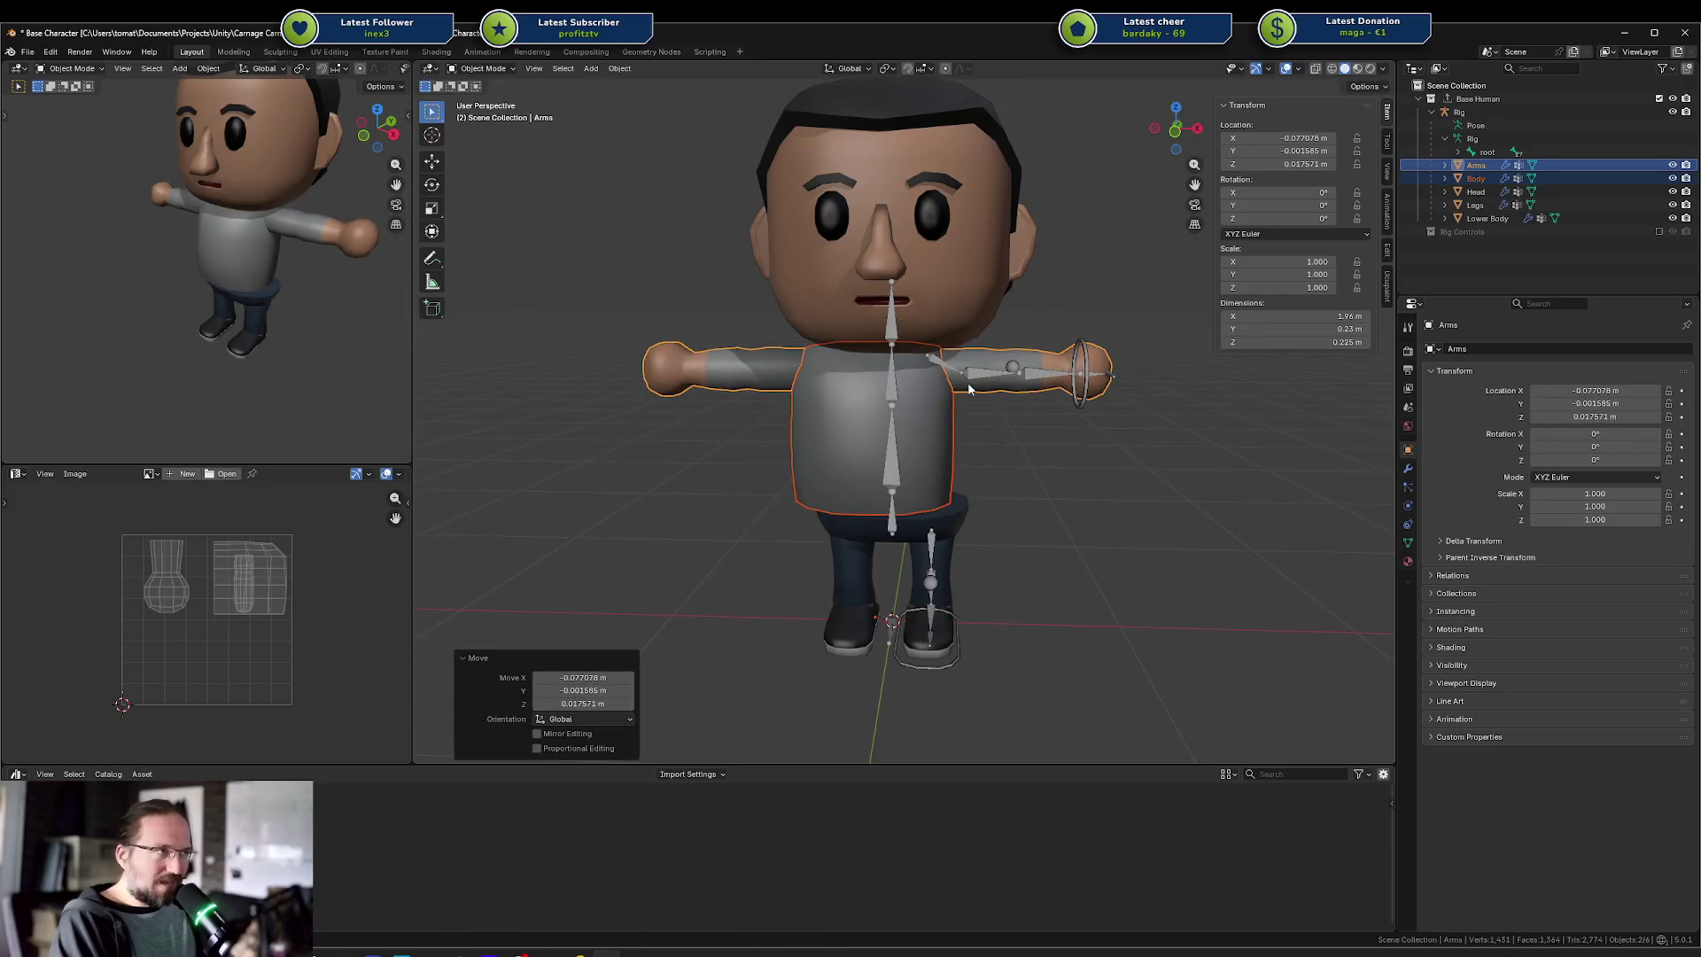
{"action": "key", "text": "ctrl+z"}
{"action": "left_click", "coordinate": [940, 439]}
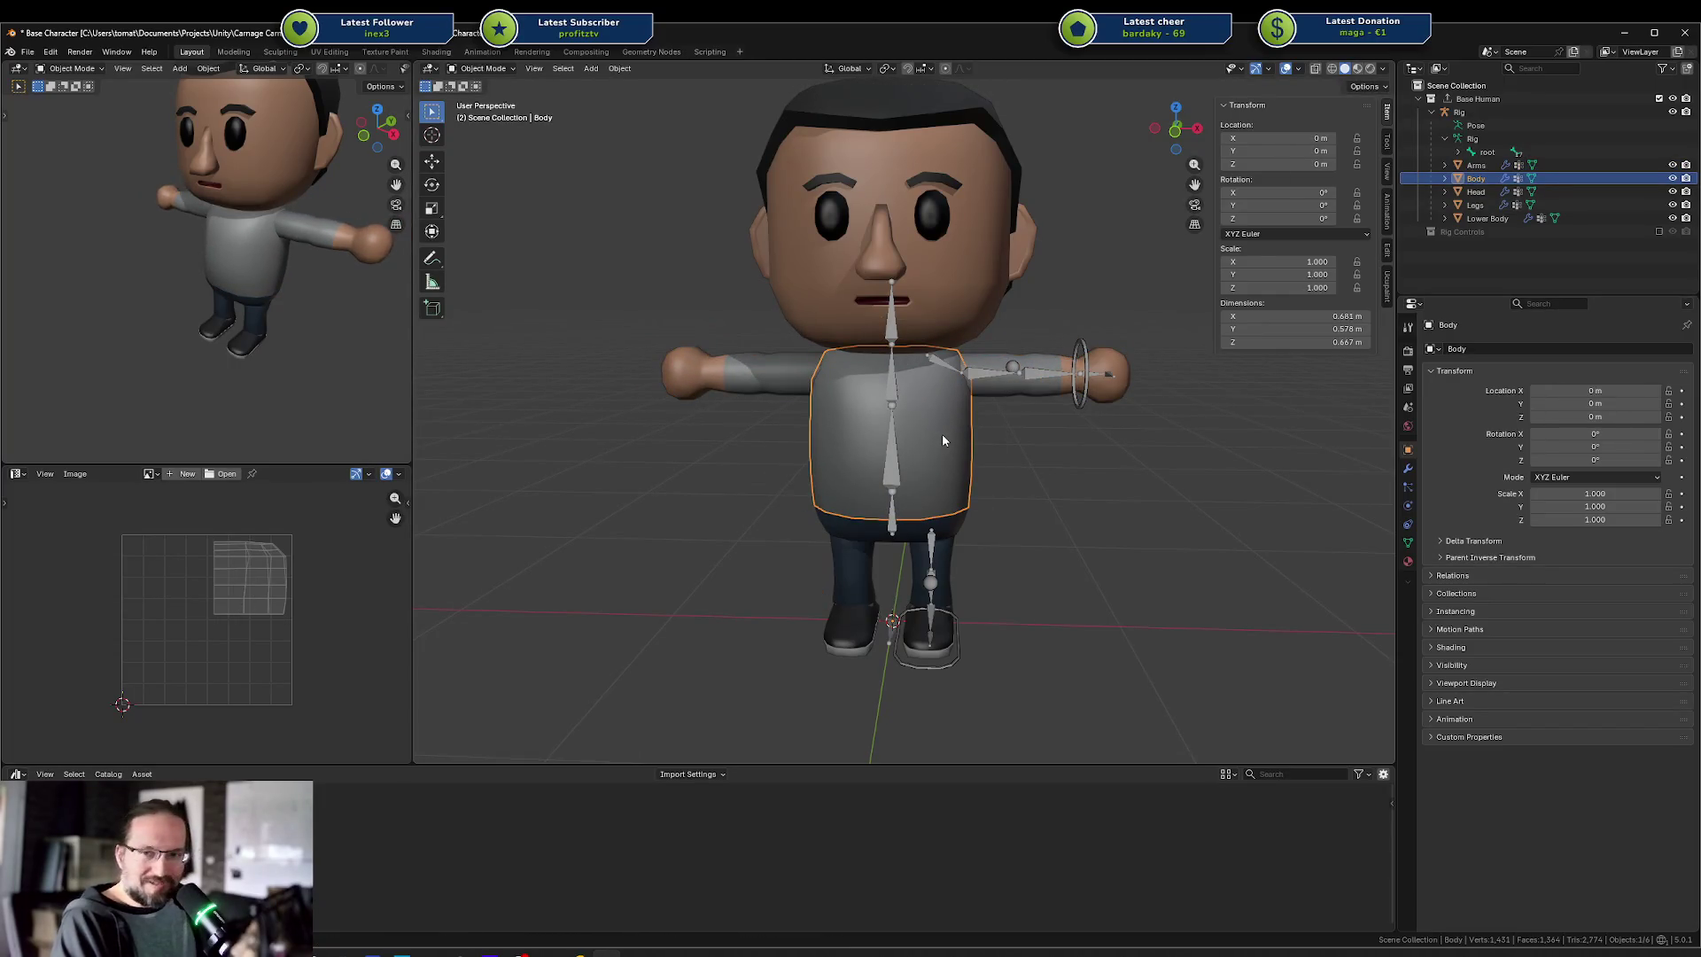
{"action": "mouse_move", "coordinate": [1066, 458]}
{"action": "left_mouse_down"}
{"action": "mouse_move", "coordinate": [932, 404]}
{"action": "mouse_move", "coordinate": [1084, 423]}
{"action": "left_mouse_up"}
{"action": "left_click", "coordinate": [993, 370], "text": "shift"}
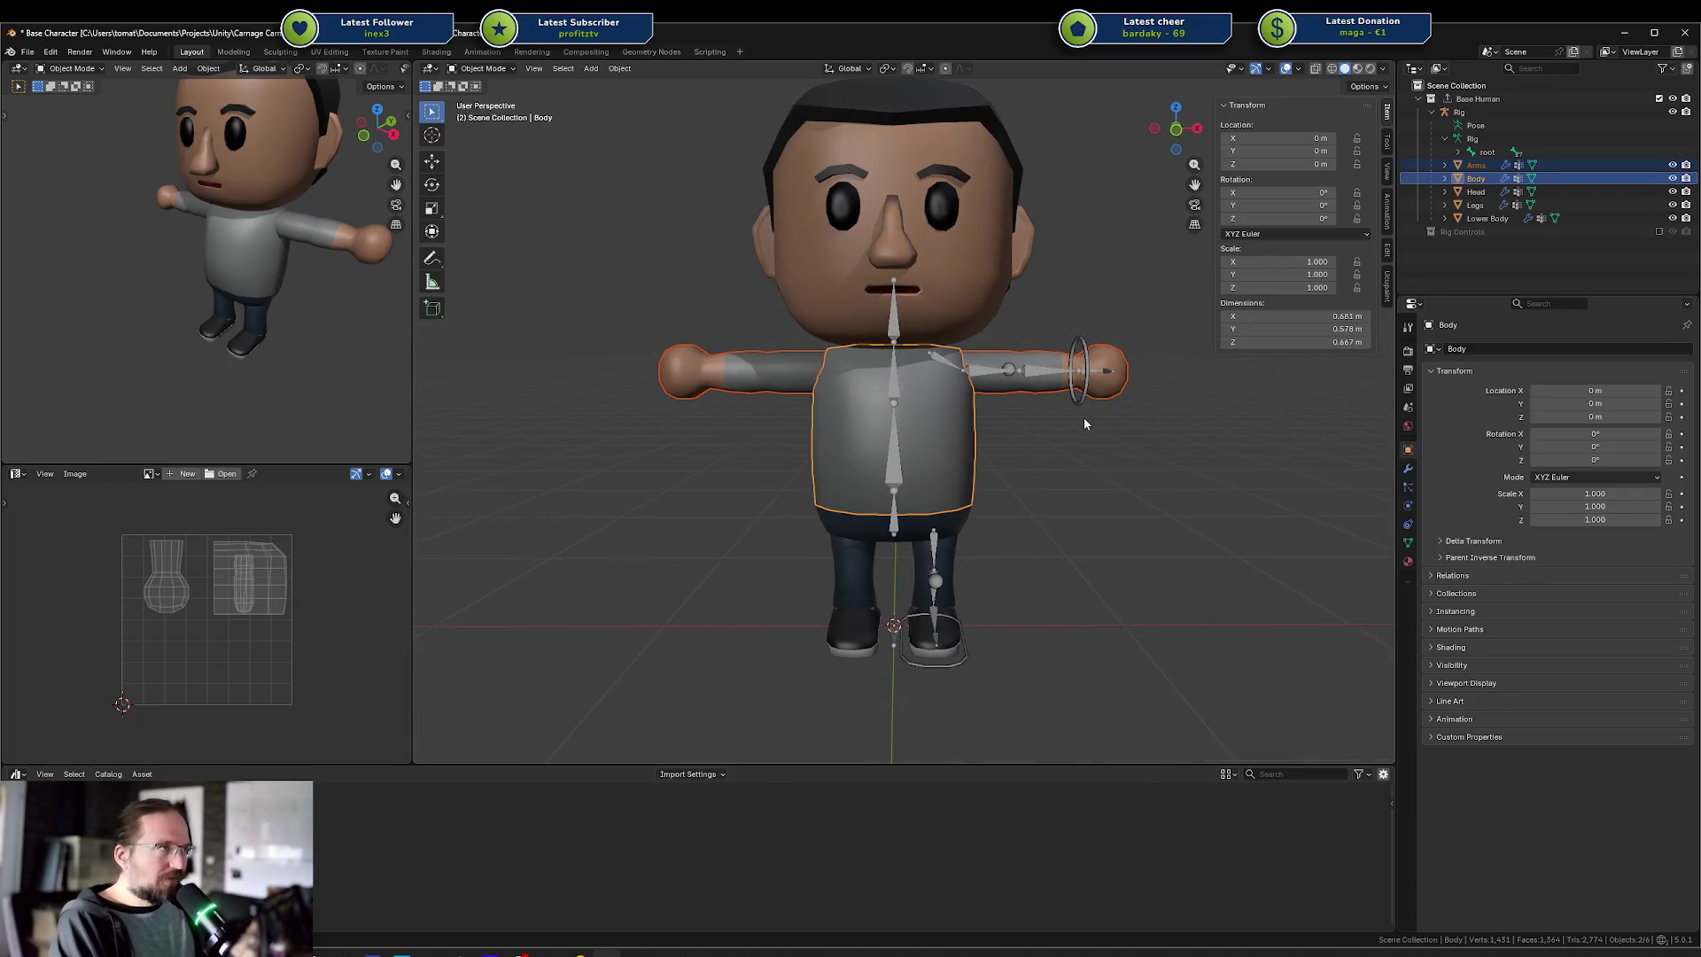
{"action": "mouse_move", "coordinate": [1124, 315]}
{"action": "left_mouse_down"}
{"action": "mouse_move", "coordinate": [1091, 312]}
{"action": "mouse_move", "coordinate": [1107, 372]}
{"action": "left_mouse_up"}
{"action": "left_click", "coordinate": [1103, 373], "text": "shift"}
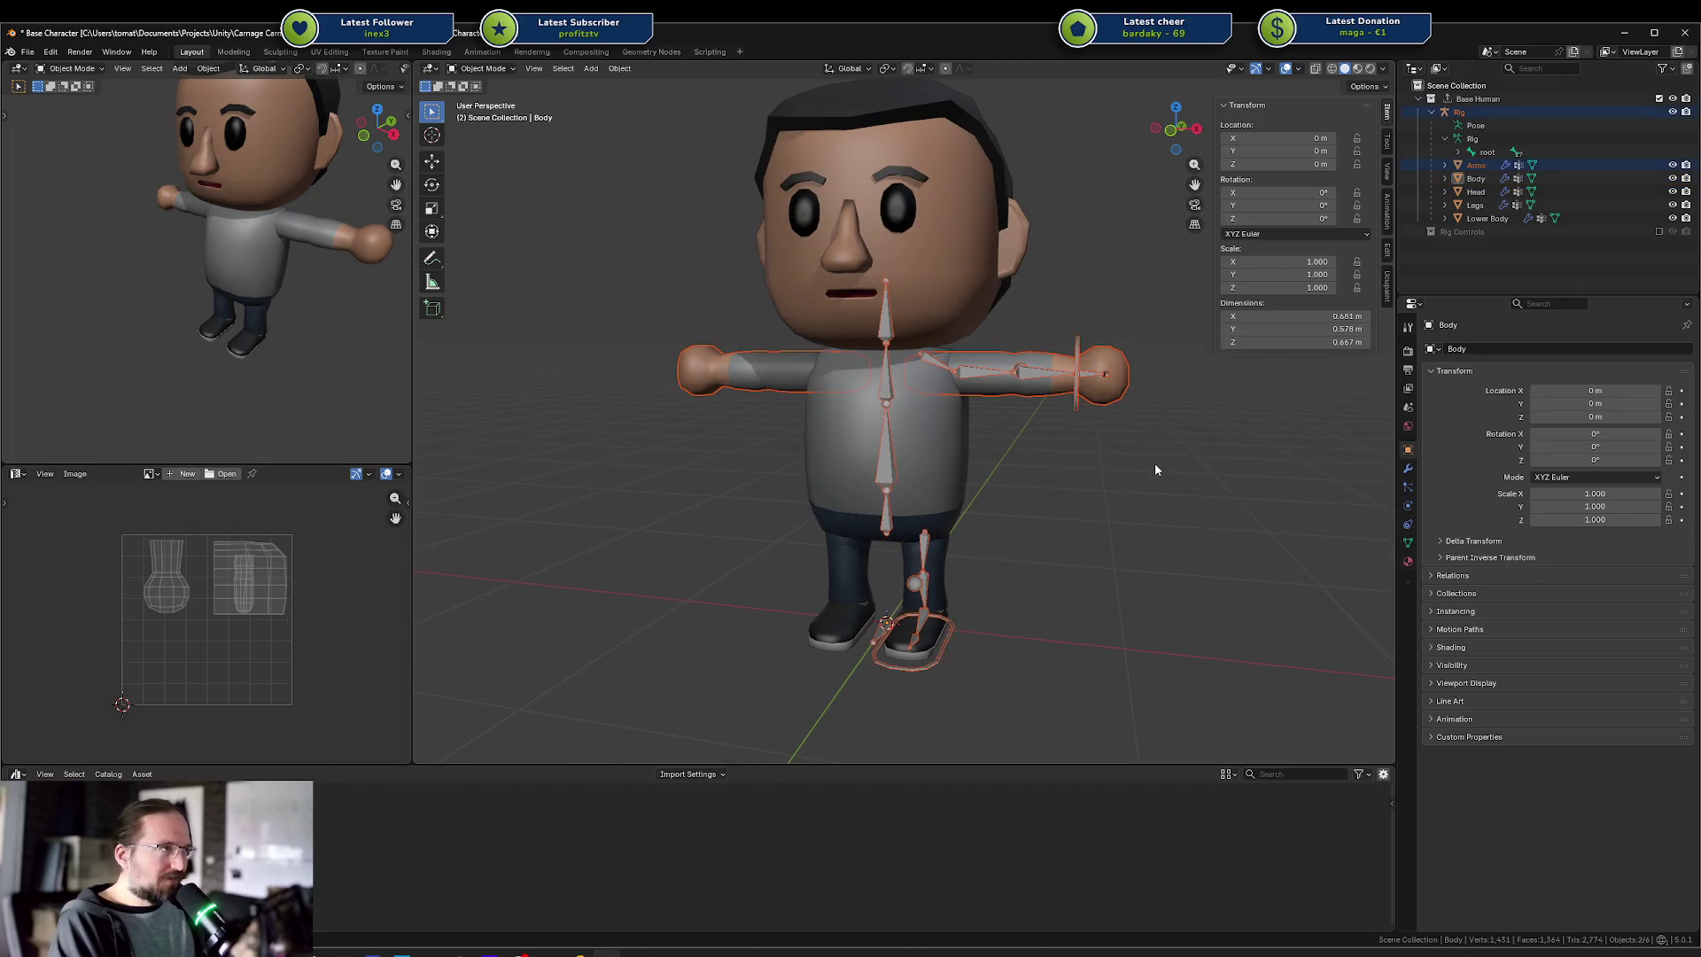
{"action": "left_click_drag", "start_coordinate": [1058, 289], "coordinate": [1187, 439]}
{"action": "left_click", "coordinate": [1186, 440]}
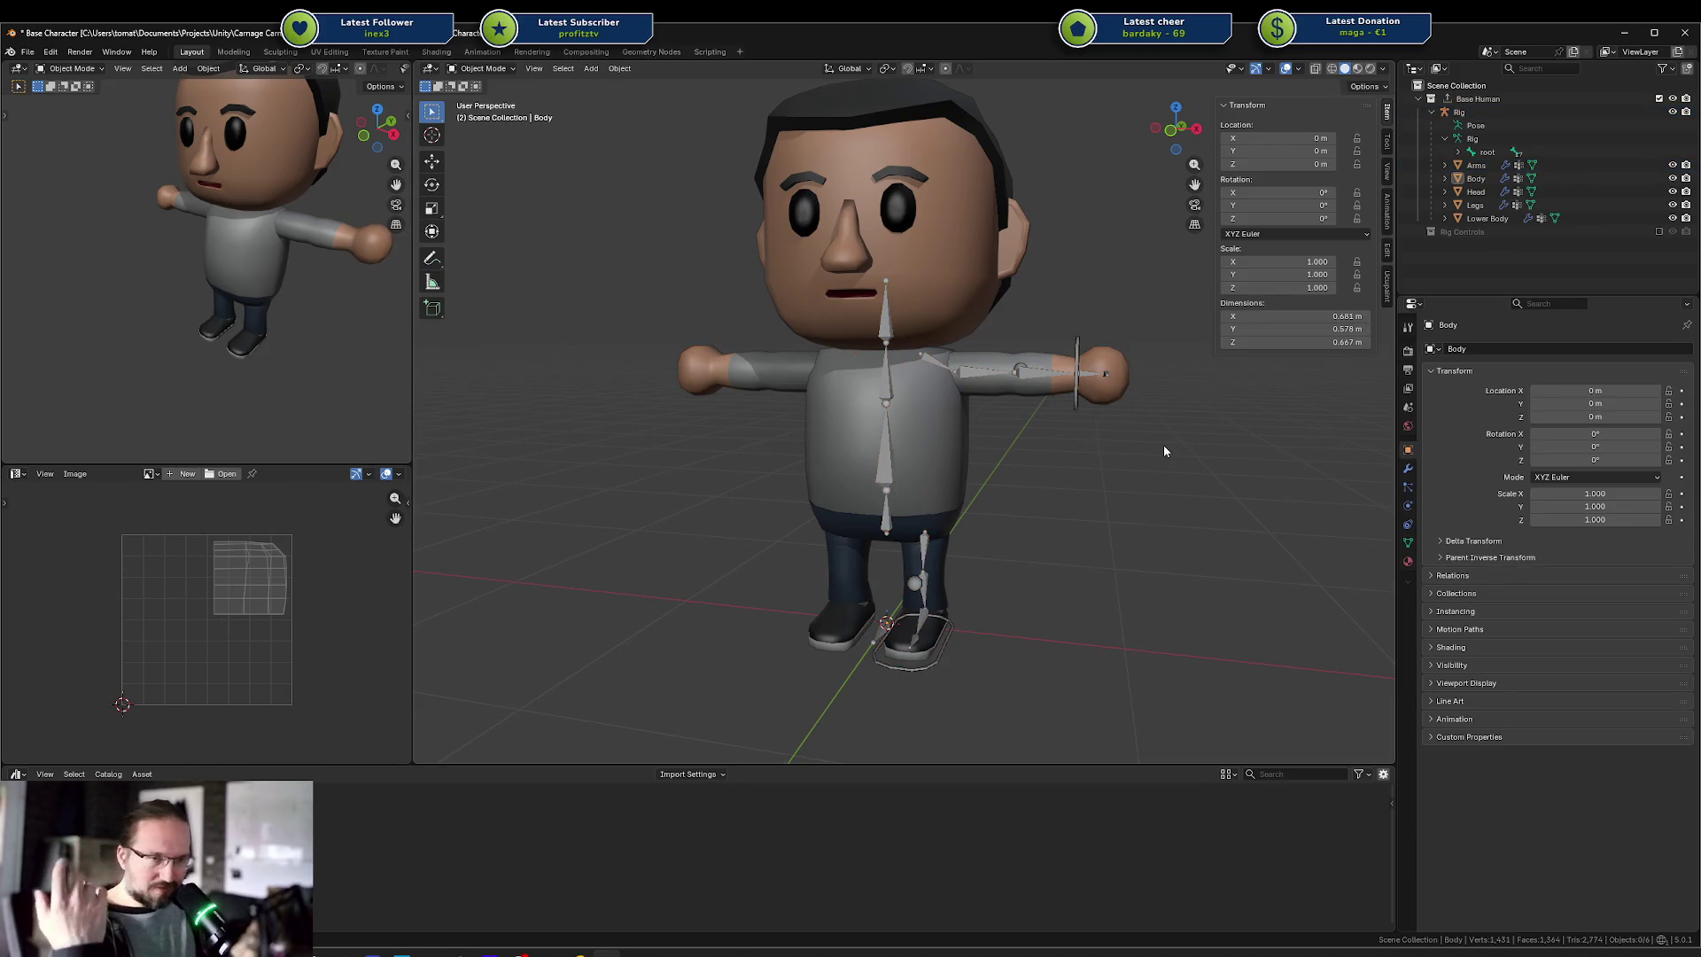
Select the Rig, Lower Body and Legs meshes in turn to inspect the lower body
{"action": "mouse_move", "coordinate": [1107, 491]}
{"action": "left_mouse_down"}
{"action": "mouse_move", "coordinate": [1134, 480]}
{"action": "mouse_move", "coordinate": [932, 508]}
{"action": "left_mouse_up"}
{"action": "left_click", "coordinate": [896, 534]}
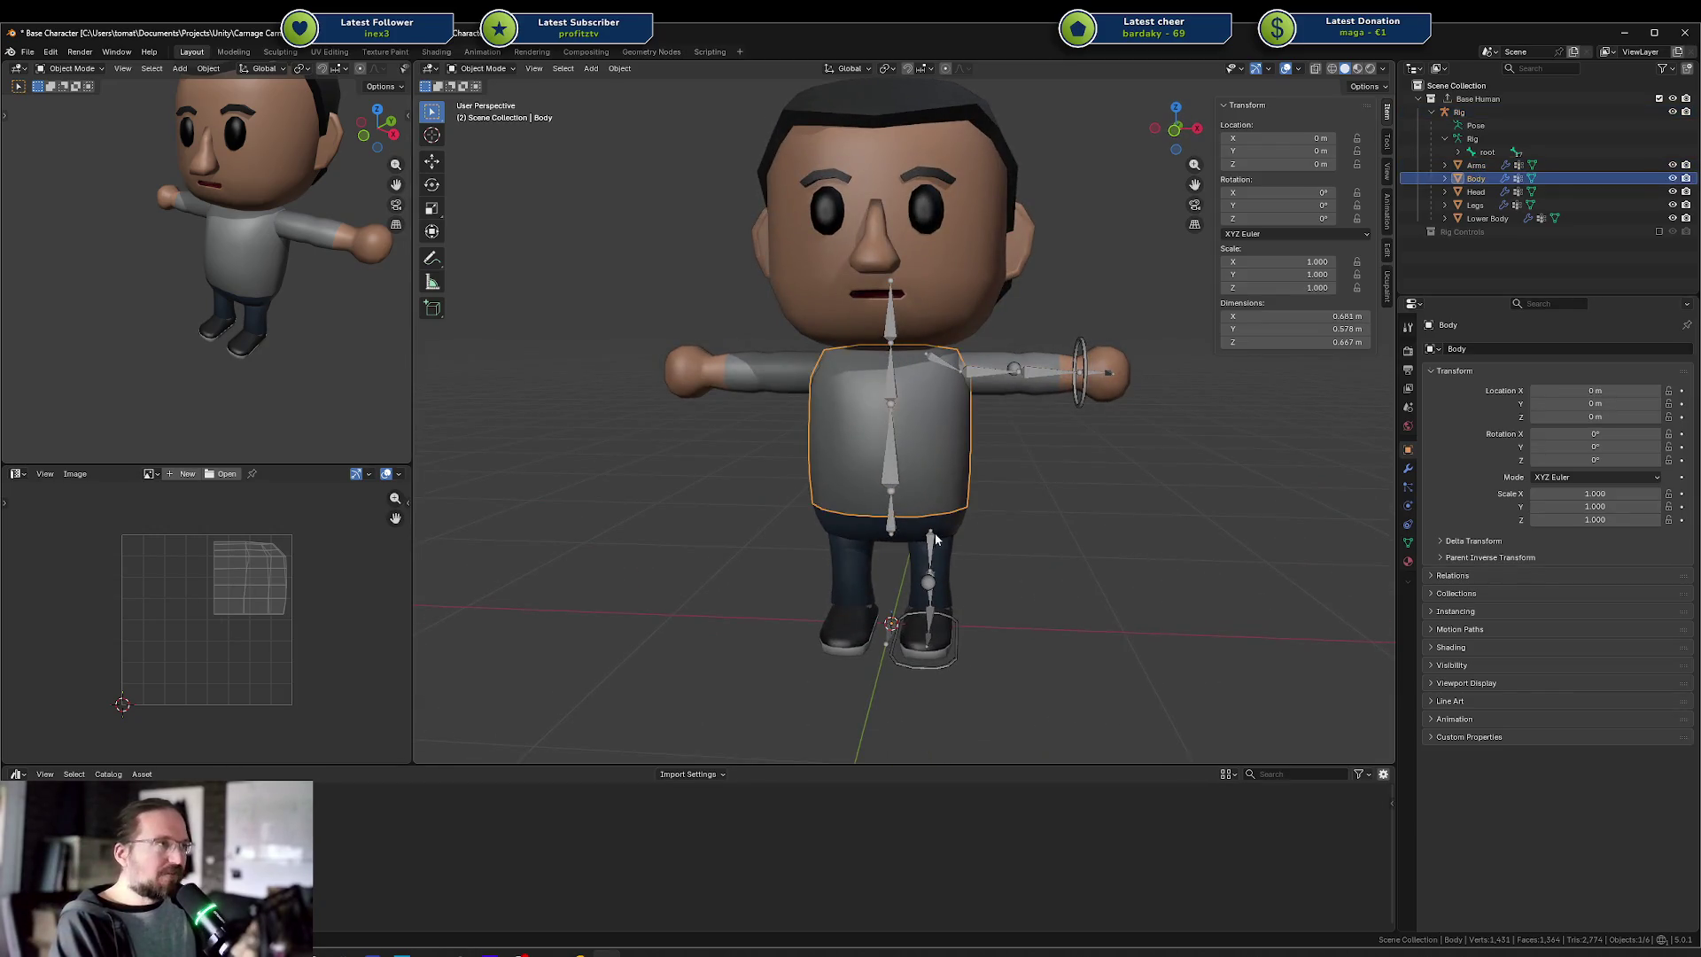
{"action": "left_click", "coordinate": [916, 536]}
{"action": "left_click", "coordinate": [913, 562], "text": "shift"}
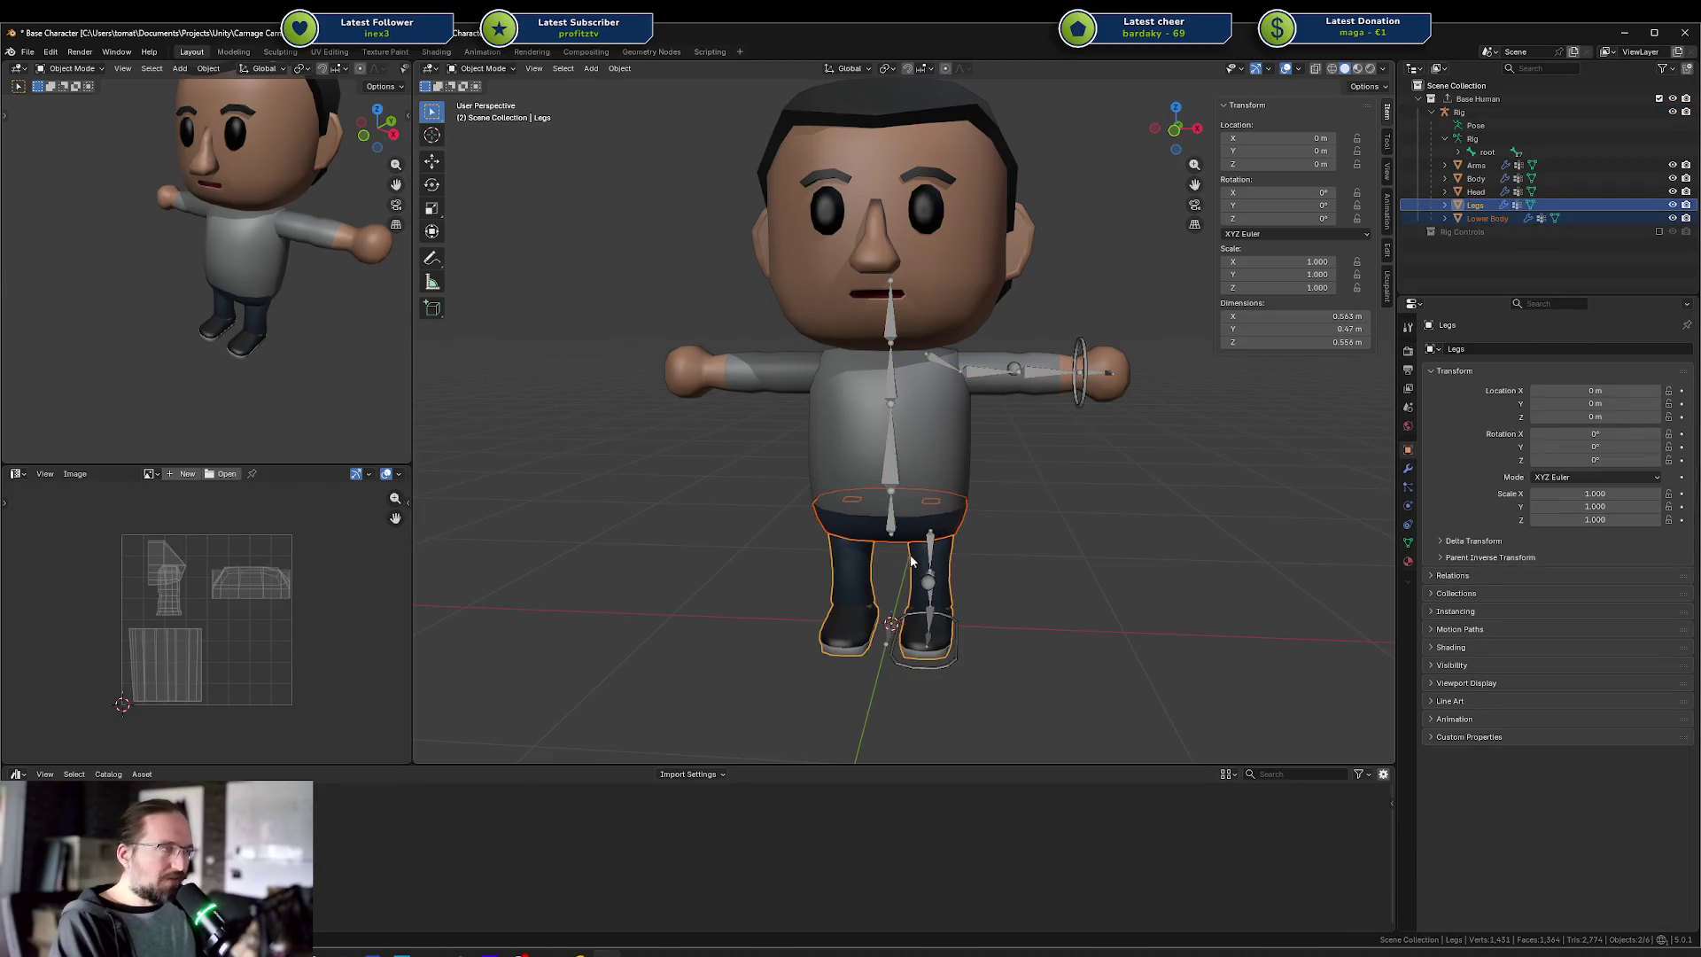
{"action": "scroll", "coordinate": [927, 531], "scroll_direction": "up", "scroll_amount": 5}
{"action": "left_click_drag", "start_coordinate": [942, 523], "coordinate": [917, 388]}
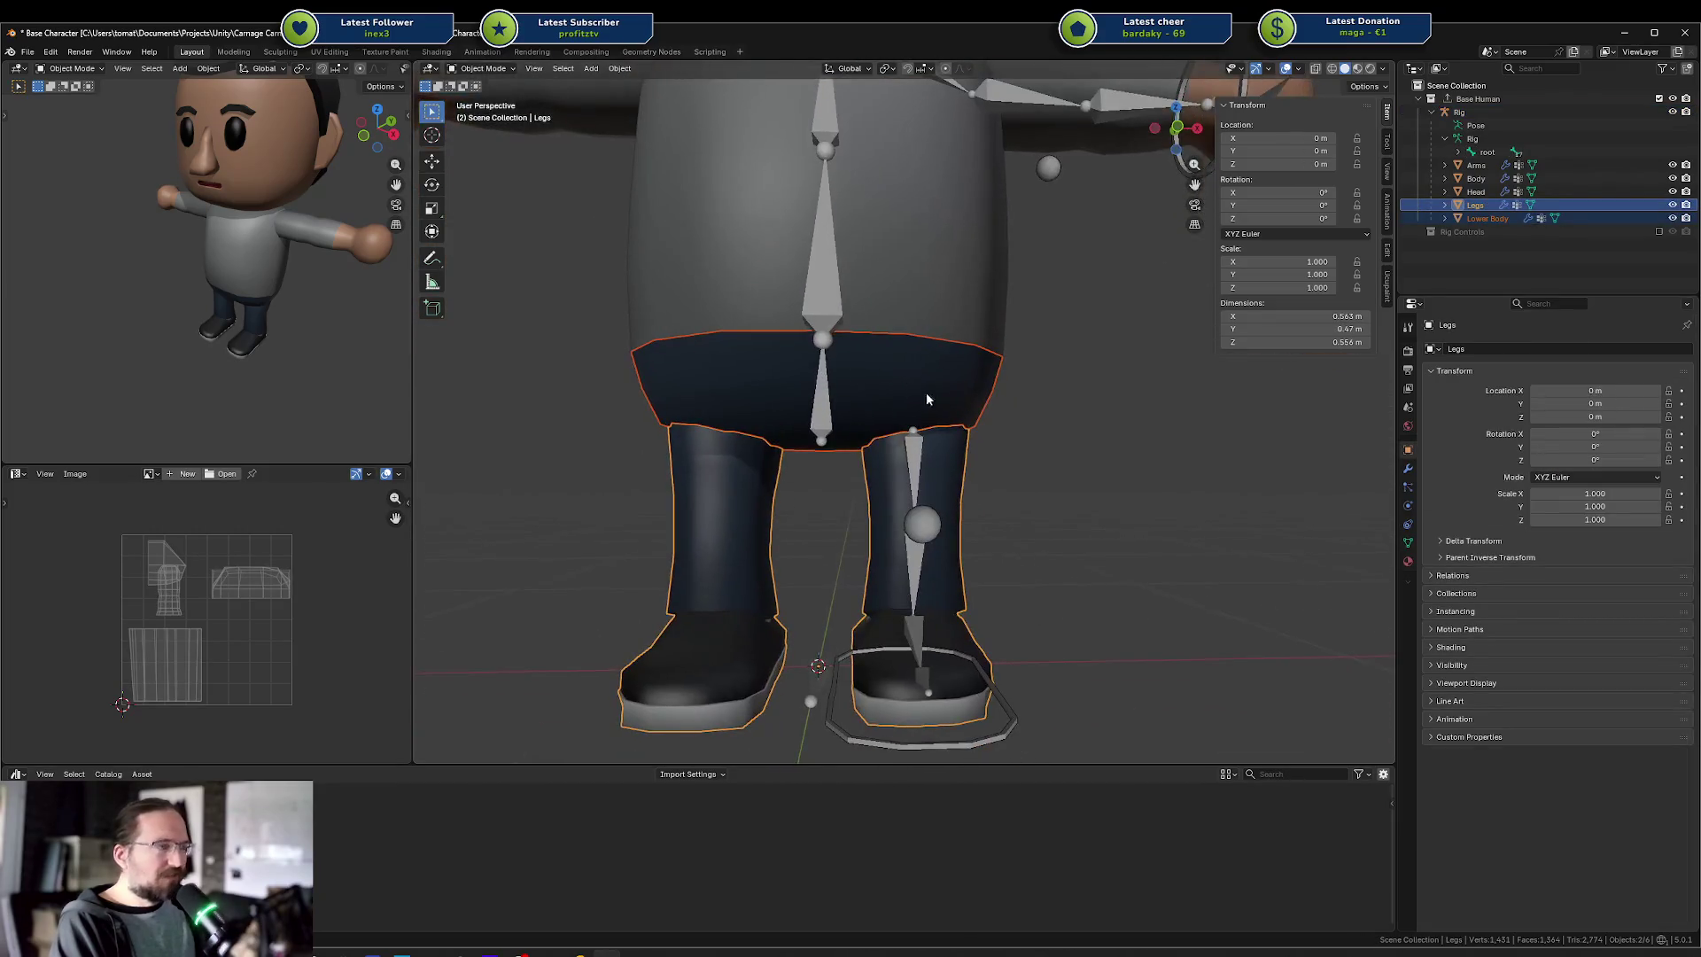
{"action": "left_click", "coordinate": [889, 410]}
{"action": "left_click", "coordinate": [888, 467], "text": "shift"}
{"action": "left_click", "coordinate": [870, 395]}
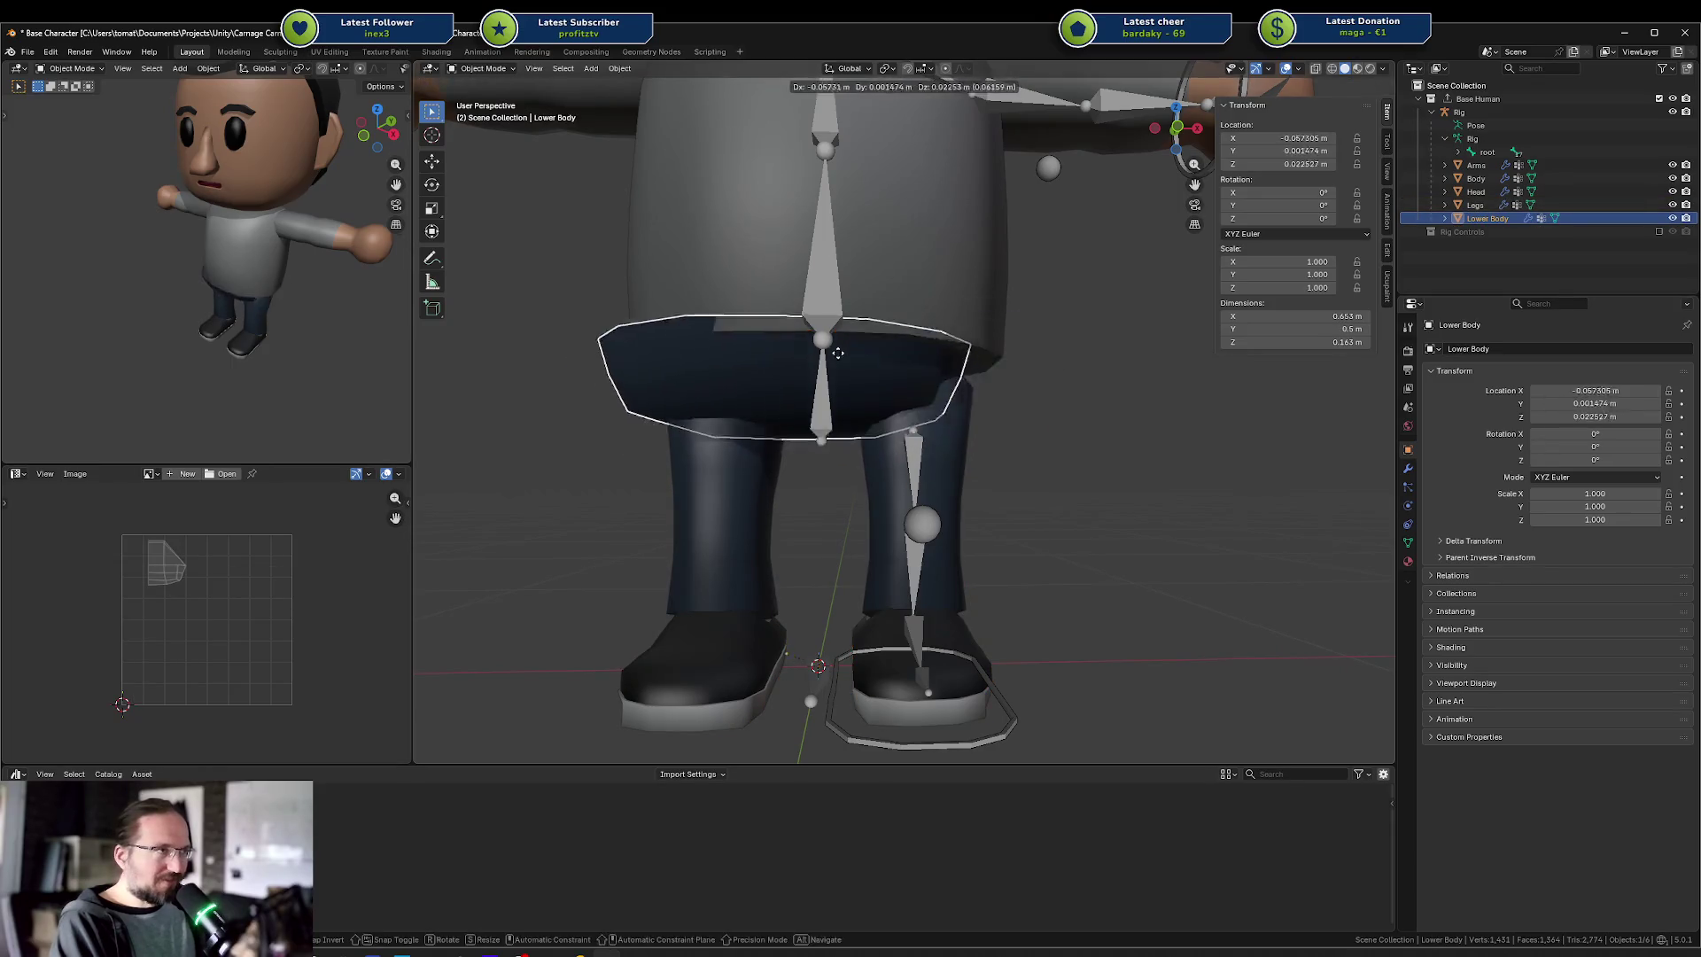
{"action": "left_click", "coordinate": [886, 371]}
Box-select around the feet, then select the rig, enter Pose Mode and view it from the front
{"action": "mouse_move", "coordinate": [1057, 421]}
{"action": "left_mouse_down"}
{"action": "mouse_move", "coordinate": [1044, 573]}
{"action": "mouse_move", "coordinate": [856, 569]}
{"action": "left_mouse_up"}
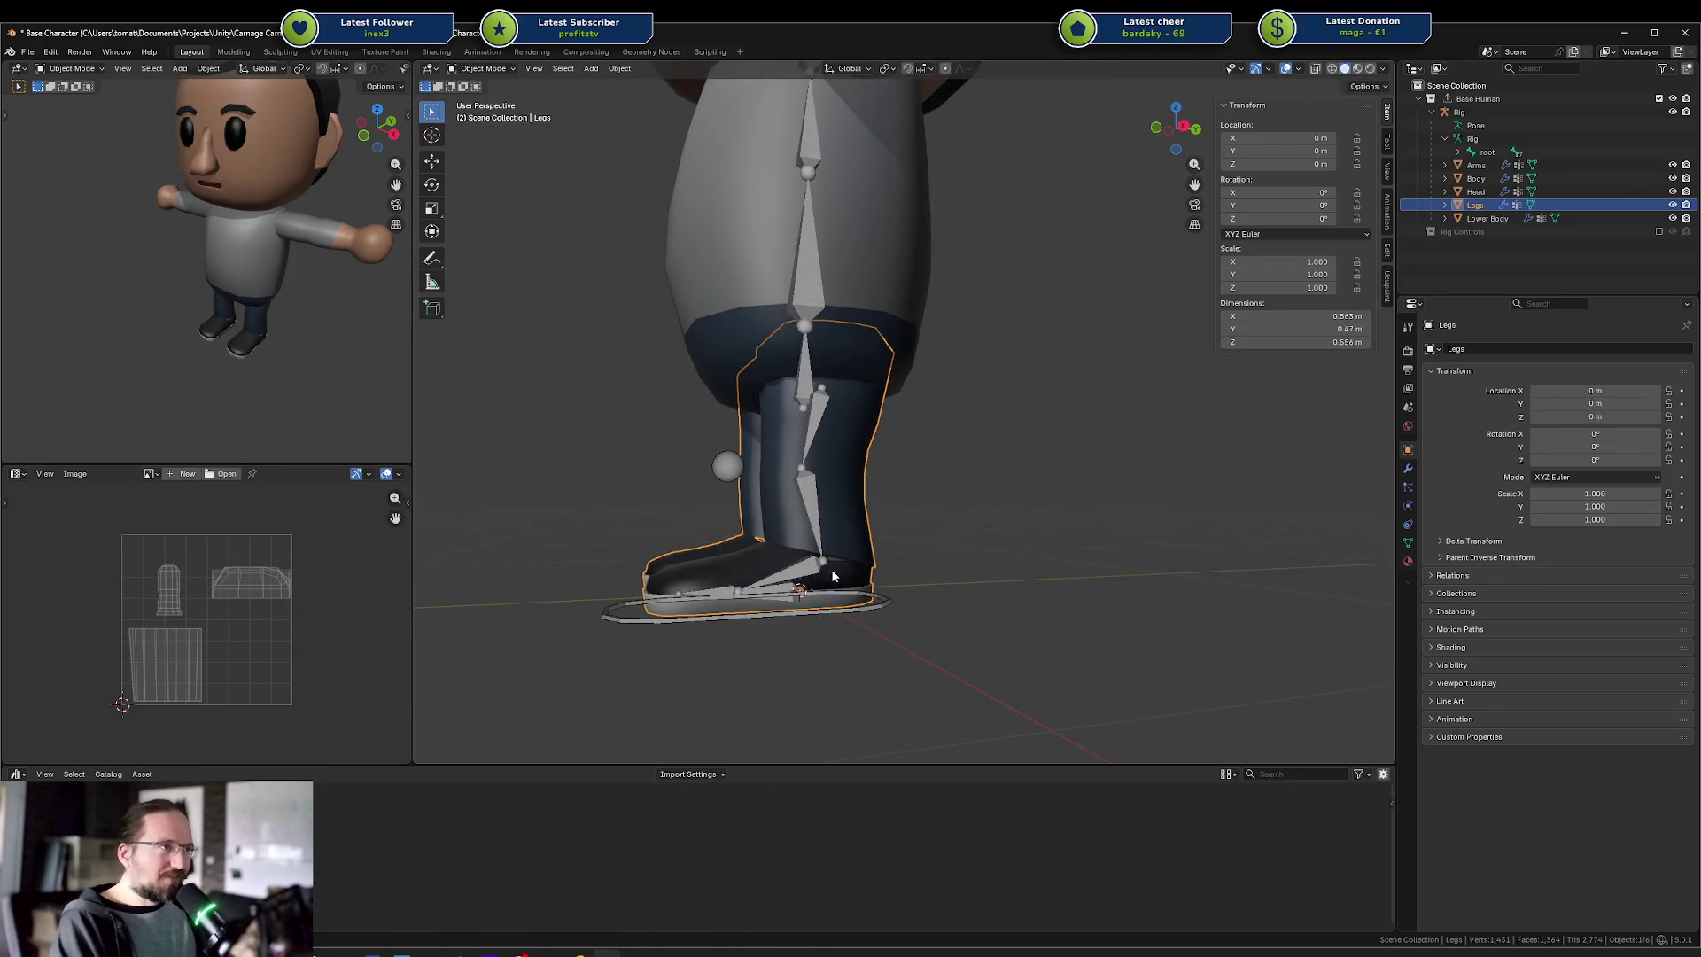
{"action": "mouse_move", "coordinate": [607, 558]}
{"action": "left_mouse_down"}
{"action": "mouse_move", "coordinate": [968, 646]}
{"action": "mouse_move", "coordinate": [980, 598]}
{"action": "left_mouse_up"}
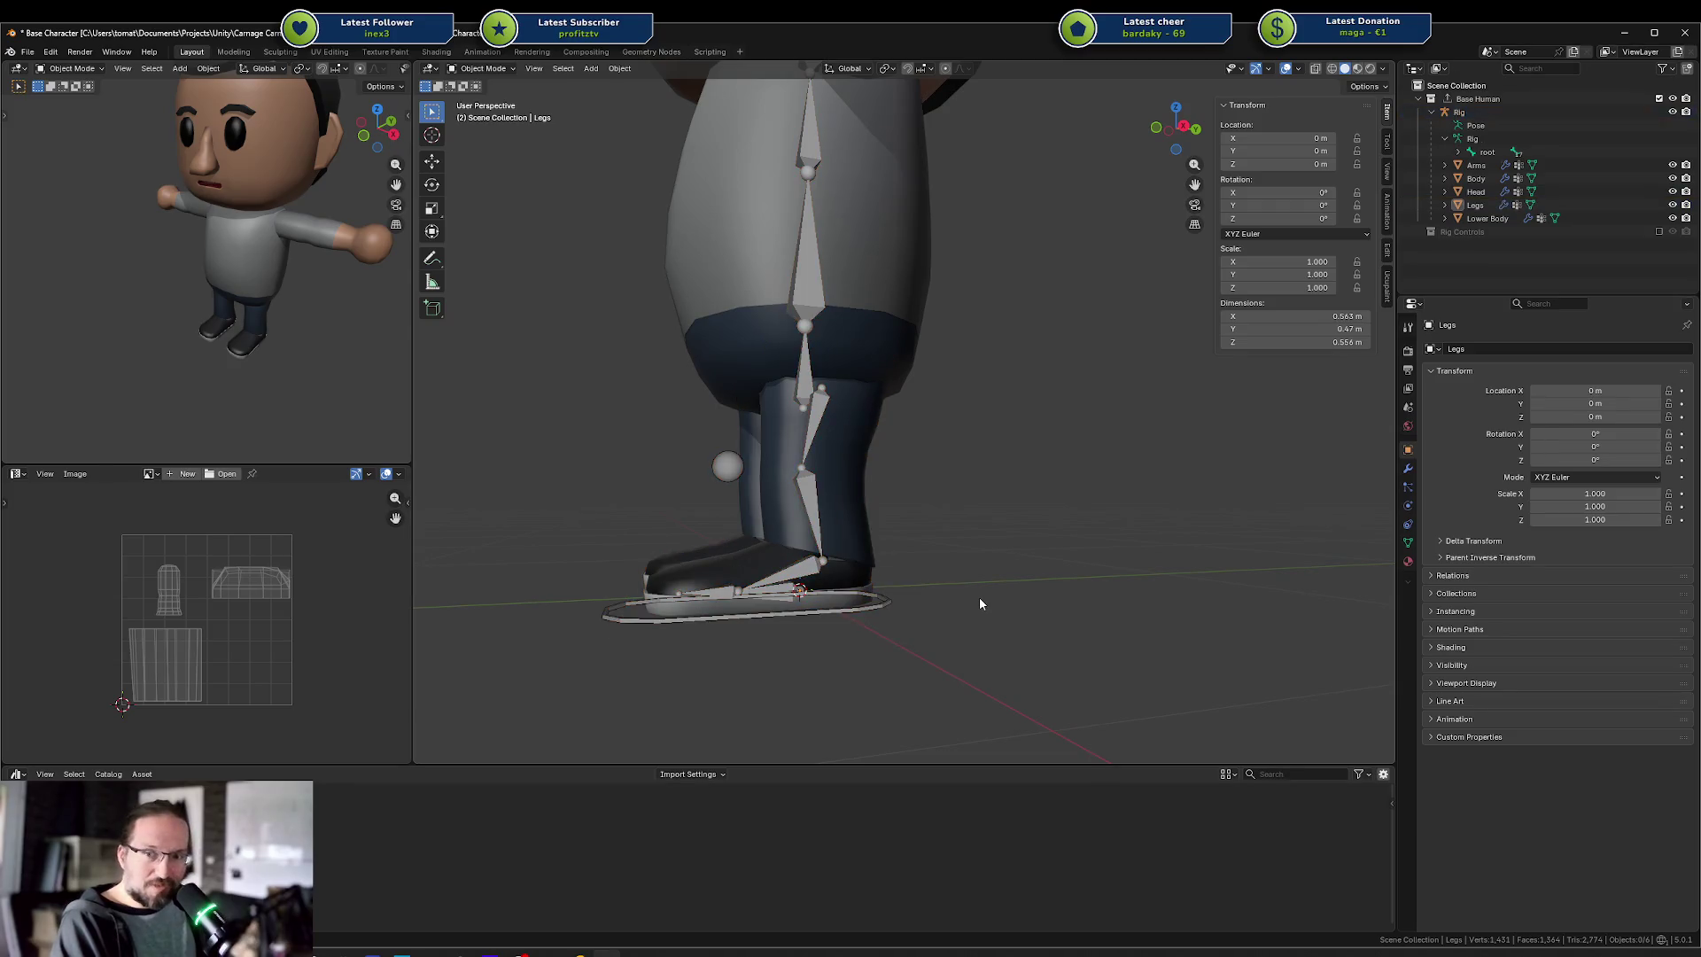
{"action": "scroll", "coordinate": [965, 453], "scroll_direction": "down", "scroll_amount": 8}
{"action": "mouse_move", "coordinate": [1049, 453]}
{"action": "left_mouse_down"}
{"action": "mouse_move", "coordinate": [1093, 454]}
{"action": "mouse_move", "coordinate": [972, 400]}
{"action": "mouse_move", "coordinate": [943, 406]}
{"action": "left_mouse_up"}
{"action": "scroll", "coordinate": [1054, 428], "scroll_direction": "up", "scroll_amount": 2}
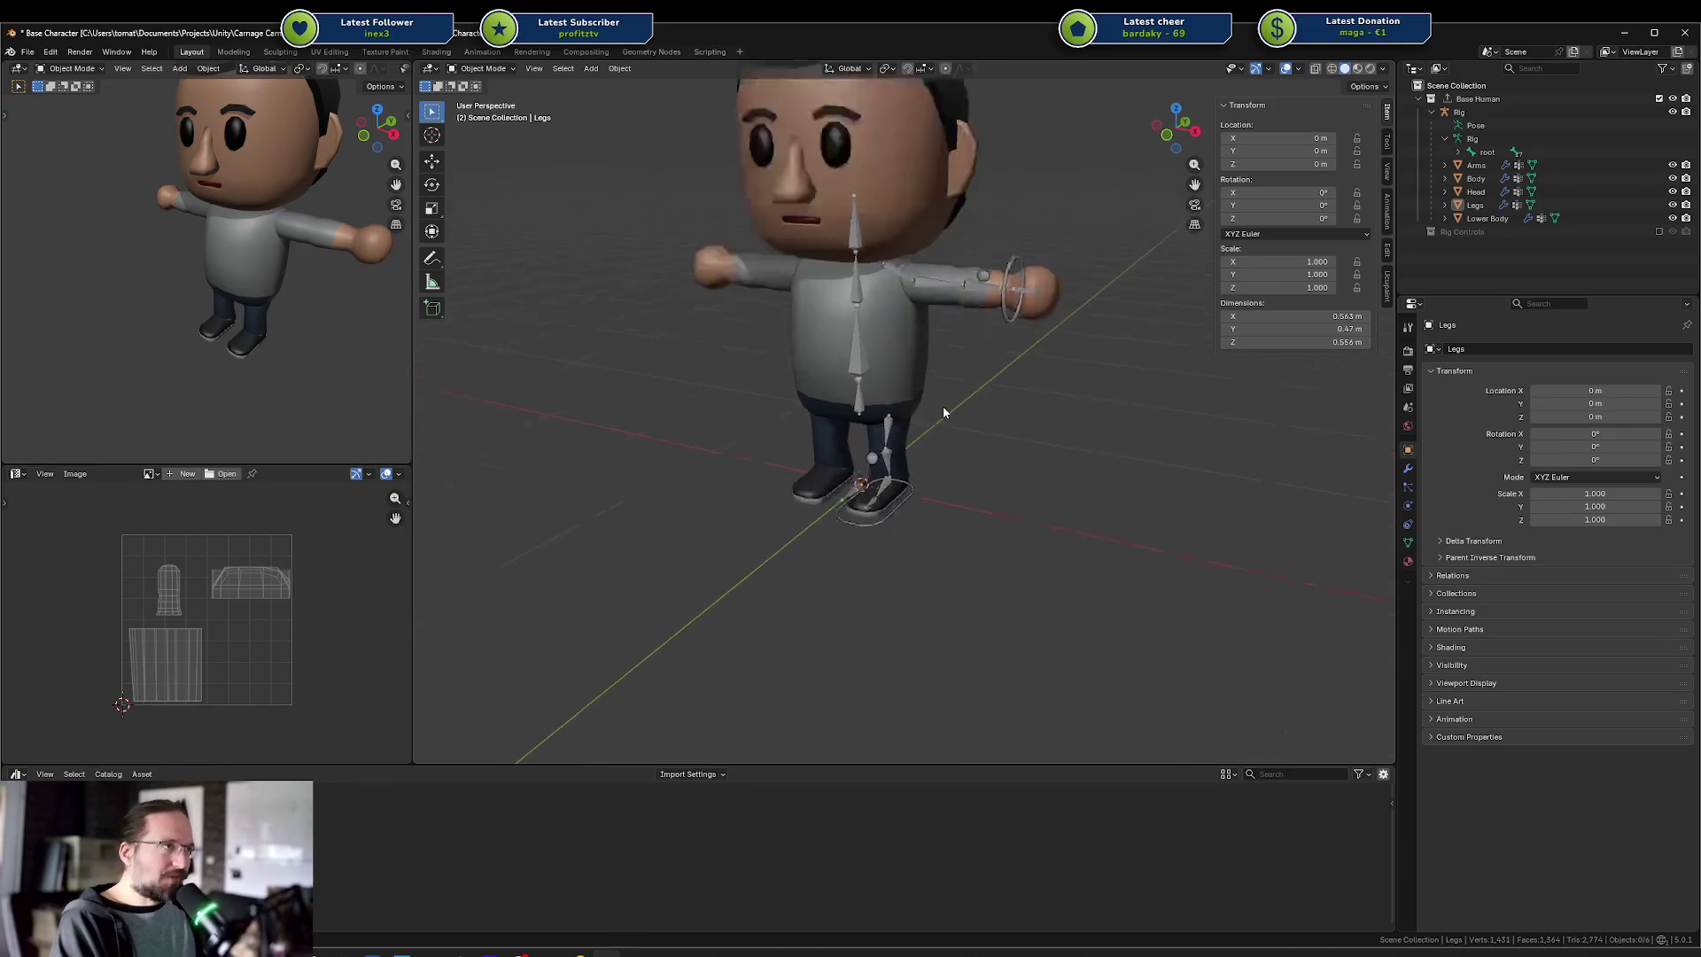
{"action": "scroll", "coordinate": [1003, 227], "scroll_direction": "up", "scroll_amount": 5}
{"action": "left_click", "coordinate": [959, 221]}
{"action": "key", "text": "ctrl+Tab"}
{"action": "key", "text": "KP_1"}
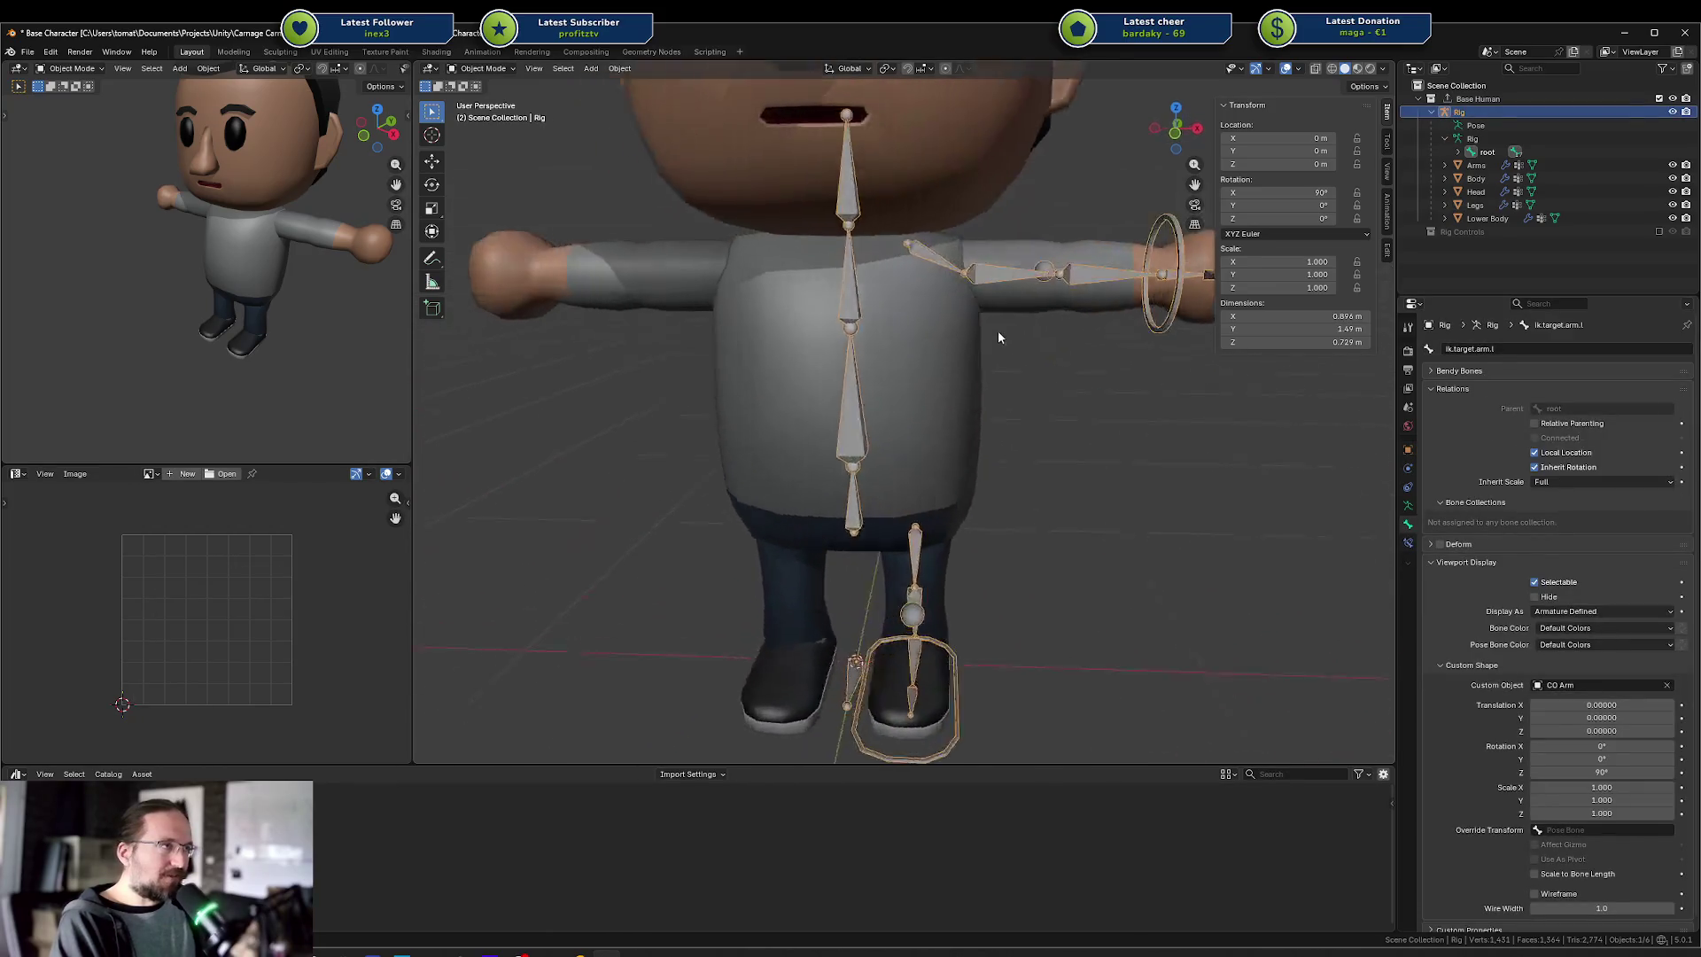
{"action": "left_click", "coordinate": [969, 267]}
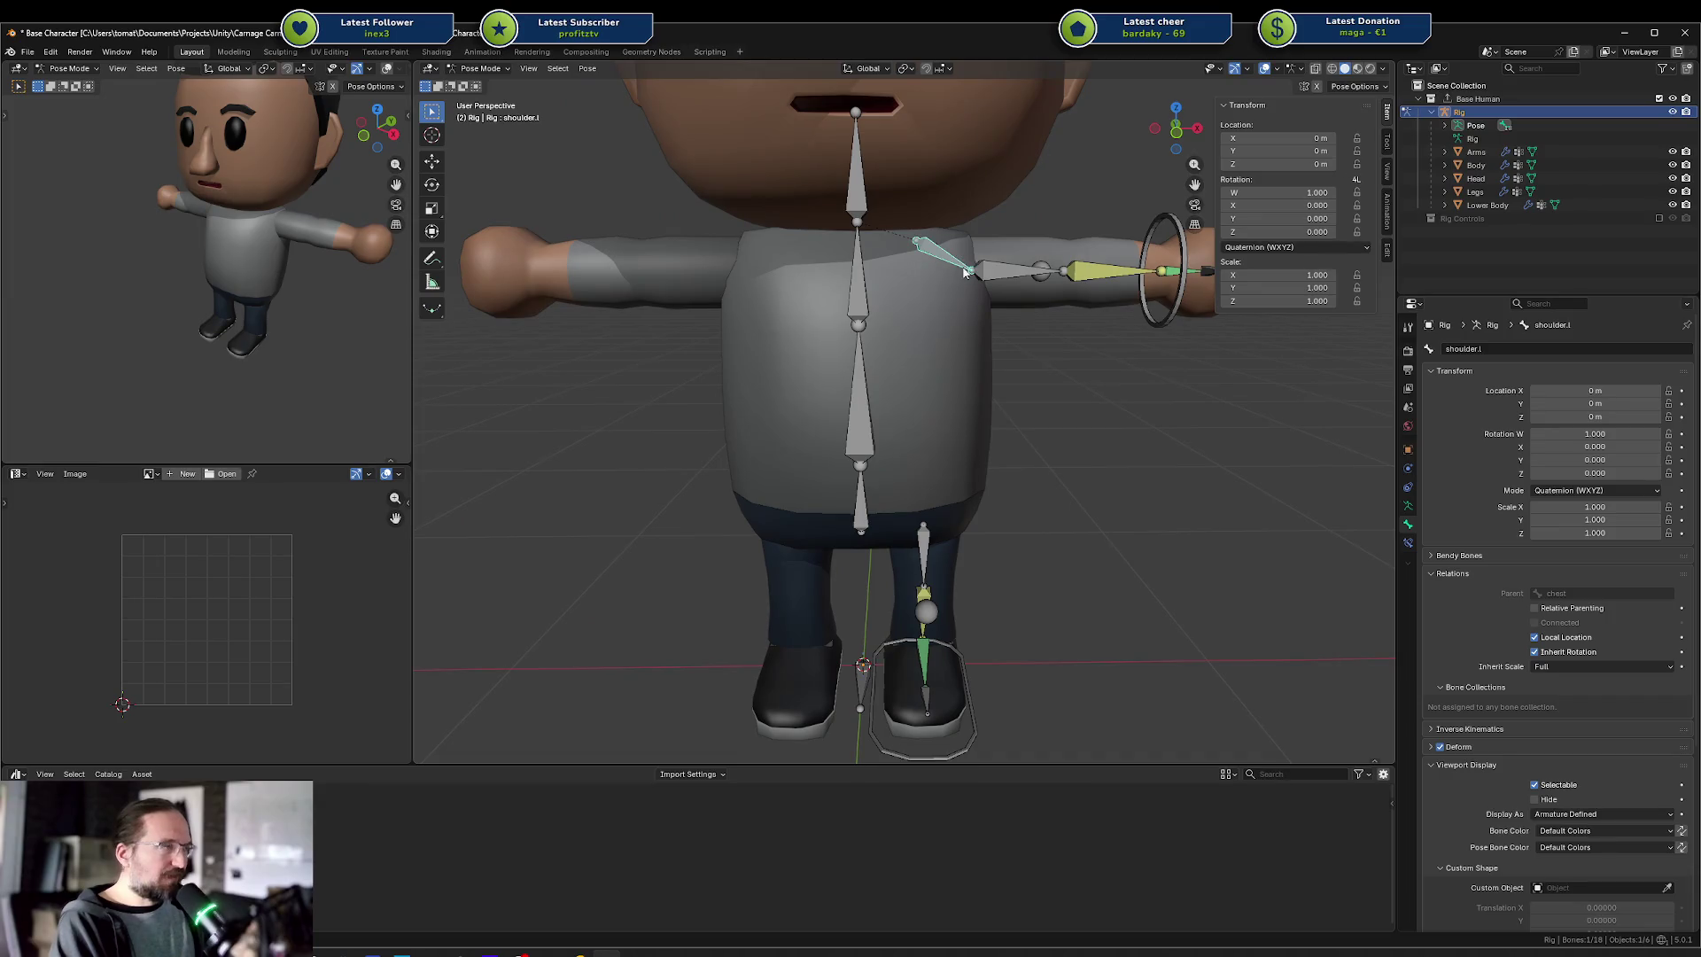
{"action": "key", "text": "r"}
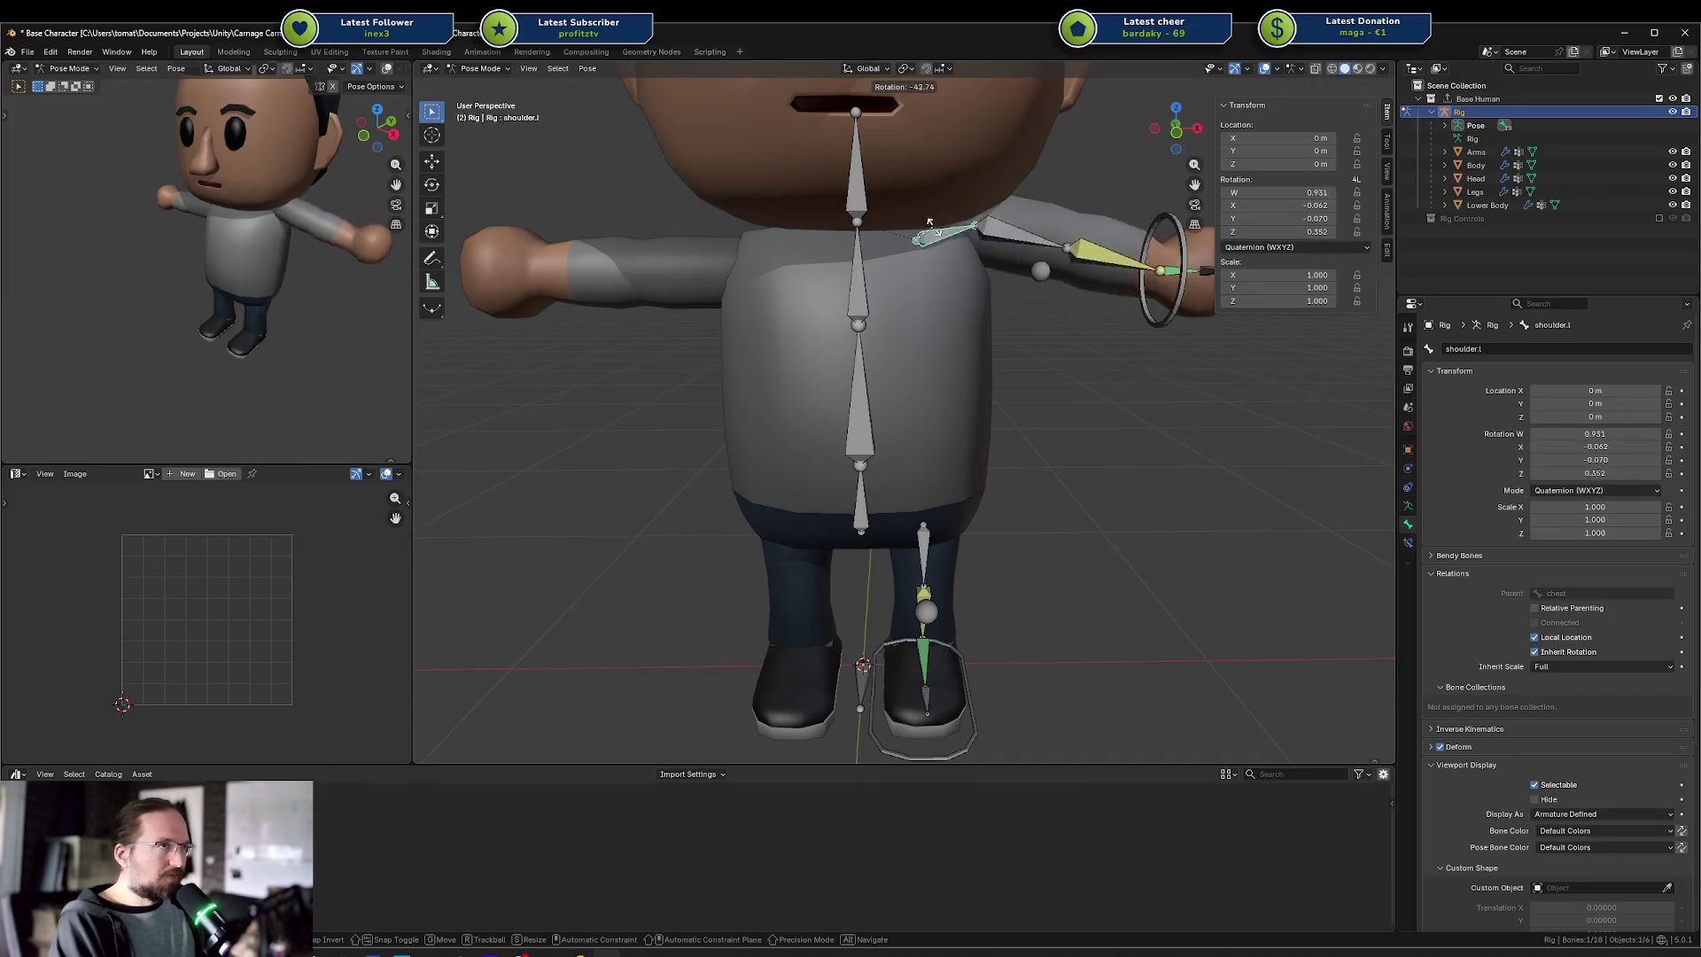
{"action": "right_click", "coordinate": [1015, 309]}
{"action": "scroll", "coordinate": [1012, 309], "scroll_direction": "up", "scroll_amount": 6}
{"action": "scroll", "coordinate": [1022, 278], "scroll_direction": "down", "scroll_amount": 3}
{"action": "left_click", "coordinate": [888, 276]}
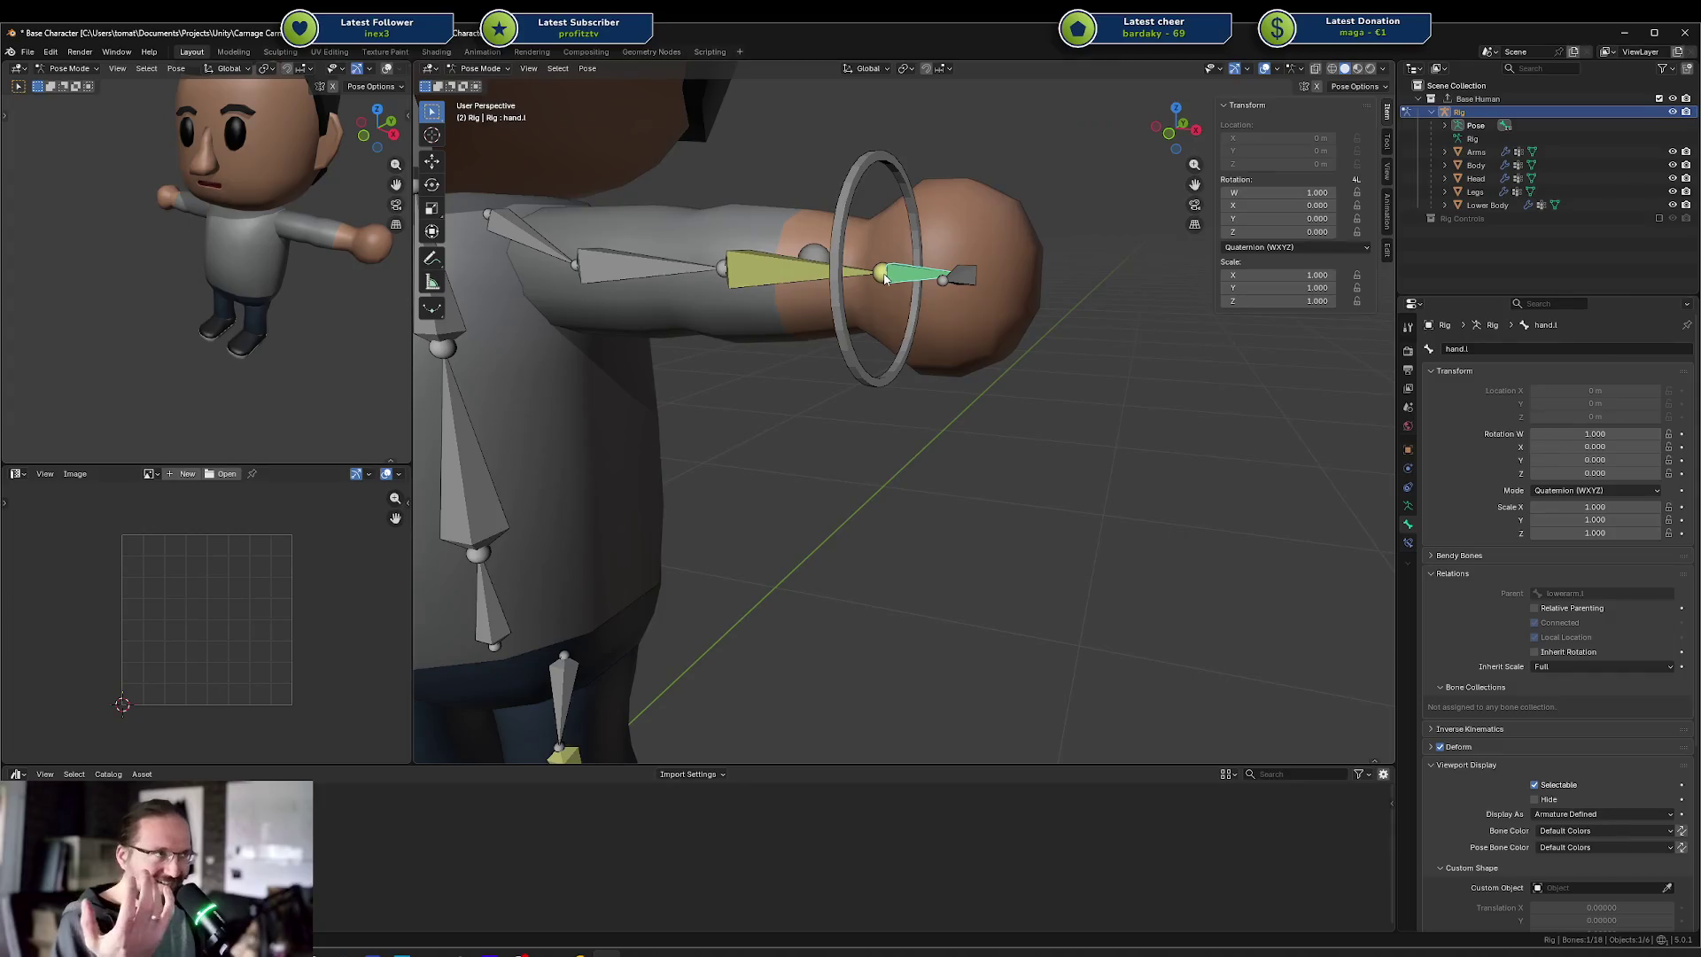
{"action": "left_click_drag", "start_coordinate": [883, 278], "coordinate": [924, 300]}
{"action": "left_click", "coordinate": [939, 284]}
{"action": "scroll", "coordinate": [916, 452], "scroll_direction": "down", "scroll_amount": 5}
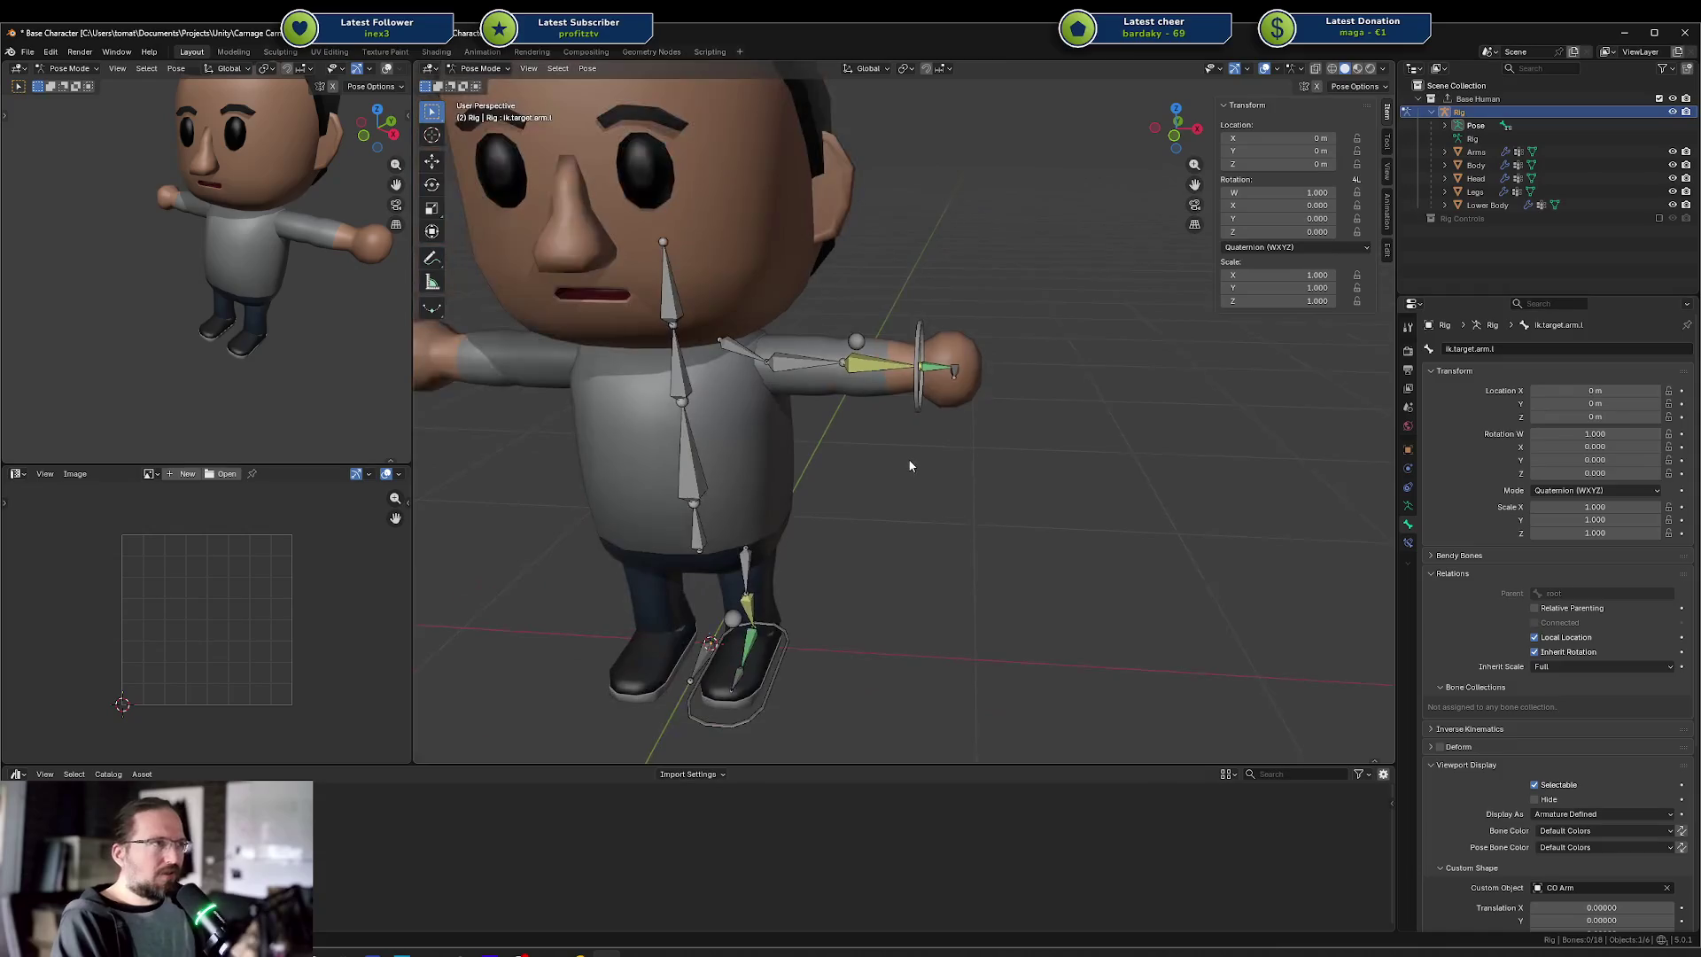
{"action": "scroll", "coordinate": [889, 478], "scroll_direction": "up", "scroll_amount": 4}
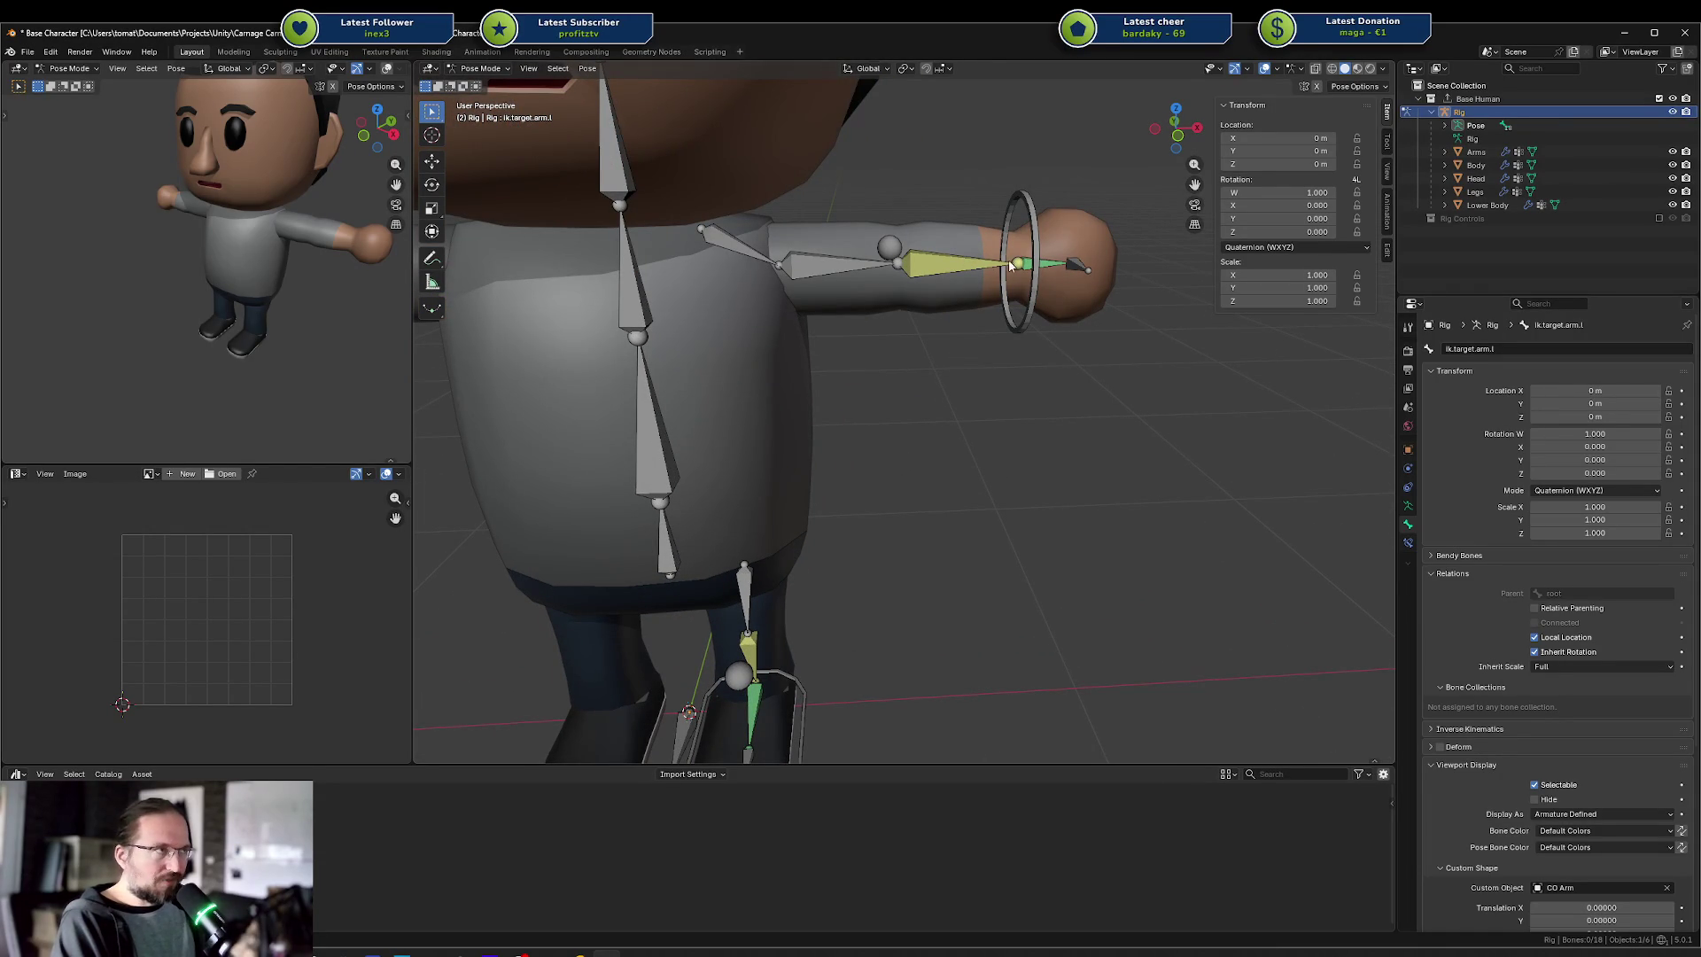
{"action": "mouse_move", "coordinate": [1017, 266]}
{"action": "left_mouse_down"}
{"action": "mouse_move", "coordinate": [885, 354]}
{"action": "mouse_move", "coordinate": [945, 318]}
{"action": "mouse_move", "coordinate": [950, 434]}
{"action": "mouse_move", "coordinate": [917, 456]}
{"action": "mouse_move", "coordinate": [801, 449]}
{"action": "mouse_move", "coordinate": [953, 432]}
{"action": "mouse_move", "coordinate": [901, 552]}
{"action": "left_mouse_up"}
{"action": "left_click", "coordinate": [878, 595]}
{"action": "key", "text": "r"}
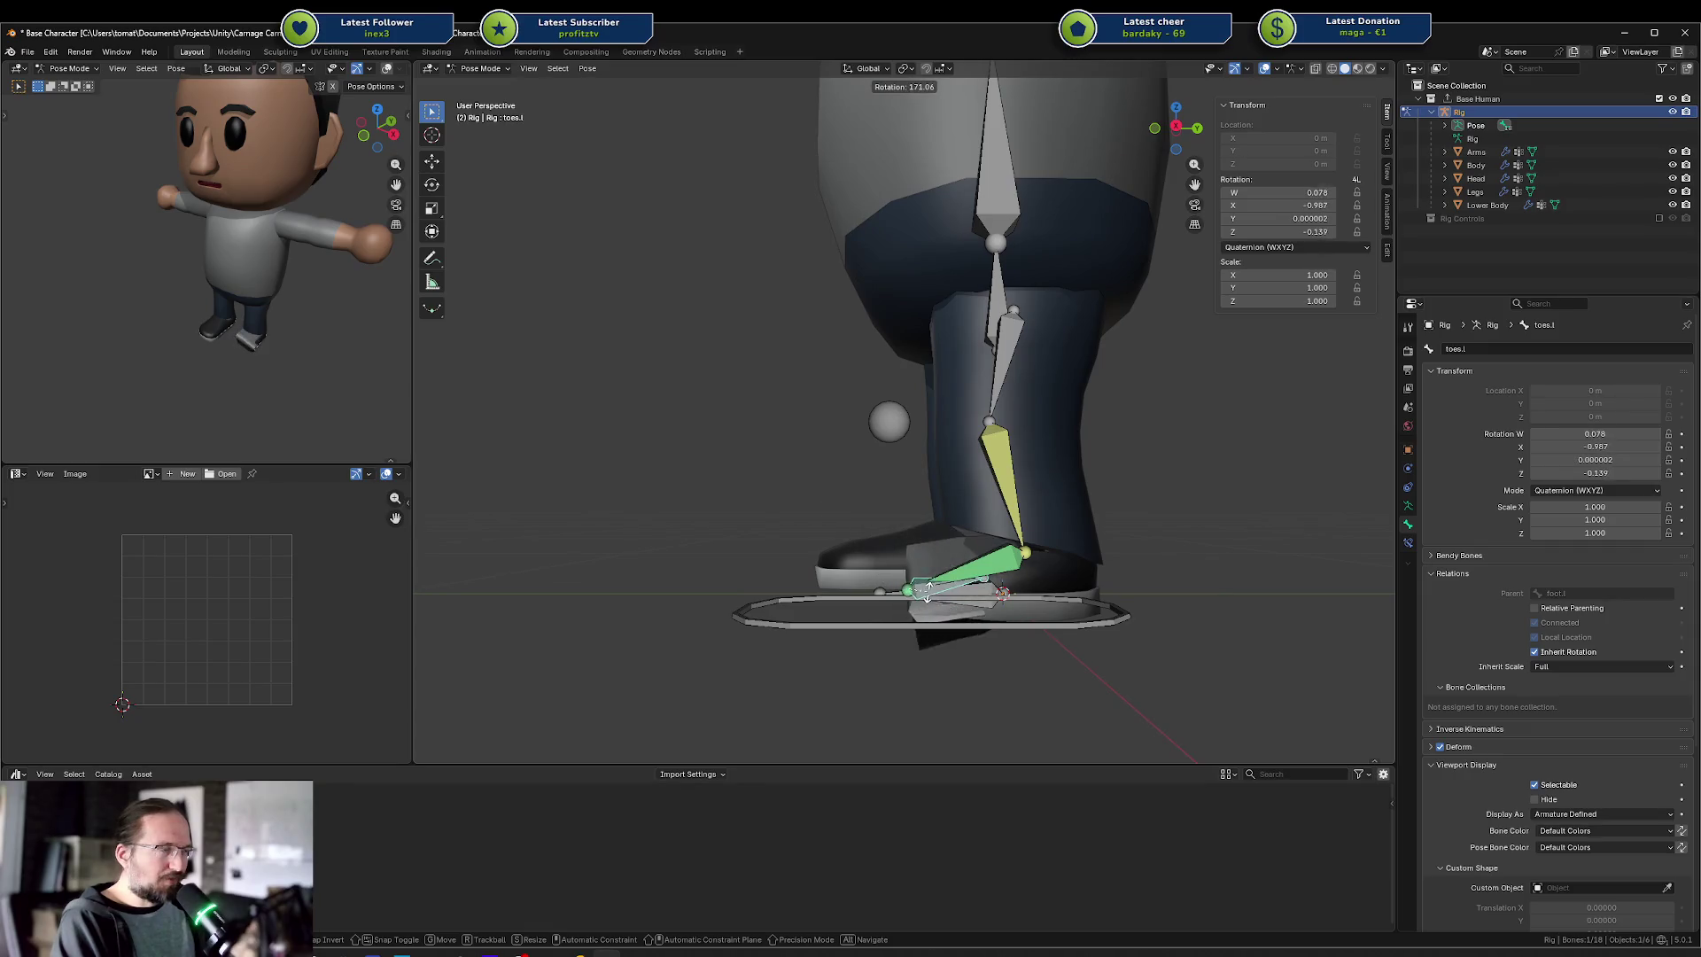
{"action": "right_click", "coordinate": [883, 523]}
{"action": "left_click", "coordinate": [999, 563]}
{"action": "mouse_move", "coordinate": [1045, 587]}
{"action": "left_mouse_down"}
{"action": "mouse_move", "coordinate": [1131, 554]}
{"action": "mouse_move", "coordinate": [953, 583]}
{"action": "mouse_move", "coordinate": [1011, 566]}
{"action": "left_mouse_up"}
{"action": "key", "text": "g"}
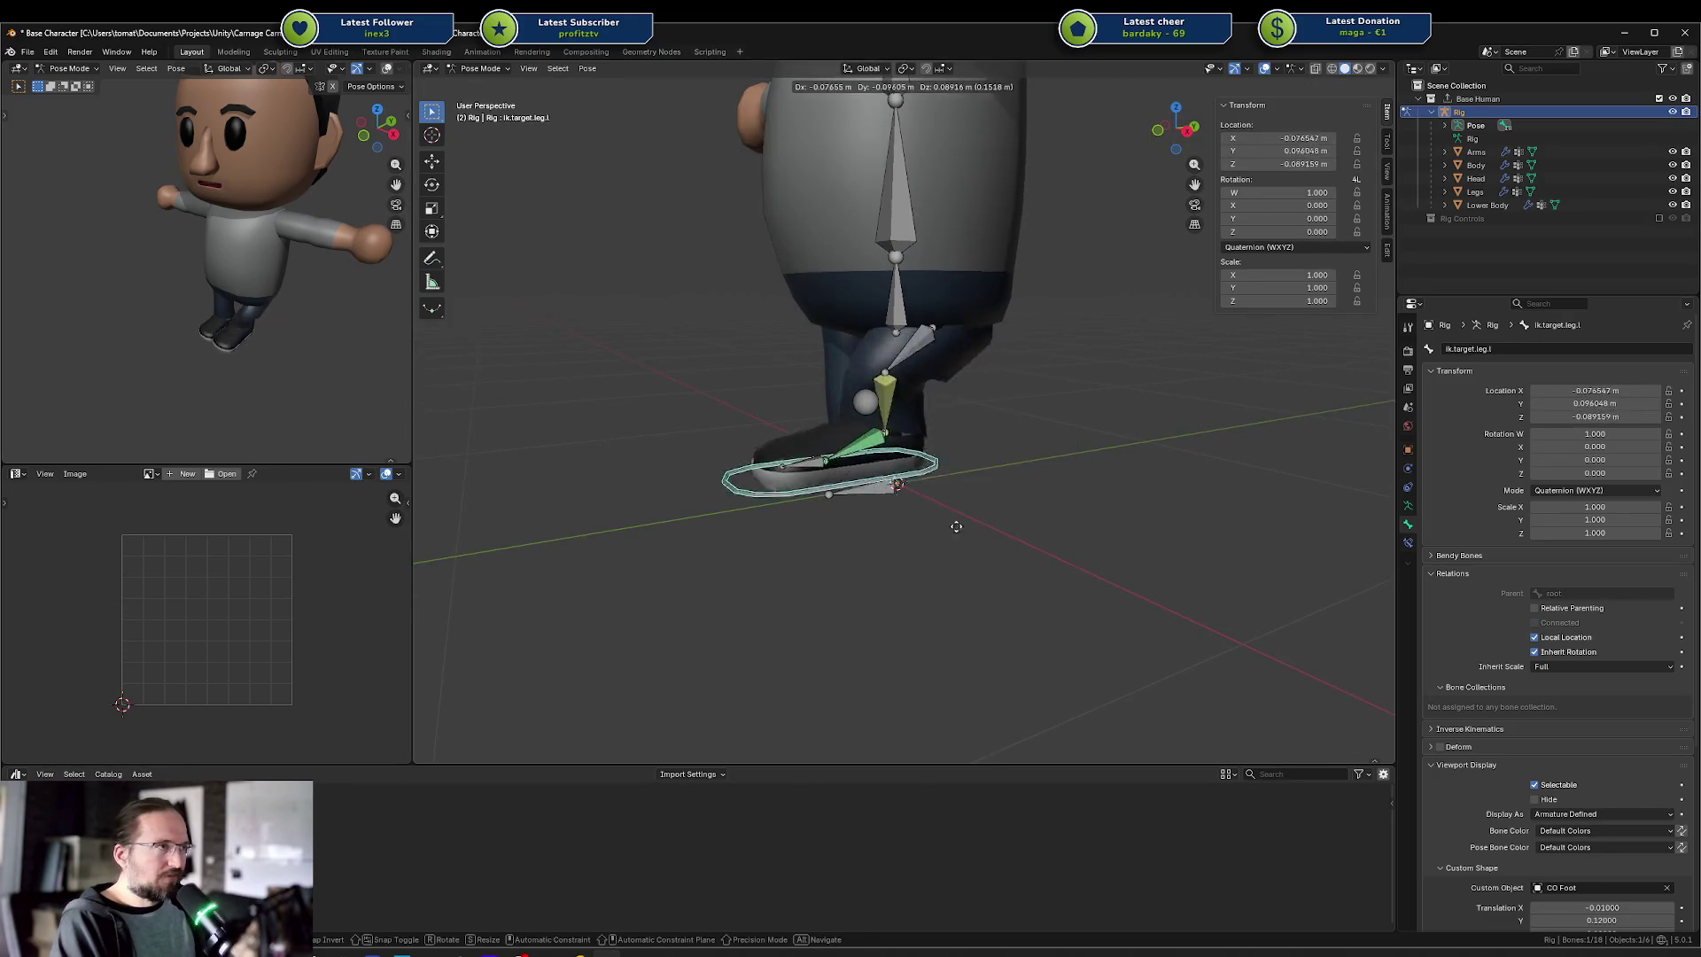
{"action": "left_click", "coordinate": [930, 530]}
{"action": "key", "text": "r"}
{"action": "right_click", "coordinate": [955, 418]}
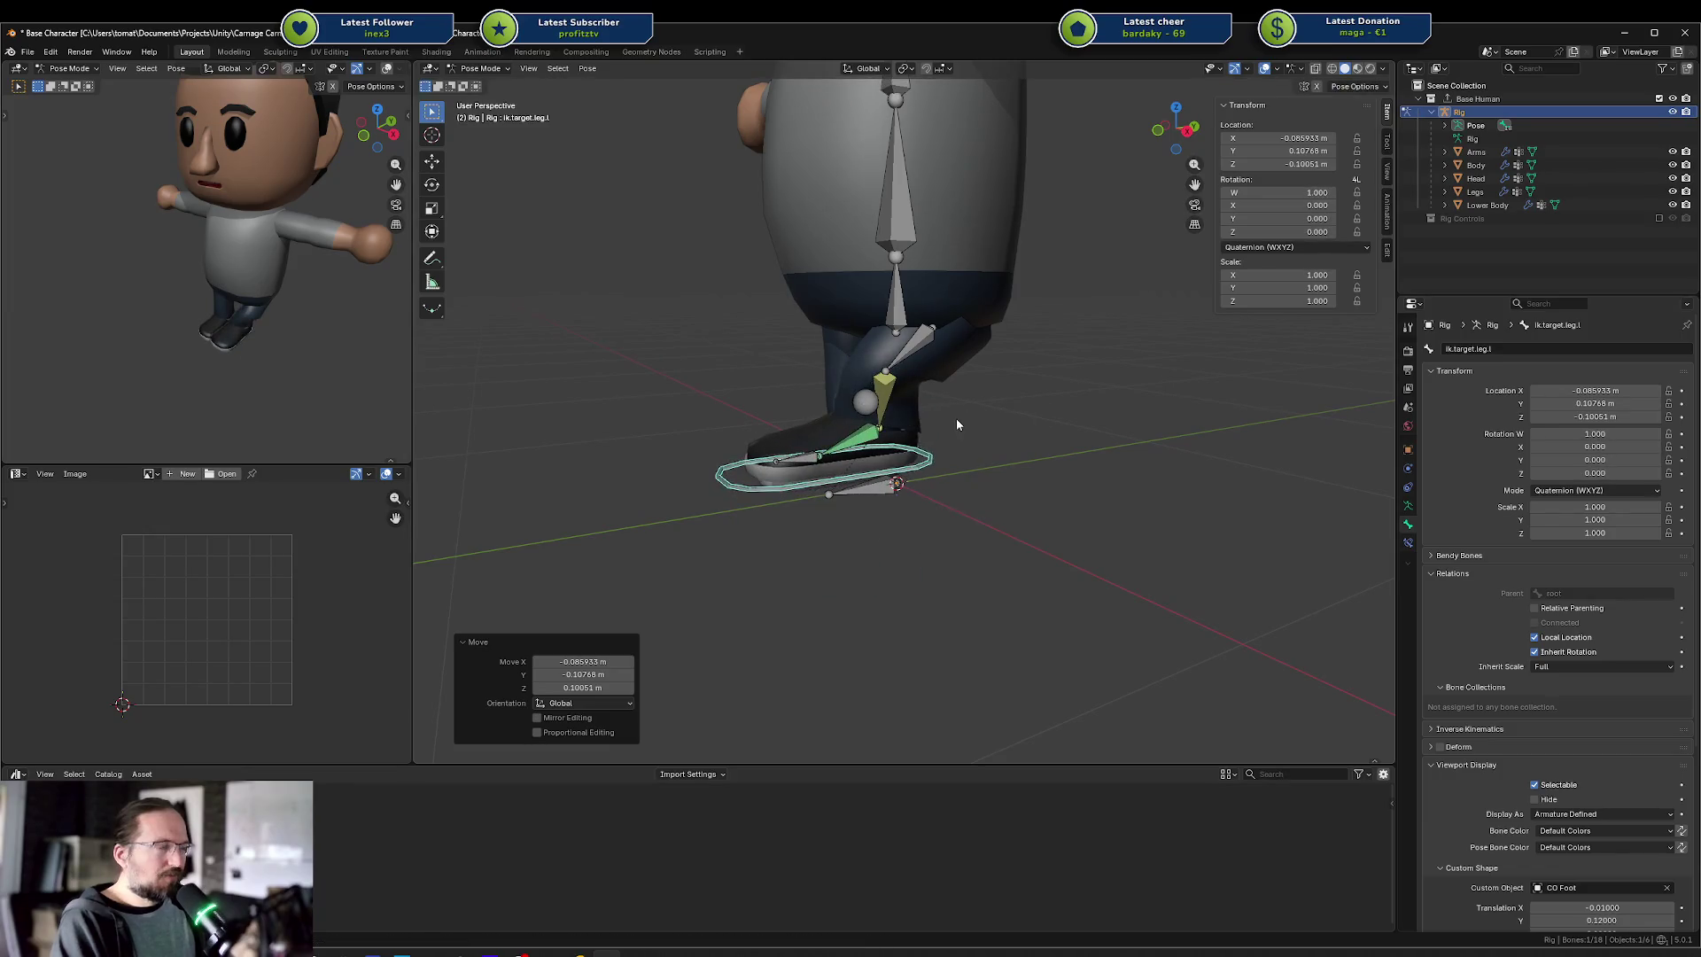
{"action": "key", "text": "alt+g"}
{"action": "key", "text": "alt+a"}
{"action": "left_click_drag", "start_coordinate": [911, 555], "coordinate": [980, 554]}
{"action": "scroll", "coordinate": [980, 557], "scroll_direction": "up", "scroll_amount": 2}
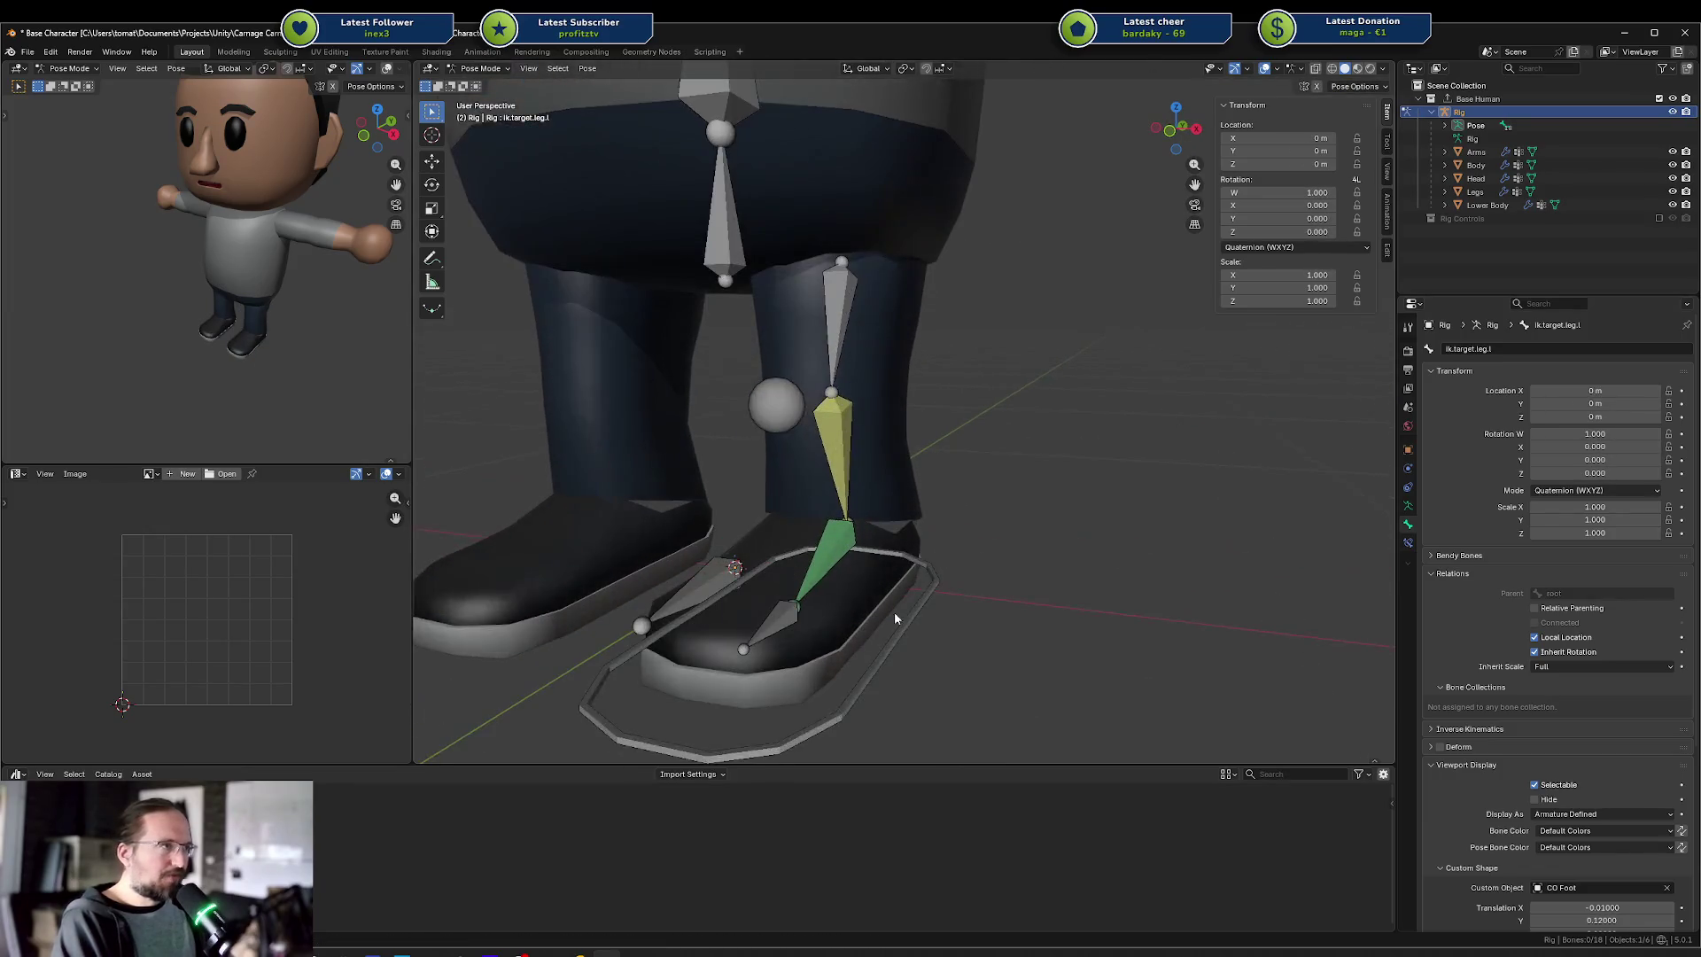
{"action": "left_click", "coordinate": [894, 611]}
{"action": "mouse_move", "coordinate": [895, 611]}
{"action": "left_mouse_down"}
{"action": "mouse_move", "coordinate": [1004, 570]}
{"action": "mouse_move", "coordinate": [992, 538]}
{"action": "left_mouse_up"}
{"action": "scroll", "coordinate": [993, 539], "scroll_direction": "down", "scroll_amount": 3}
{"action": "left_click", "coordinate": [991, 257]}
{"action": "left_click_drag", "start_coordinate": [990, 257], "coordinate": [928, 519]}
{"action": "scroll", "coordinate": [928, 519], "scroll_direction": "up", "scroll_amount": 3}
{"action": "key", "text": "g"}
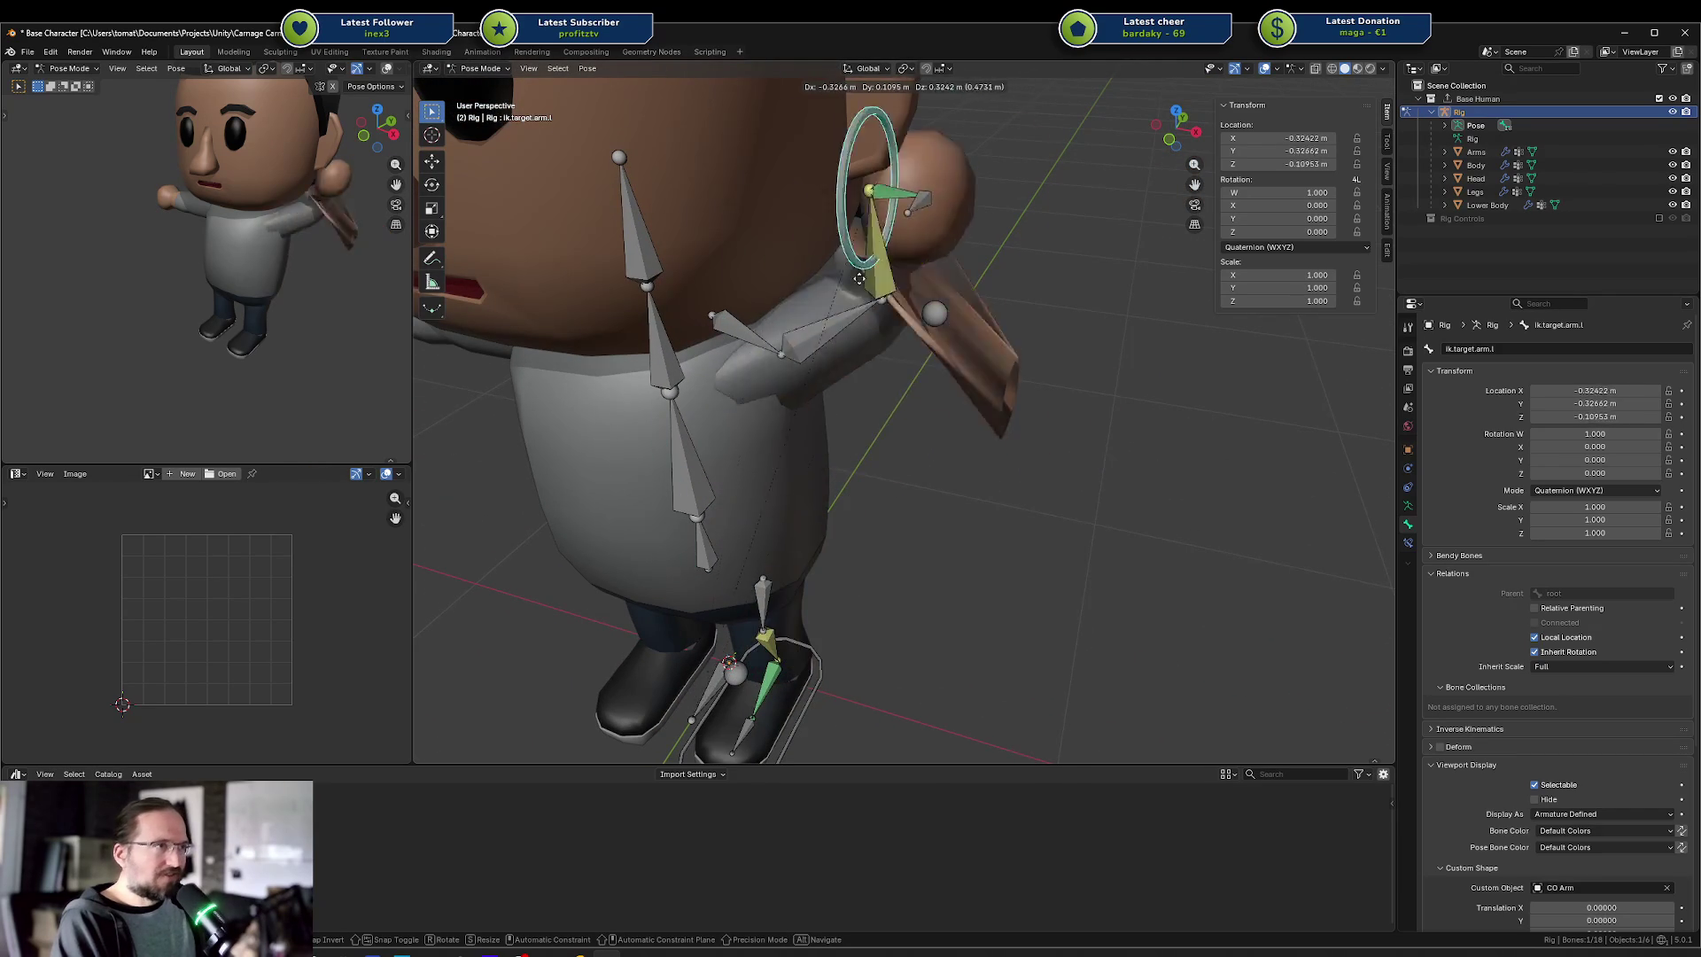
{"action": "key", "text": "Escape"}
{"action": "key", "text": "r"}
{"action": "key", "text": "z"}
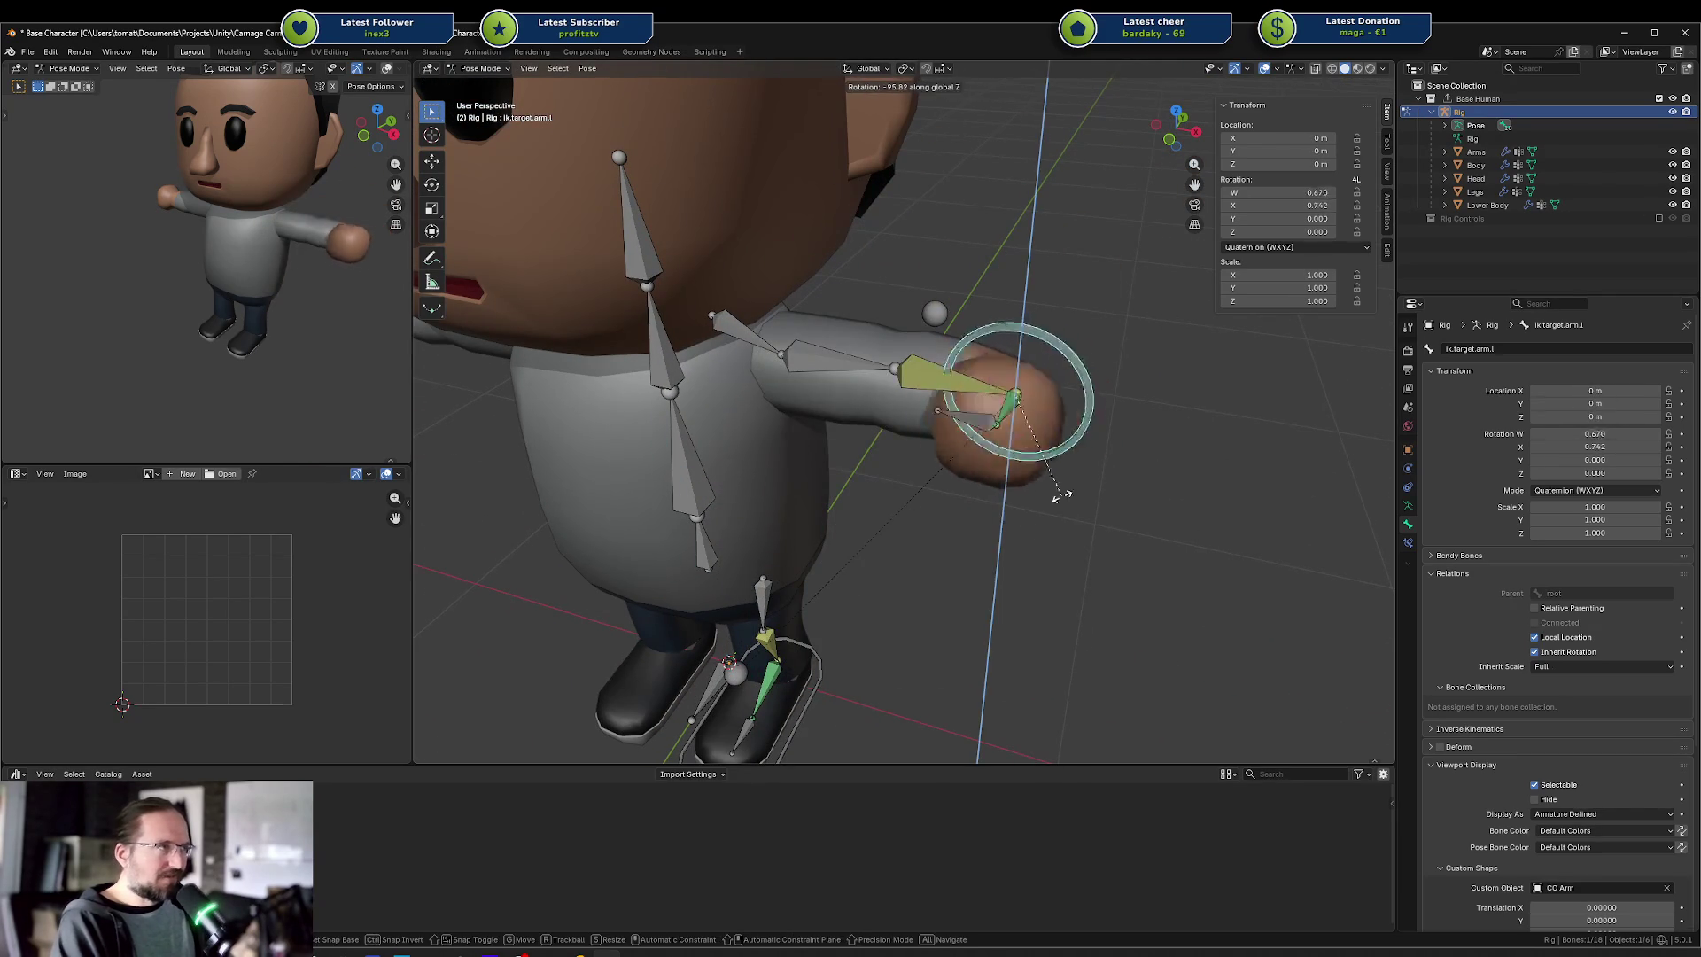
{"action": "key", "text": "Escape"}
{"action": "key", "text": "g"}
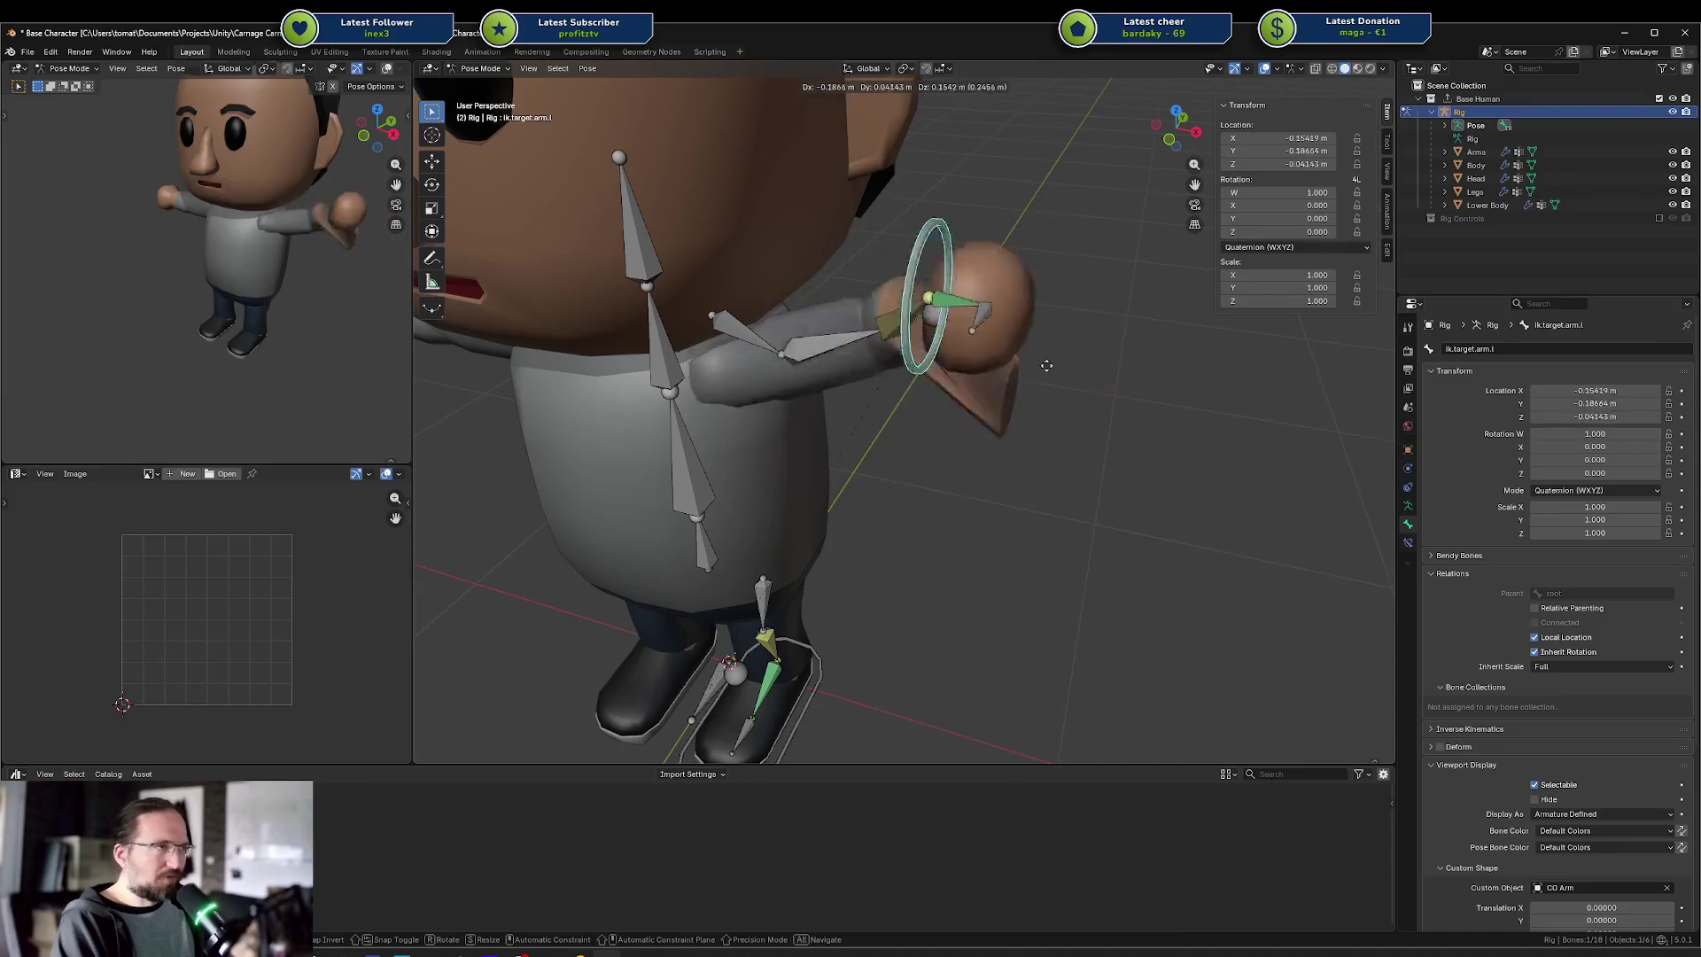
{"action": "key", "text": "Escape"}
{"action": "left_click", "coordinate": [935, 312]}
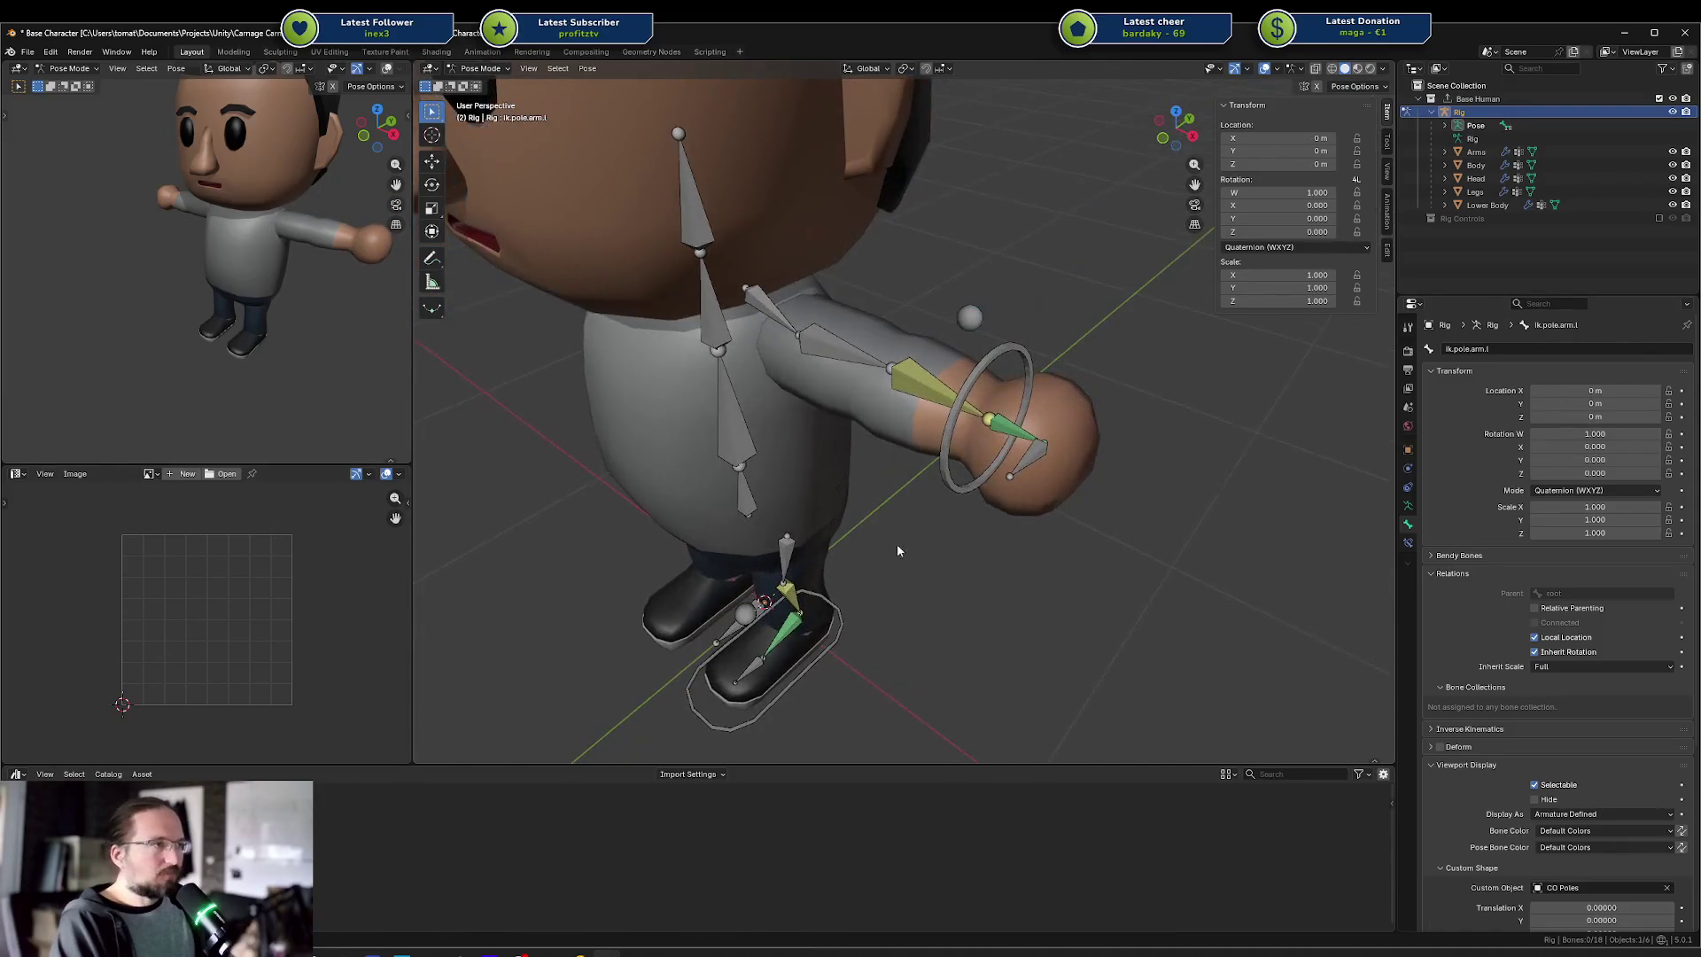
{"action": "scroll", "coordinate": [961, 521], "scroll_direction": "down", "scroll_amount": 5}
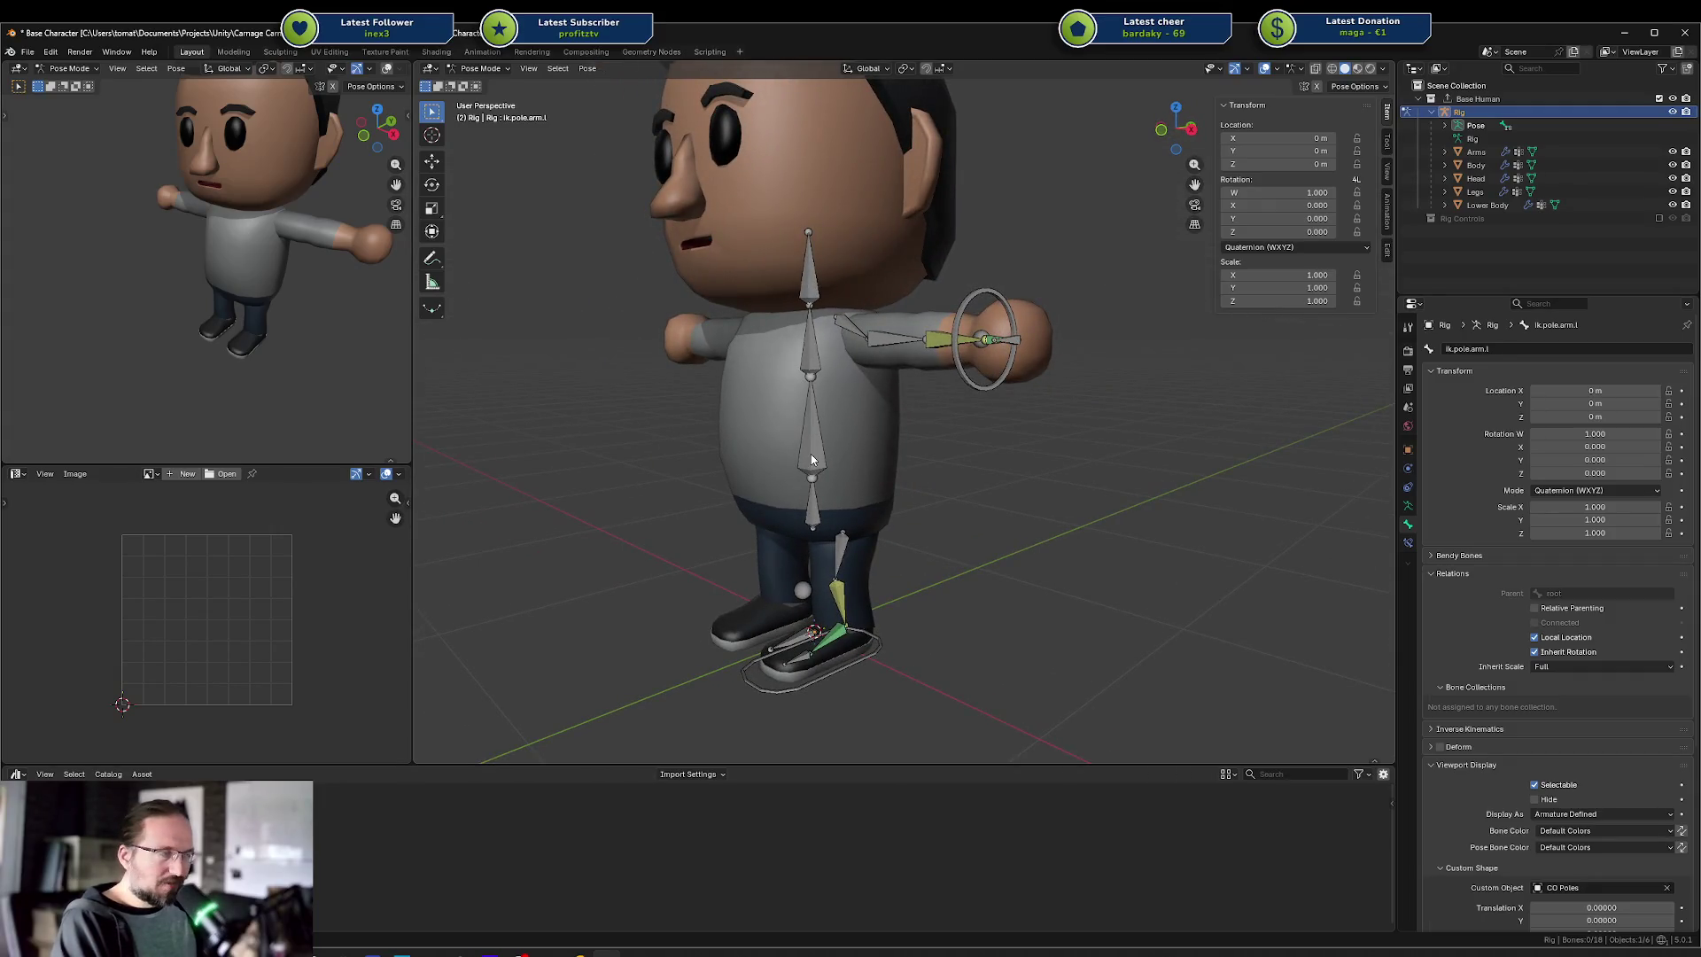
{"action": "left_click", "coordinate": [843, 459]}
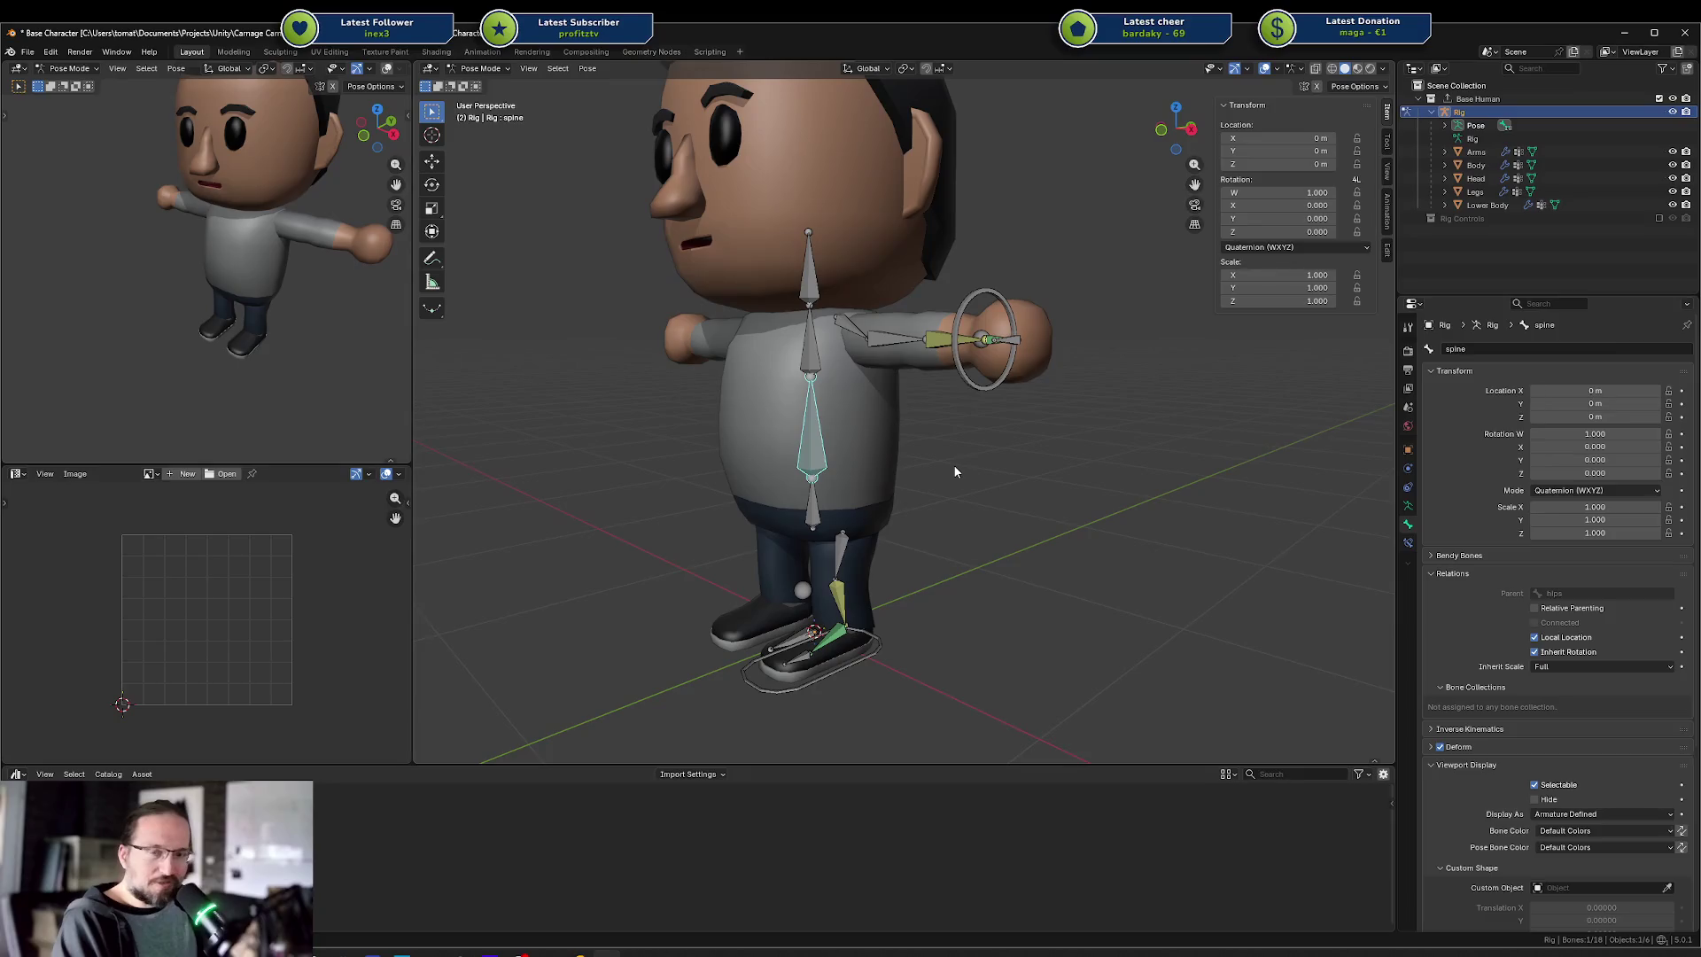
{"action": "mouse_move", "coordinate": [954, 468]}
{"action": "left_mouse_down"}
{"action": "mouse_move", "coordinate": [974, 461]}
{"action": "mouse_move", "coordinate": [1008, 491]}
{"action": "mouse_move", "coordinate": [1078, 478]}
{"action": "mouse_move", "coordinate": [1067, 501]}
{"action": "left_mouse_up"}
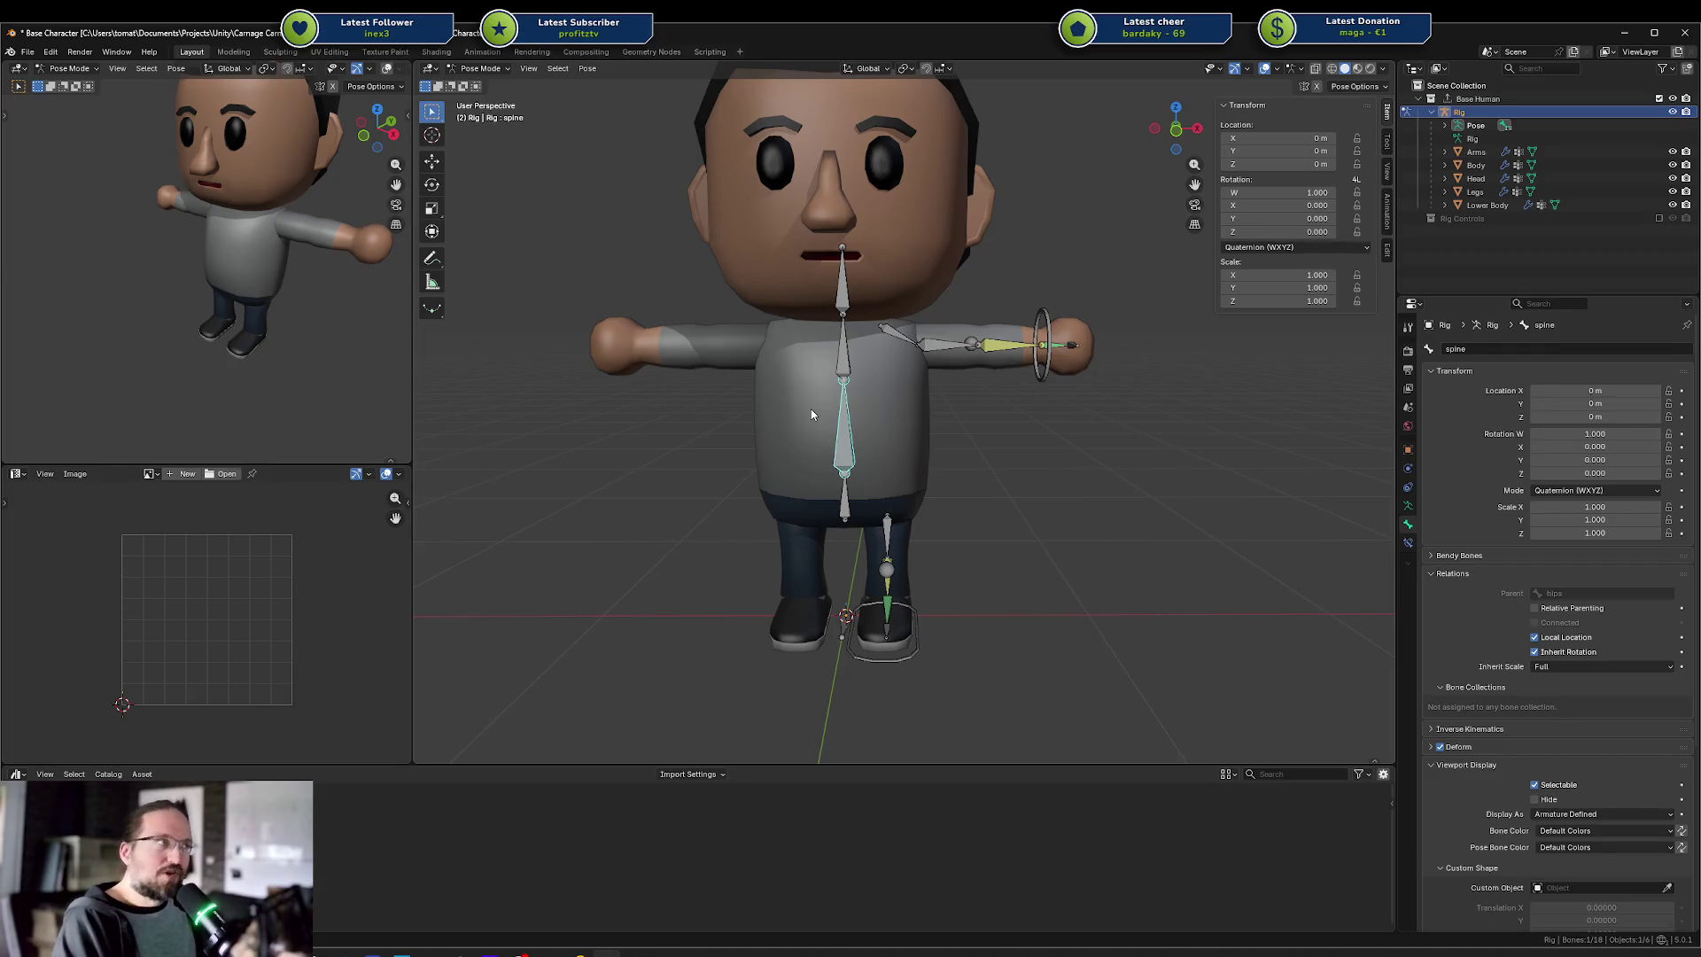
{"action": "left_click", "coordinate": [1015, 341]}
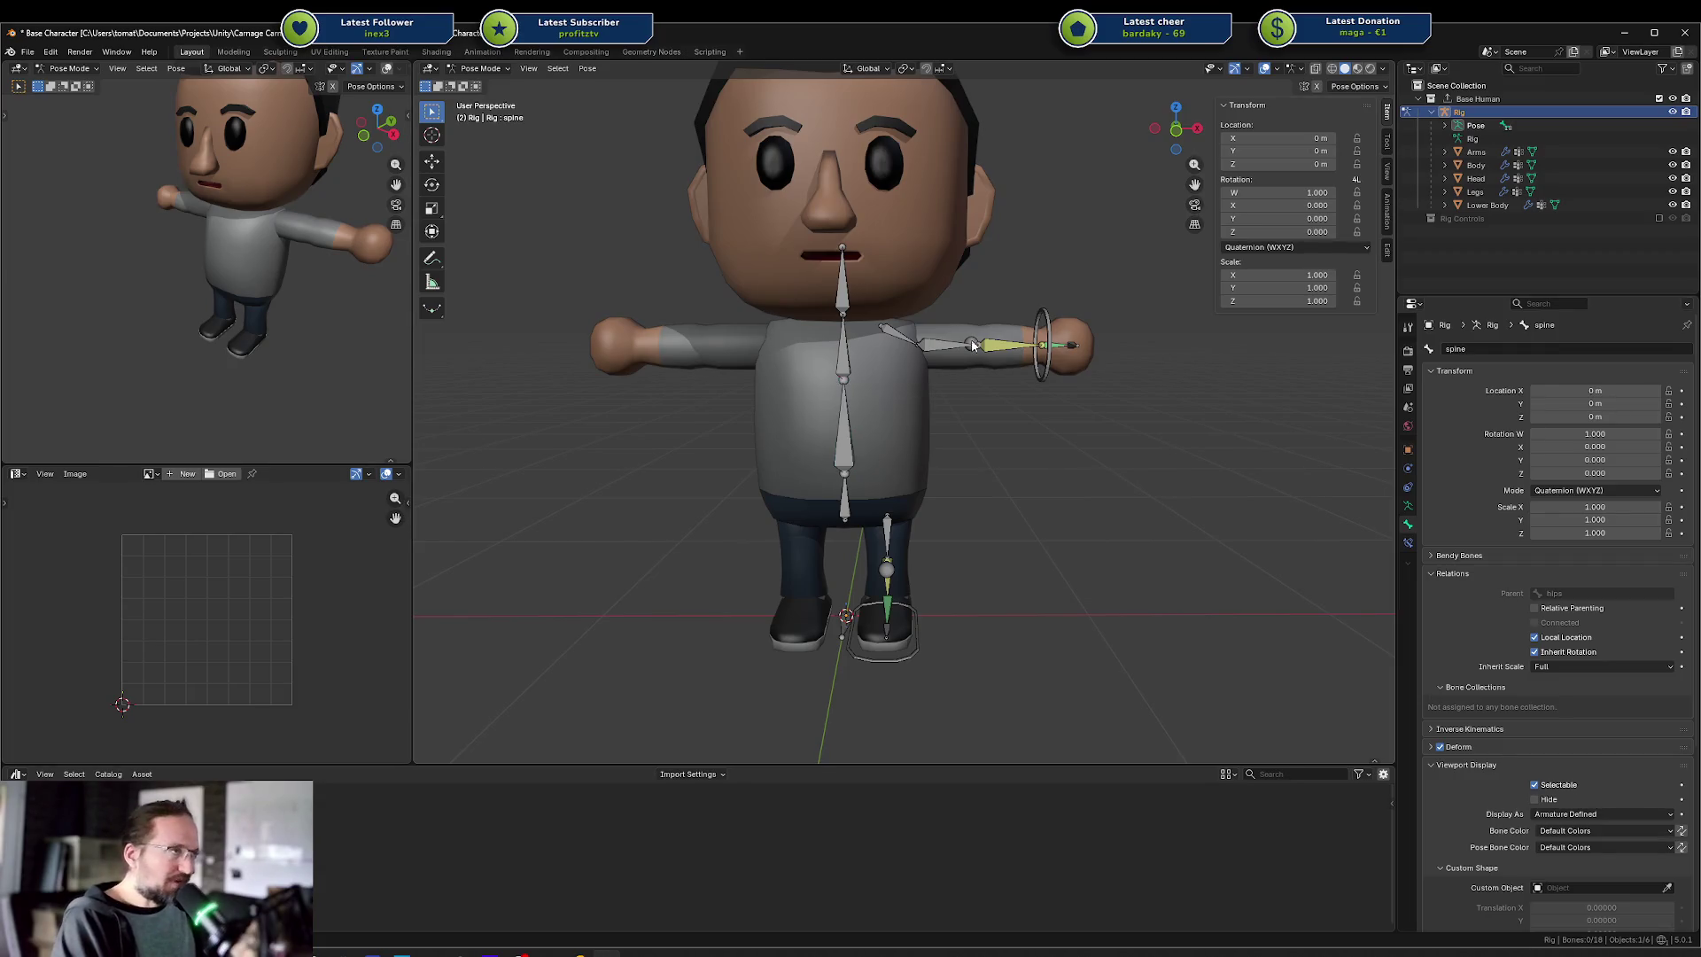
{"action": "left_click", "coordinate": [1042, 329]}
{"action": "mouse_move", "coordinate": [1042, 329]}
{"action": "left_mouse_down"}
{"action": "mouse_move", "coordinate": [820, 339]}
{"action": "mouse_move", "coordinate": [819, 301]}
{"action": "left_mouse_up"}
{"action": "left_click", "coordinate": [849, 380]}
{"action": "left_click", "coordinate": [772, 353]}
{"action": "mouse_move", "coordinate": [773, 353]}
{"action": "left_mouse_down"}
{"action": "mouse_move", "coordinate": [974, 365]}
{"action": "mouse_move", "coordinate": [1052, 325]}
{"action": "left_mouse_up"}
{"action": "left_click", "coordinate": [1067, 335]}
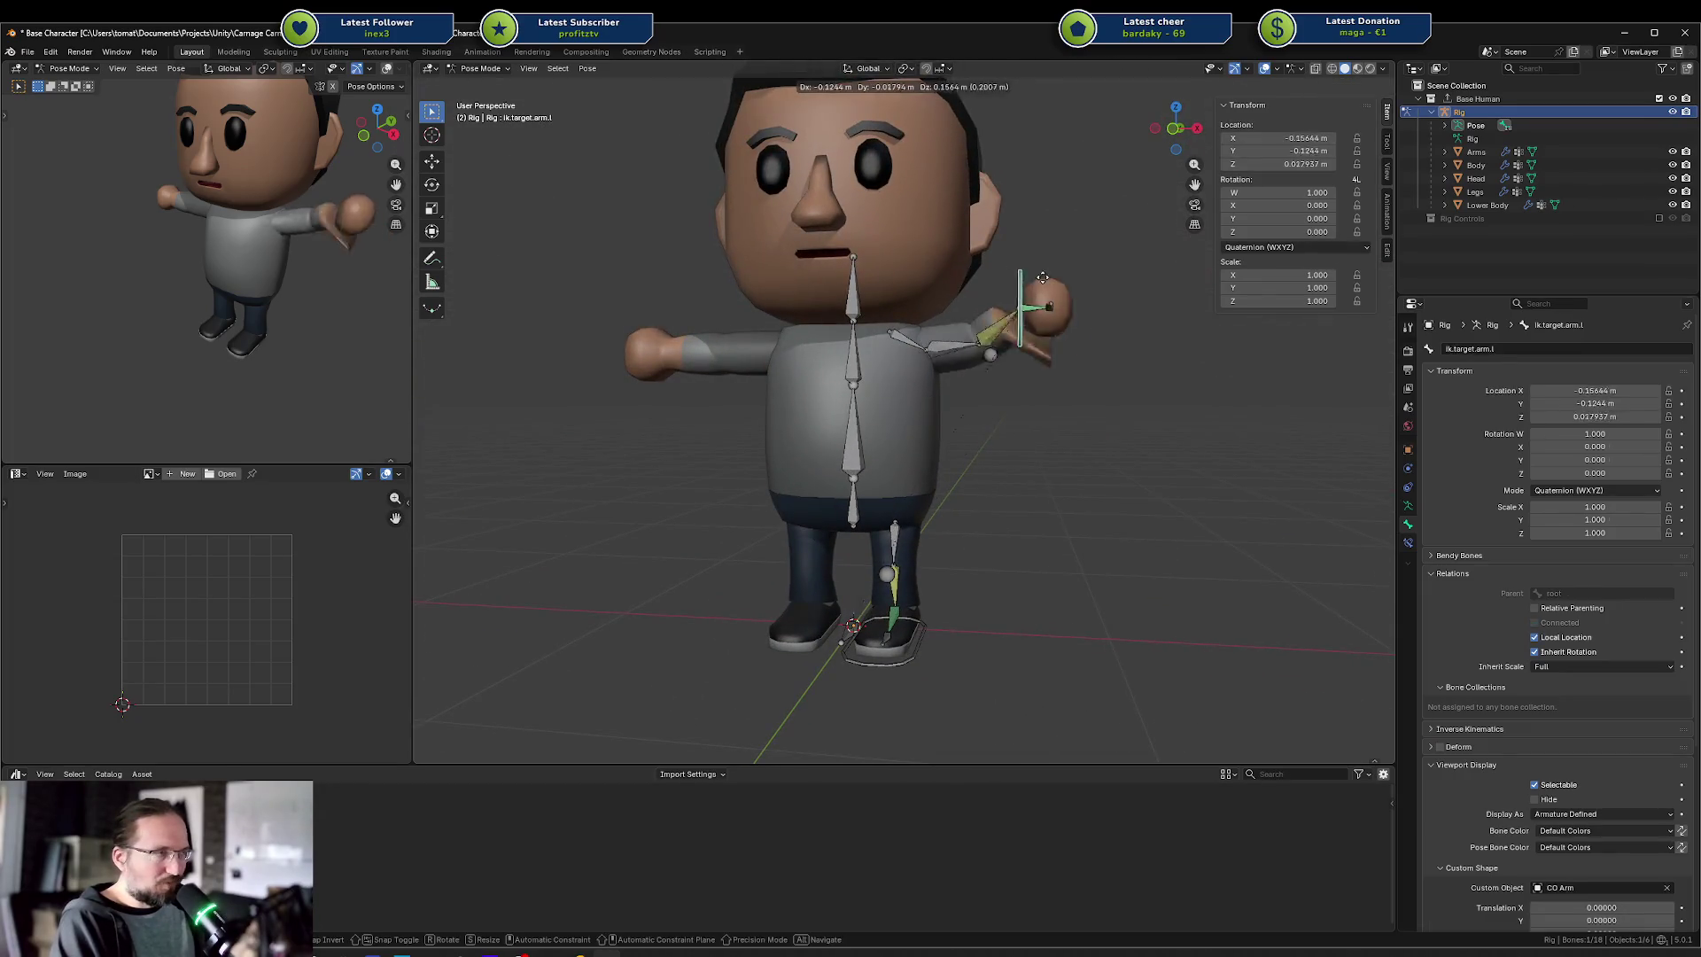
{"action": "left_click", "coordinate": [854, 380]}
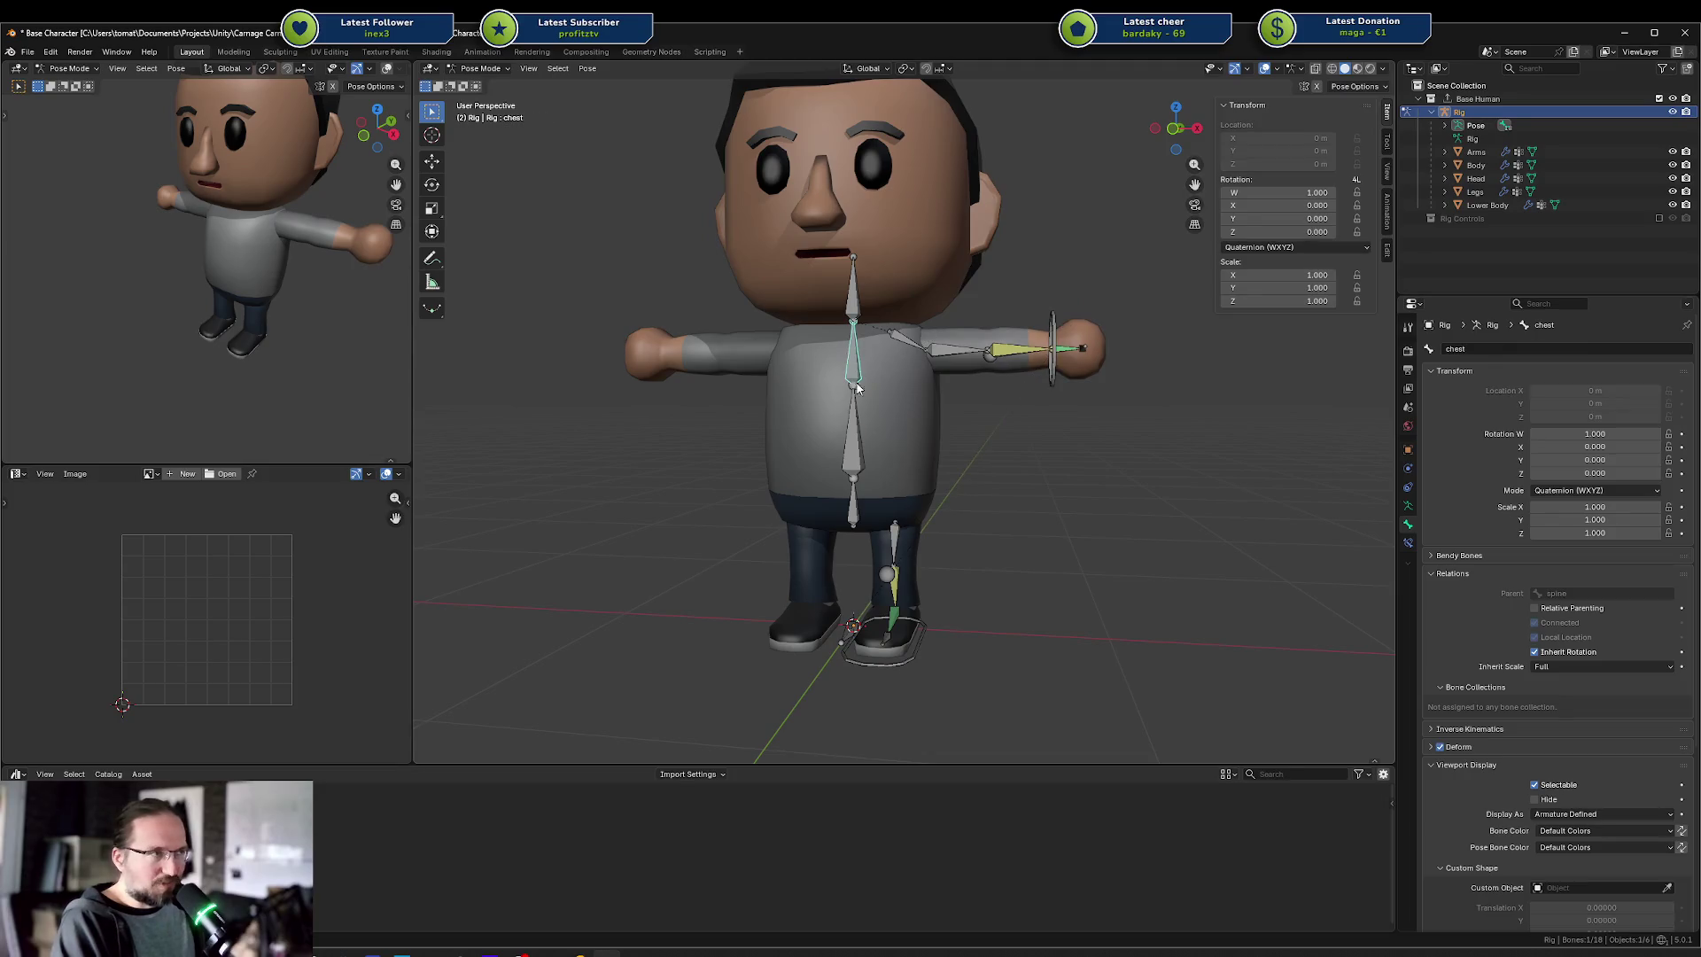
{"action": "left_click", "coordinate": [884, 664]}
{"action": "left_click", "coordinate": [886, 575], "text": "shift"}
{"action": "left_click", "coordinate": [1051, 327], "text": "shift"}
{"action": "left_click", "coordinate": [1048, 334]}
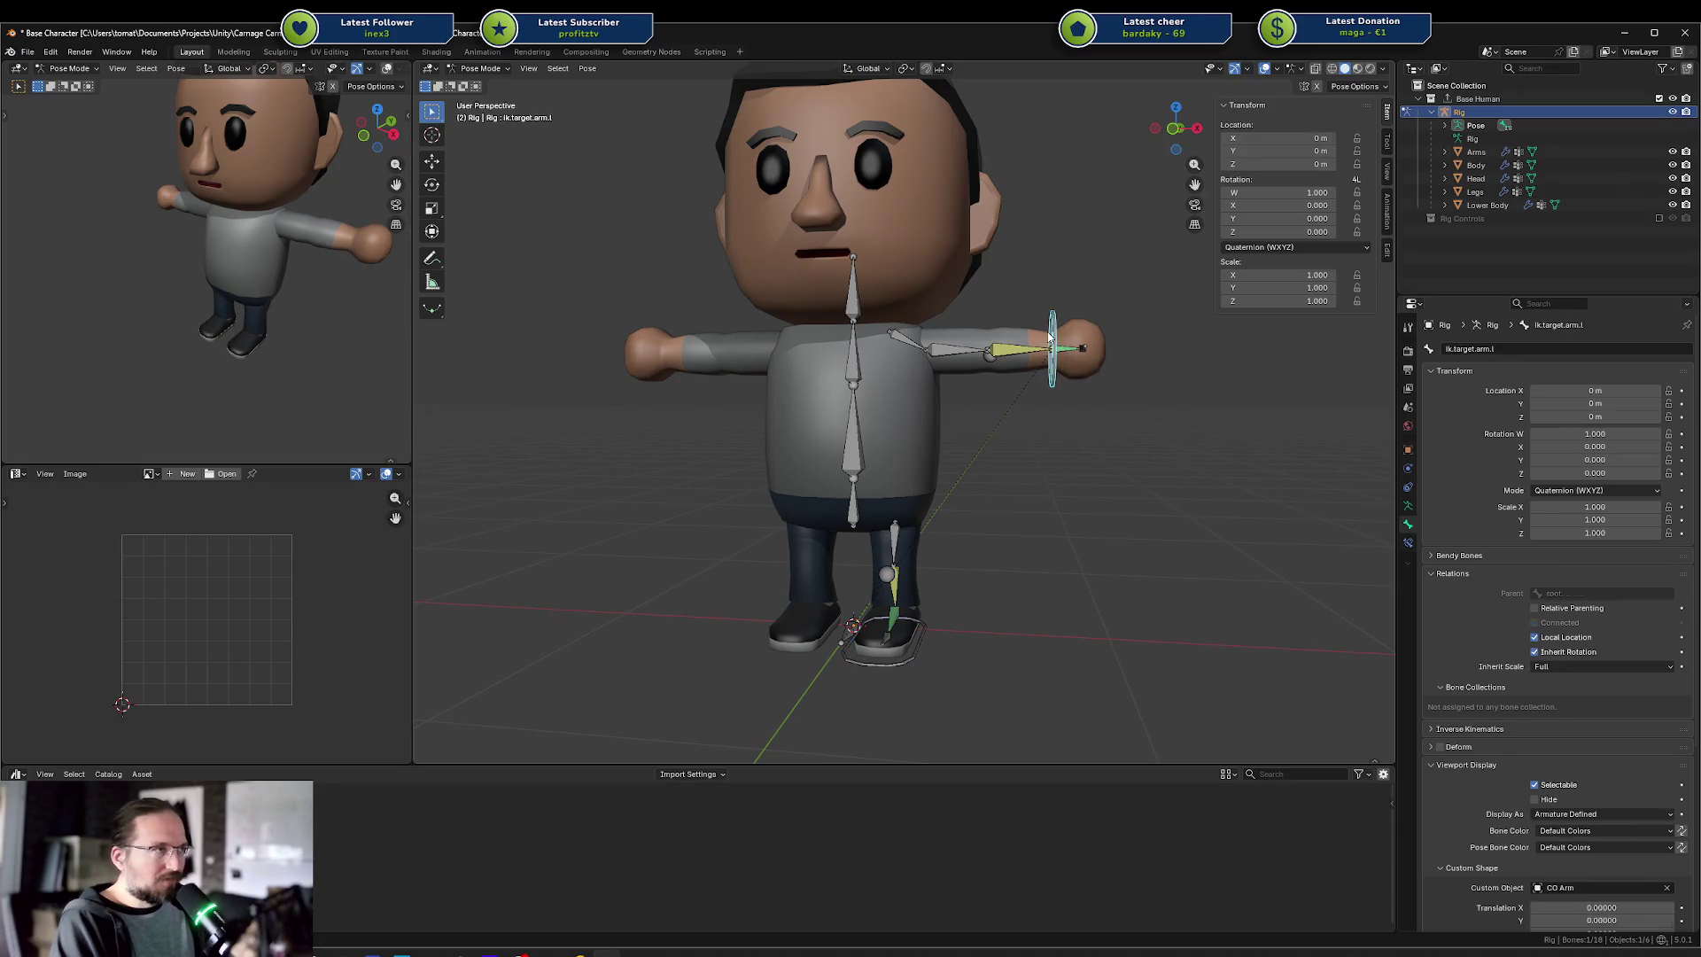
{"action": "left_click", "coordinate": [989, 359], "text": "shift"}
{"action": "left_click", "coordinate": [984, 359]}
{"action": "left_click", "coordinate": [1054, 321], "text": "shift"}
{"action": "left_click", "coordinate": [884, 576], "text": "shift"}
{"action": "left_click", "coordinate": [921, 639], "text": "shift"}
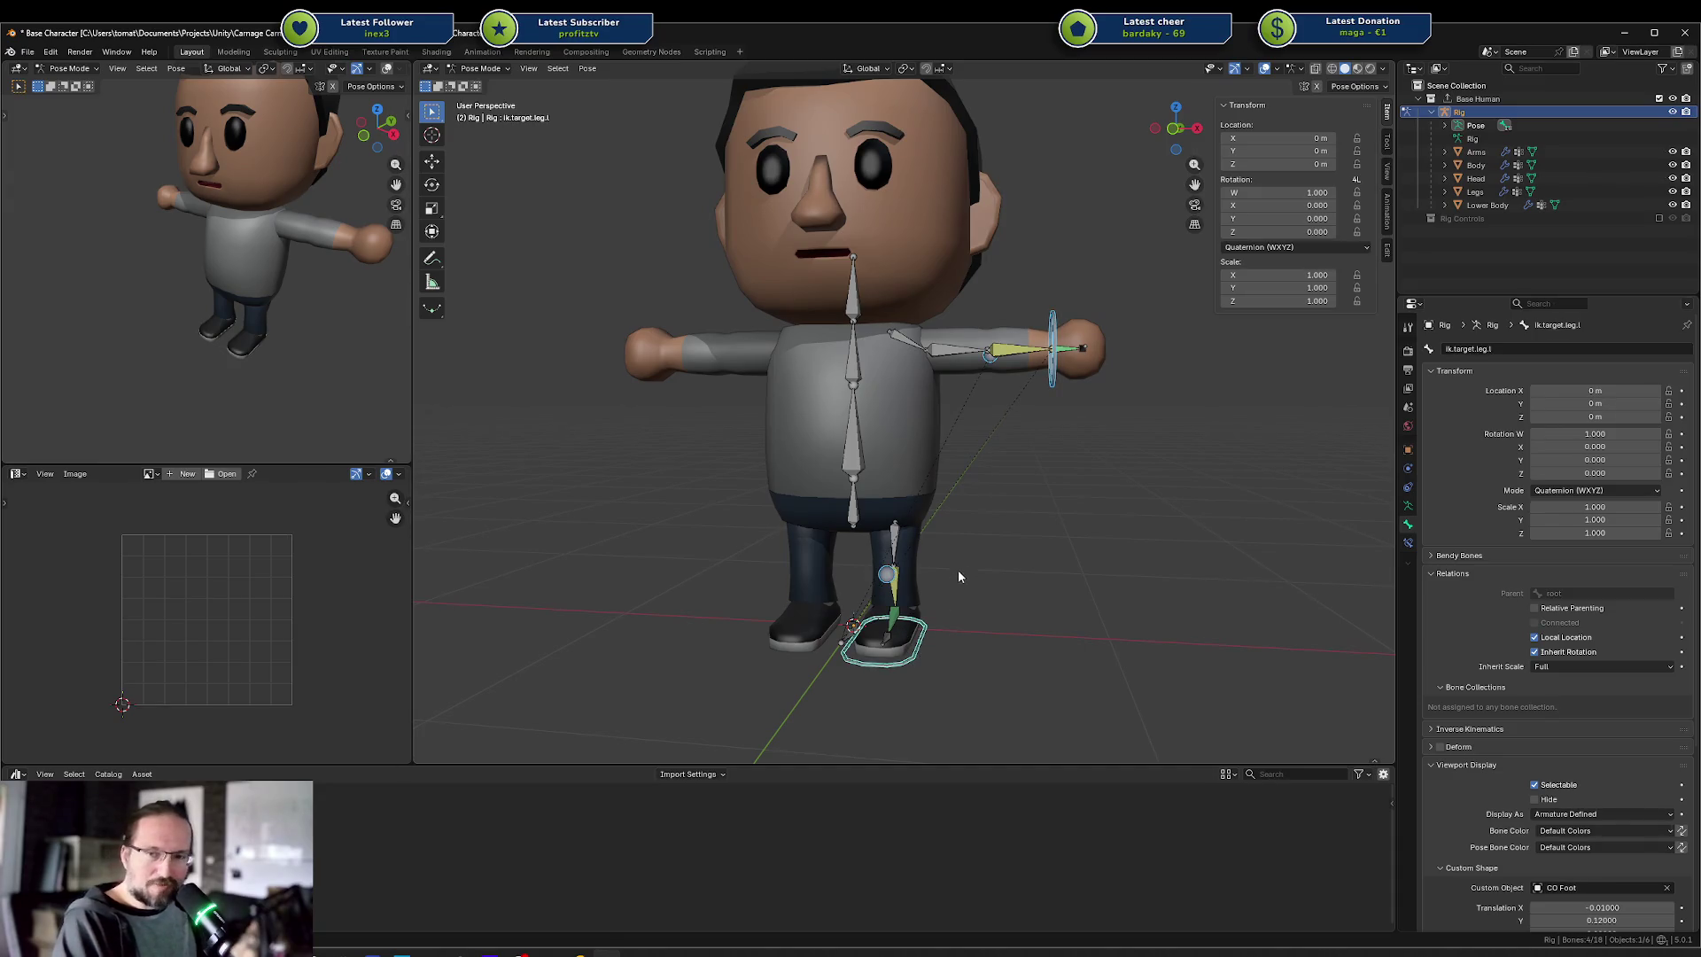
{"action": "mouse_move", "coordinate": [1059, 481]}
{"action": "left_mouse_down"}
{"action": "mouse_move", "coordinate": [901, 516]}
{"action": "mouse_move", "coordinate": [878, 503]}
{"action": "mouse_move", "coordinate": [1098, 481]}
{"action": "mouse_move", "coordinate": [1018, 459]}
{"action": "mouse_move", "coordinate": [1129, 470]}
{"action": "mouse_move", "coordinate": [1113, 475]}
{"action": "left_mouse_up"}
{"action": "left_click", "coordinate": [1067, 413]}
{"action": "left_click", "coordinate": [988, 341]}
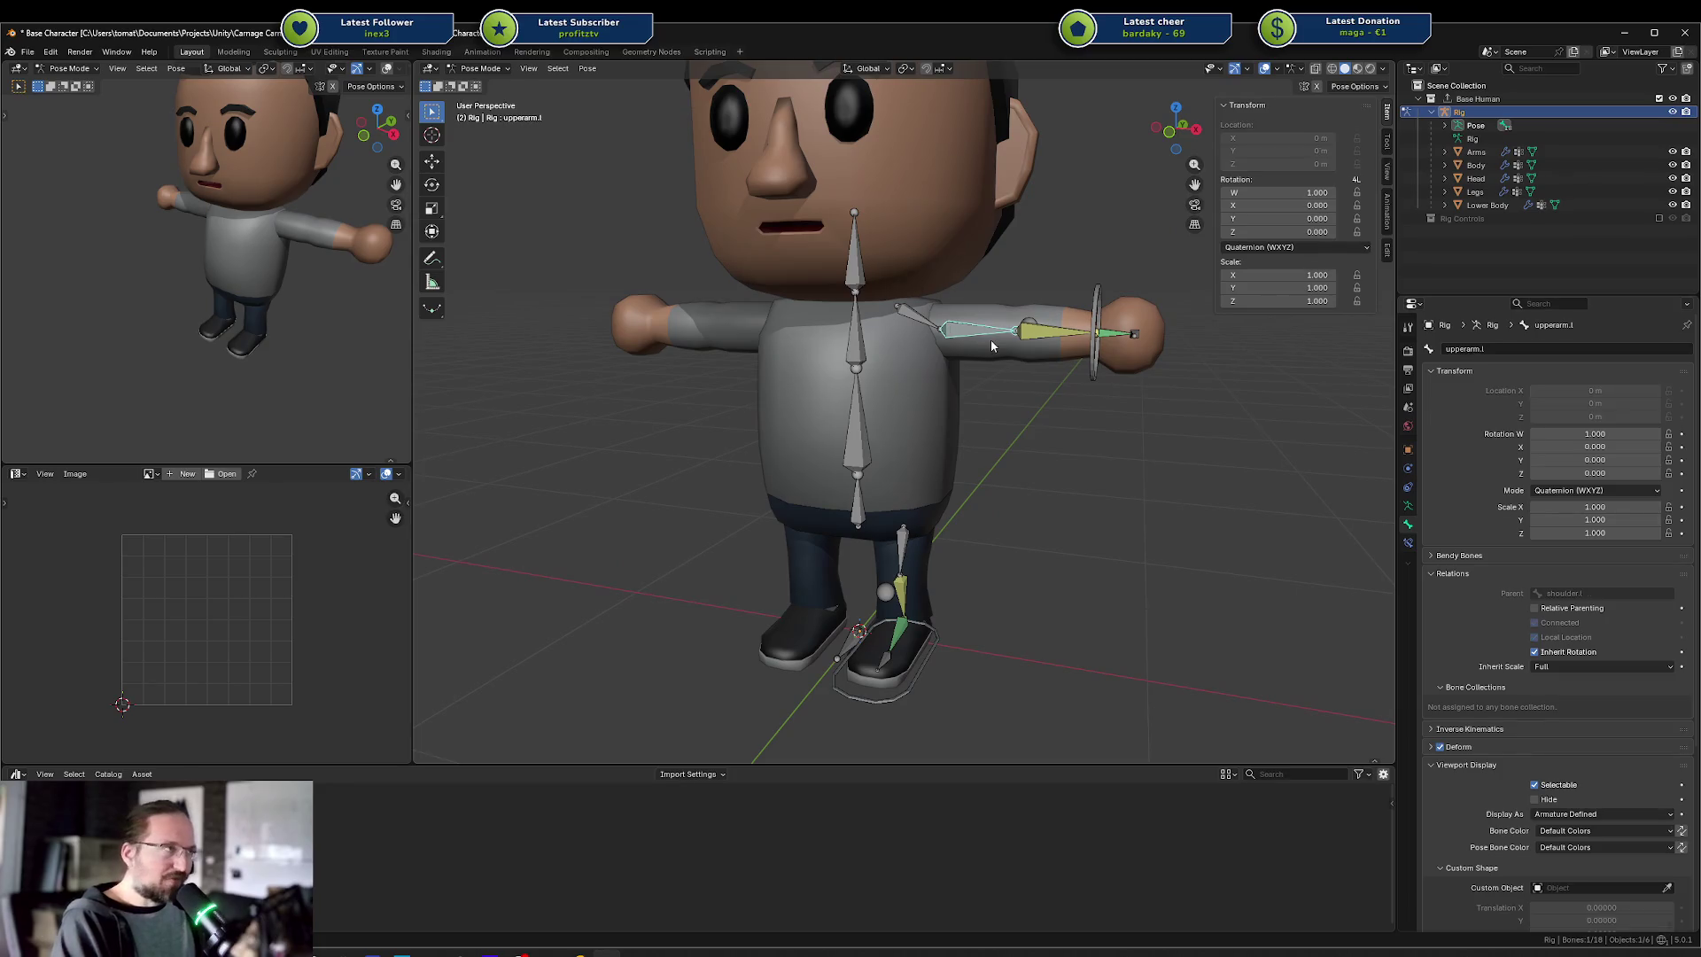
{"action": "left_click", "coordinate": [981, 391]}
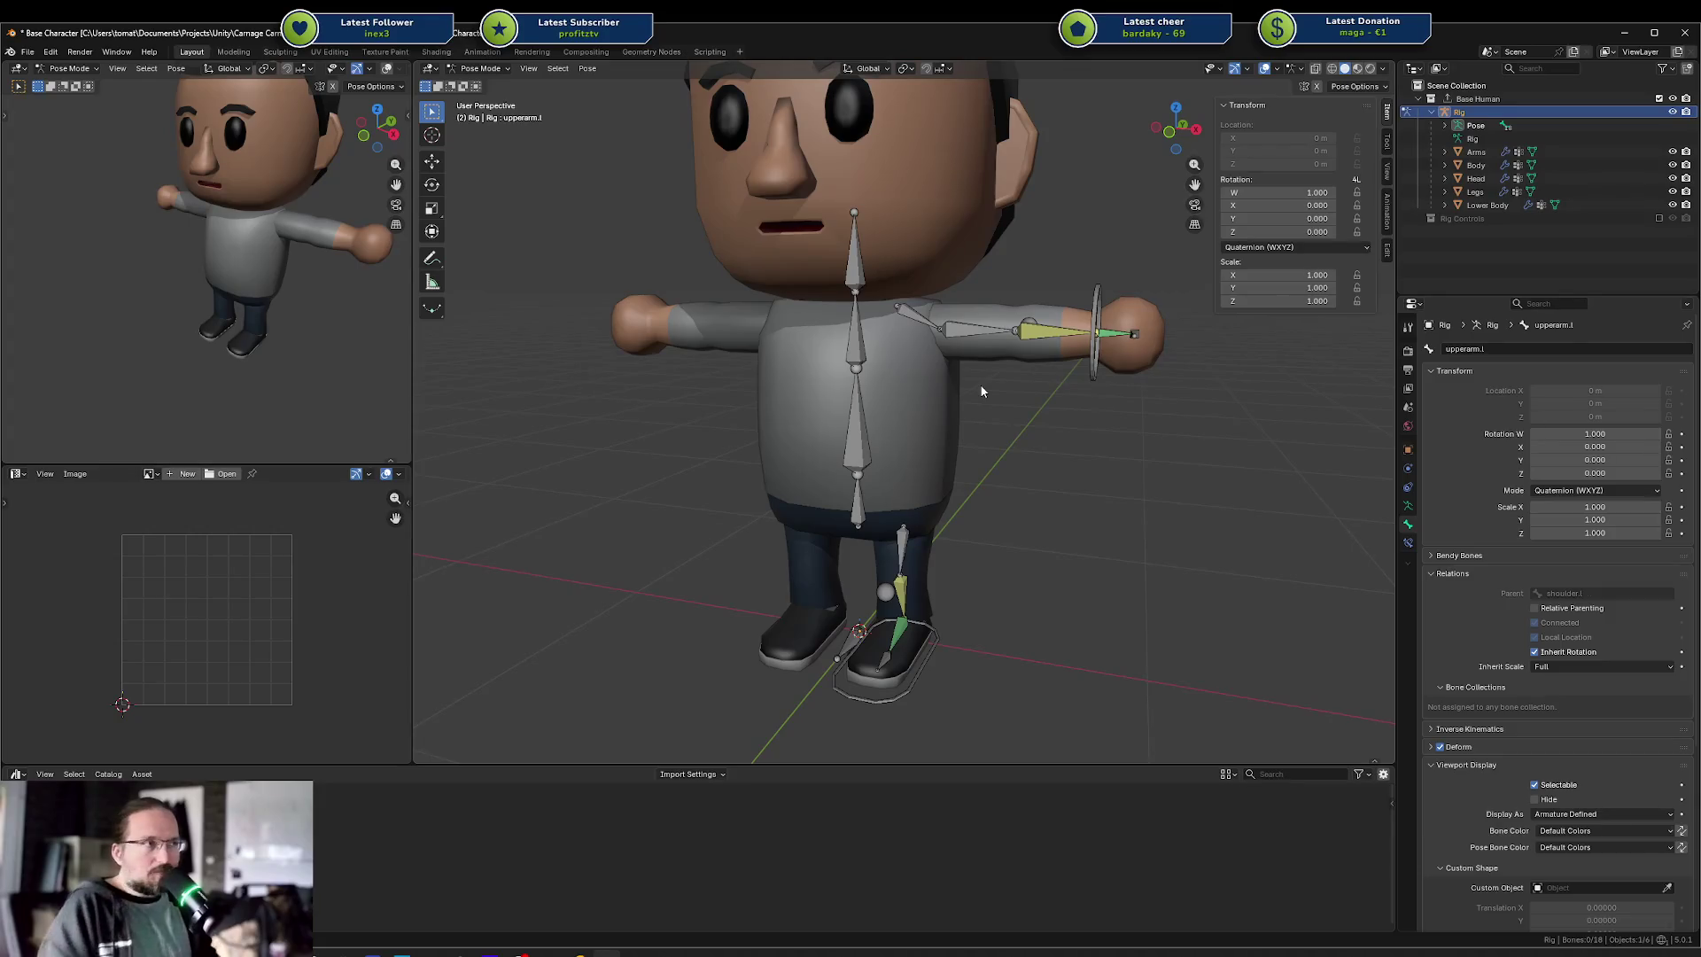
{"action": "scroll", "coordinate": [1046, 421], "scroll_direction": "down", "scroll_amount": 4}
{"action": "mouse_move", "coordinate": [992, 433]}
{"action": "left_mouse_down"}
{"action": "mouse_move", "coordinate": [959, 427]}
{"action": "mouse_move", "coordinate": [988, 459]}
{"action": "left_mouse_up"}
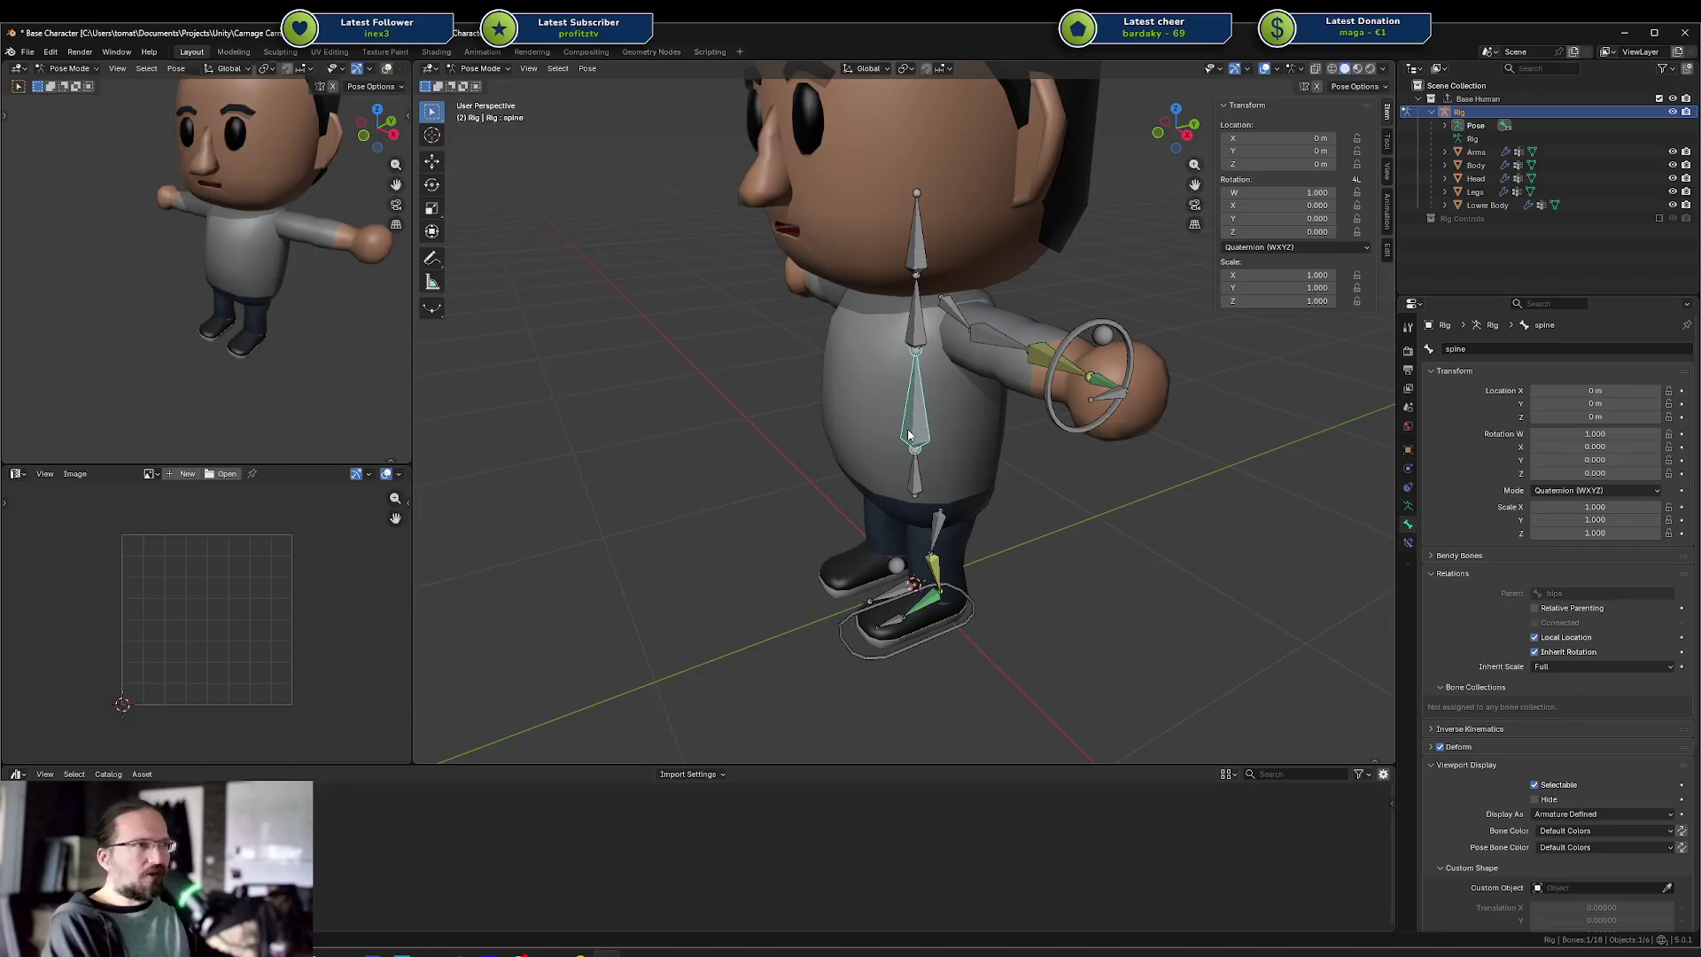
From the spine bone, select all rig bones in Edit Mode and recalculate their roll to Global -Y Axis
{"action": "left_click", "coordinate": [926, 421]}
{"action": "key", "text": "Tab"}
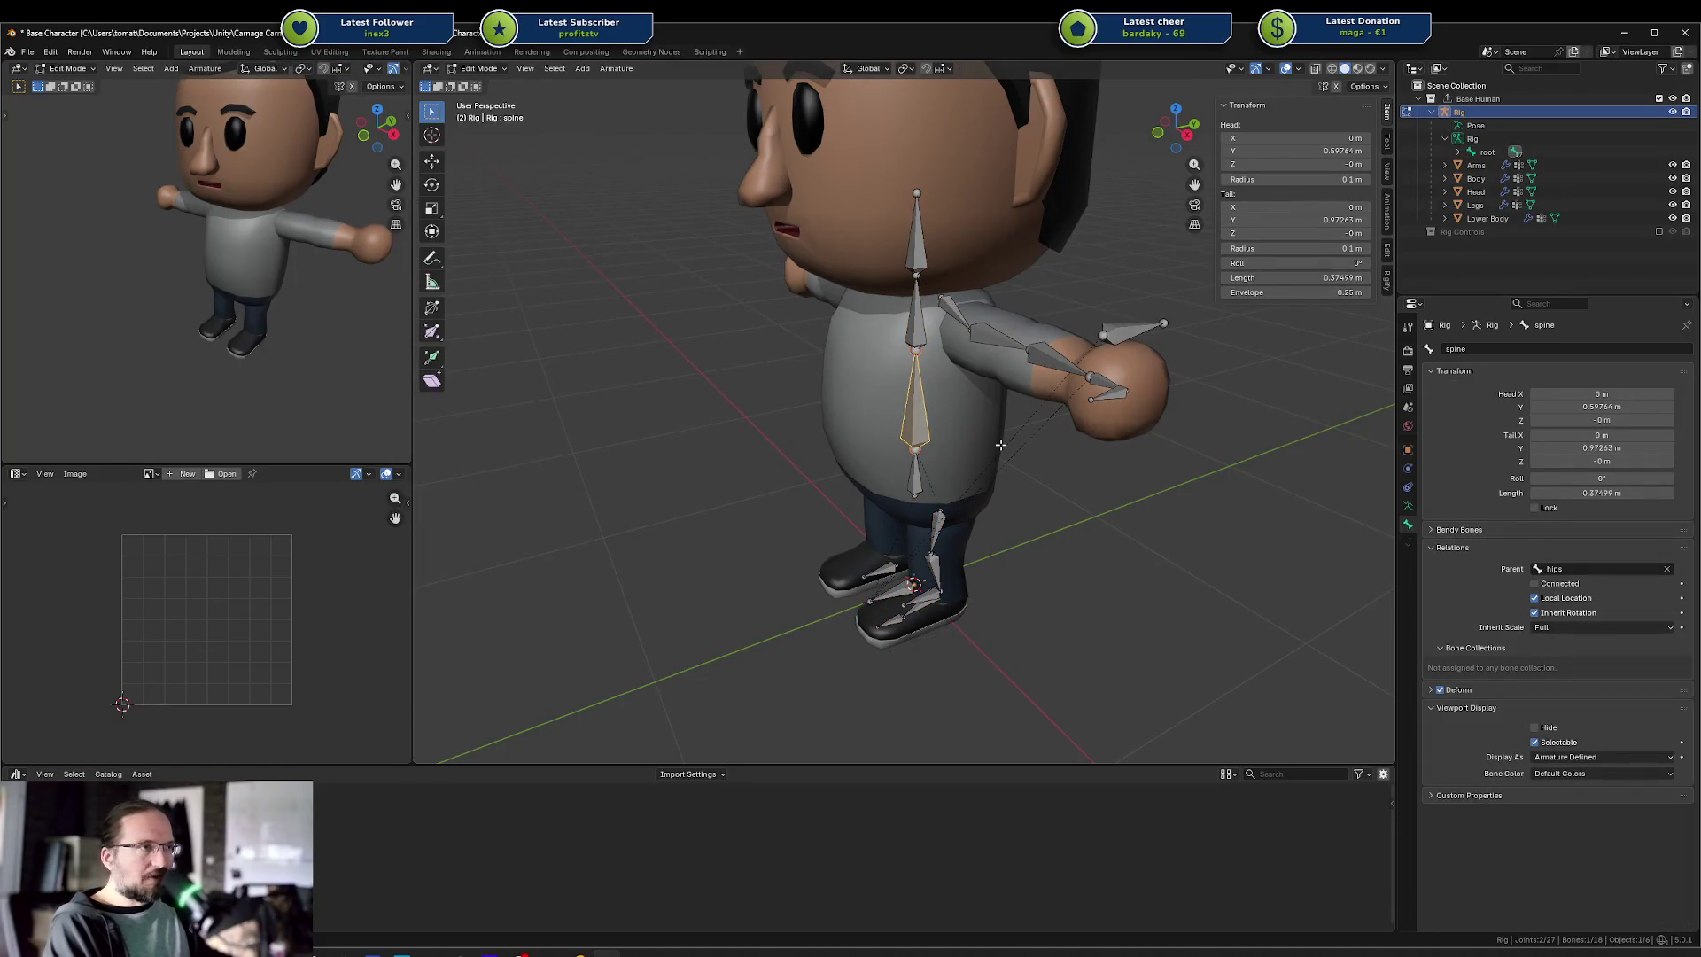
{"action": "key", "text": "a"}
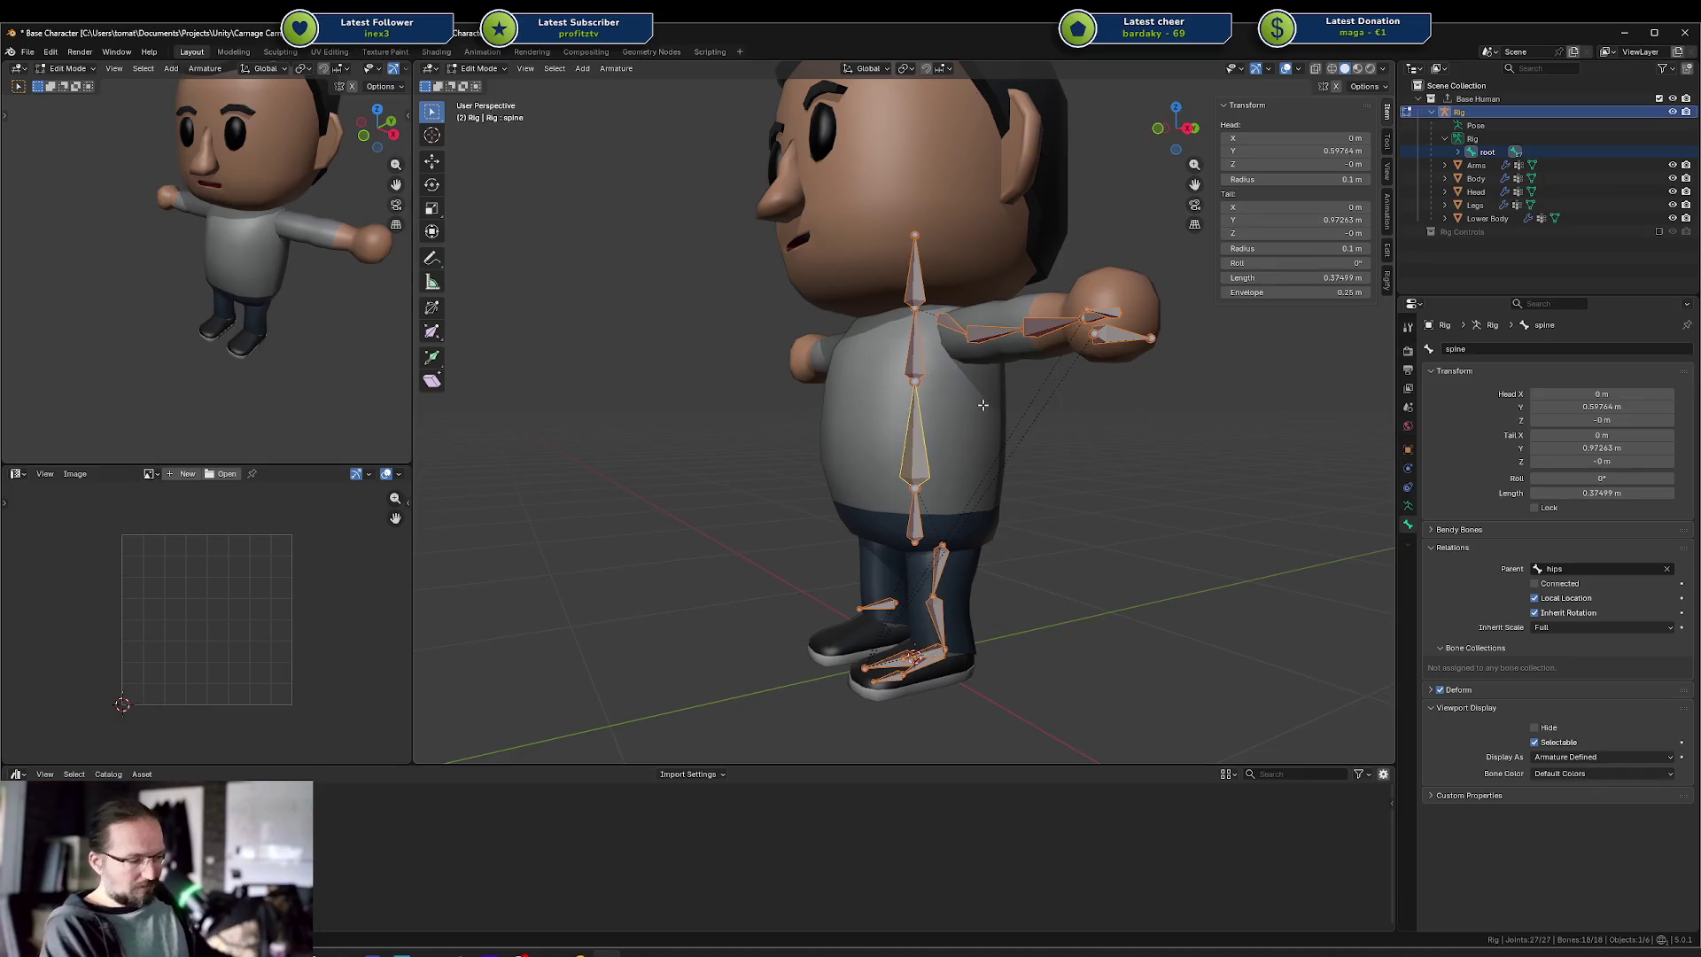
{"action": "key", "text": "shift+n"}
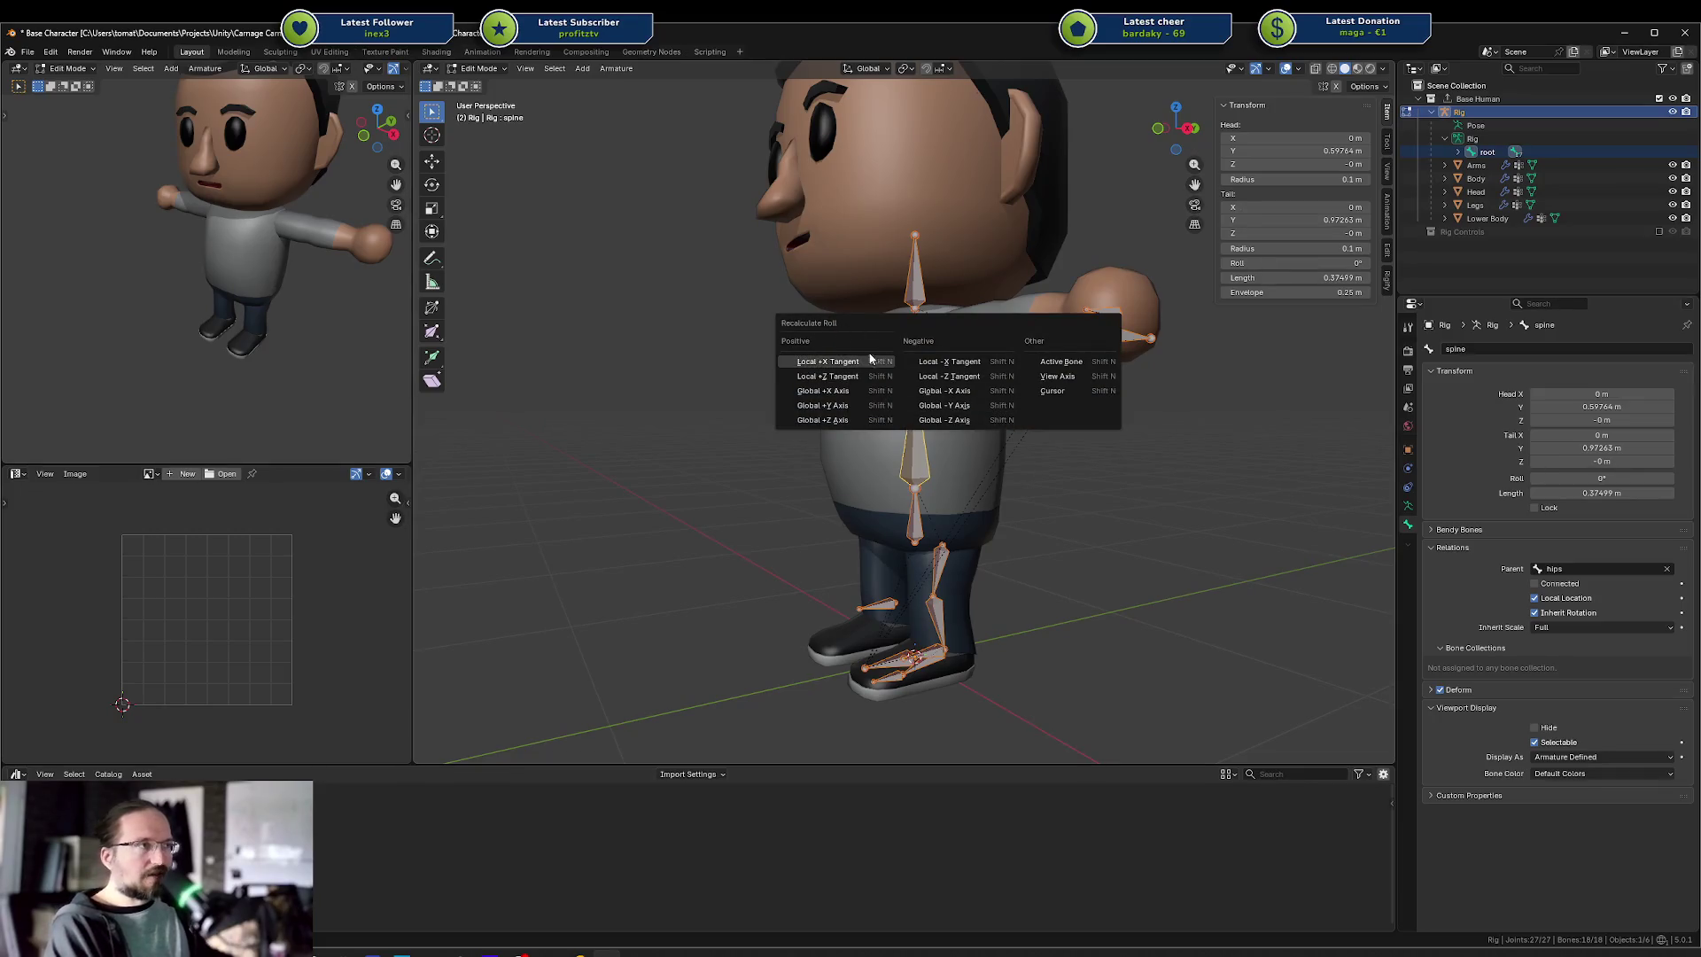
{"action": "left_click", "coordinate": [944, 407]}
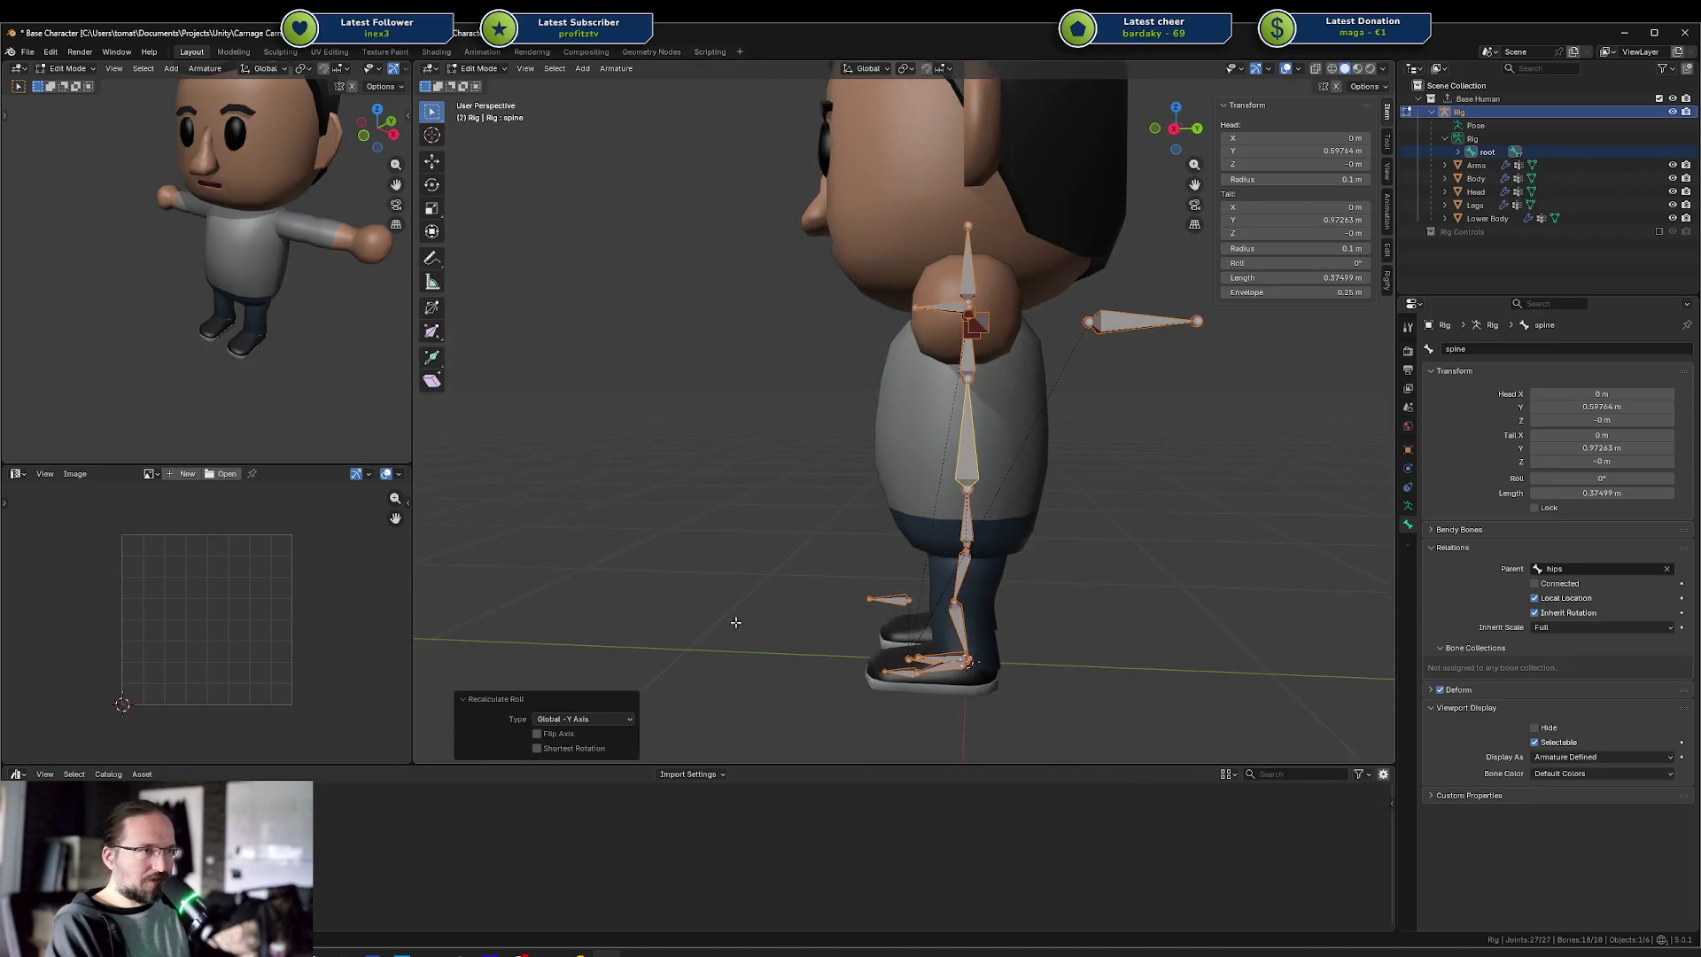
{"action": "scroll", "coordinate": [886, 616], "scroll_direction": "down", "scroll_amount": 10}
{"action": "scroll", "coordinate": [808, 450], "scroll_direction": "up", "scroll_amount": 8}
{"action": "key", "text": "ctrl+Tab"}
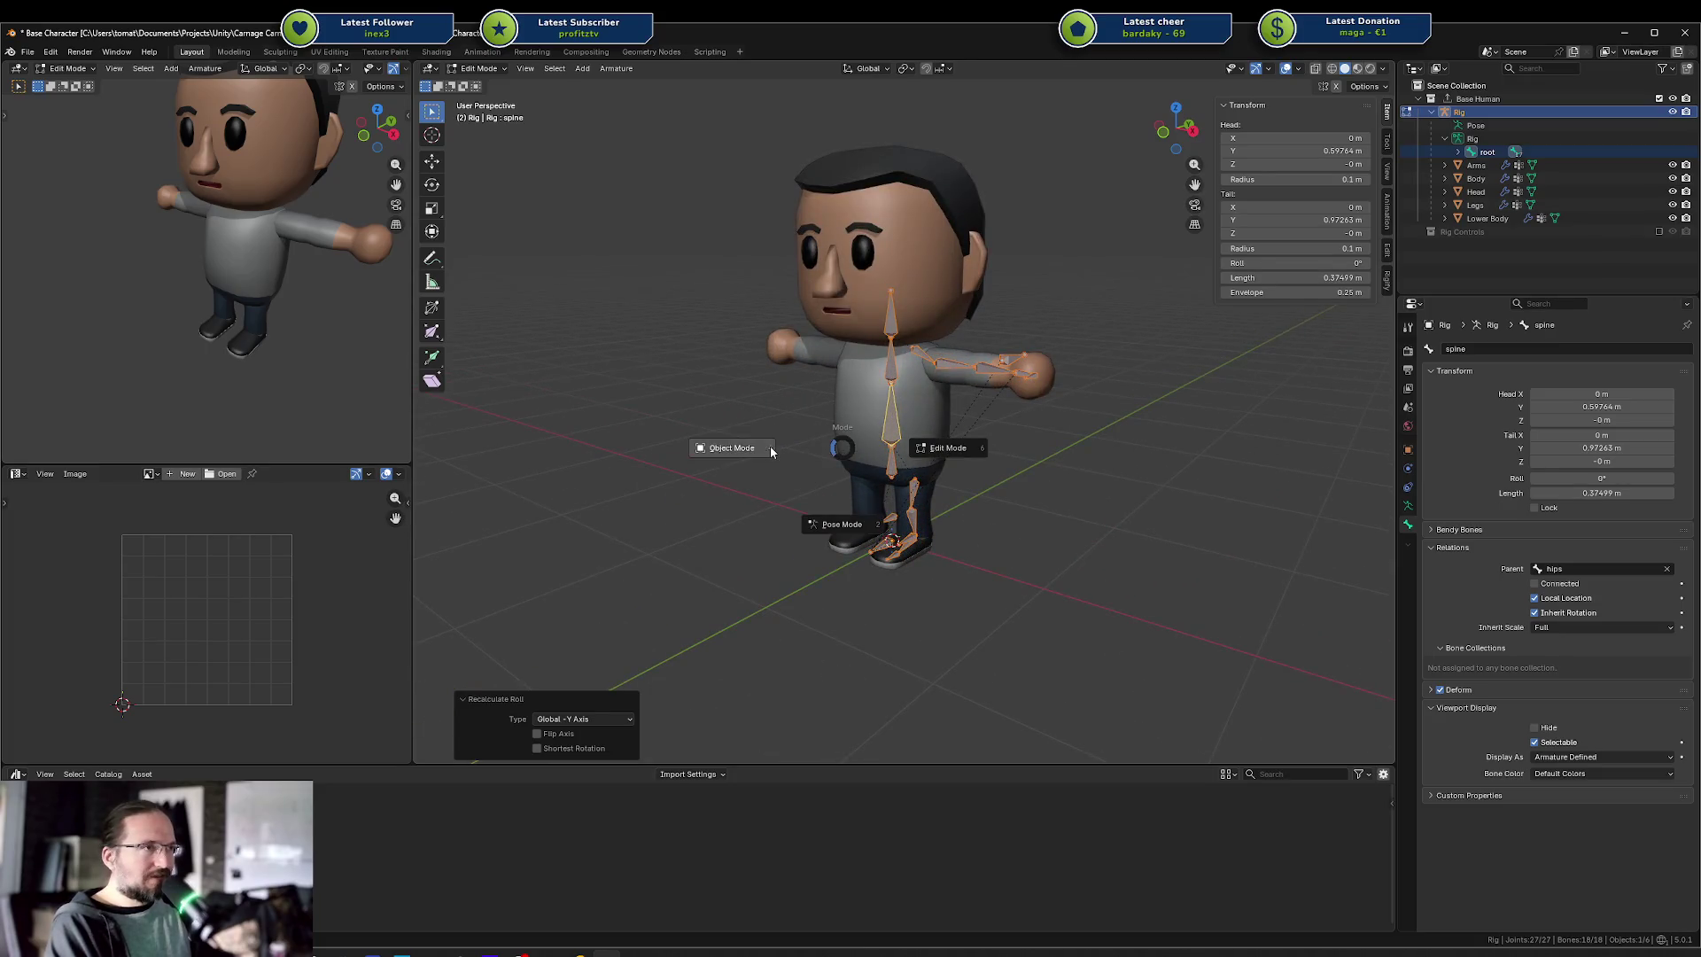
Switch the rig back to Object Mode, deselect it, and orbit to a near-front view
{"action": "left_click", "coordinate": [731, 447]}
{"action": "left_click", "coordinate": [731, 494]}
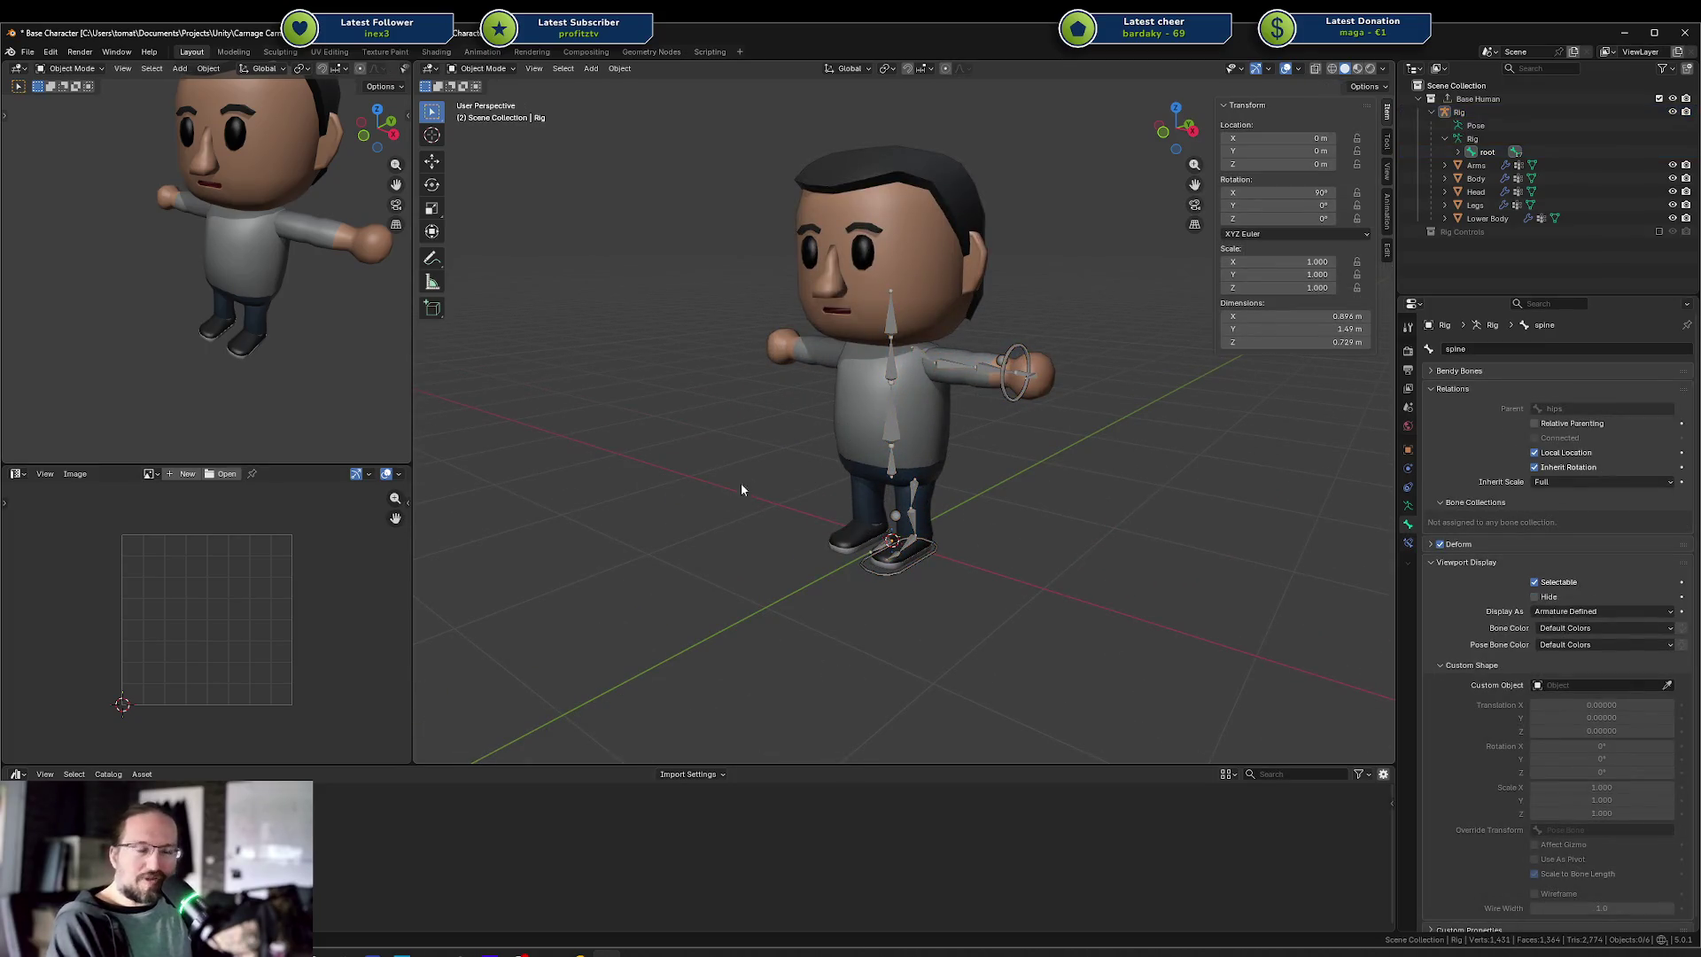
{"action": "left_click_drag", "start_coordinate": [776, 476], "coordinate": [867, 460]}
{"action": "left_click_drag", "start_coordinate": [973, 478], "coordinate": [893, 476]}
Zoom and orbit through side and three-quarter views of the character, then select the Body mesh
{"action": "scroll", "coordinate": [919, 452], "scroll_direction": "up", "scroll_amount": 3}
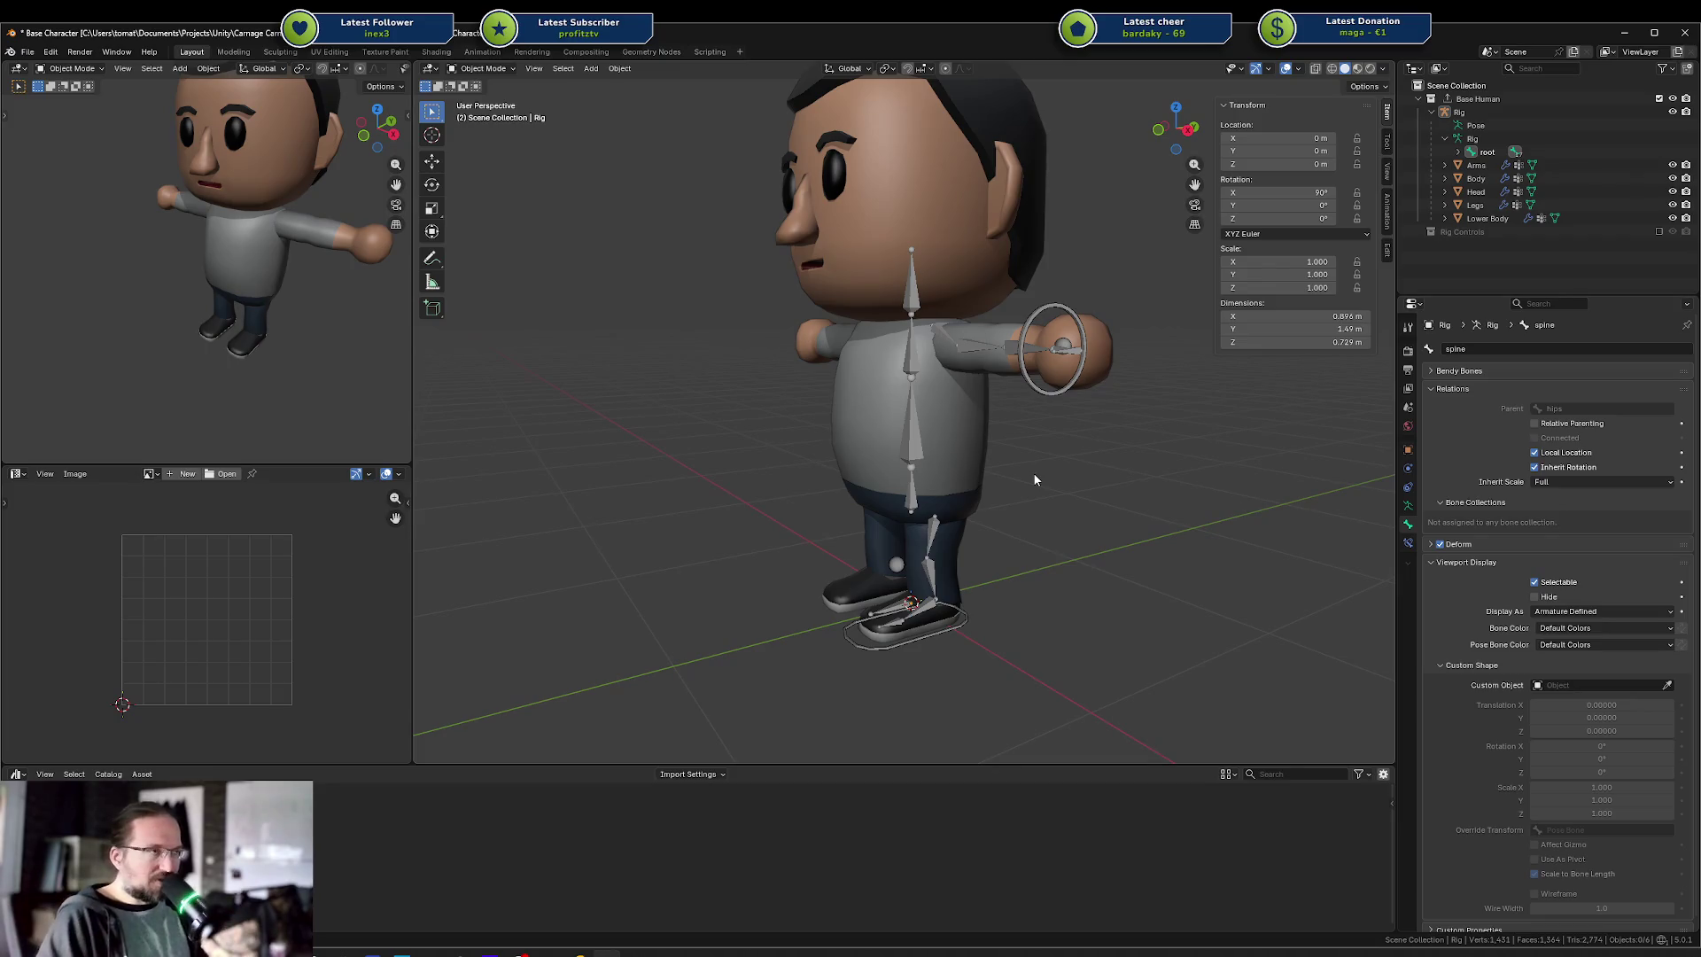
{"action": "mouse_move", "coordinate": [1051, 471]}
{"action": "left_mouse_down"}
{"action": "mouse_move", "coordinate": [950, 464]}
{"action": "mouse_move", "coordinate": [1029, 468]}
{"action": "left_mouse_up"}
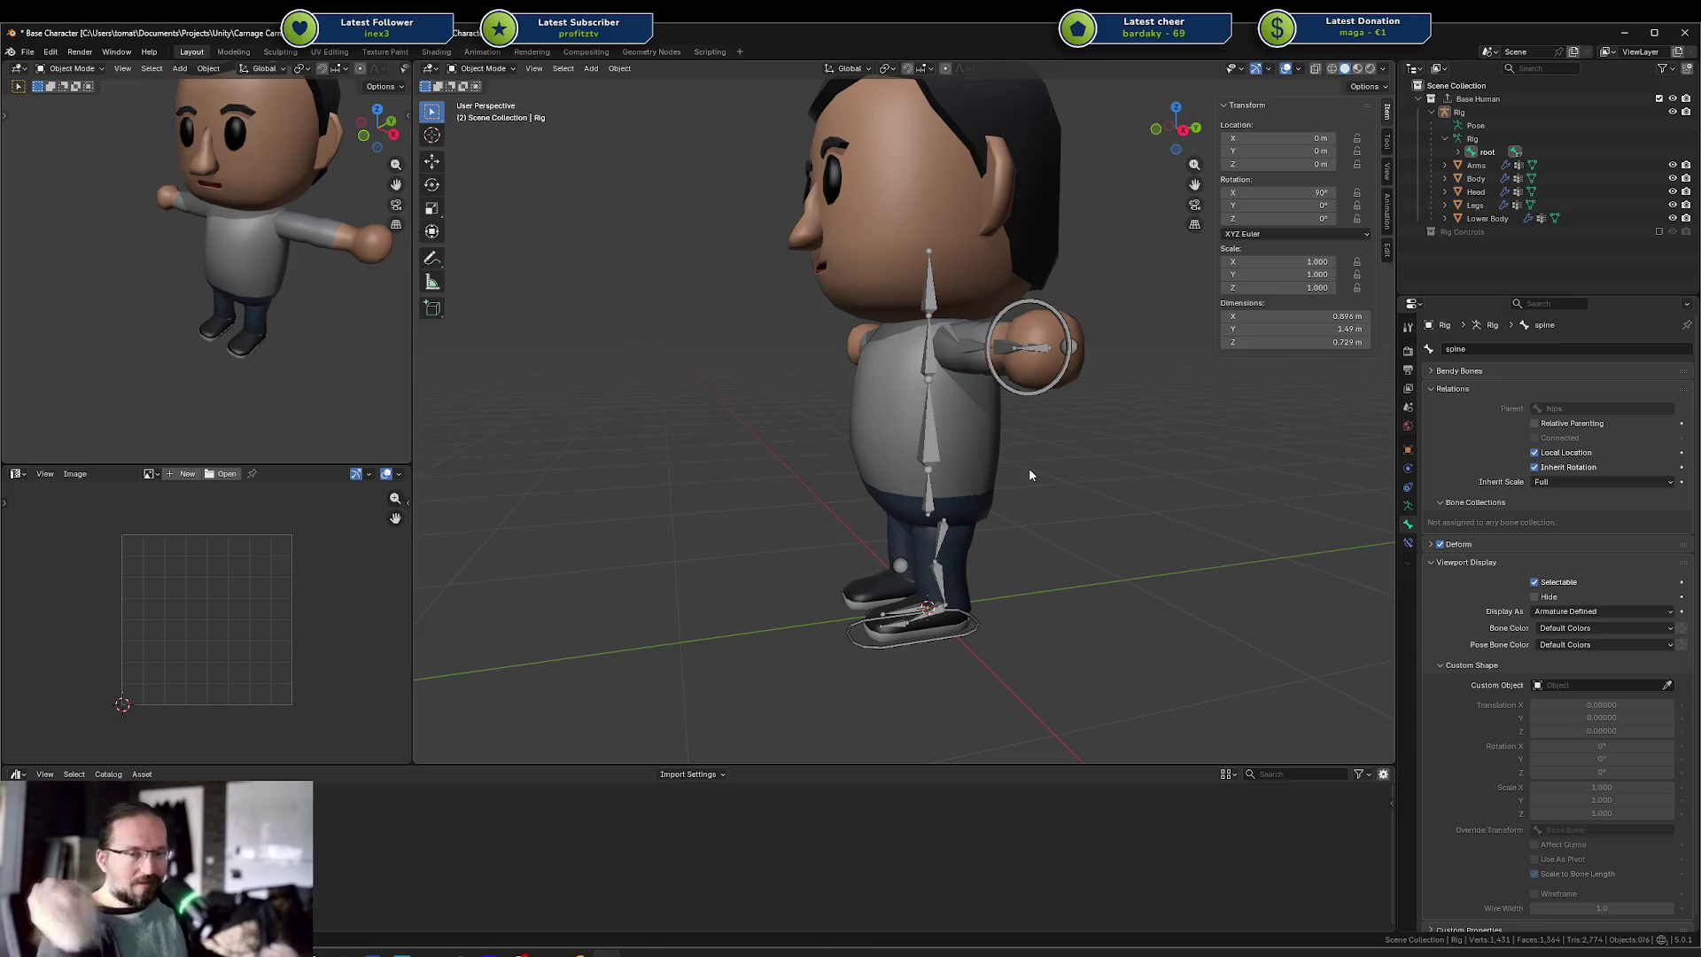
{"action": "scroll", "coordinate": [1034, 474], "scroll_direction": "down", "scroll_amount": 4}
{"action": "mouse_move", "coordinate": [1033, 475]}
{"action": "left_mouse_down"}
{"action": "mouse_move", "coordinate": [1112, 475]}
{"action": "mouse_move", "coordinate": [1059, 460]}
{"action": "left_mouse_up"}
{"action": "mouse_move", "coordinate": [952, 432]}
{"action": "left_mouse_down"}
{"action": "mouse_move", "coordinate": [1023, 427]}
{"action": "mouse_move", "coordinate": [894, 447]}
{"action": "mouse_move", "coordinate": [937, 420]}
{"action": "left_mouse_up"}
{"action": "scroll", "coordinate": [1024, 430], "scroll_direction": "up", "scroll_amount": 4}
{"action": "scroll", "coordinate": [883, 444], "scroll_direction": "down", "scroll_amount": 3}
{"action": "left_click", "coordinate": [886, 367]}
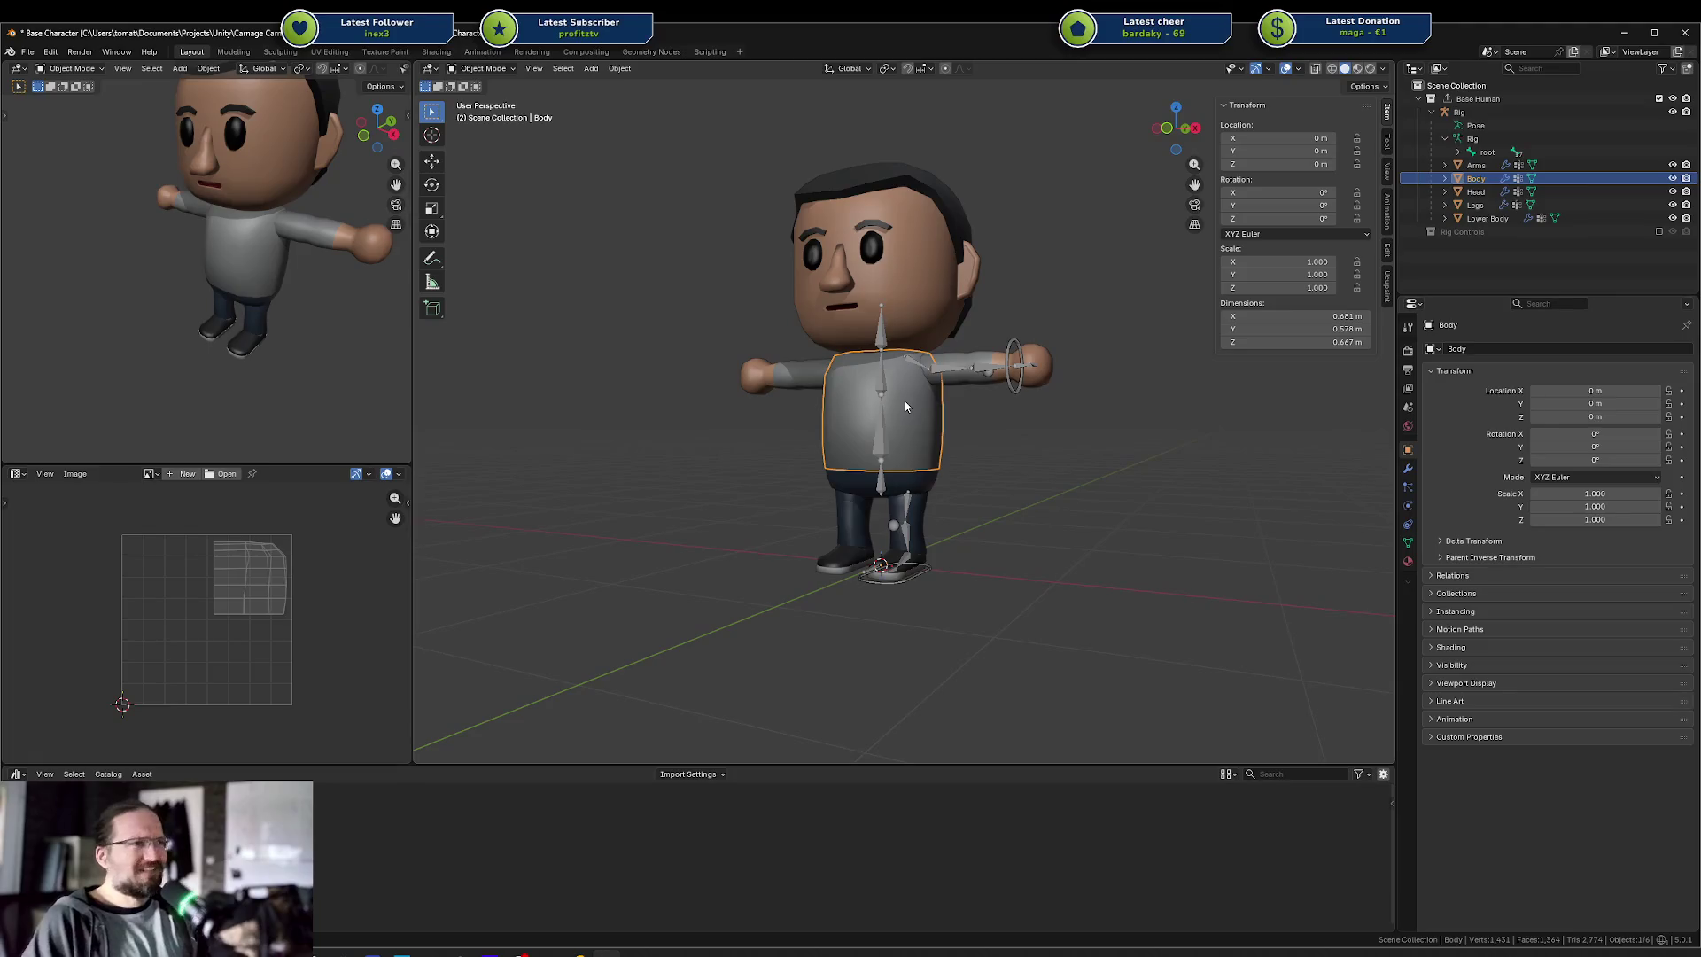
Orbit to see the character more from the front and deselect the Body mesh
{"action": "mouse_move", "coordinate": [904, 406]}
{"action": "left_mouse_down"}
{"action": "mouse_move", "coordinate": [944, 427]}
{"action": "mouse_move", "coordinate": [832, 243]}
{"action": "left_mouse_up"}
{"action": "left_click", "coordinate": [976, 503]}
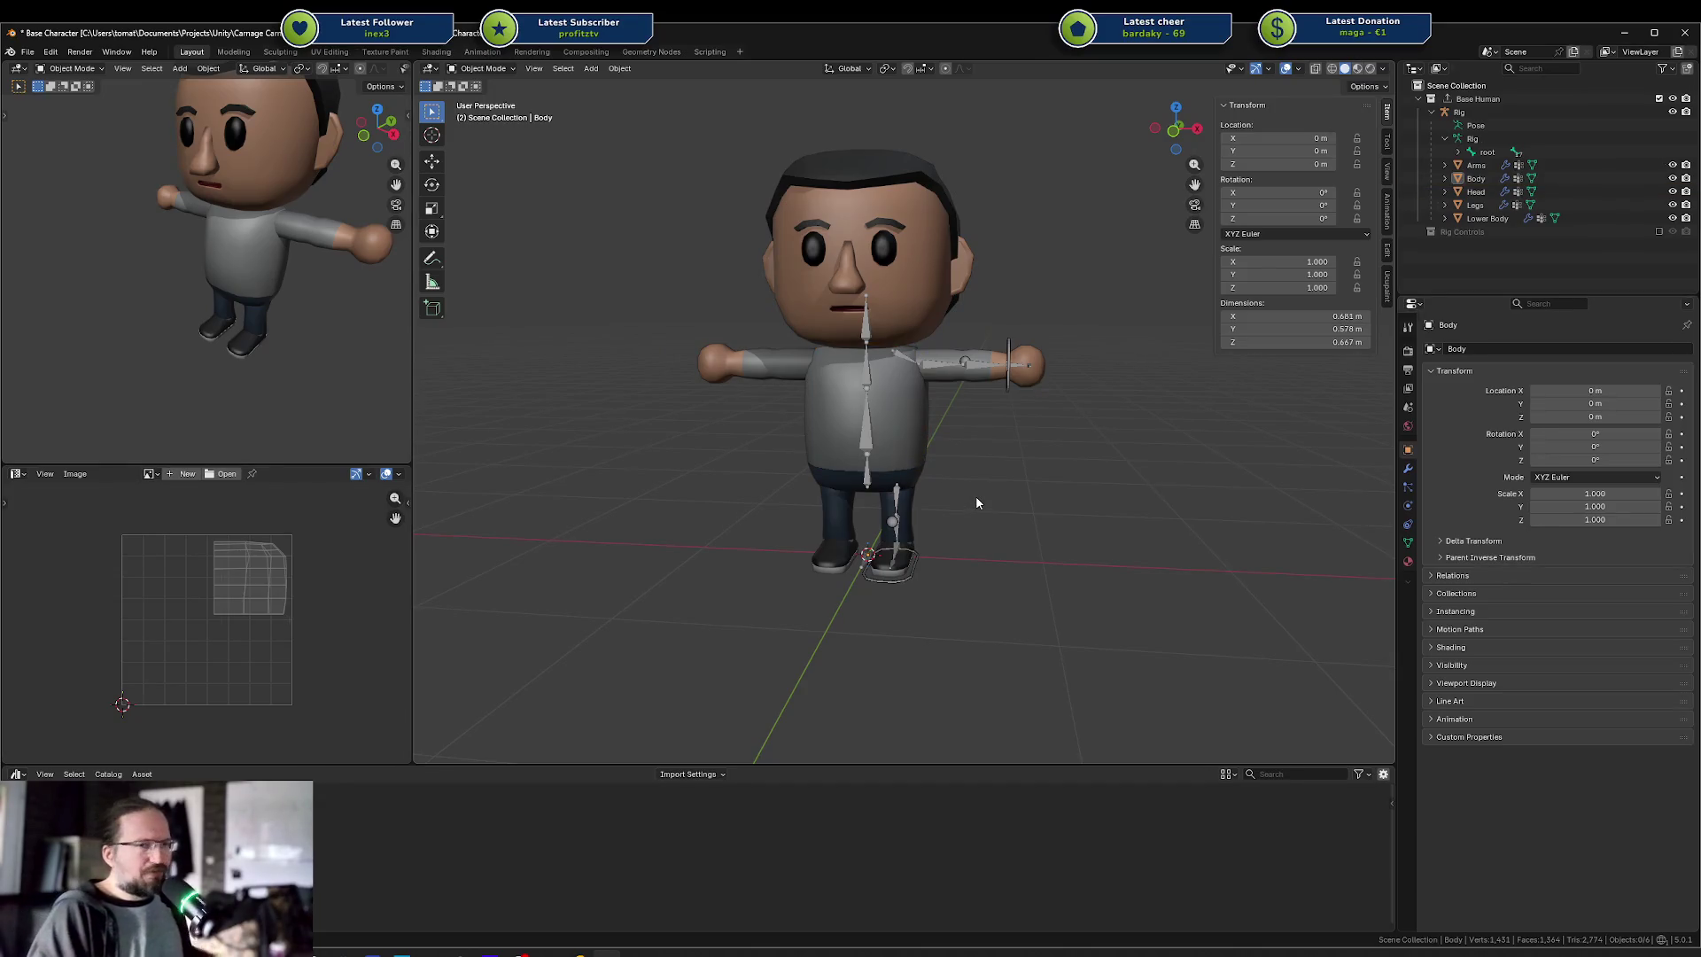
{"action": "left_click_drag", "start_coordinate": [1030, 484], "coordinate": [1017, 478]}
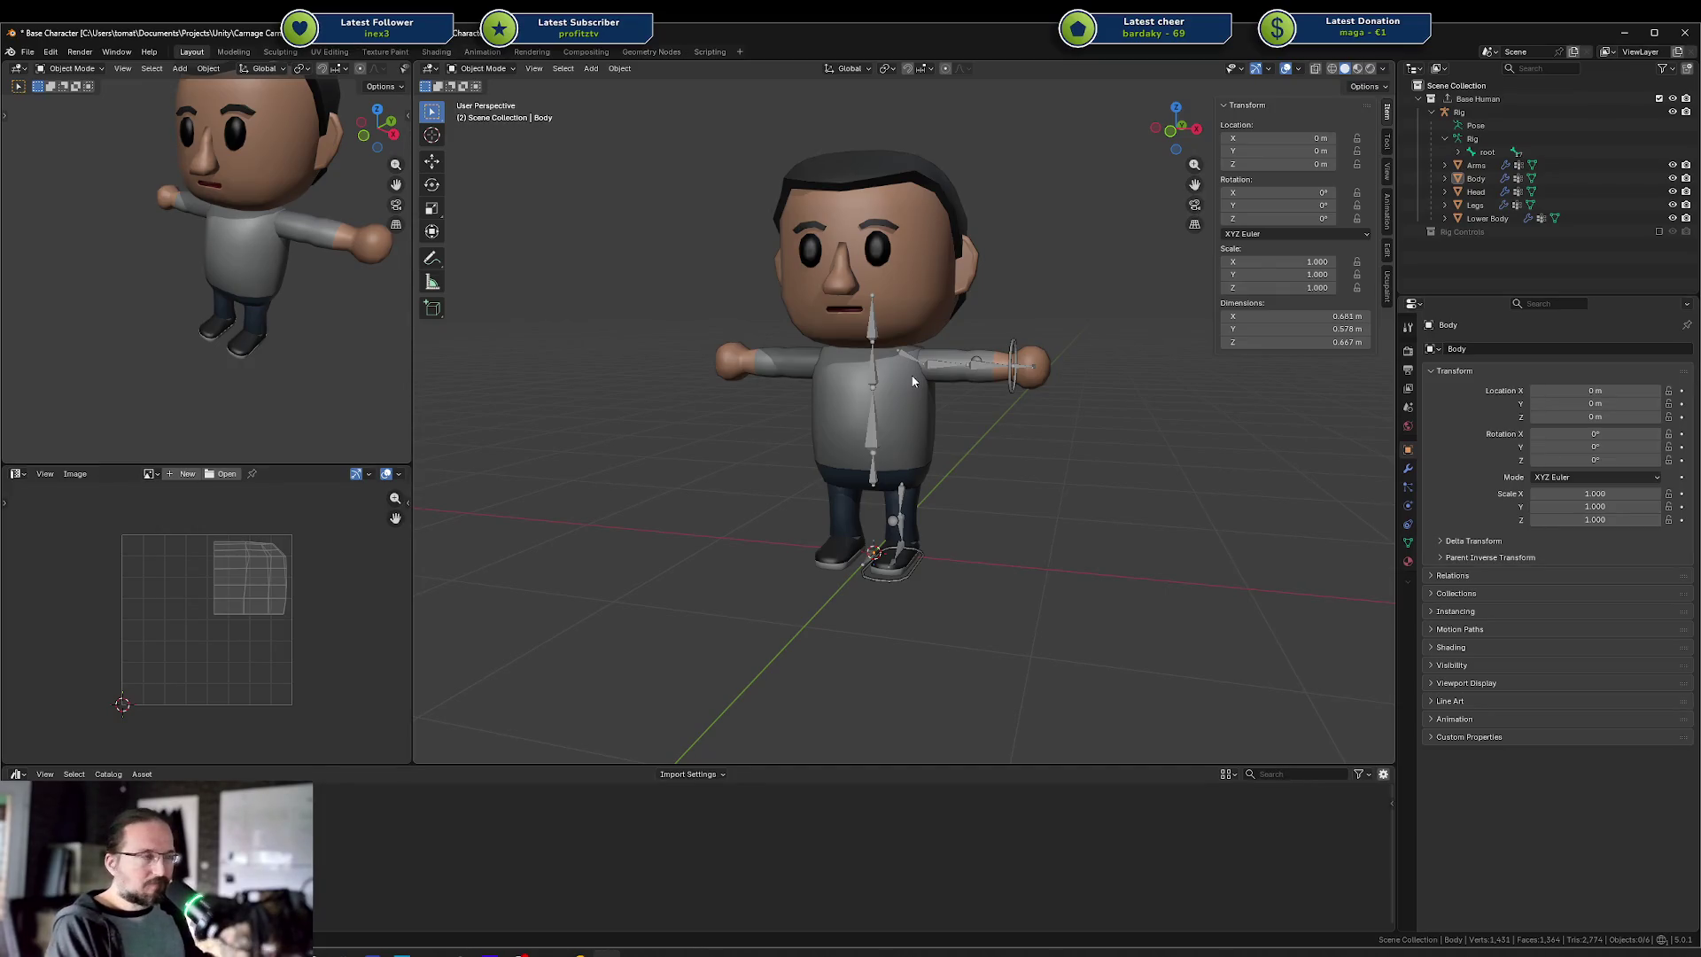
{"action": "left_click_drag", "start_coordinate": [966, 481], "coordinate": [981, 481]}
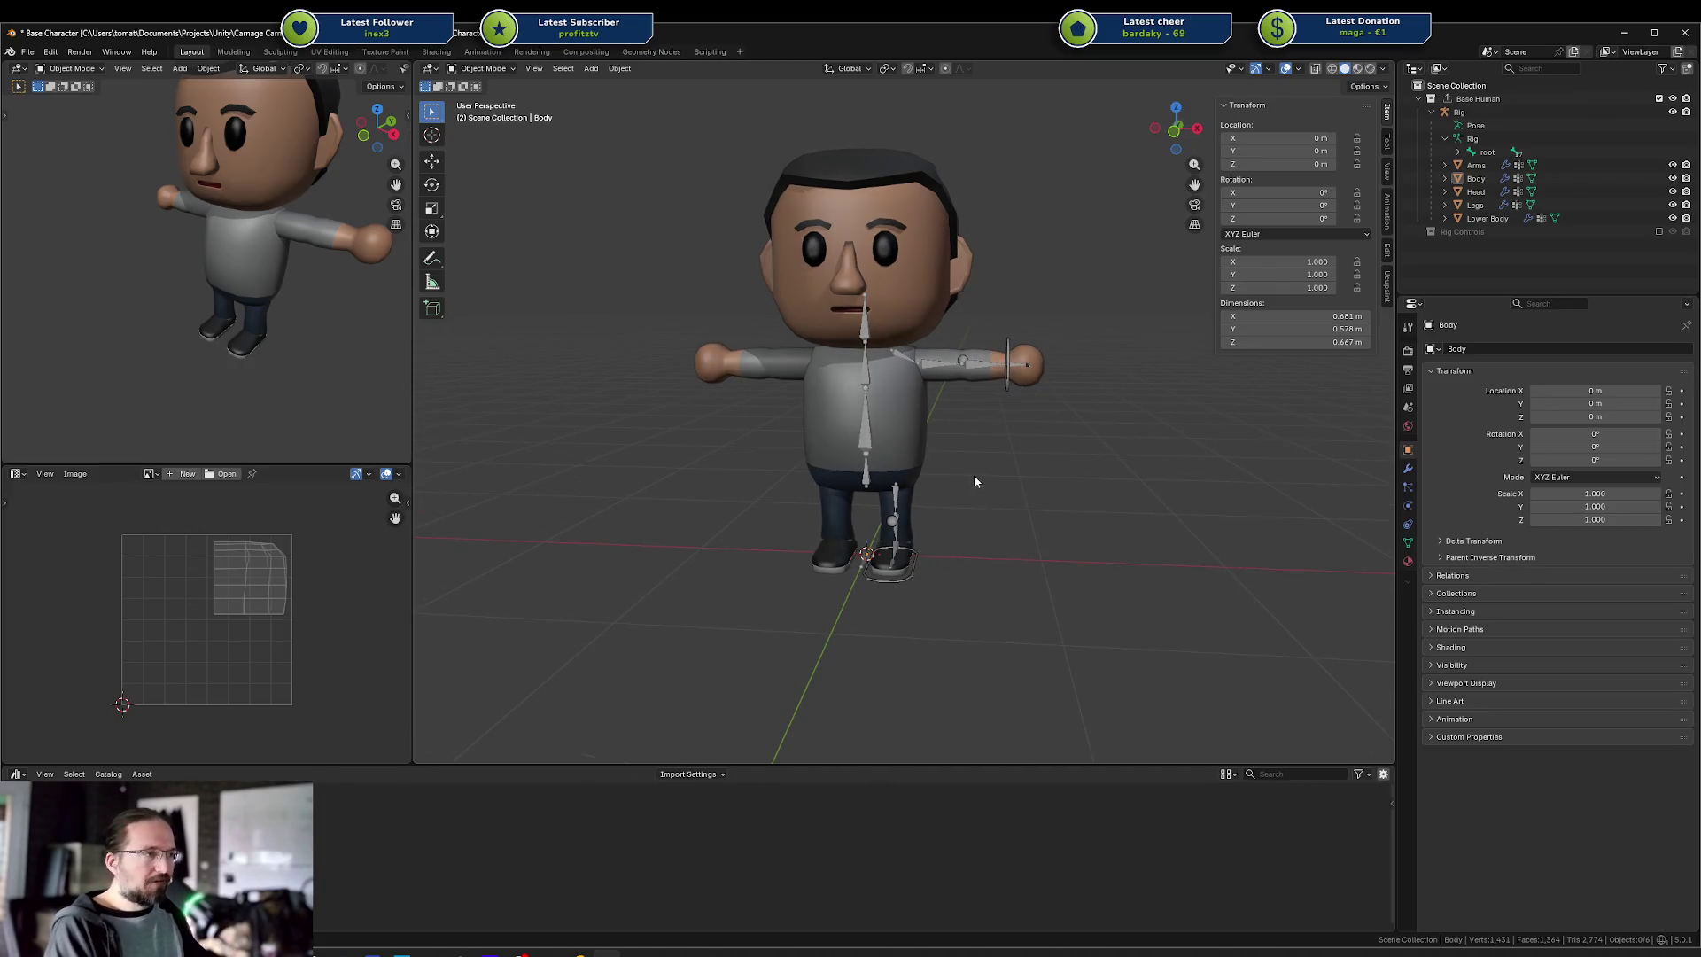
Check the Head, Body and Legs meshes' UVs, then bring the Steamworks stats window over Blender
{"action": "left_click", "coordinate": [843, 255]}
{"action": "left_click", "coordinate": [828, 408]}
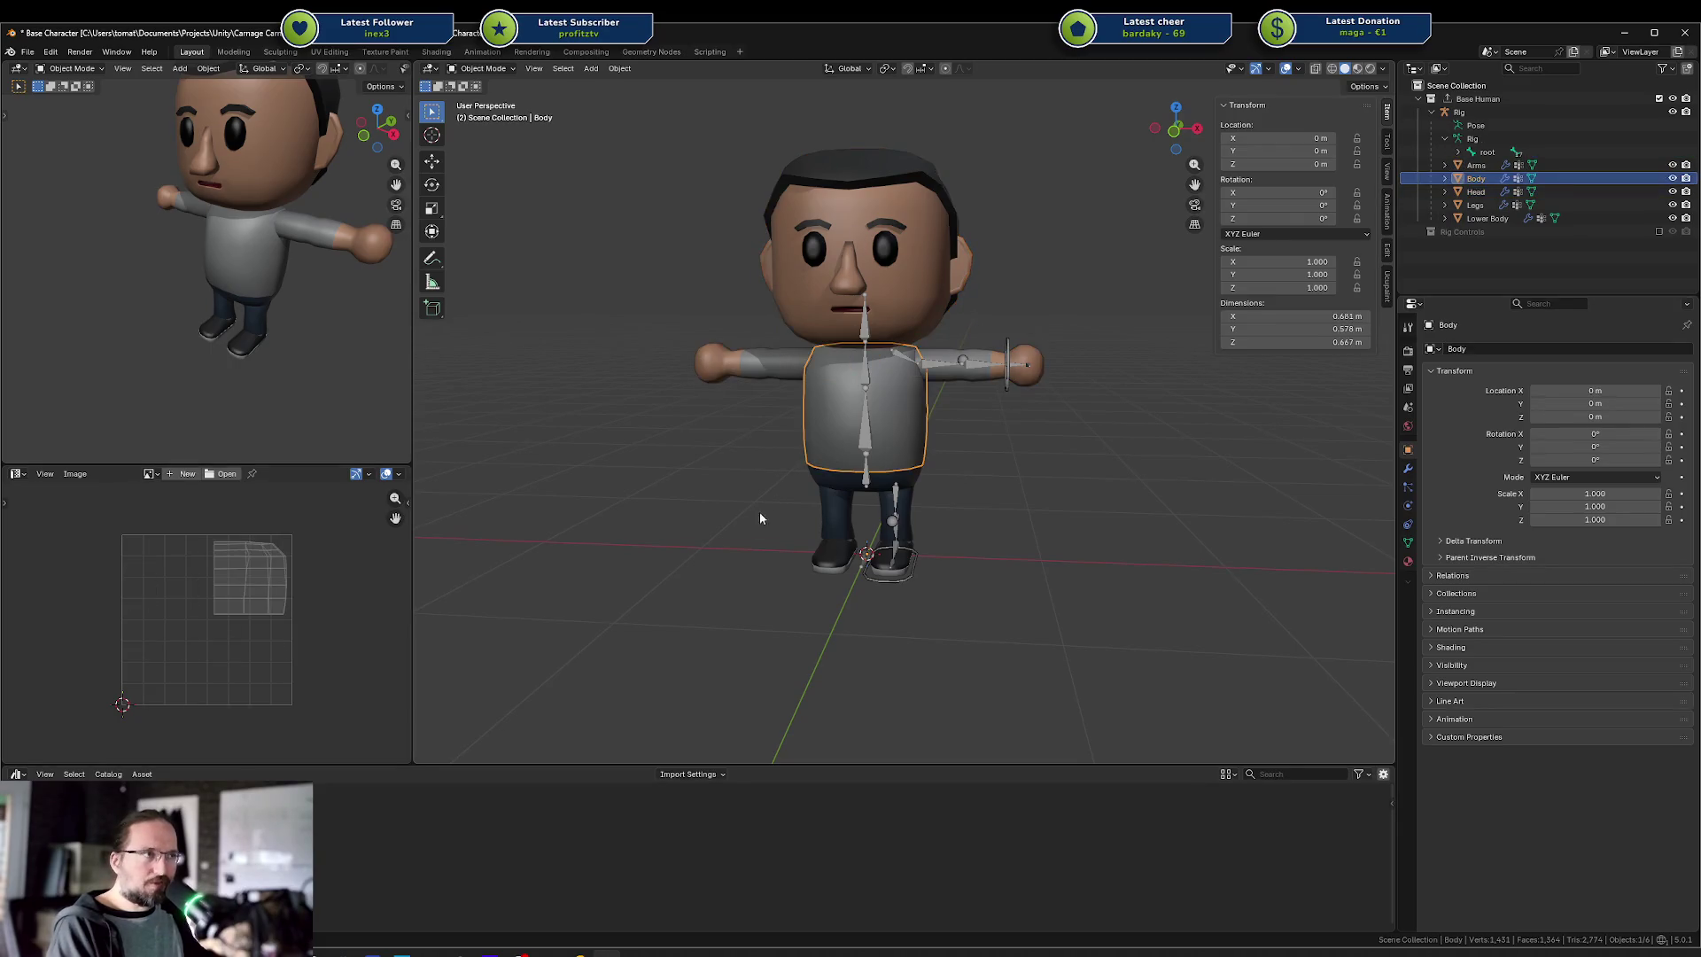
{"action": "left_click", "coordinate": [821, 529]}
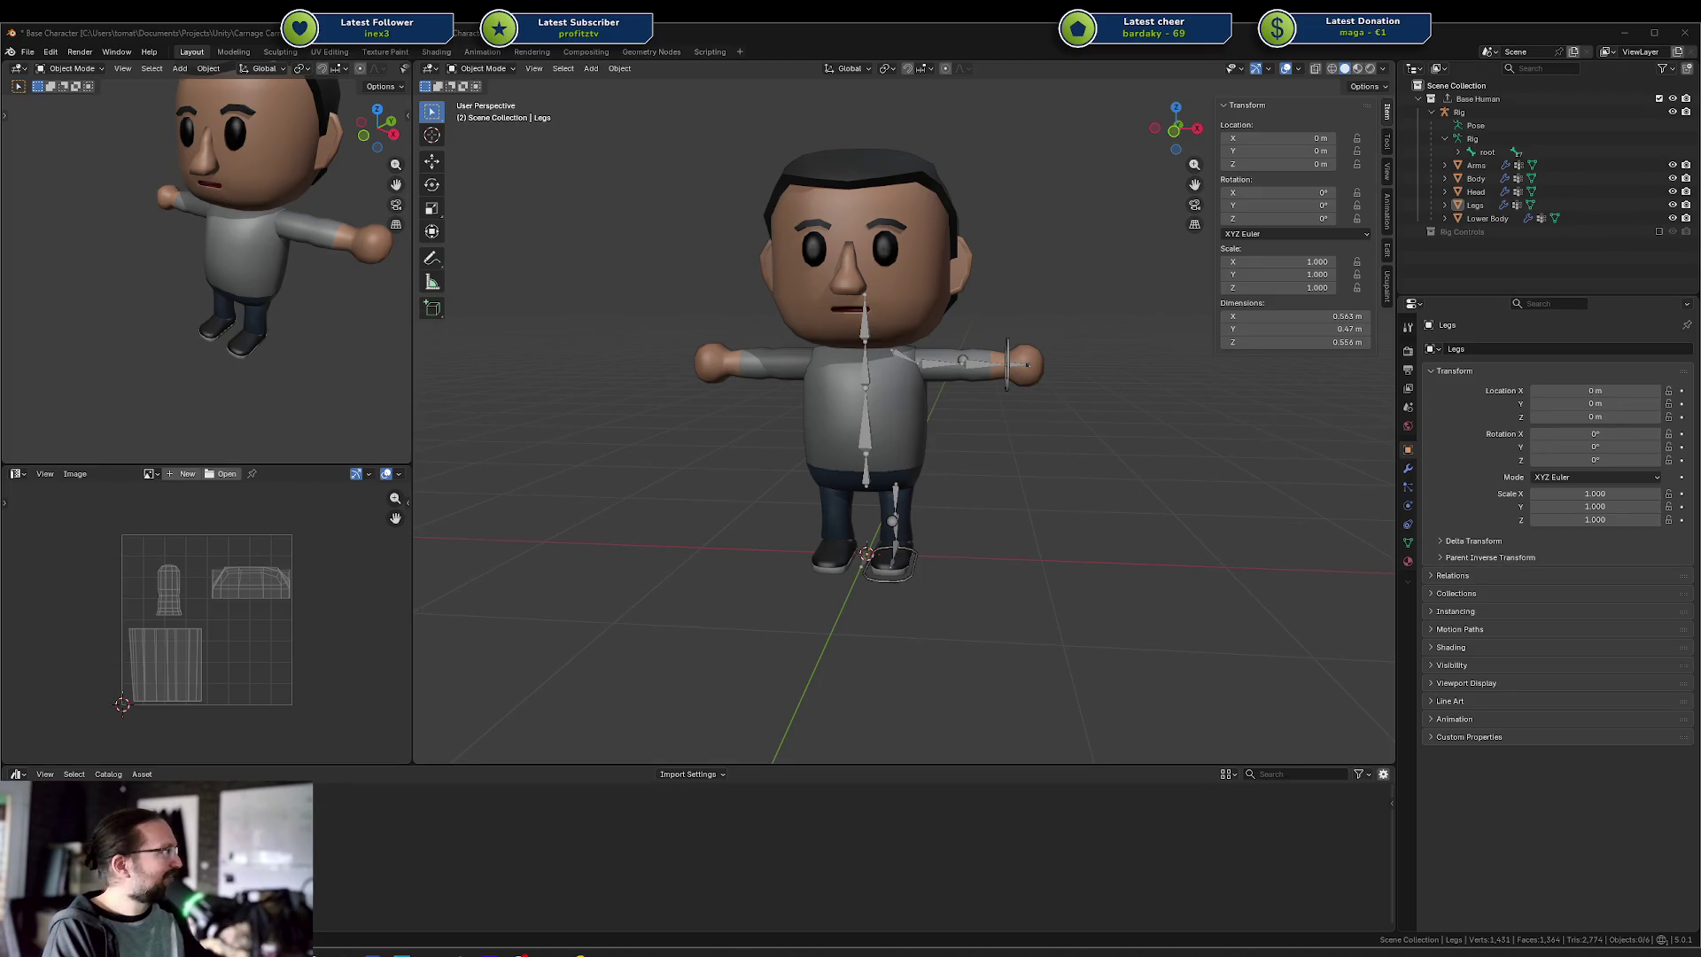
{"action": "left_click_drag", "start_coordinate": [1700, 114], "coordinate": [1242, 102]}
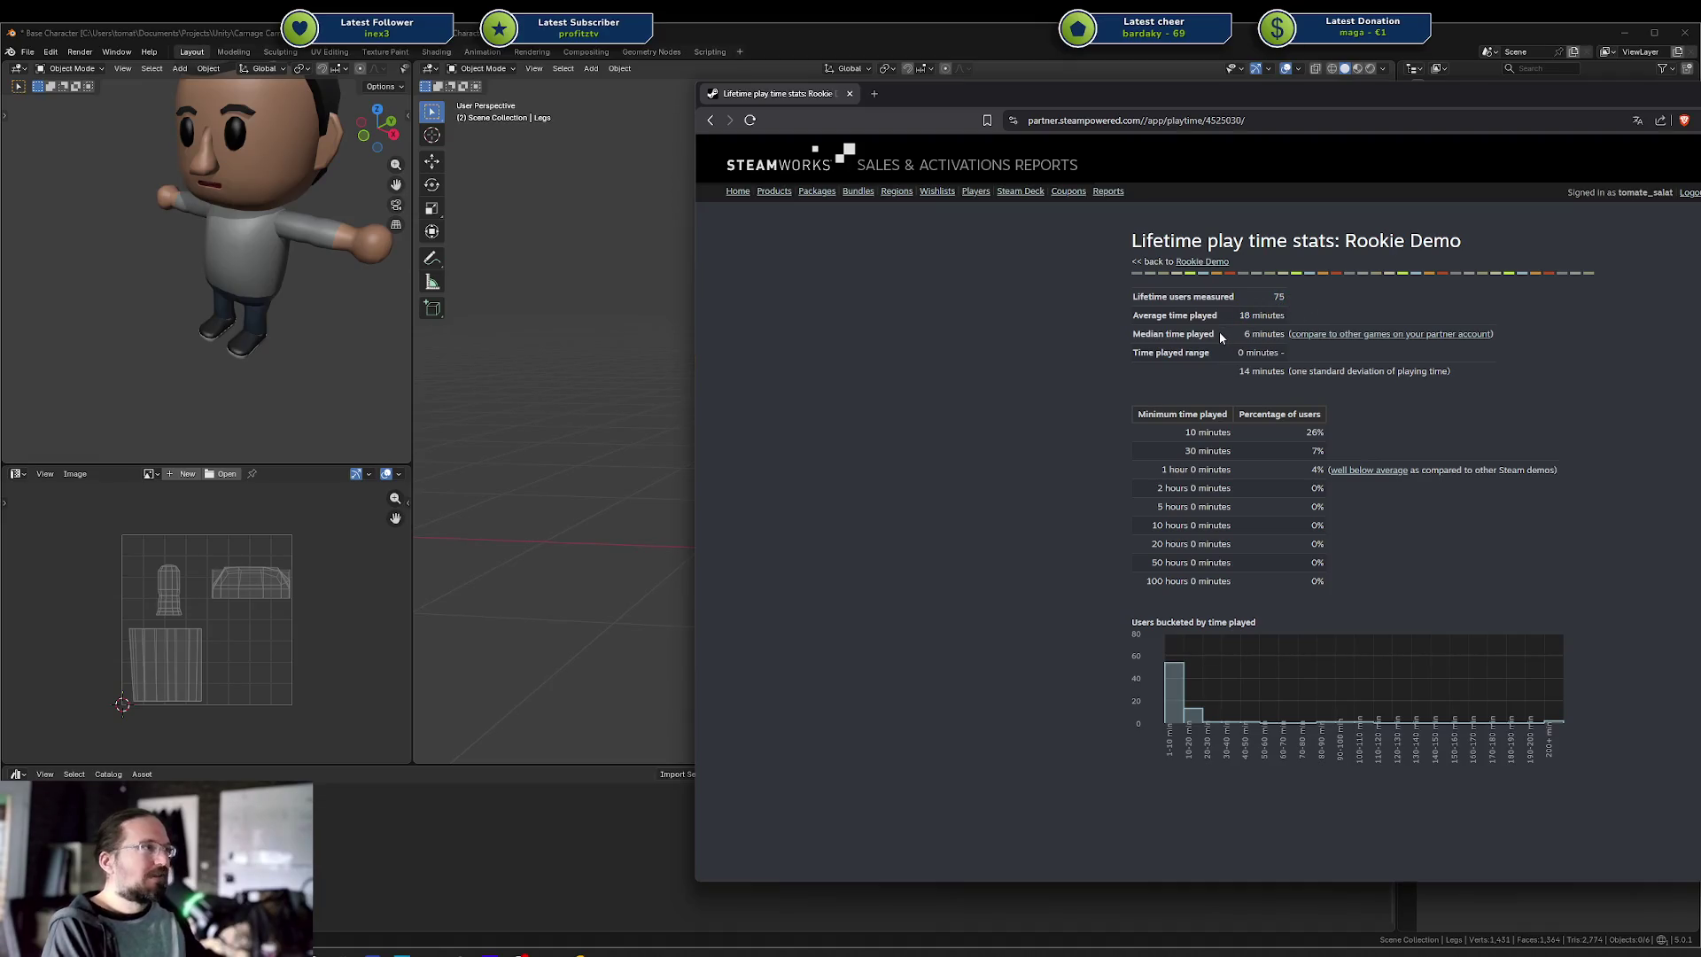
Highlight the play time summary, including the 18-minute average and median time played
{"action": "left_click_drag", "start_coordinate": [1235, 299], "coordinate": [1134, 259]}
{"action": "left_click", "coordinate": [1252, 315]}
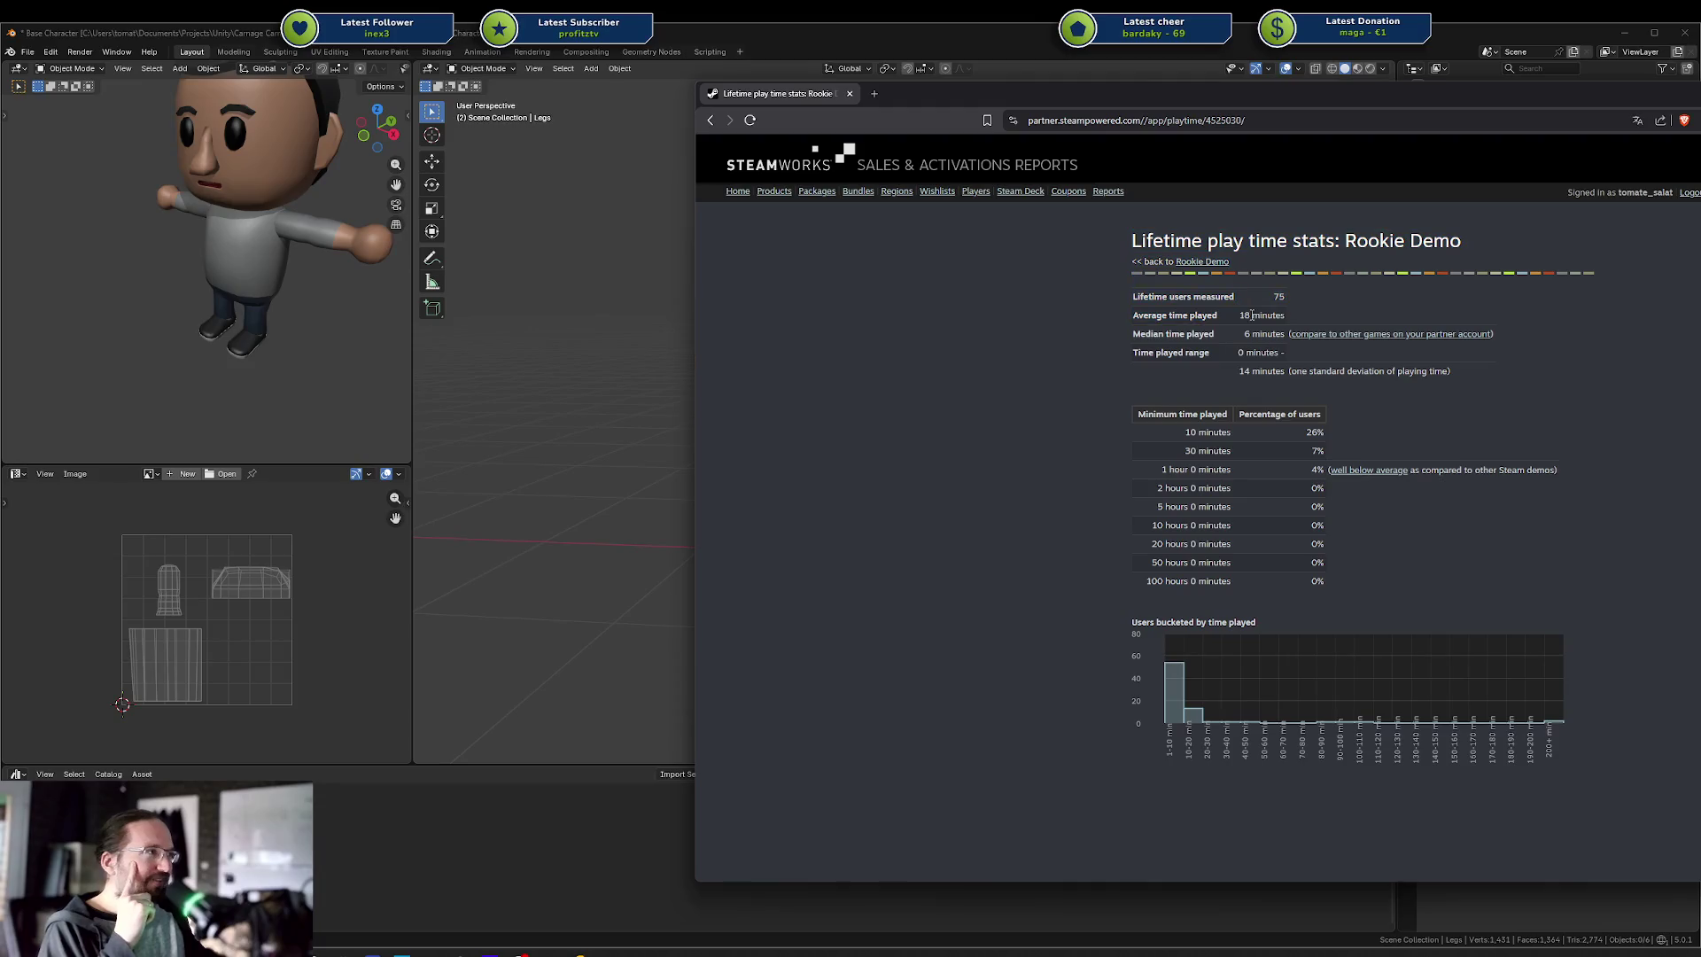
{"action": "double_click", "coordinate": [1245, 315]}
{"action": "left_click_drag", "start_coordinate": [1151, 334], "coordinate": [1188, 329]}
{"action": "left_click", "coordinate": [1235, 352]}
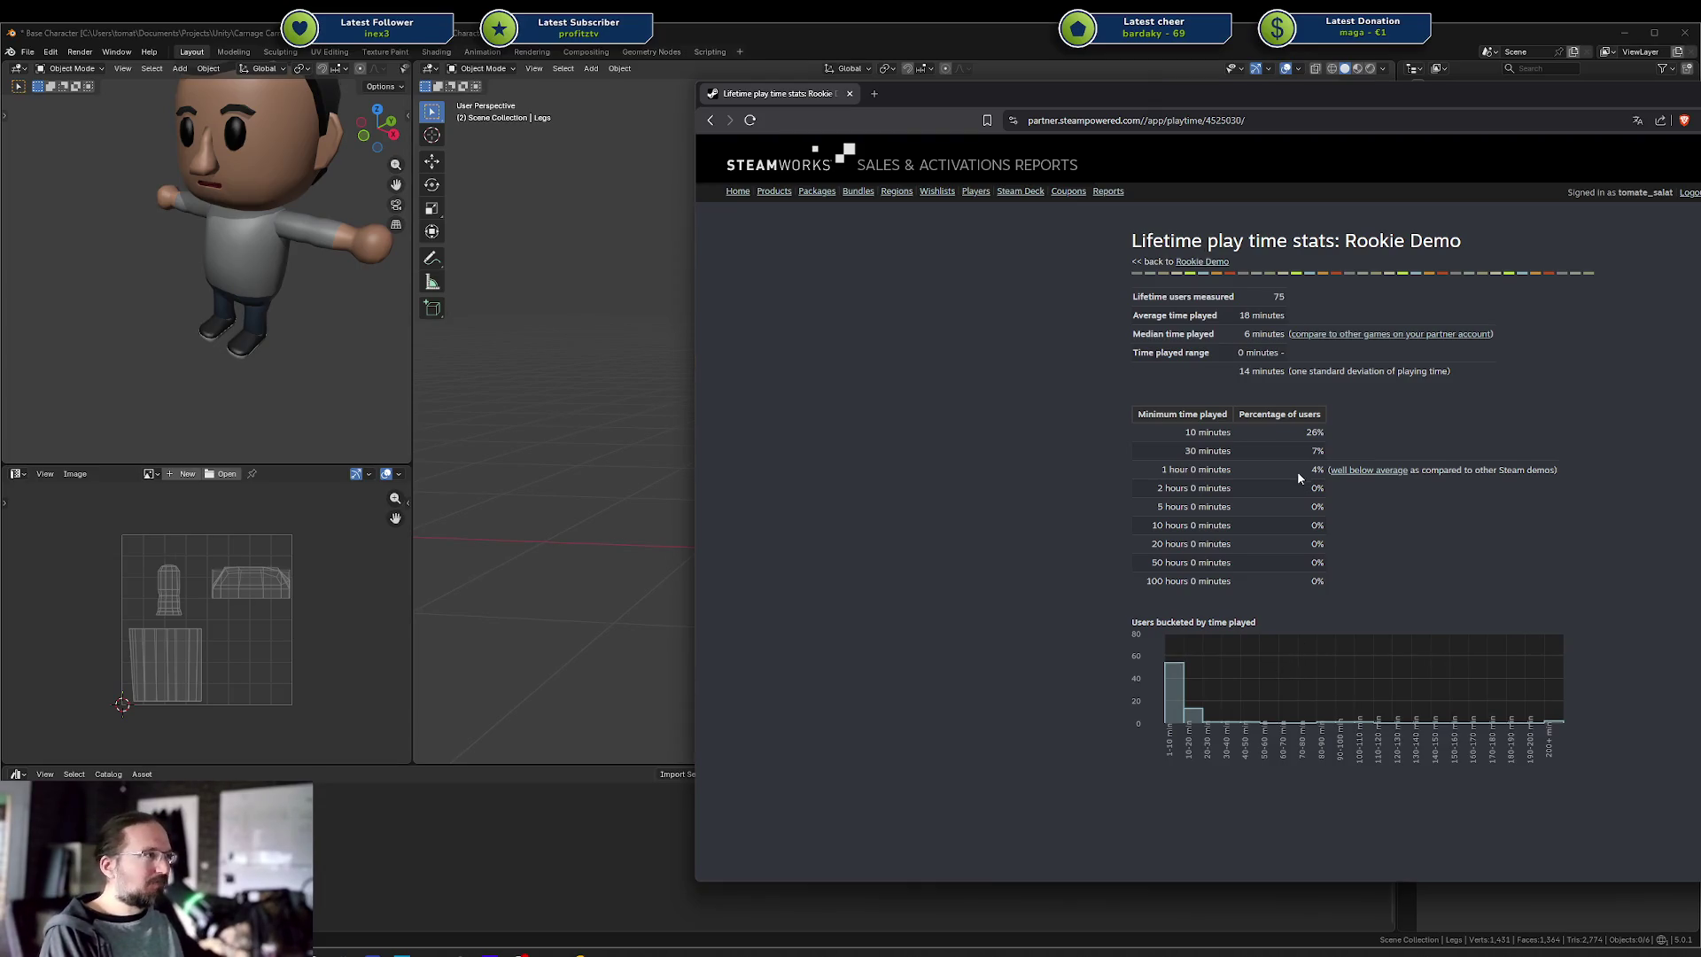
Highlight the 30 minutes and 1 hour rows of the play time table
{"action": "left_click_drag", "start_coordinate": [1199, 450], "coordinate": [1188, 469]}
{"action": "left_click", "coordinate": [1143, 460]}
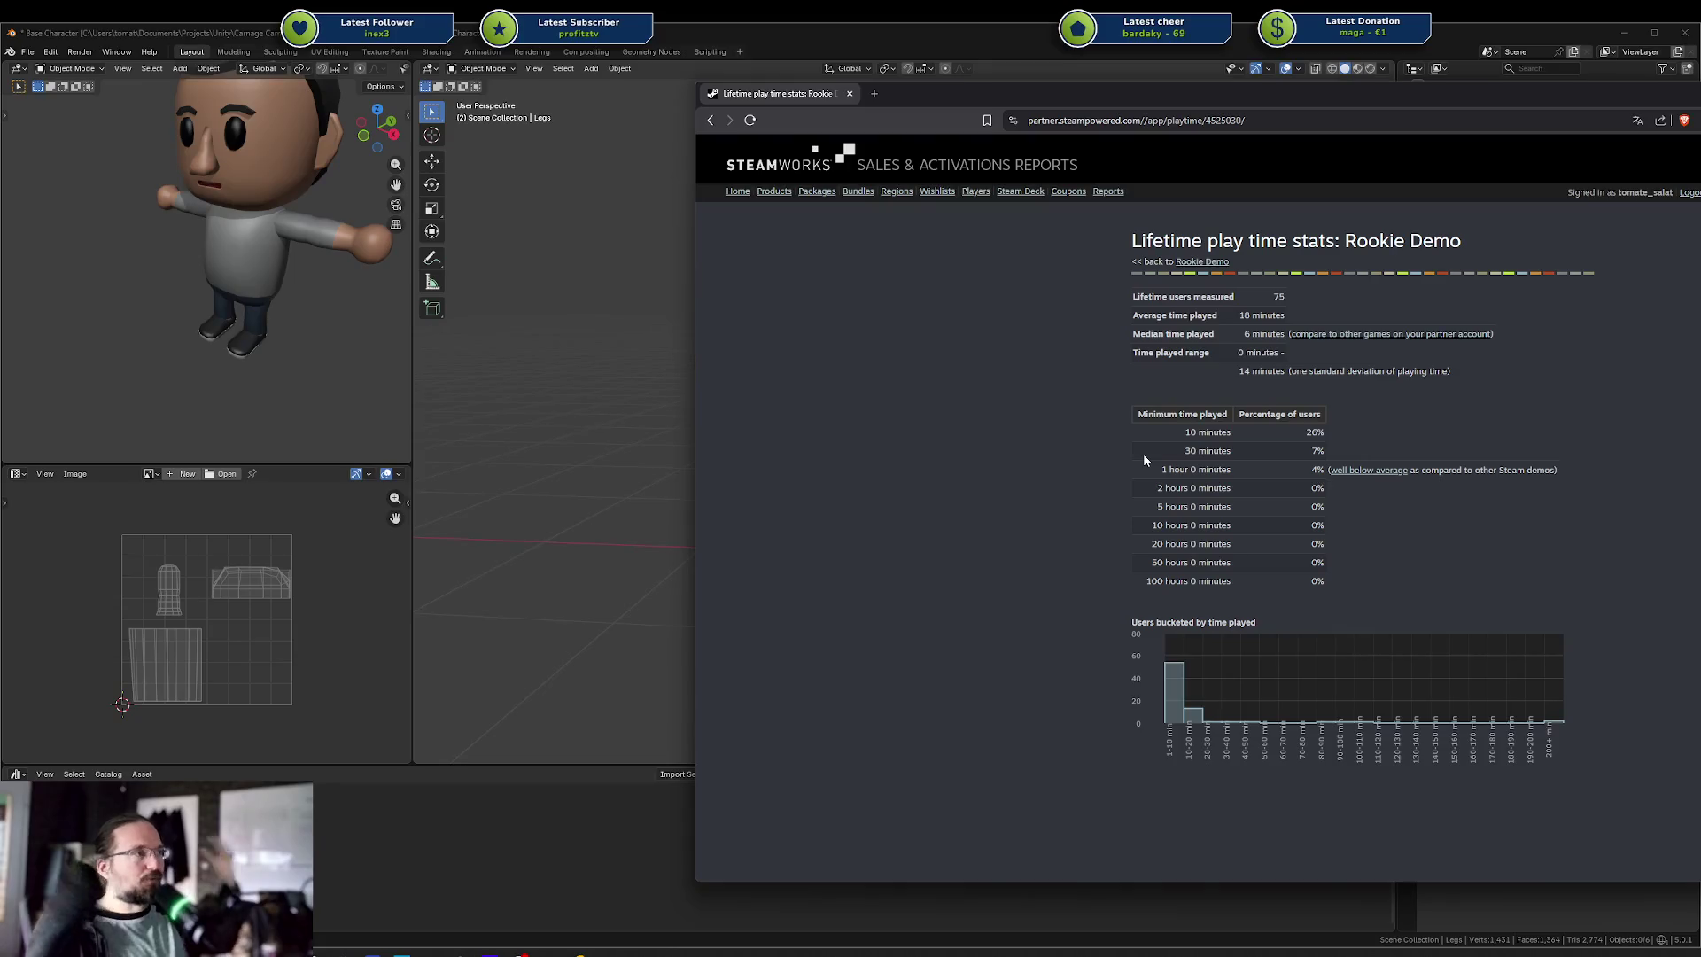
{"action": "mouse_move", "coordinate": [1150, 449]}
{"action": "left_mouse_down"}
{"action": "mouse_move", "coordinate": [1232, 486]}
{"action": "mouse_move", "coordinate": [1187, 457]}
{"action": "left_mouse_up"}
{"action": "left_click", "coordinate": [1177, 454]}
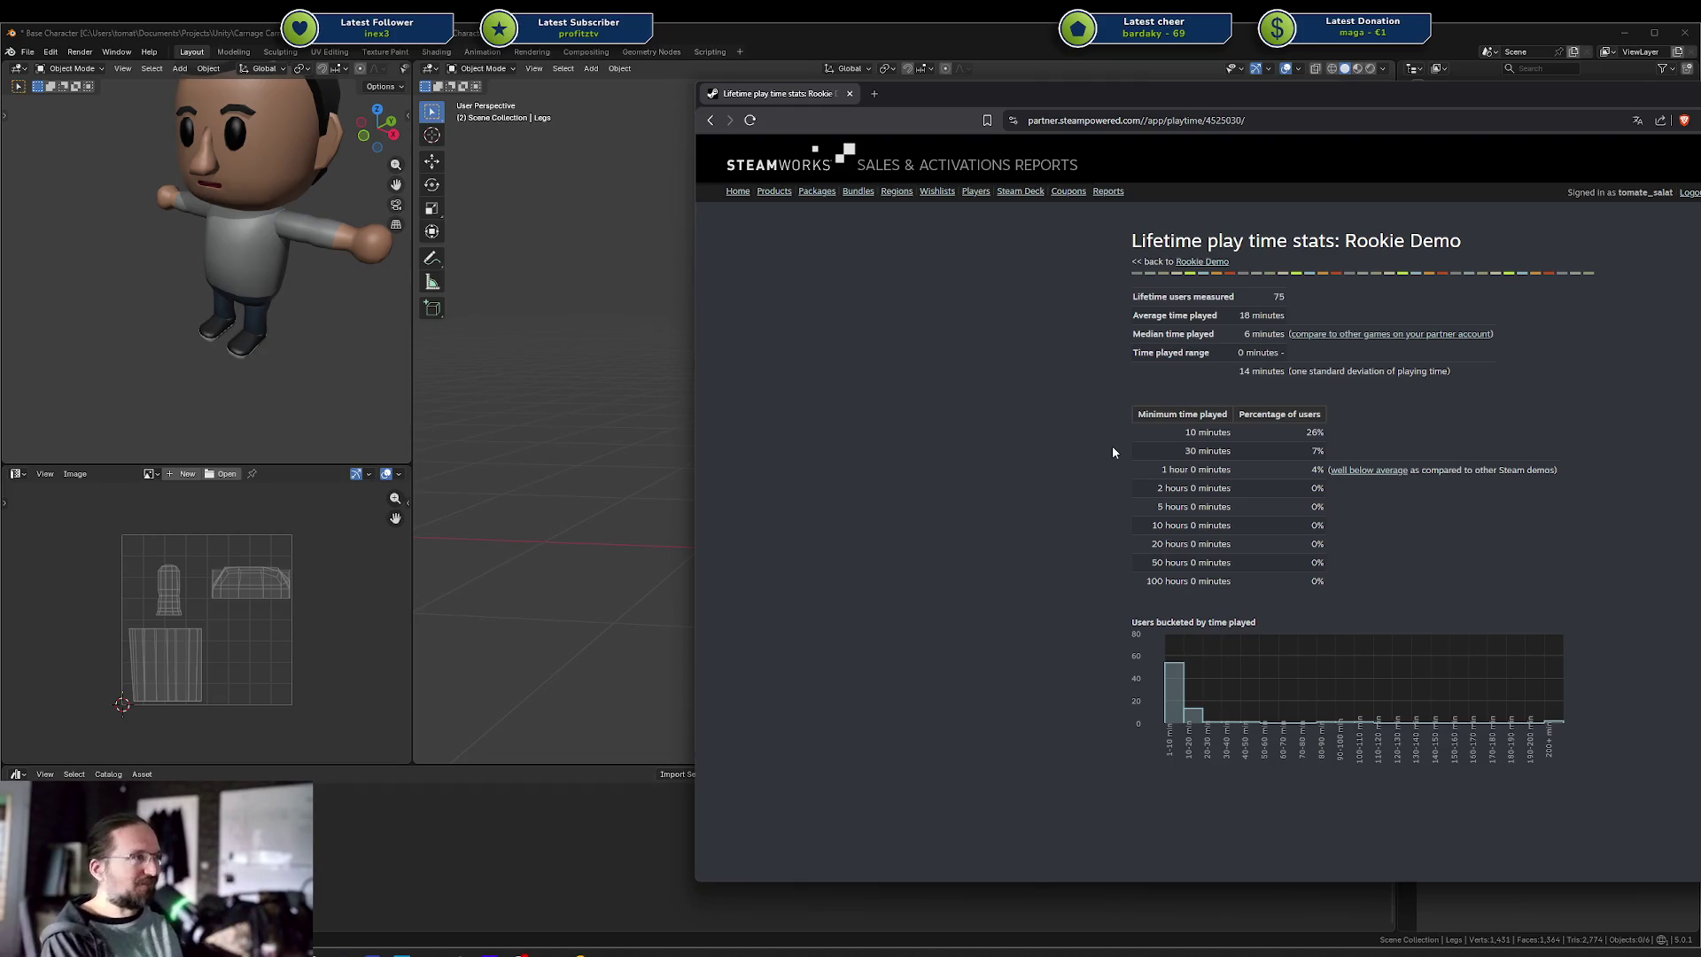
{"action": "triple_click", "coordinate": [1186, 451]}
{"action": "left_click", "coordinate": [1205, 460]}
Highlight the 7%, 1 hour 0 minutes and other rows of the time played table
{"action": "left_click_drag", "start_coordinate": [1236, 451], "coordinate": [1319, 468]}
{"action": "left_click", "coordinate": [1320, 467]}
{"action": "left_click_drag", "start_coordinate": [1198, 451], "coordinate": [1293, 475]}
{"action": "left_click", "coordinate": [1323, 413]}
{"action": "left_click_drag", "start_coordinate": [1302, 417], "coordinate": [1316, 572]}
{"action": "left_click", "coordinate": [1316, 577]}
{"action": "left_click_drag", "start_coordinate": [1313, 473], "coordinate": [1318, 433]}
{"action": "left_click", "coordinate": [1307, 447]}
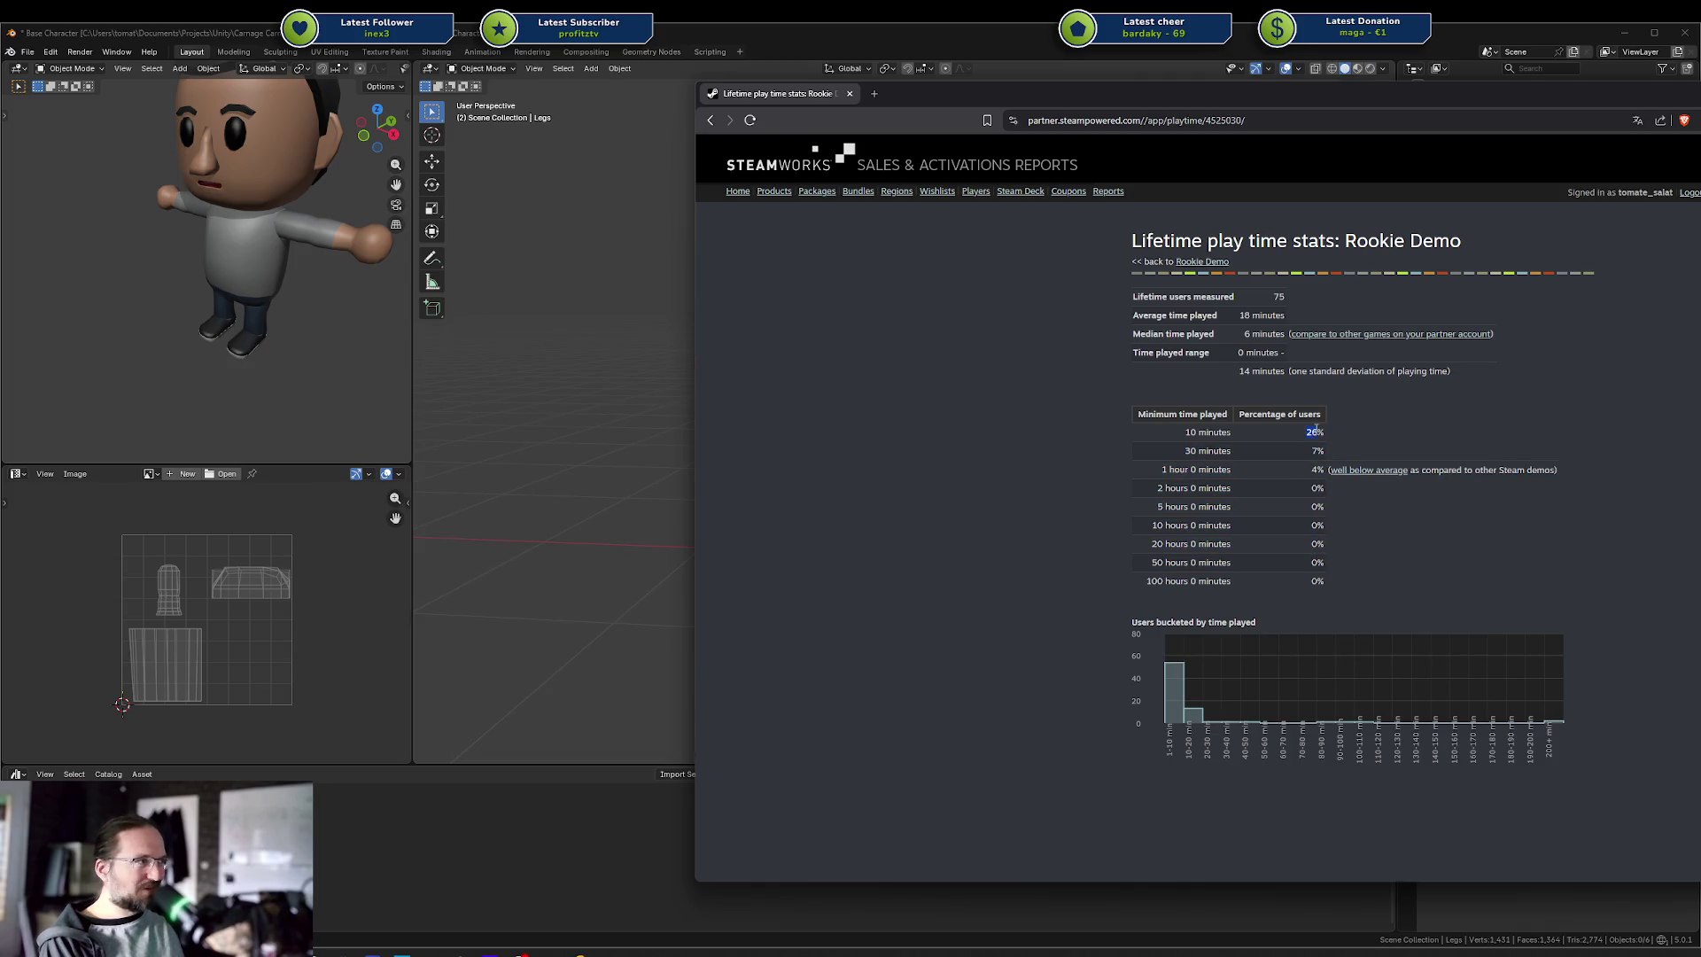
Highlight the 10 minutes 26% and 1 hour rows, then return to the Rookie Demo details page
{"action": "left_click", "coordinate": [1299, 459]}
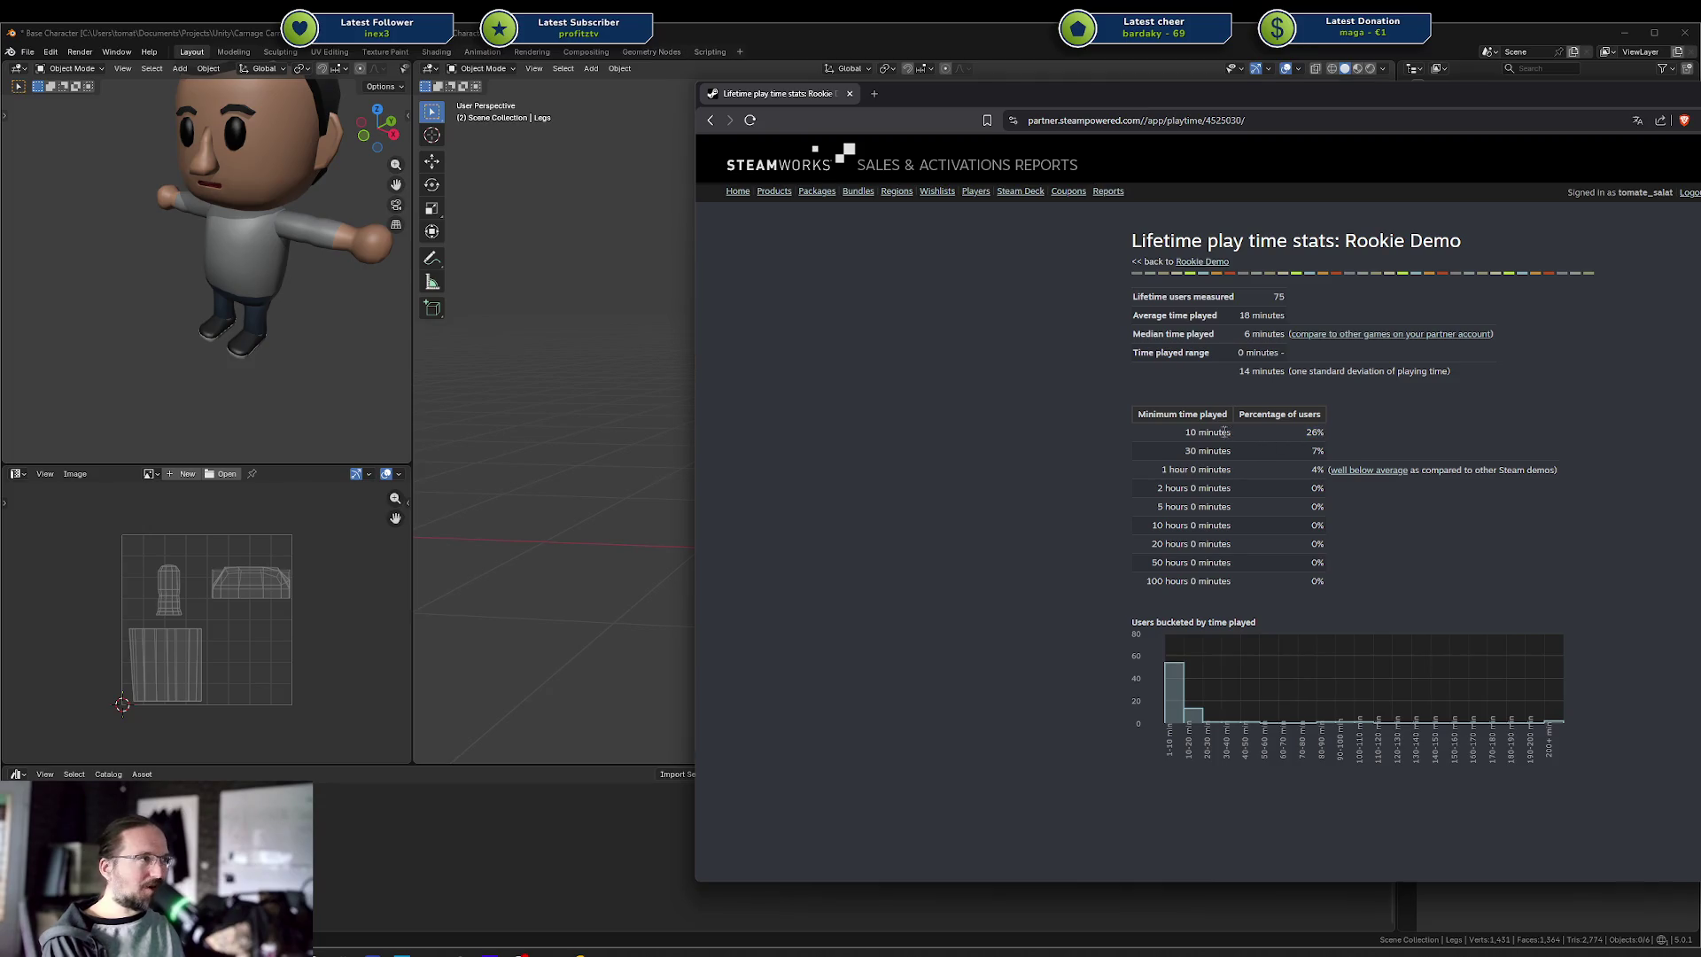
{"action": "left_click_drag", "start_coordinate": [1177, 433], "coordinate": [1322, 443]}
{"action": "left_click", "coordinate": [1291, 461]}
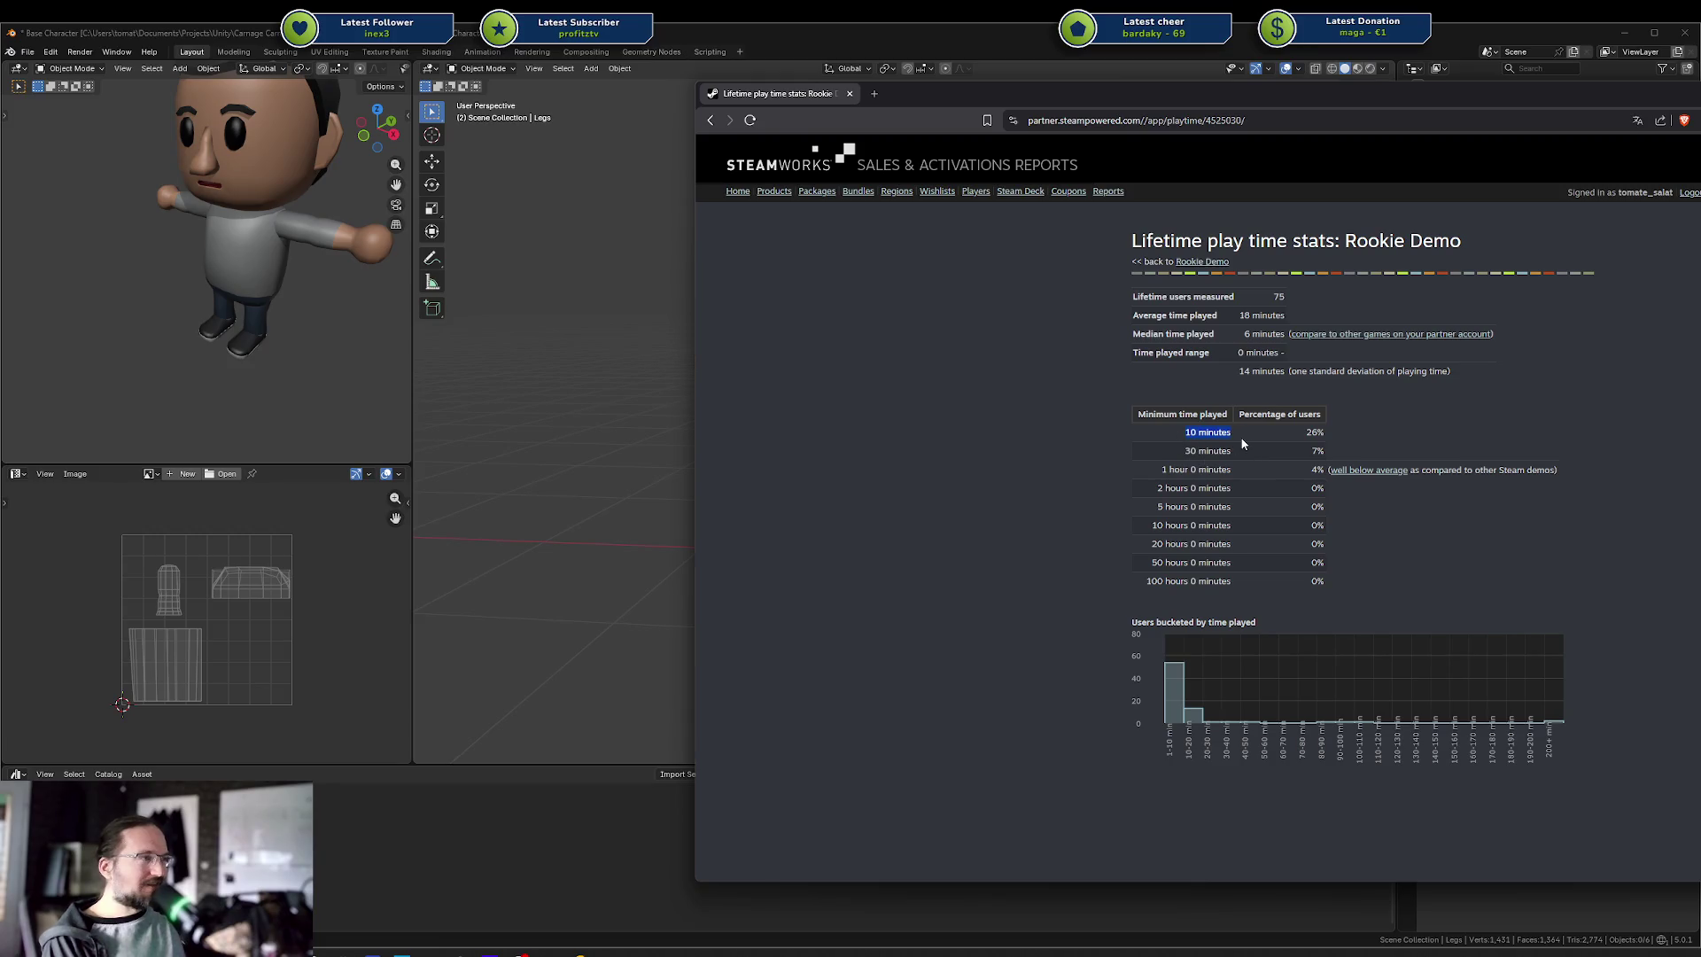
{"action": "mouse_move", "coordinate": [1179, 469]}
{"action": "left_mouse_down"}
{"action": "mouse_move", "coordinate": [1256, 464]}
{"action": "mouse_move", "coordinate": [1244, 476]}
{"action": "left_mouse_up"}
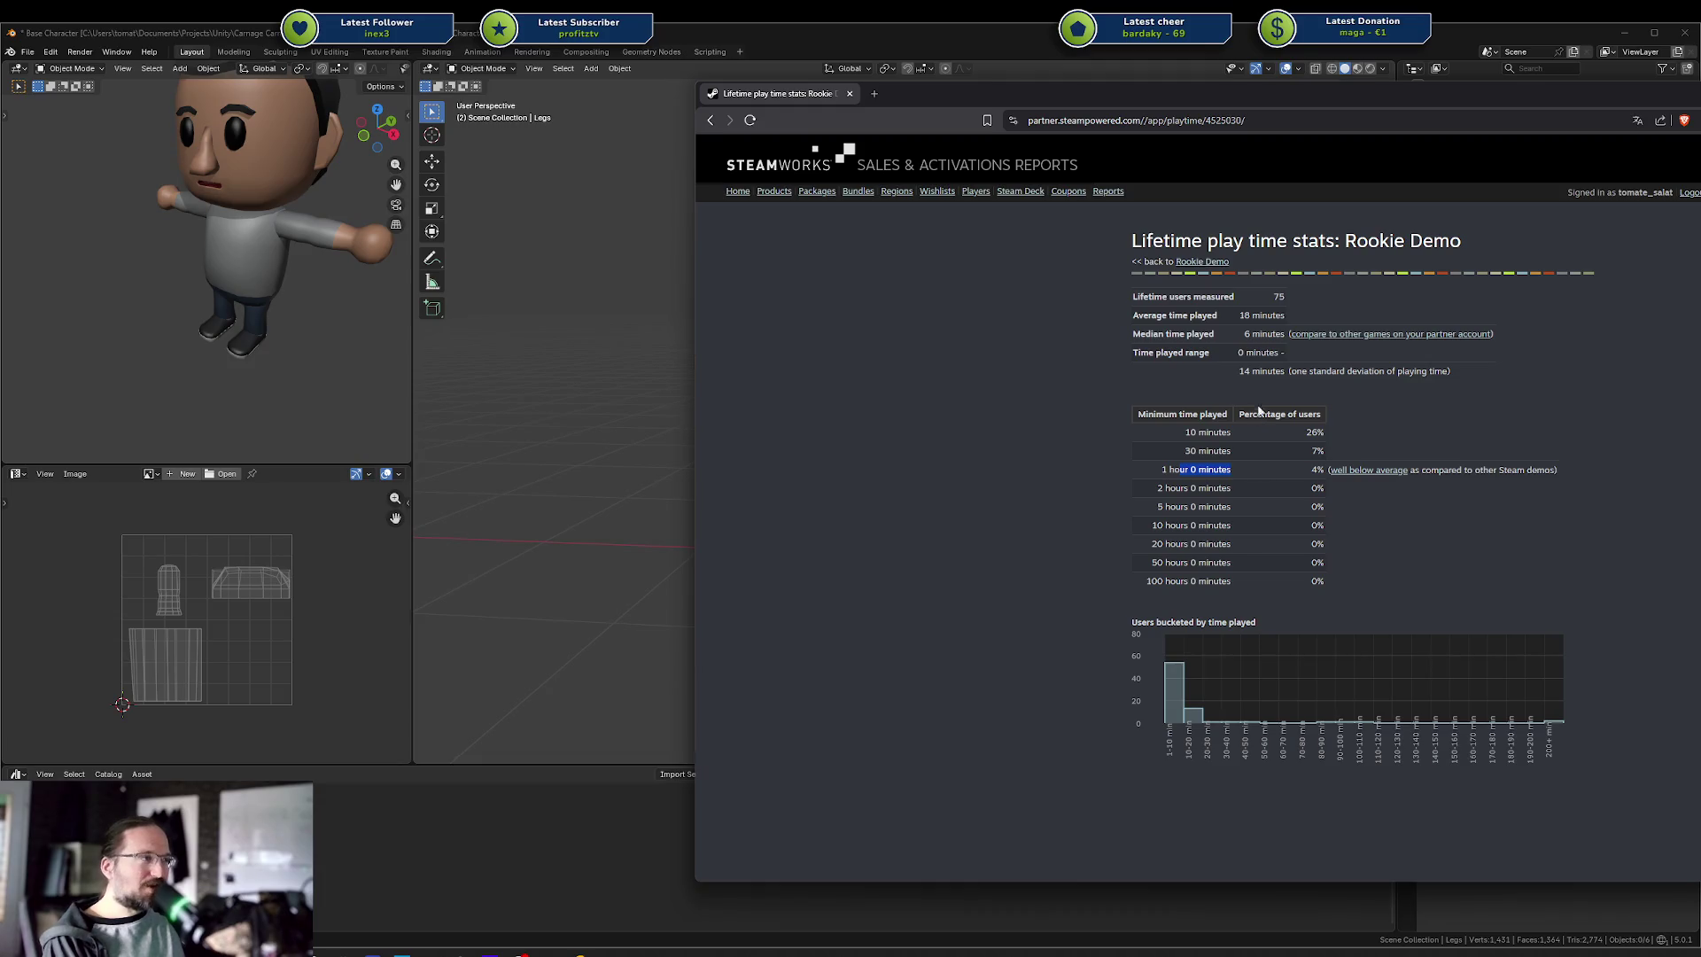
{"action": "key", "text": "alt+Left"}
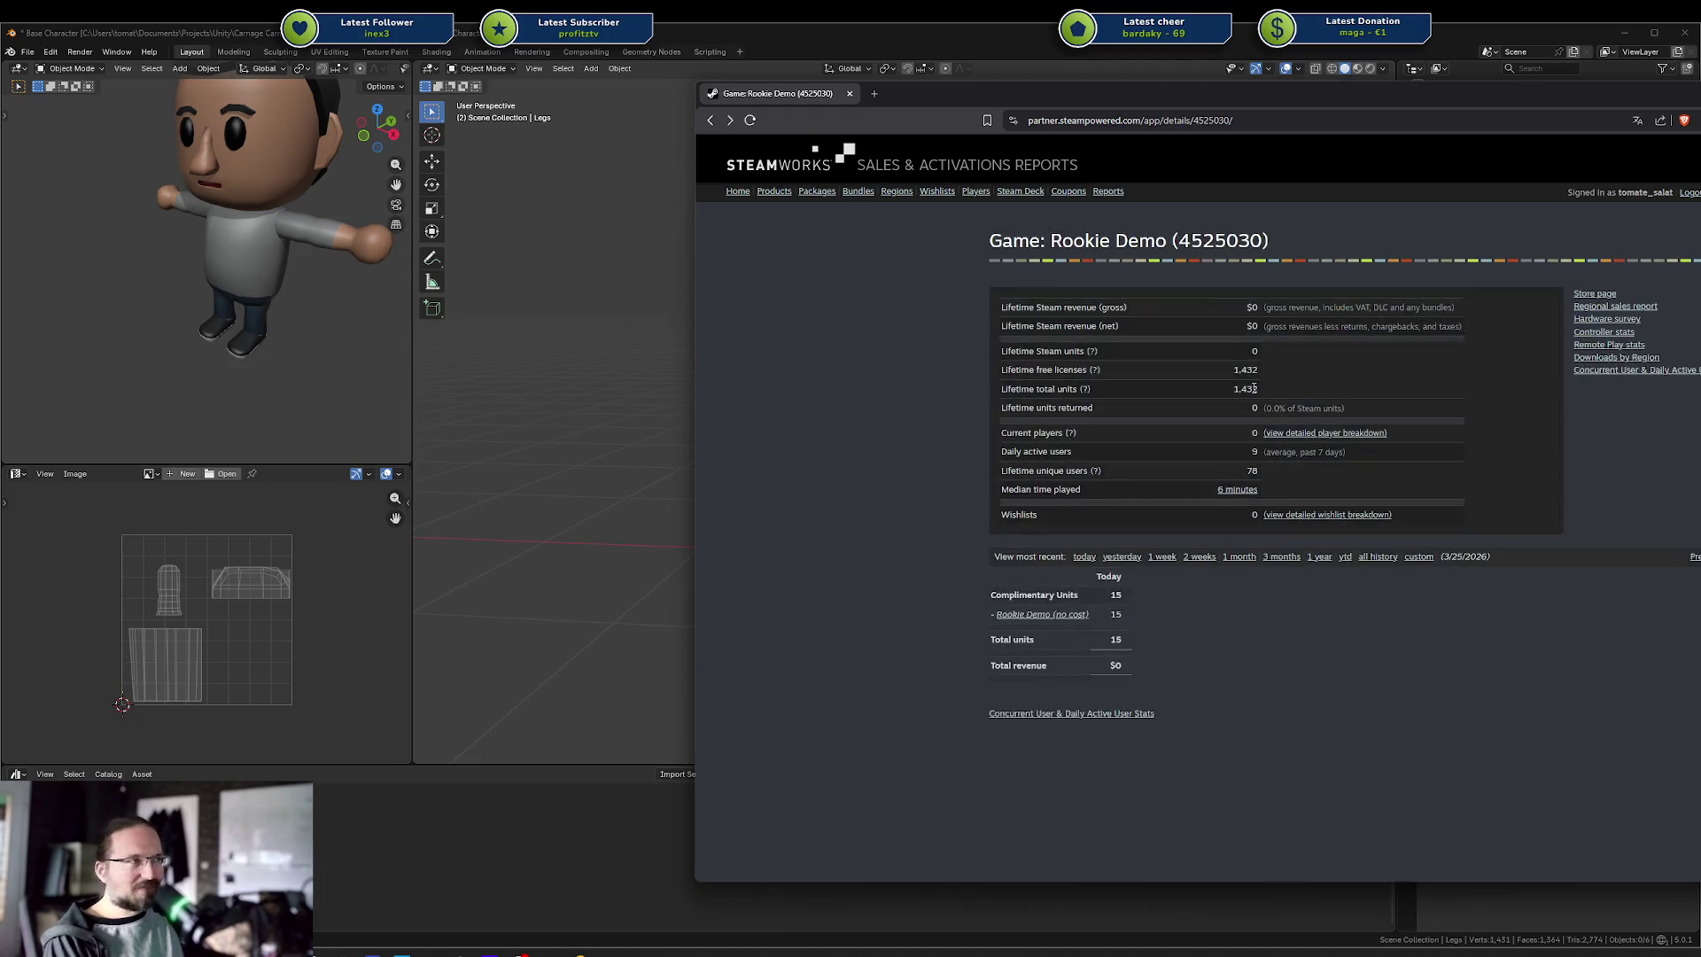
Highlight the 78 lifetime unique users, open and close a tab, and drag in the itch.io analytics
{"action": "left_click_drag", "start_coordinate": [1026, 467], "coordinate": [1274, 475]}
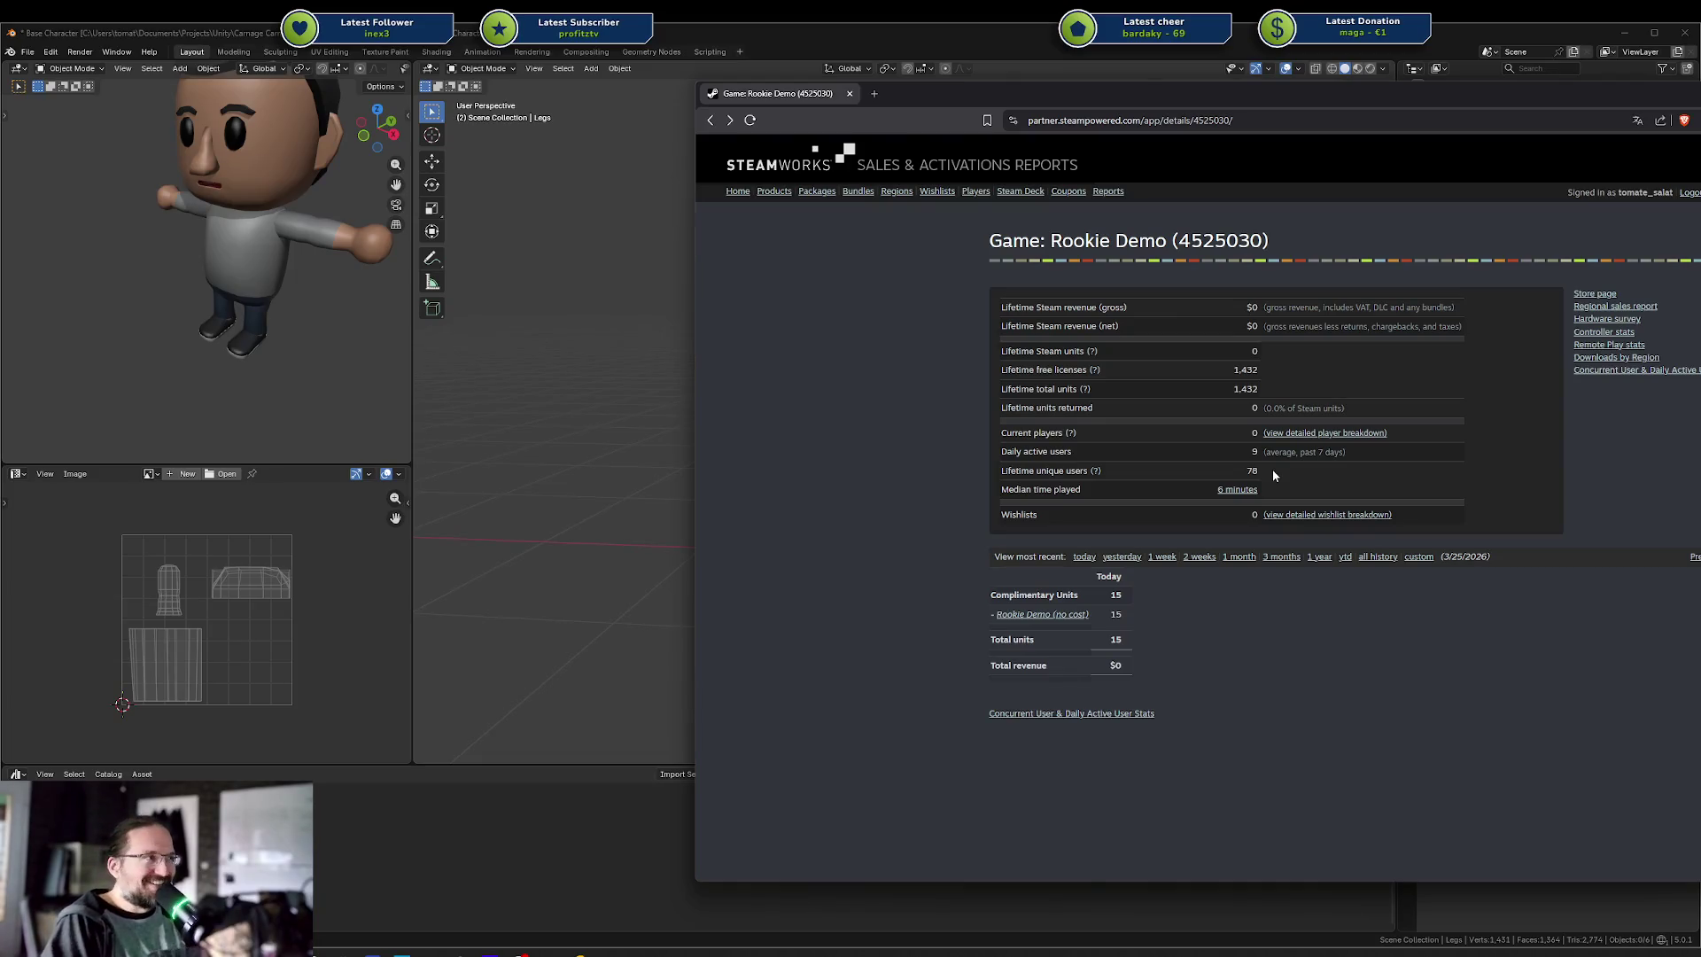
{"action": "left_click", "coordinate": [874, 93]}
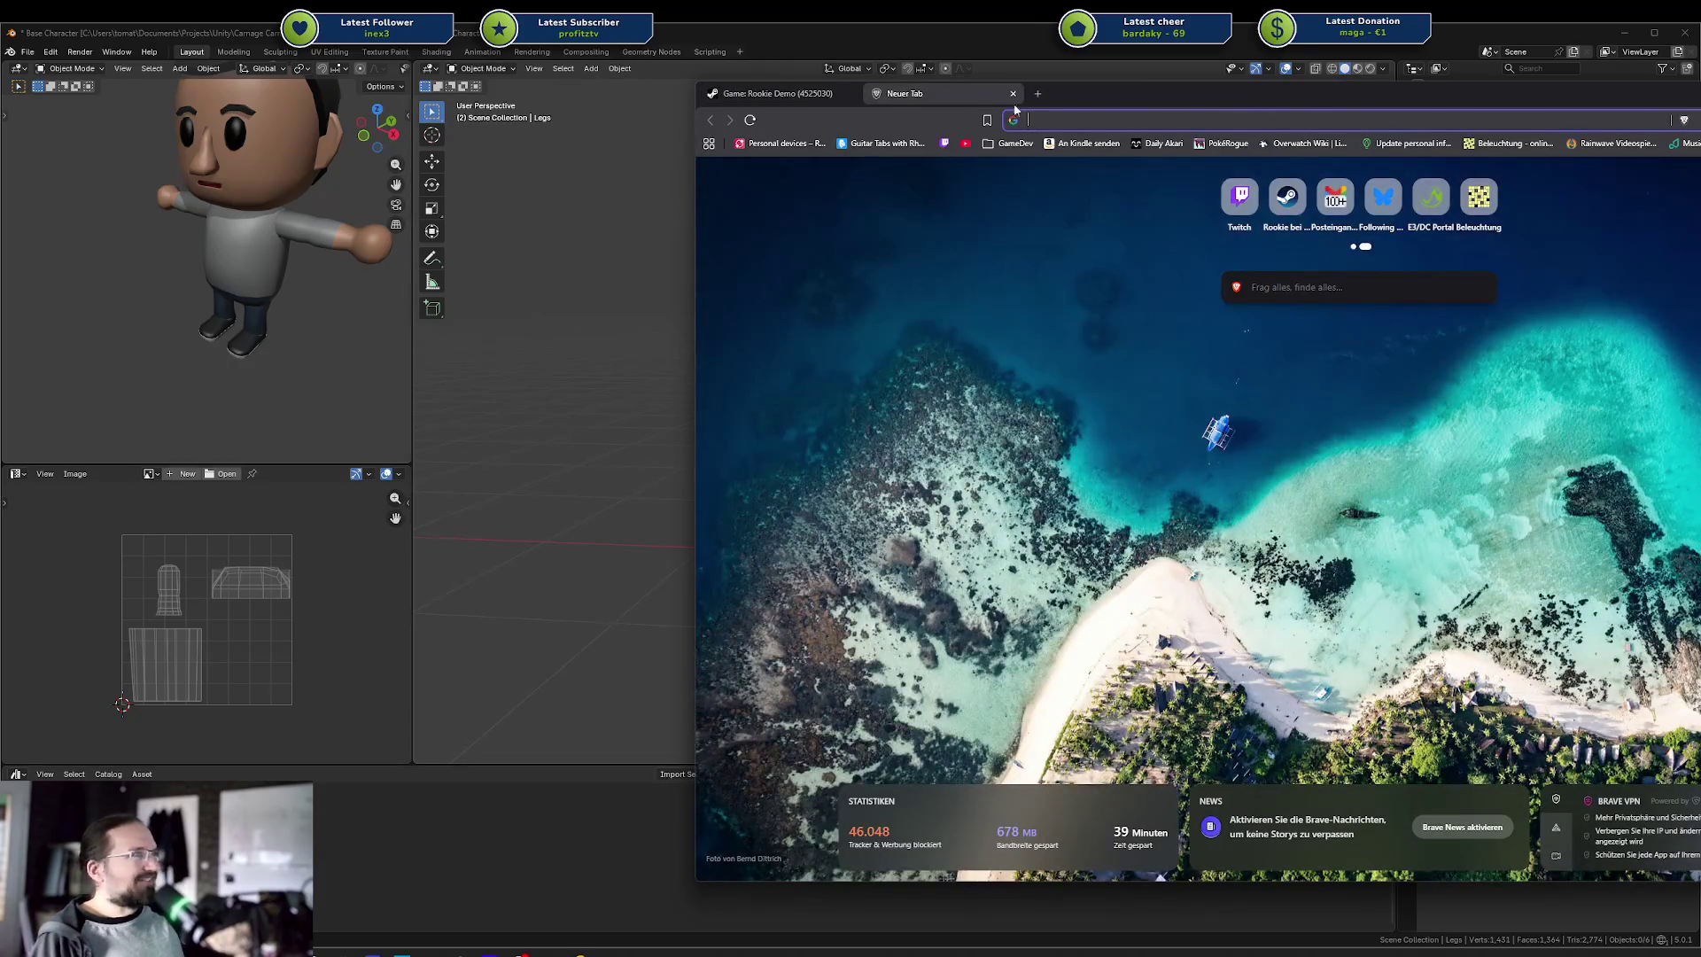
{"action": "left_click", "coordinate": [1012, 93]}
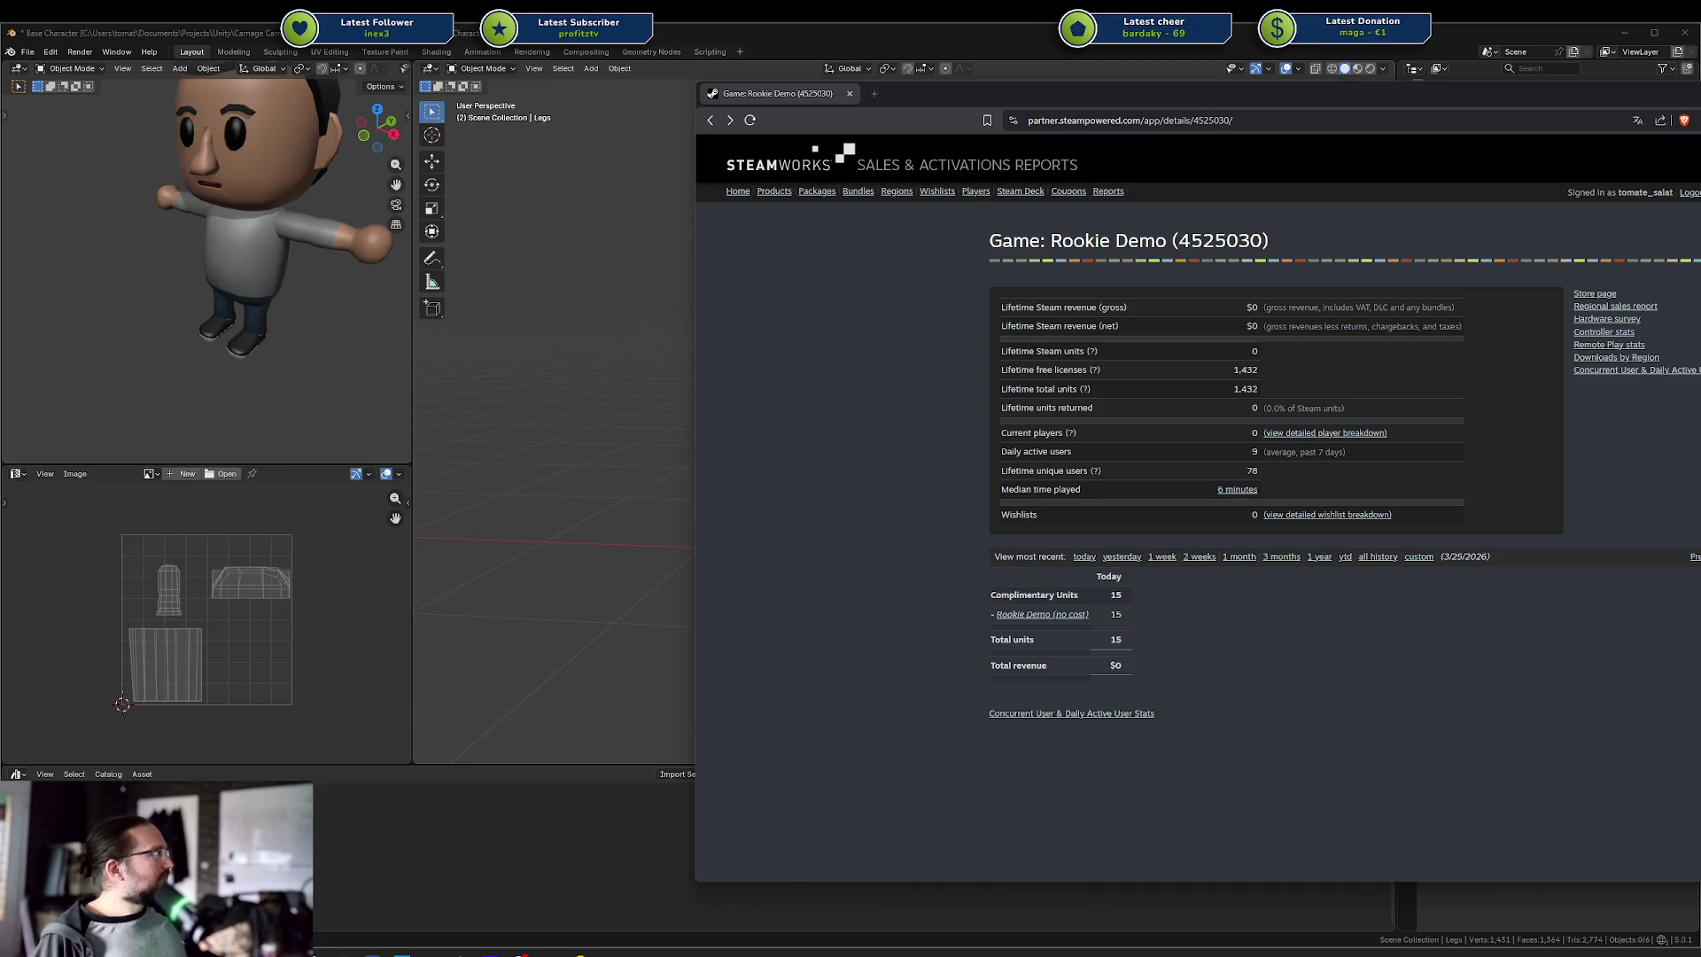
{"action": "left_click_drag", "start_coordinate": [1700, 111], "coordinate": [1251, 127]}
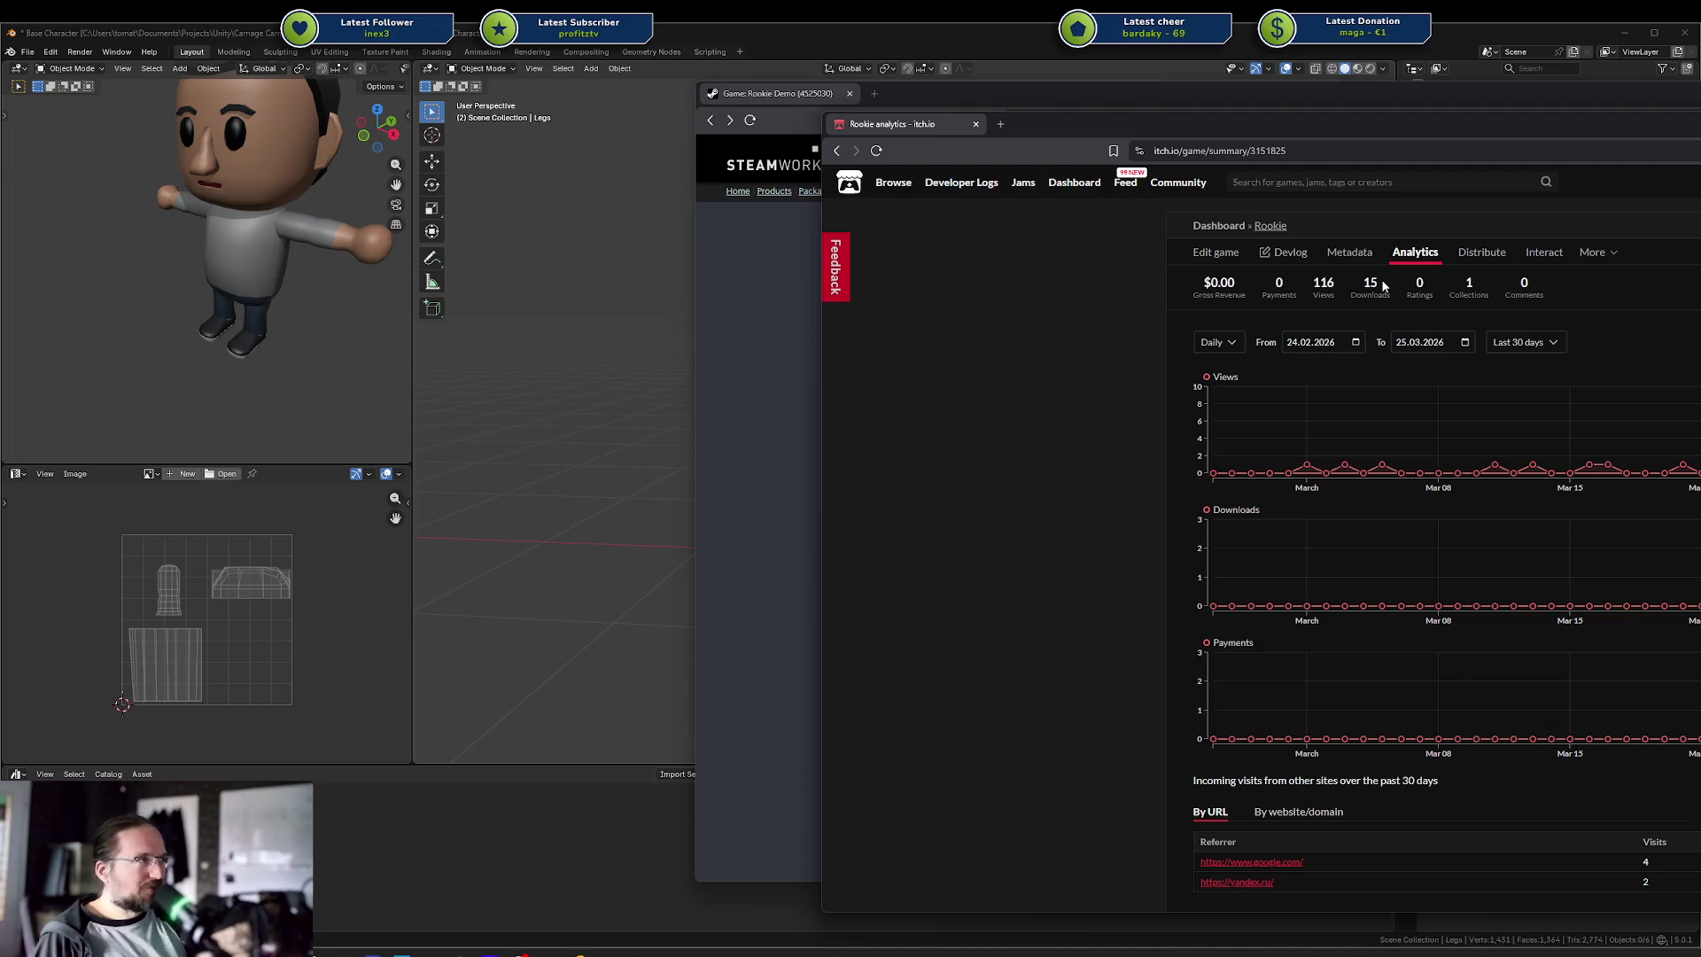
Set the itch.io analytics start date to January 2024
{"action": "left_click", "coordinate": [1354, 343]}
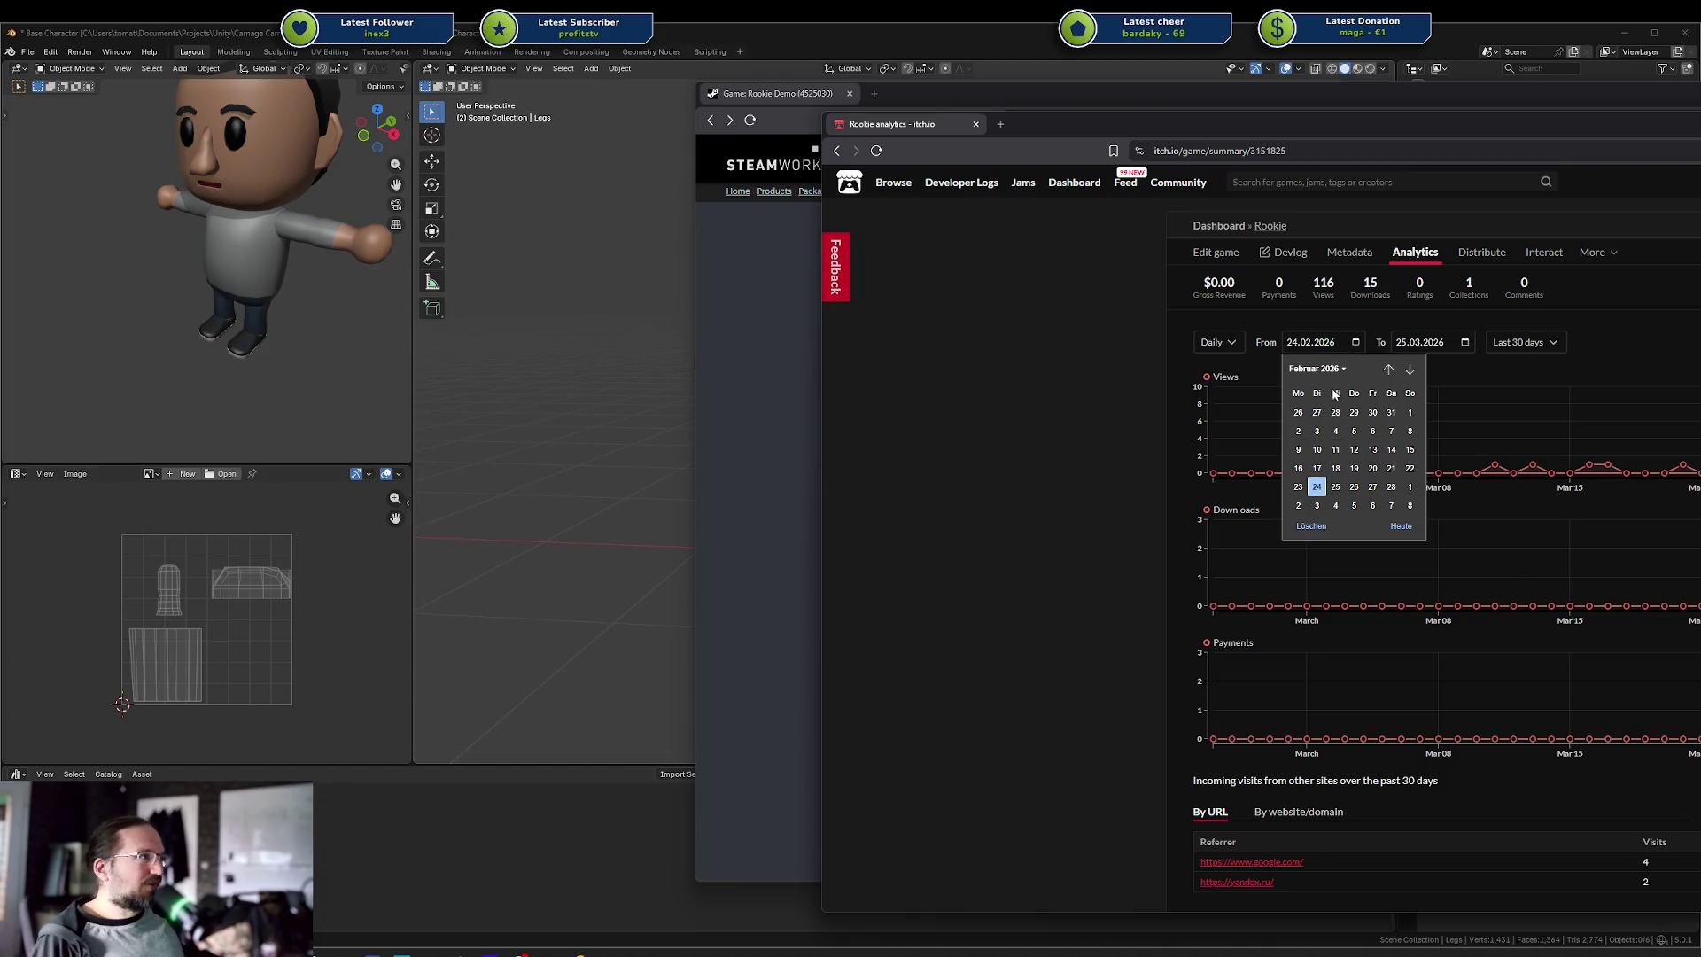
{"action": "left_click", "coordinate": [1315, 368]}
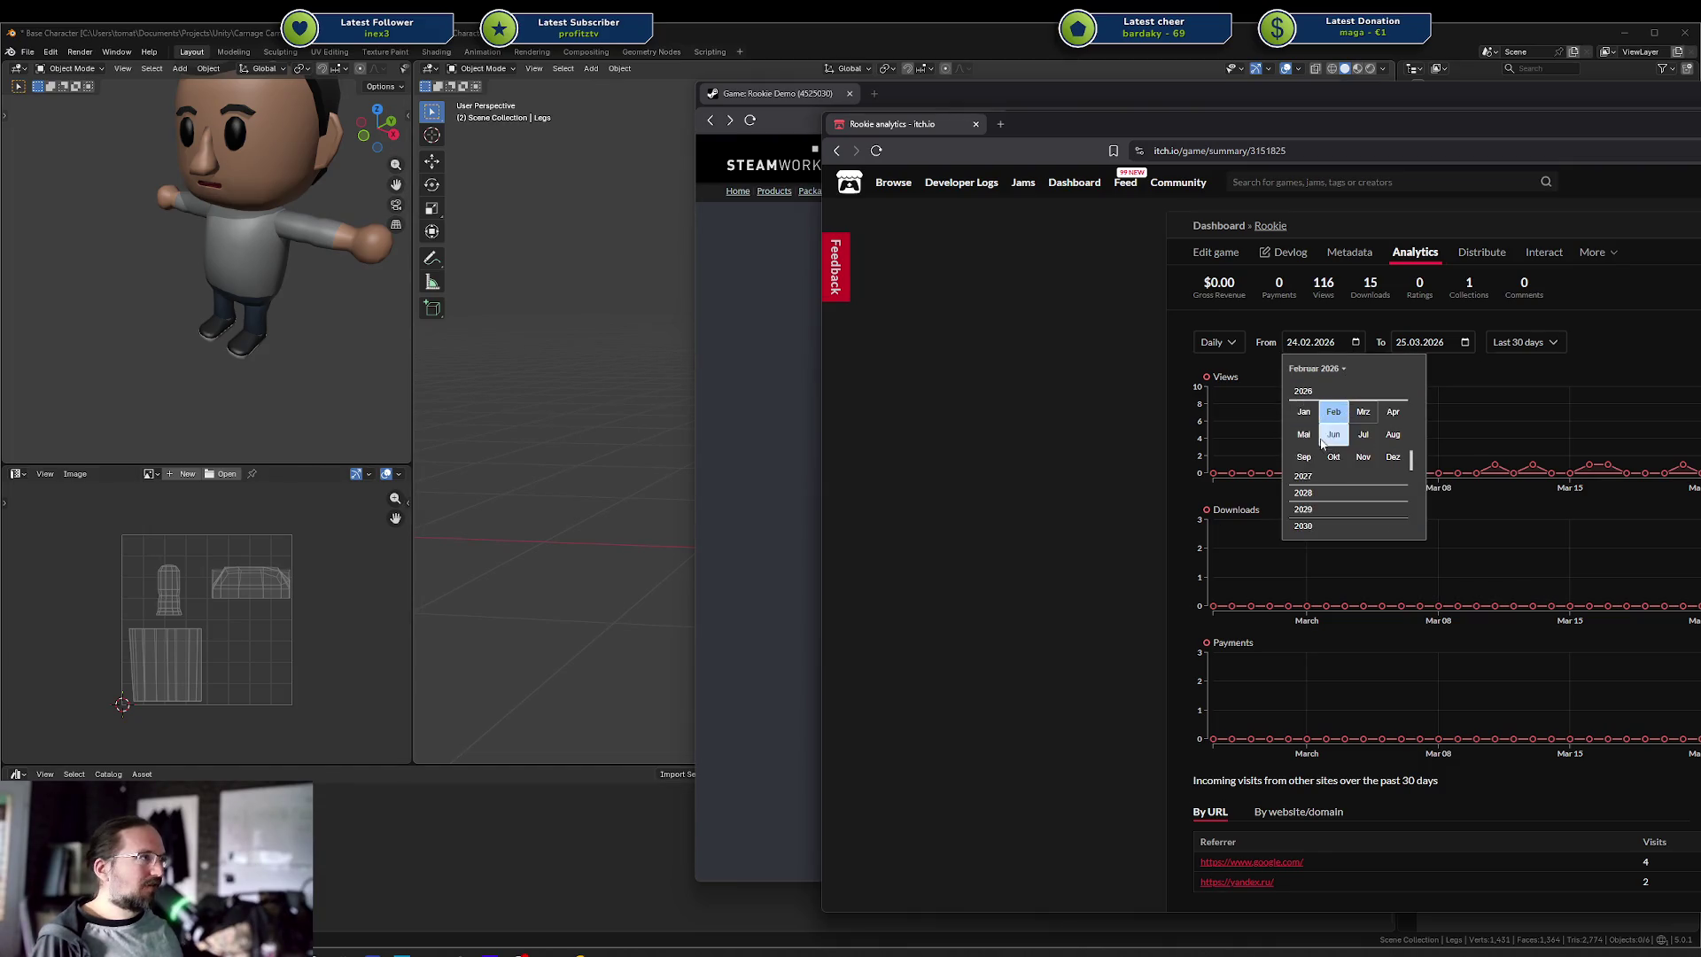
{"action": "left_click_drag", "start_coordinate": [1412, 455], "coordinate": [1412, 451]}
{"action": "scroll", "coordinate": [1361, 446], "scroll_direction": "up", "scroll_amount": 2}
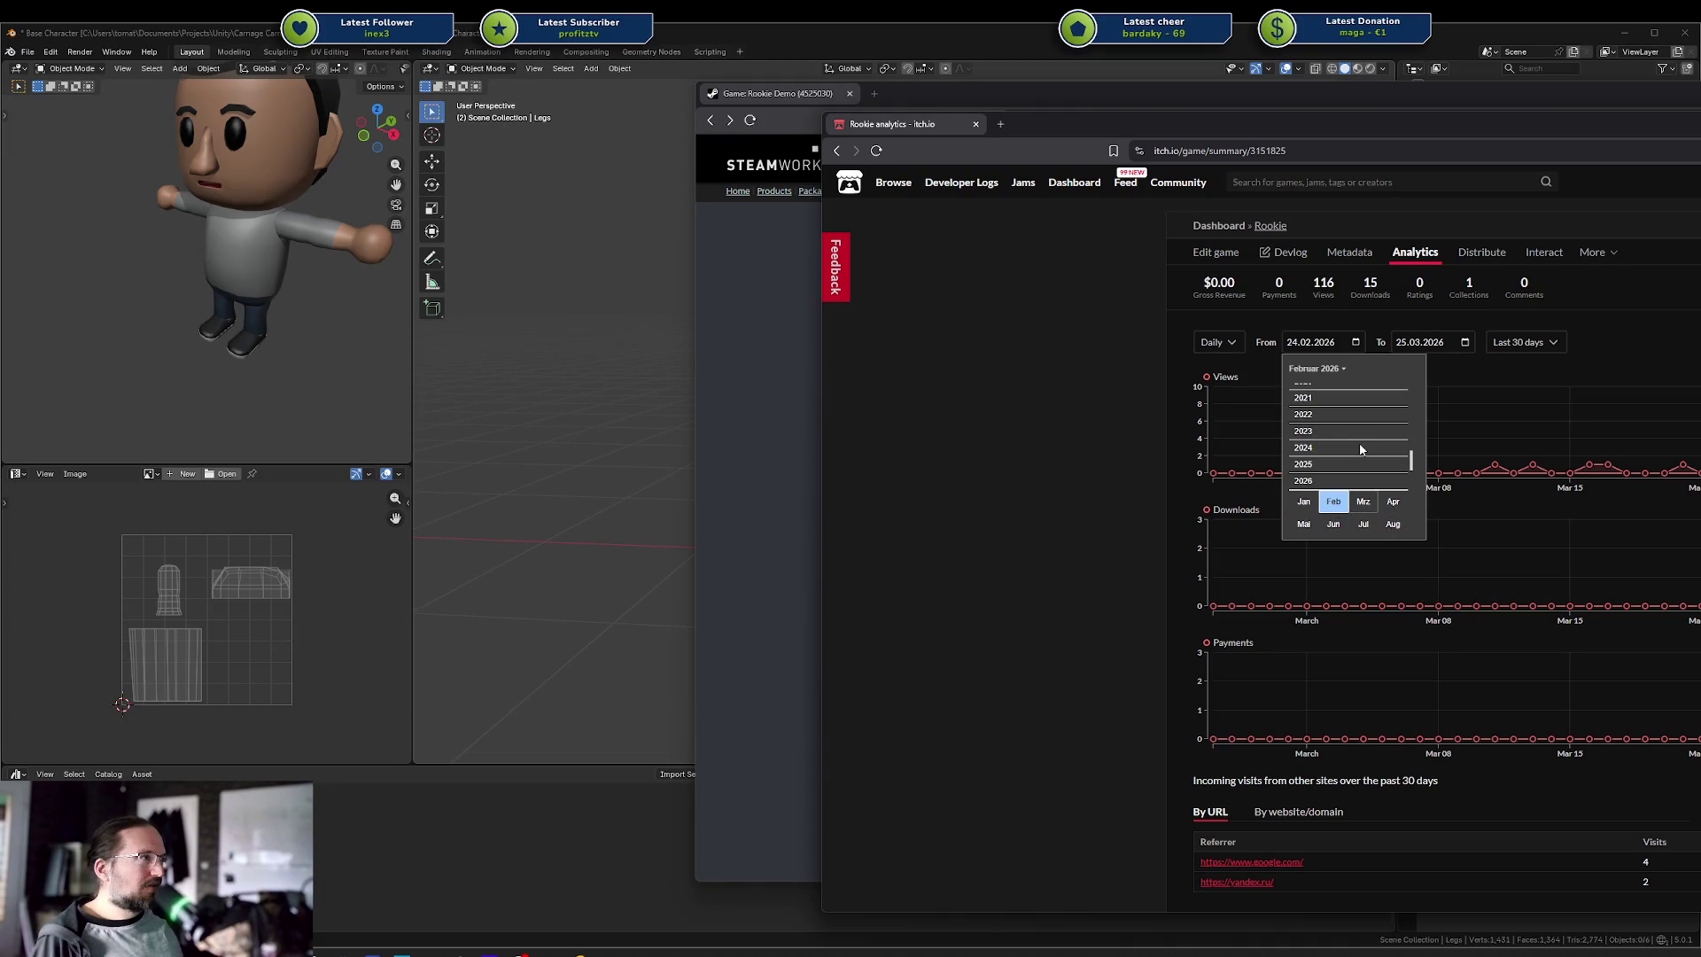
{"action": "left_click", "coordinate": [1317, 450]}
{"action": "left_click", "coordinate": [1303, 414]}
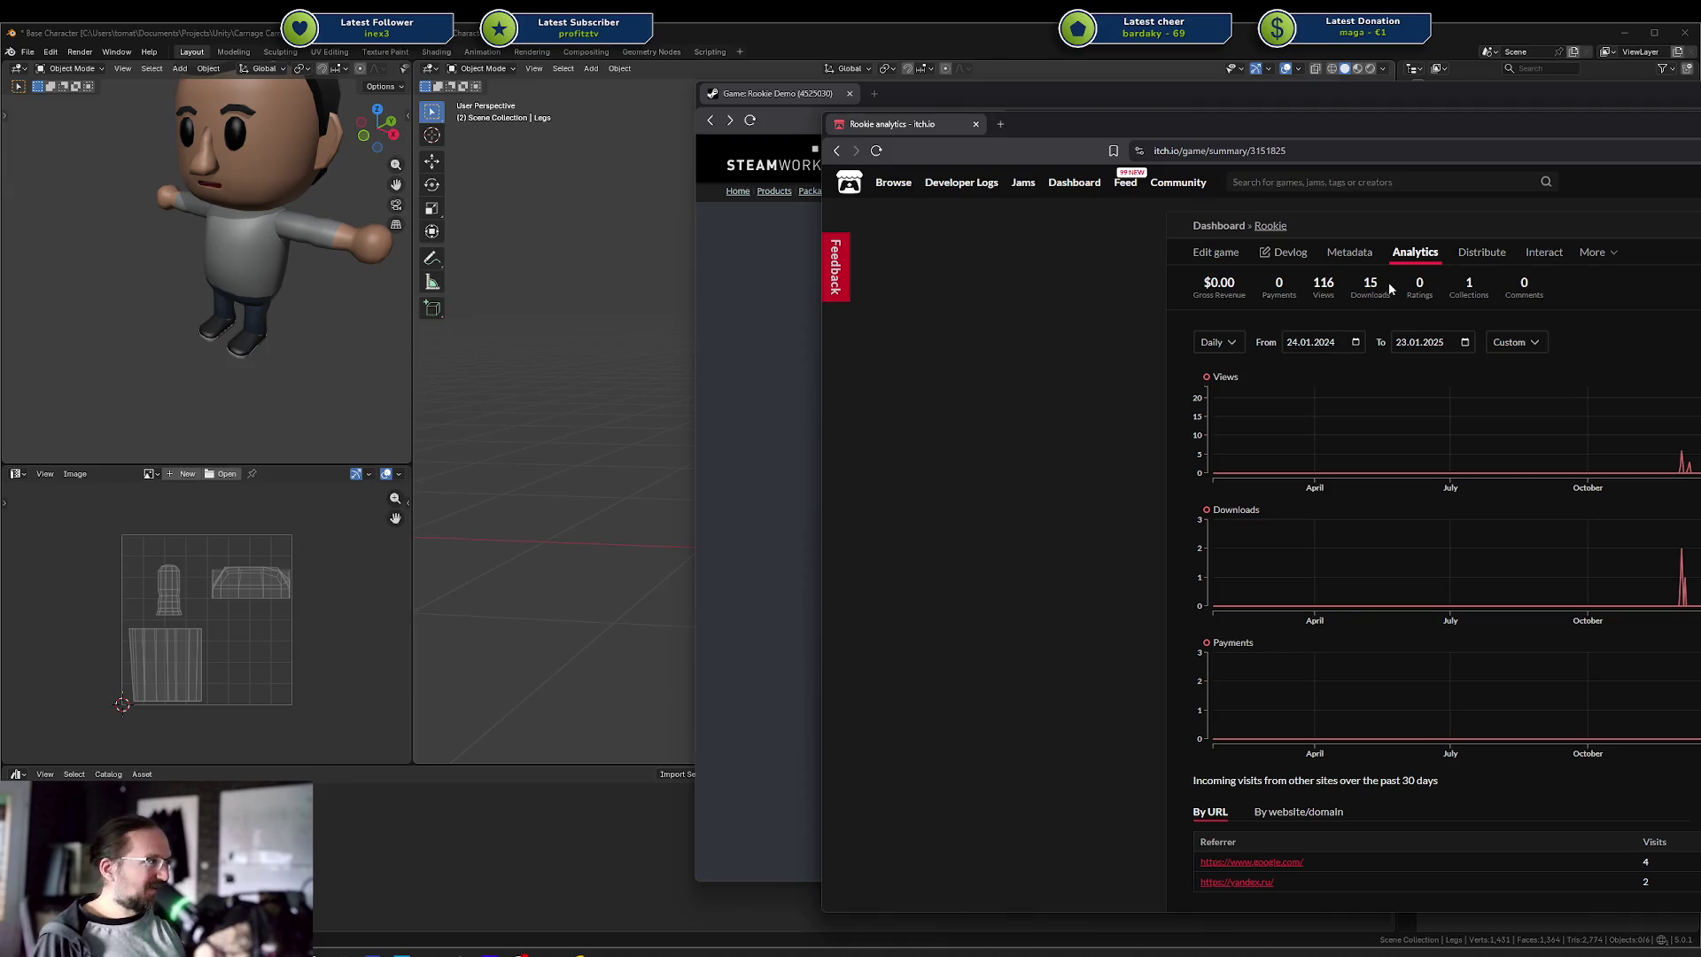
Mark the October label under the downloads spike, then raise the Steamworks report
{"action": "double_click", "coordinate": [1664, 554]}
{"action": "left_click", "coordinate": [1644, 558]}
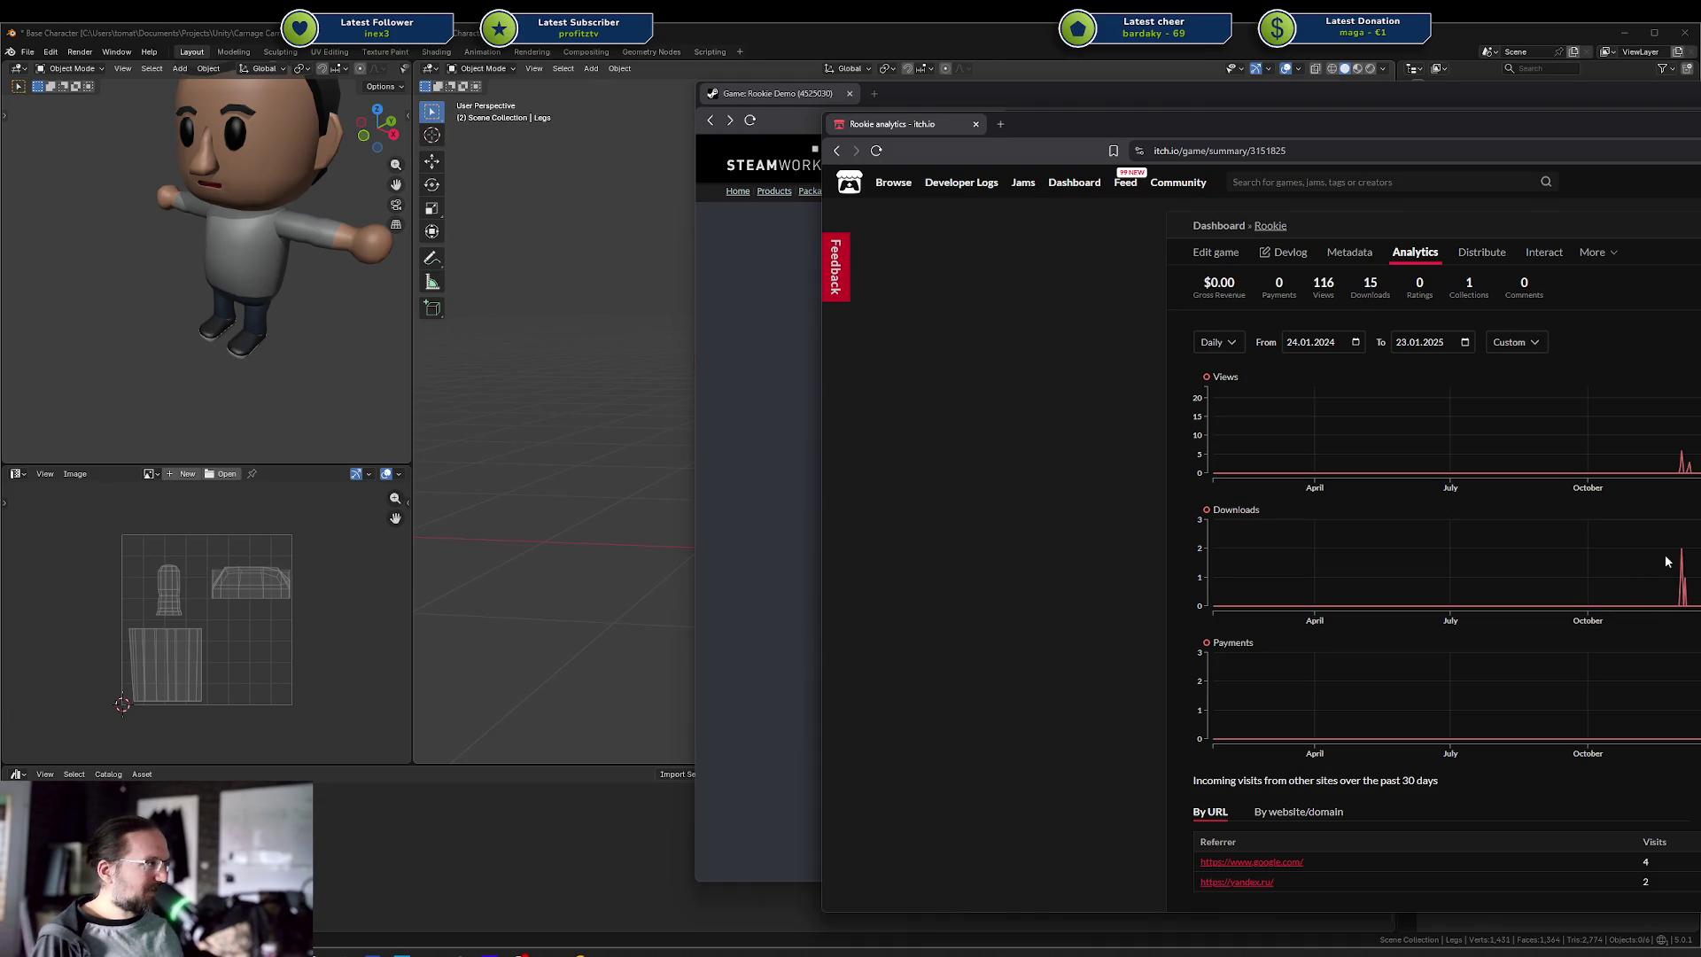
{"action": "left_click_drag", "start_coordinate": [1462, 561], "coordinate": [1689, 591]}
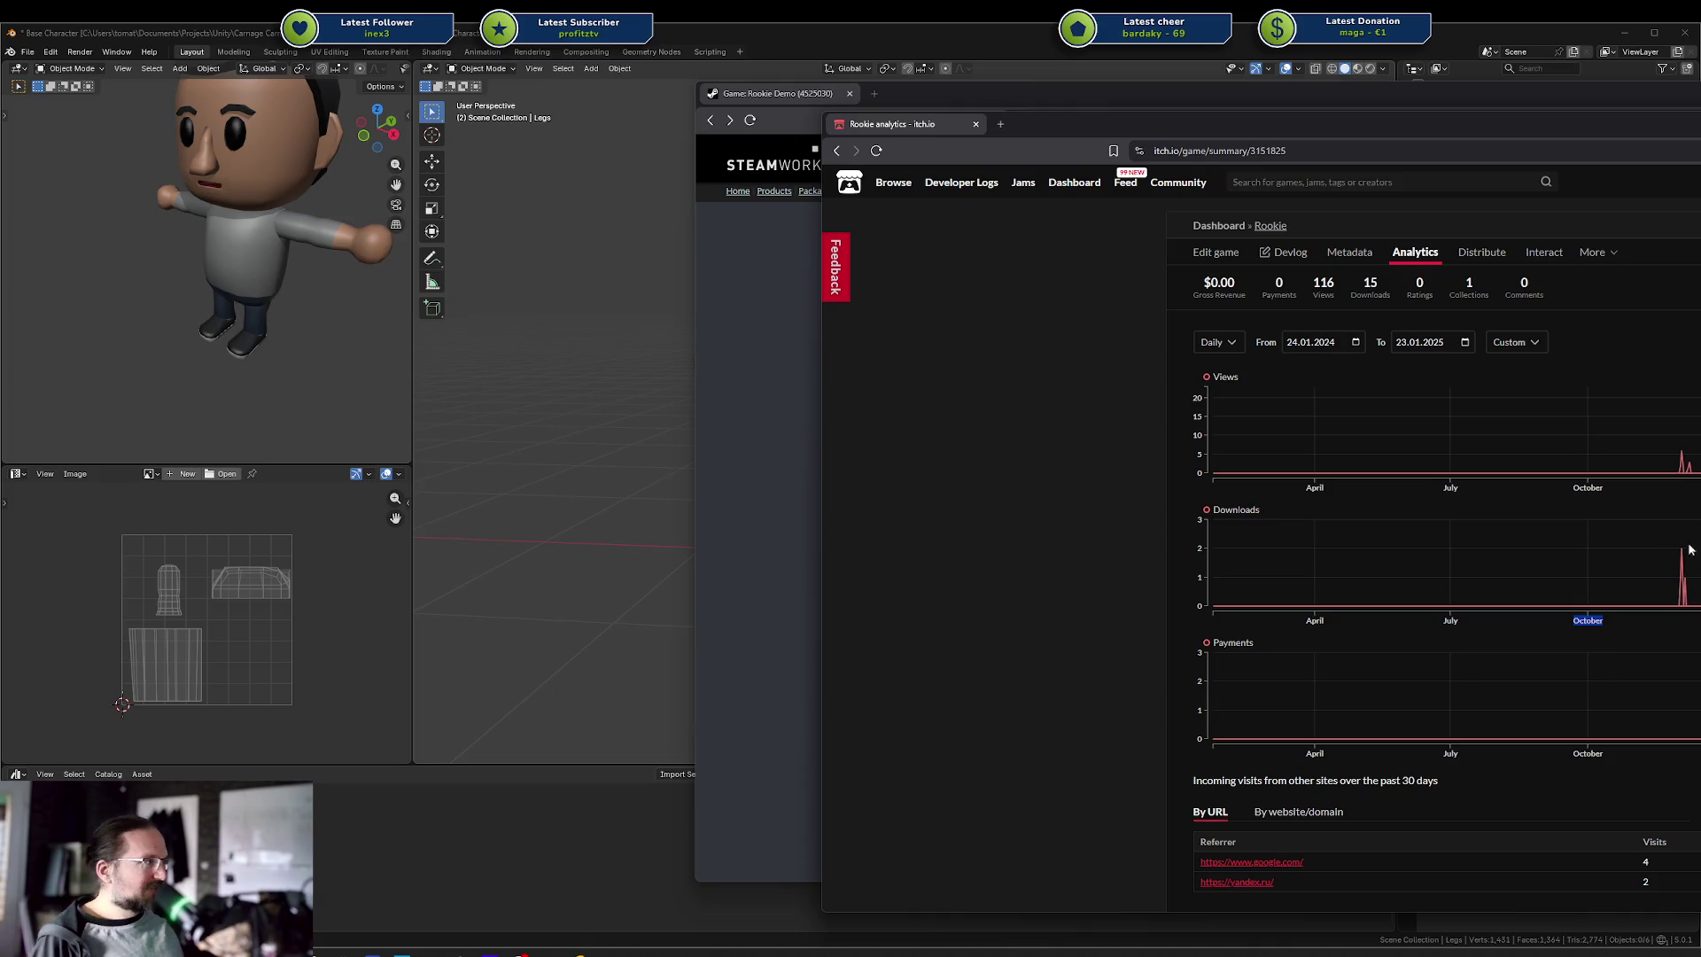
{"action": "left_click", "coordinate": [1670, 589]}
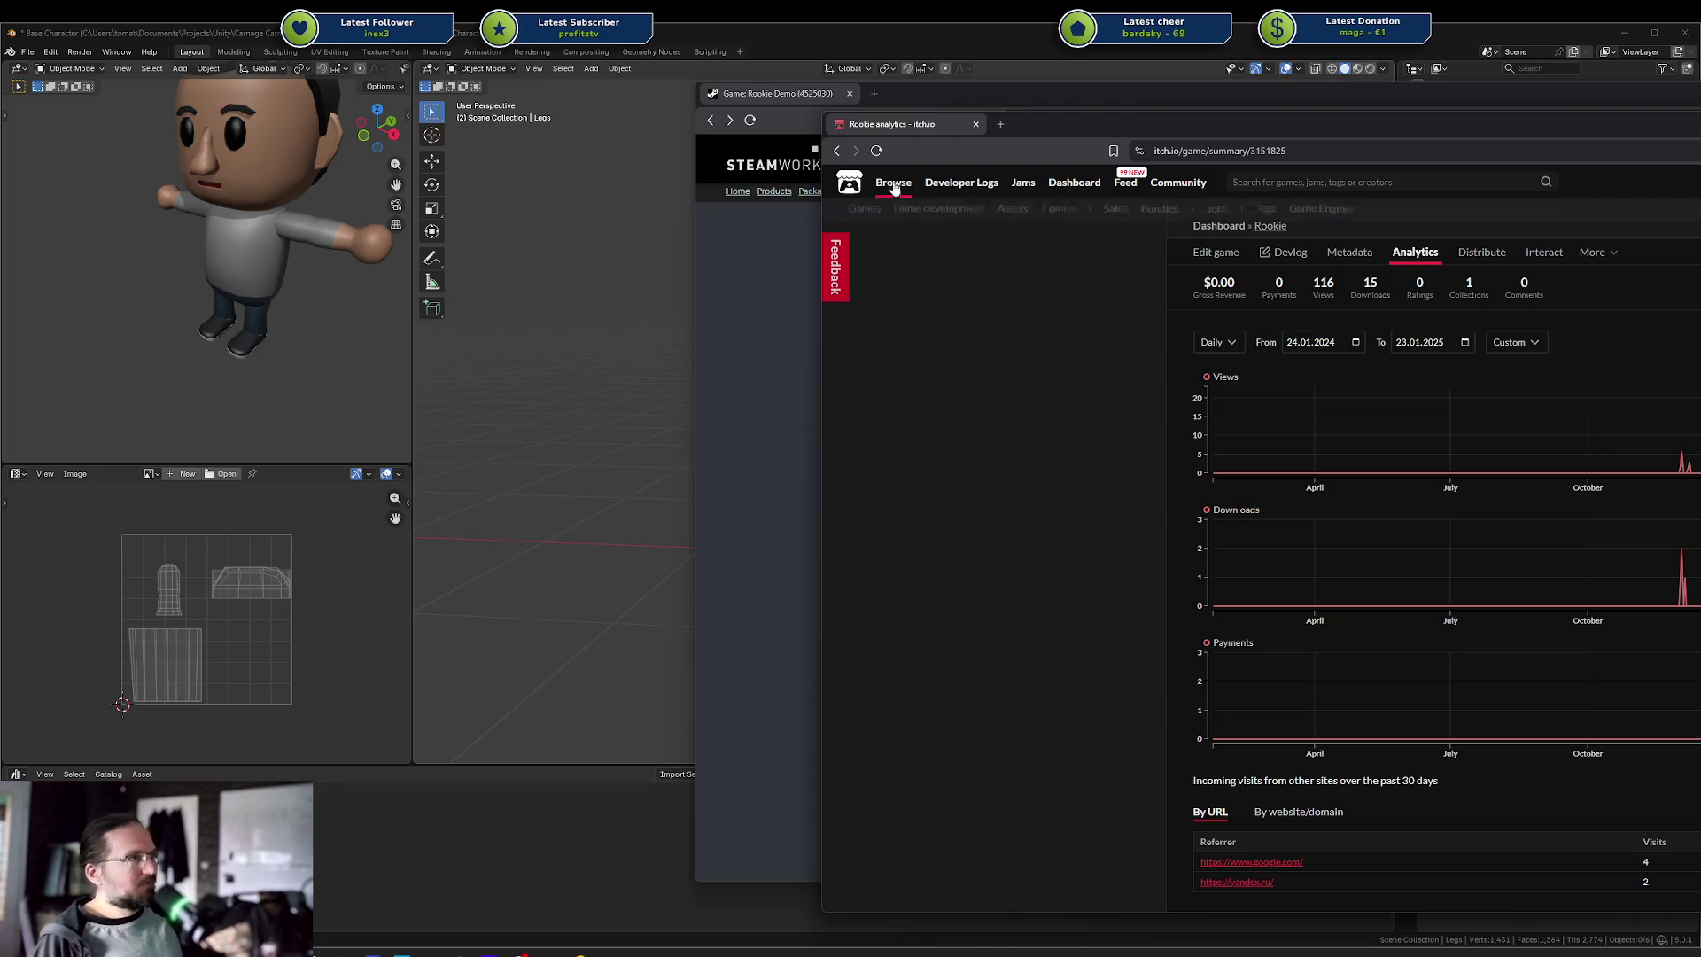
{"action": "left_click", "coordinate": [770, 230]}
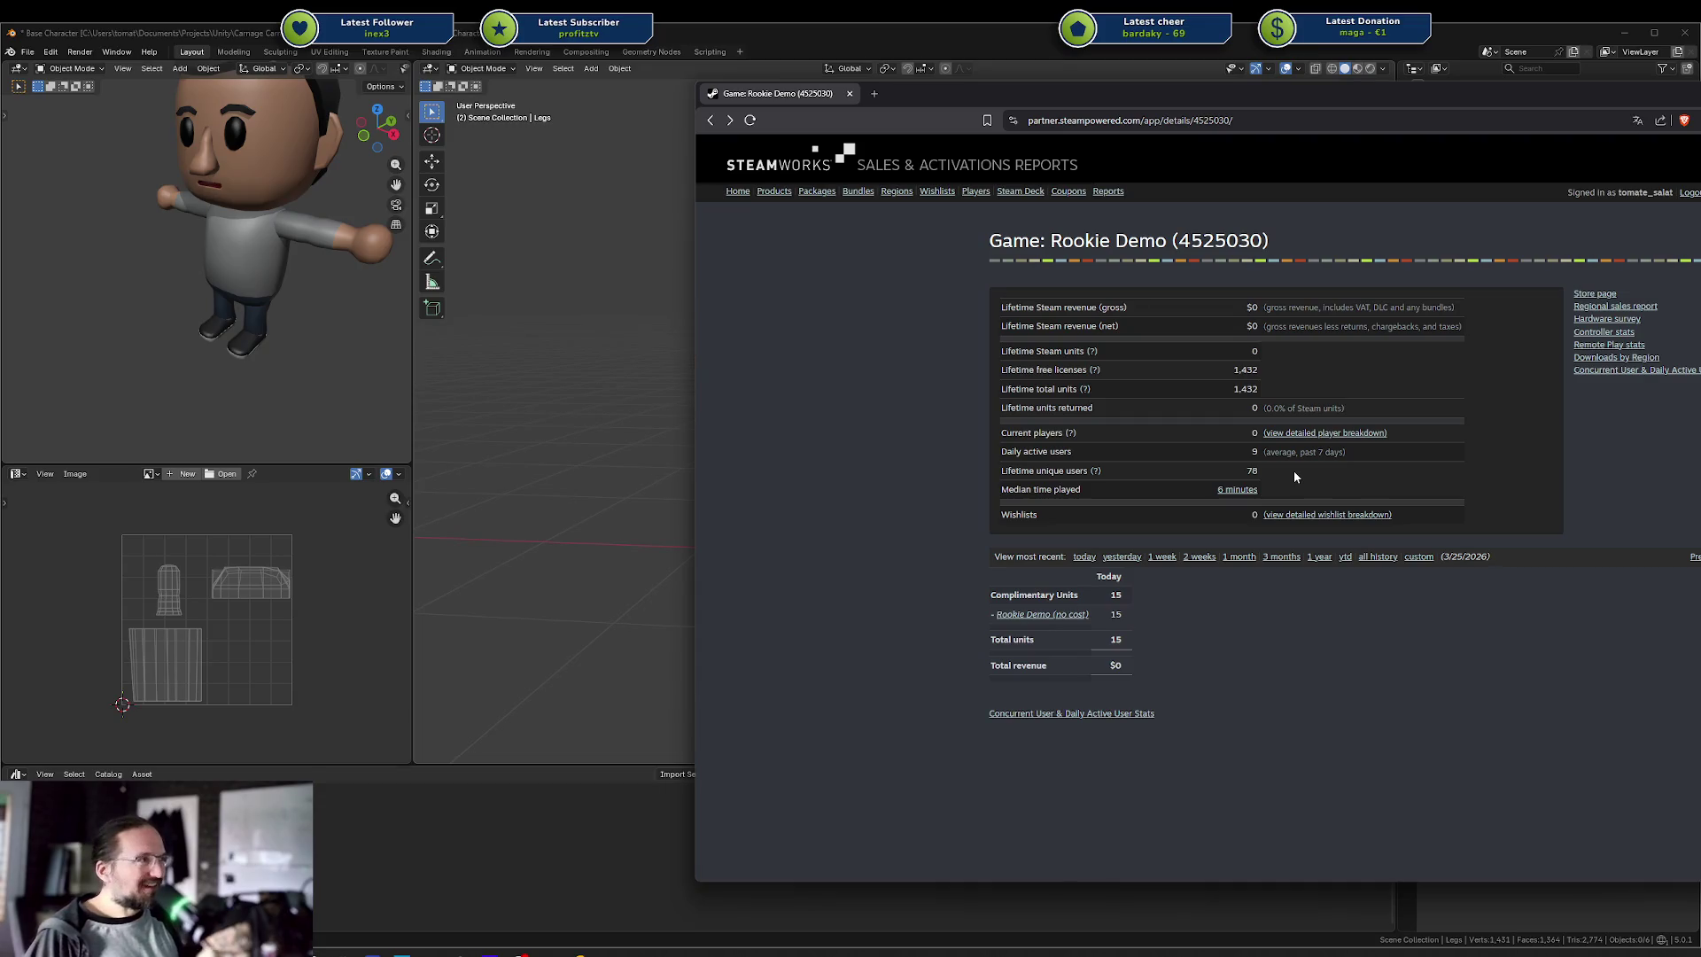
Highlight the 1,432 lifetime totals on the Steamworks report and switch to the Steam client
{"action": "left_click_drag", "start_coordinate": [1231, 382], "coordinate": [1240, 371]}
{"action": "left_click", "coordinate": [1249, 374]}
{"action": "left_click", "coordinate": [1248, 373]}
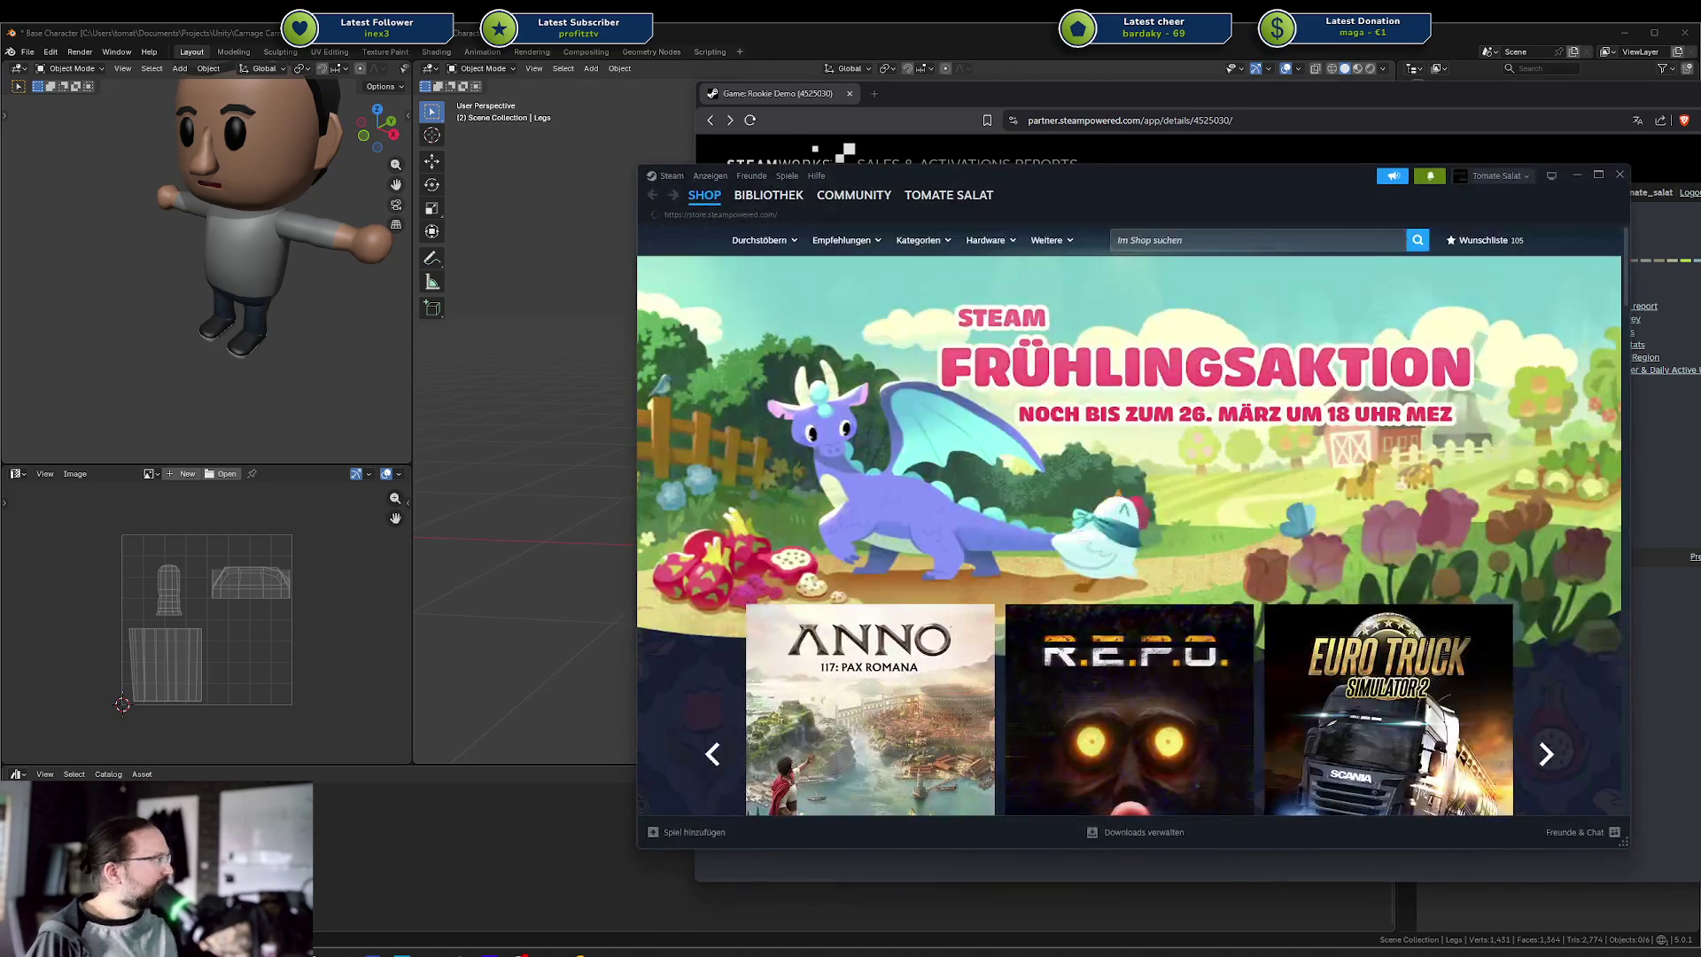
Open the Steam library and page forward through the What's New news items
{"action": "left_click", "coordinate": [768, 195]}
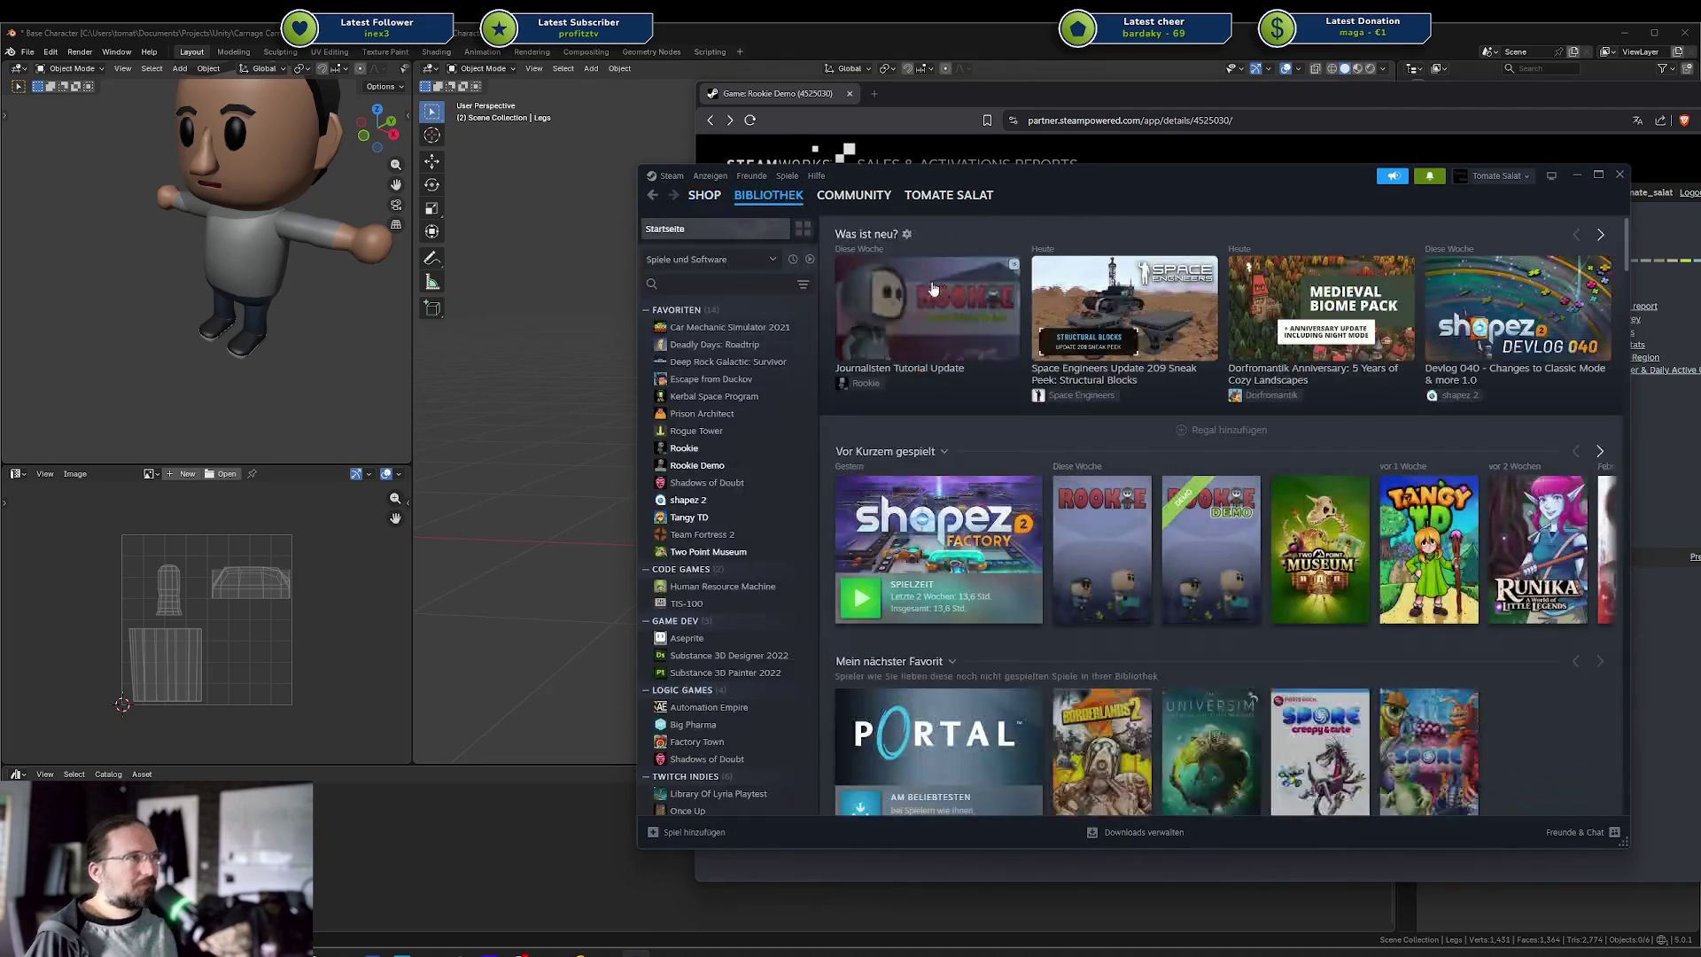
{"action": "mouse_move", "coordinate": [955, 215]}
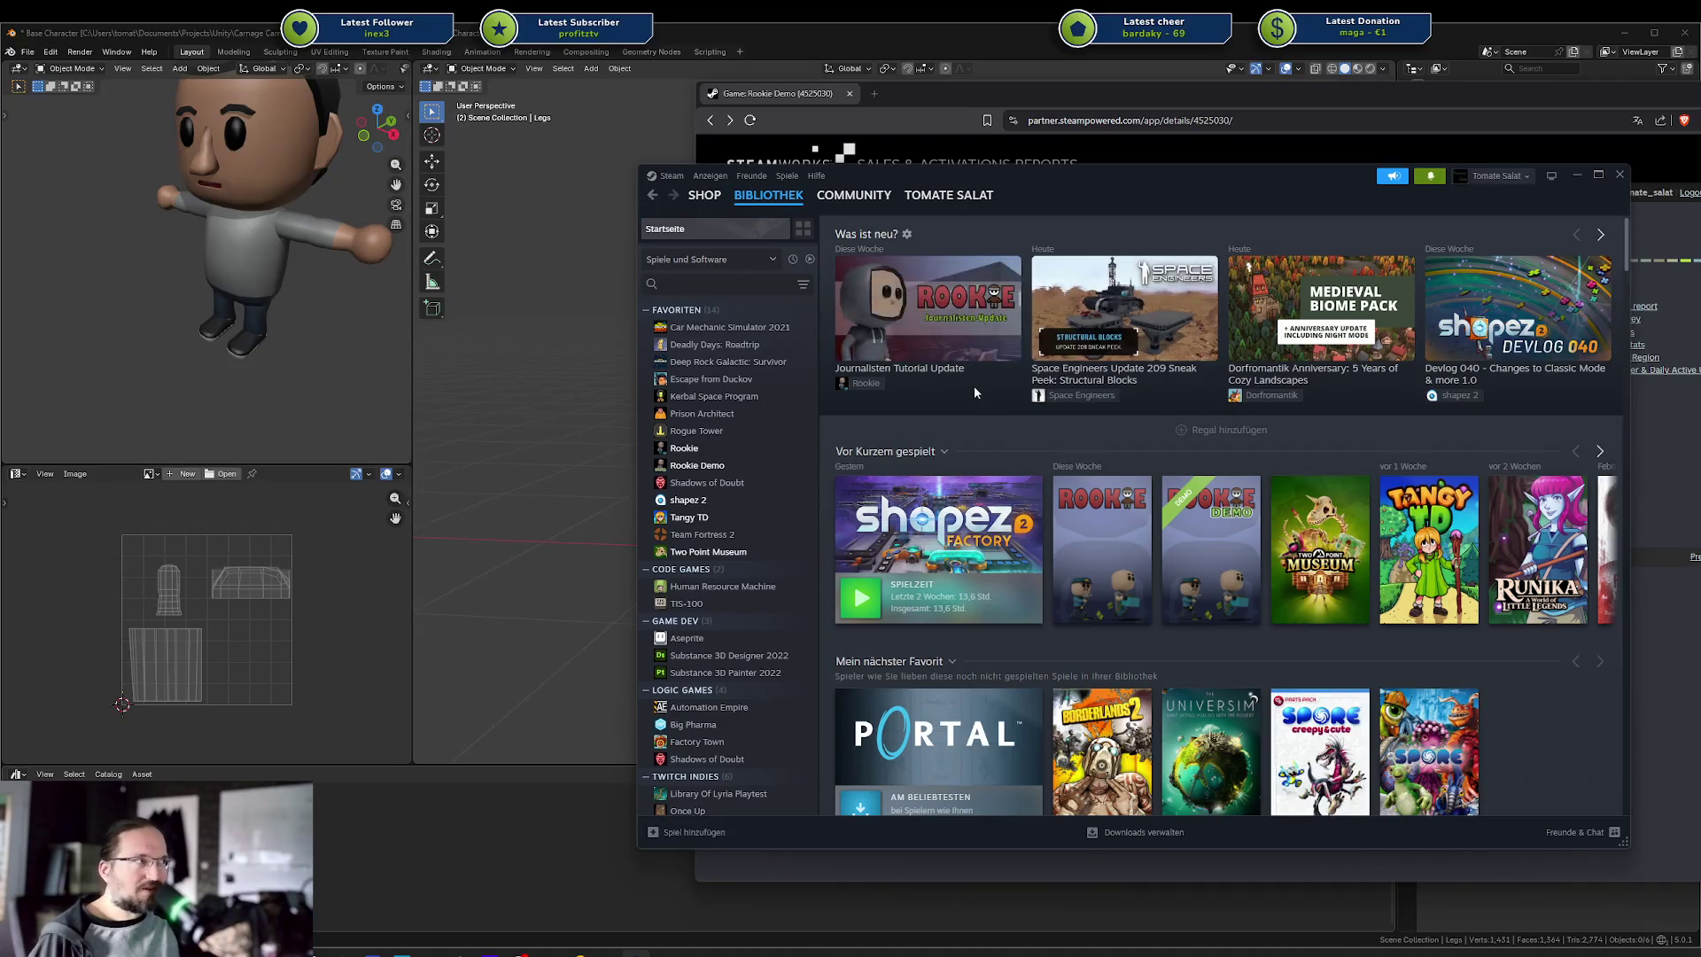
{"action": "left_click", "coordinate": [1600, 235]}
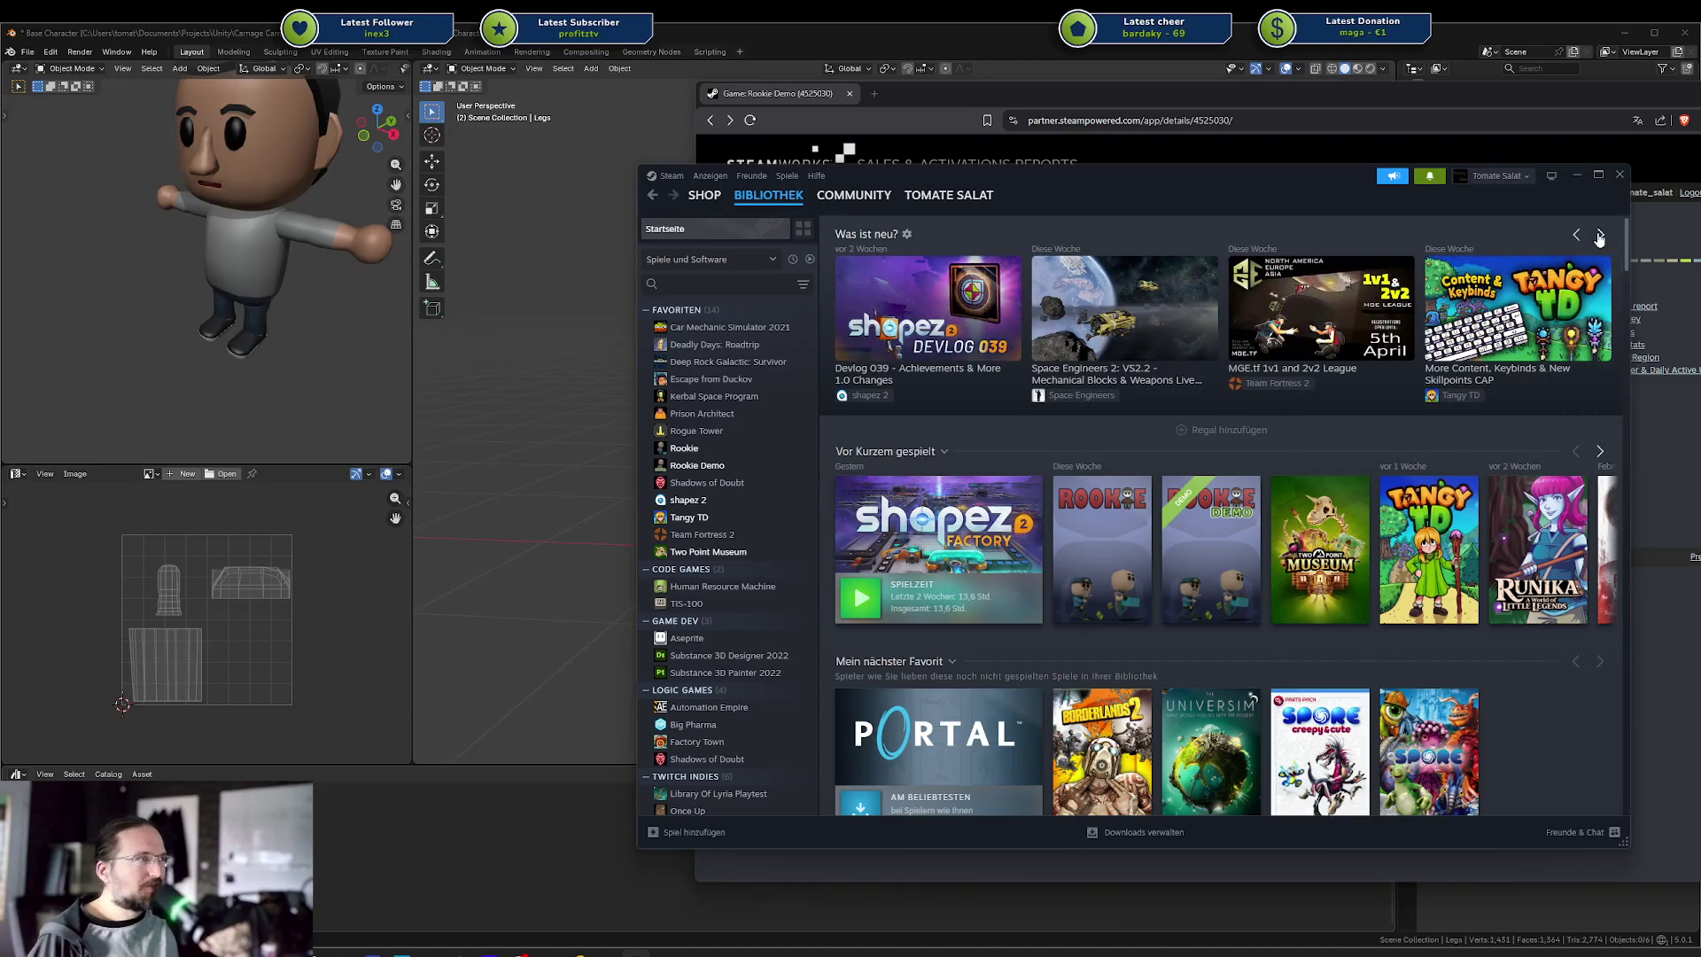
{"action": "left_click", "coordinate": [1600, 237]}
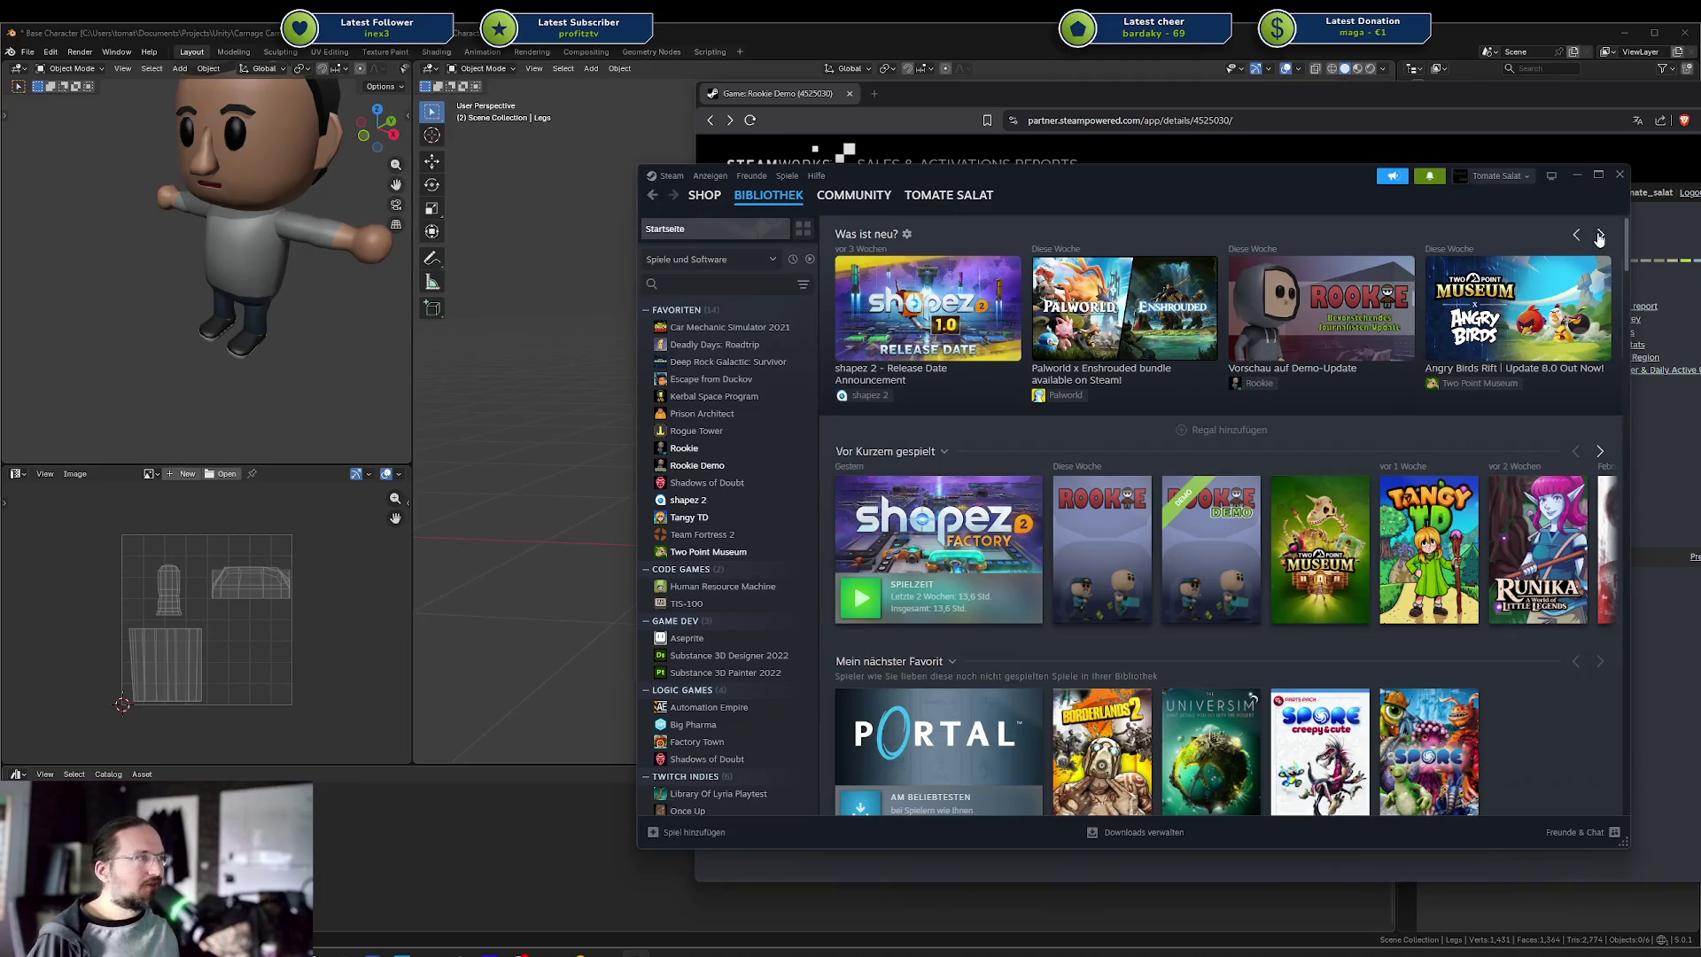
{"action": "left_click", "coordinate": [1600, 236]}
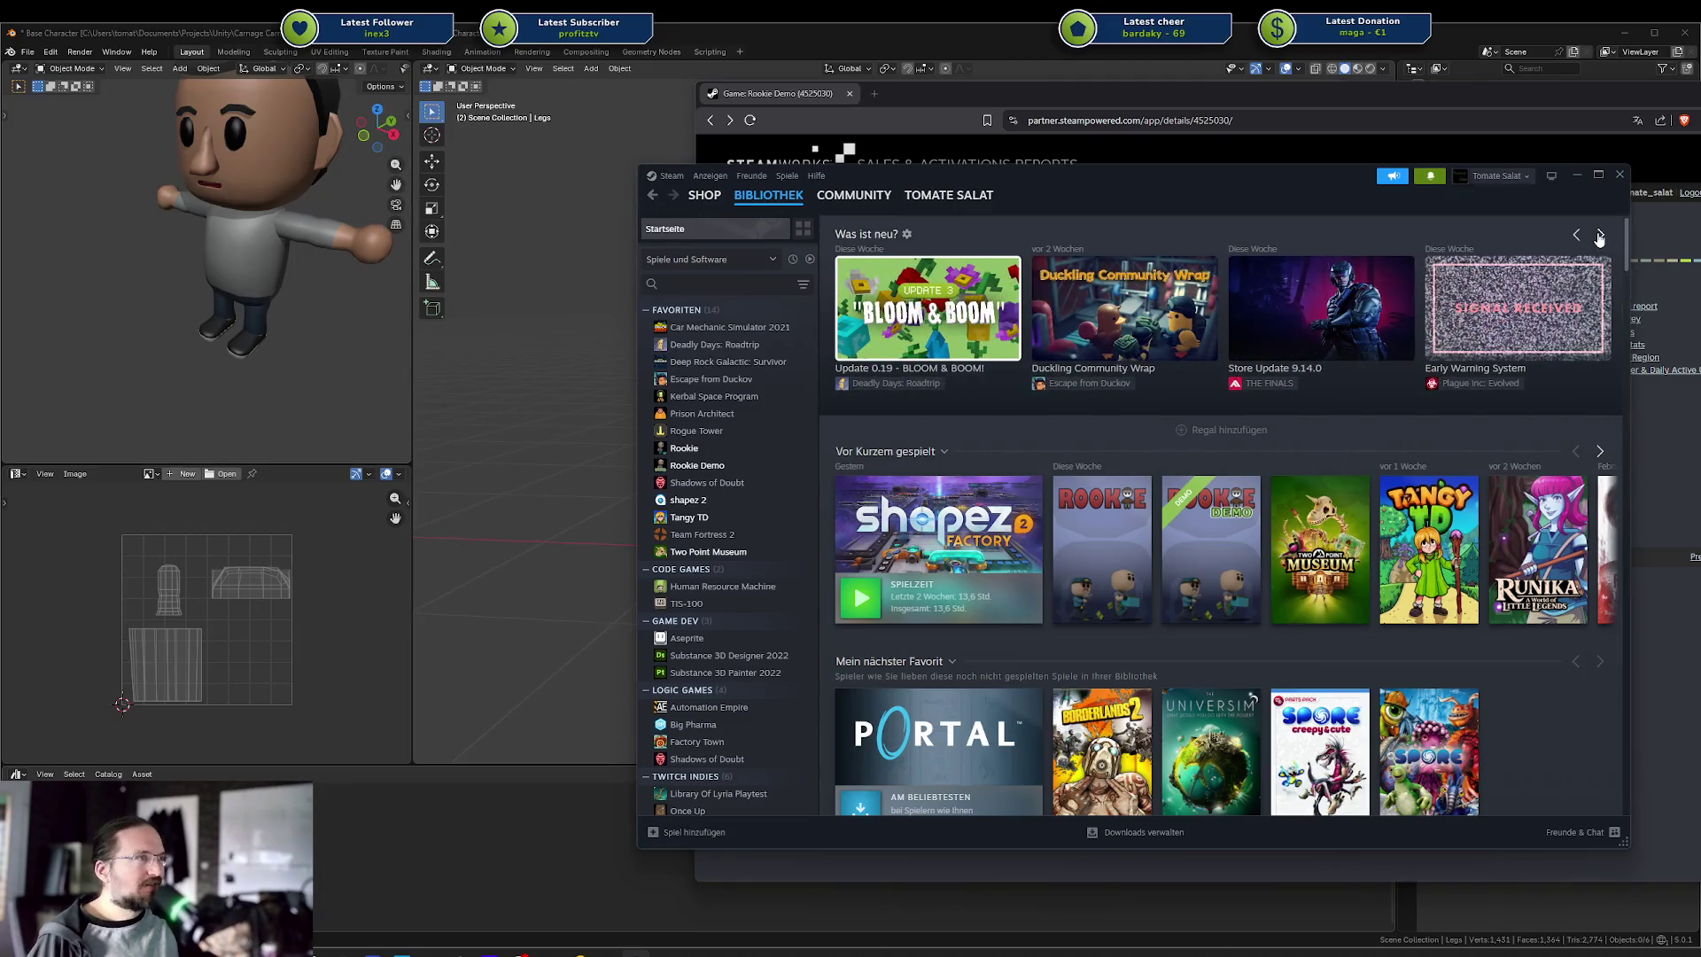
{"action": "left_click", "coordinate": [1600, 237]}
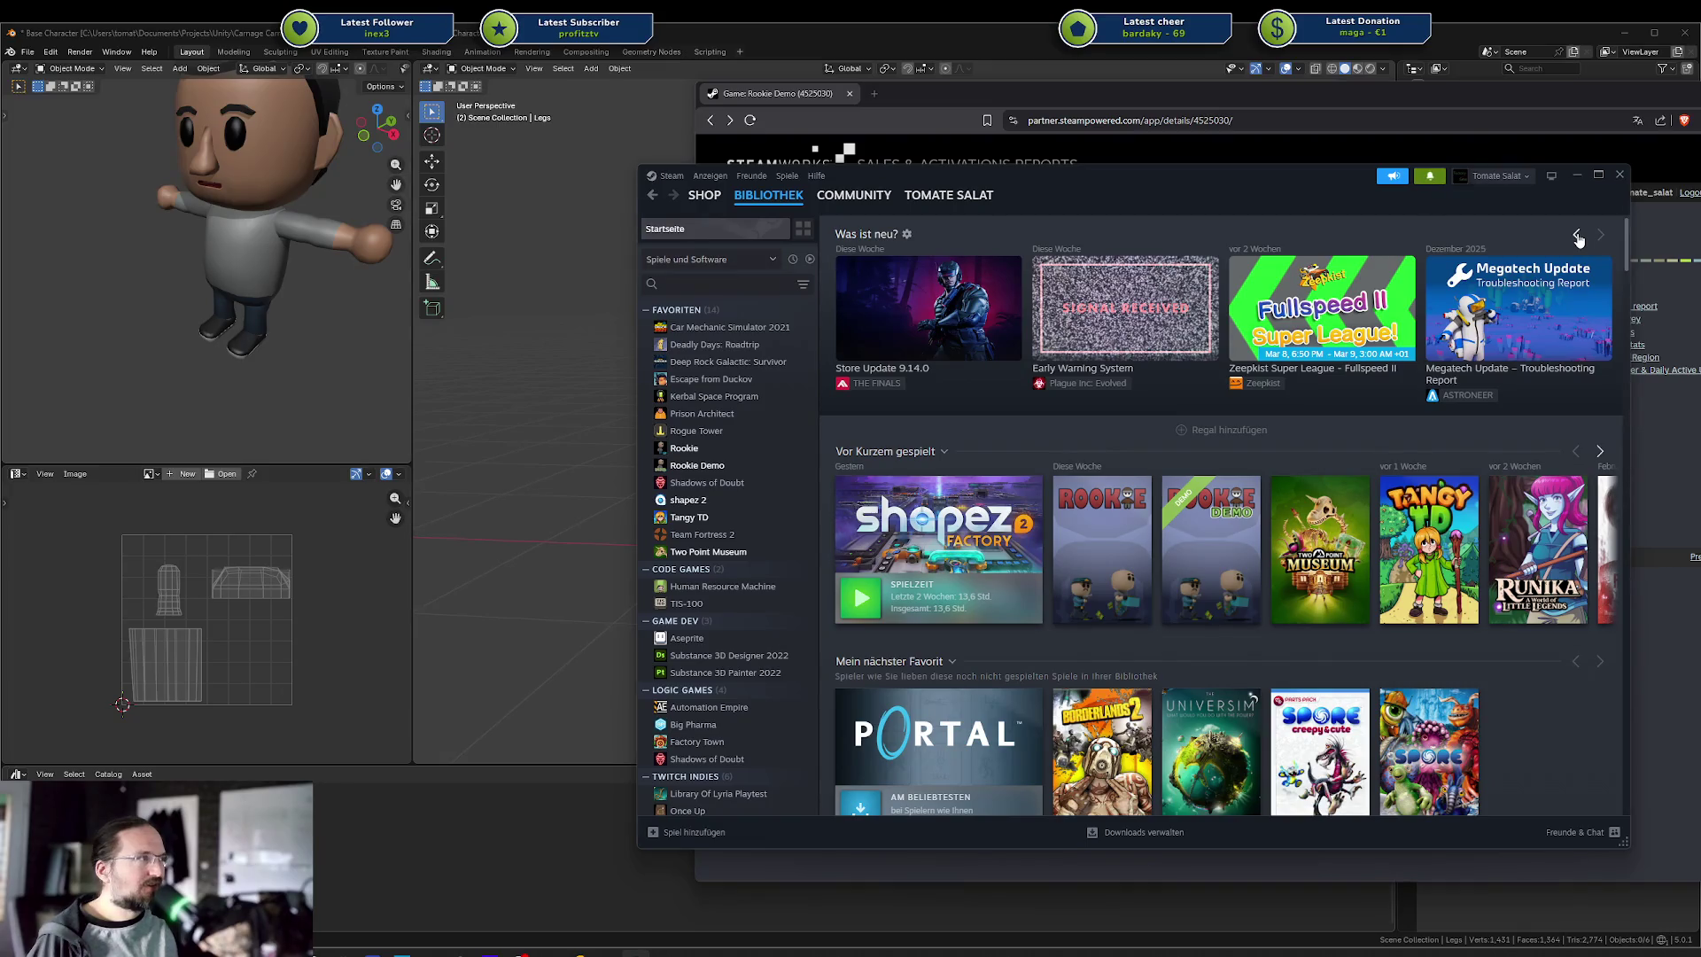
Page the What's New news items back to the first page
{"action": "left_click", "coordinate": [1578, 236]}
{"action": "left_click", "coordinate": [1577, 236]}
{"action": "left_click", "coordinate": [1577, 236]}
{"action": "left_click", "coordinate": [1577, 236]}
{"action": "left_click", "coordinate": [1577, 236]}
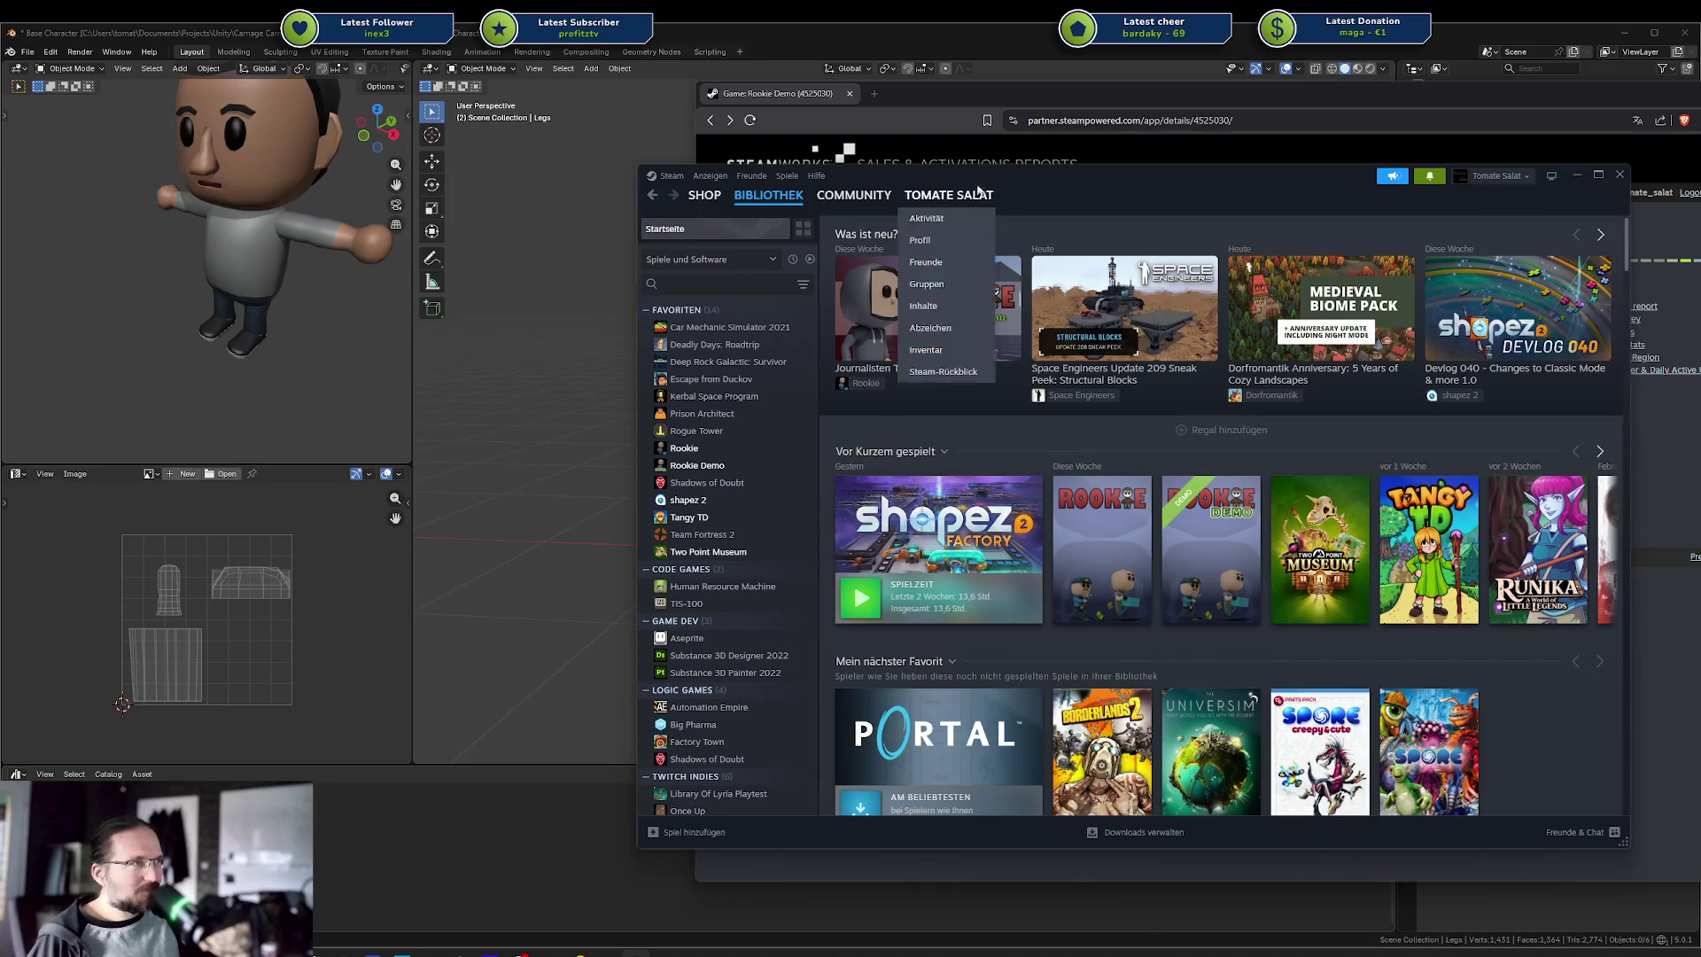
Deselect the 1,432 figure on Steamworks, then open and close Rookie's demo-update news post
{"action": "key", "text": "alt+Tab"}
{"action": "left_click", "coordinate": [1243, 374]}
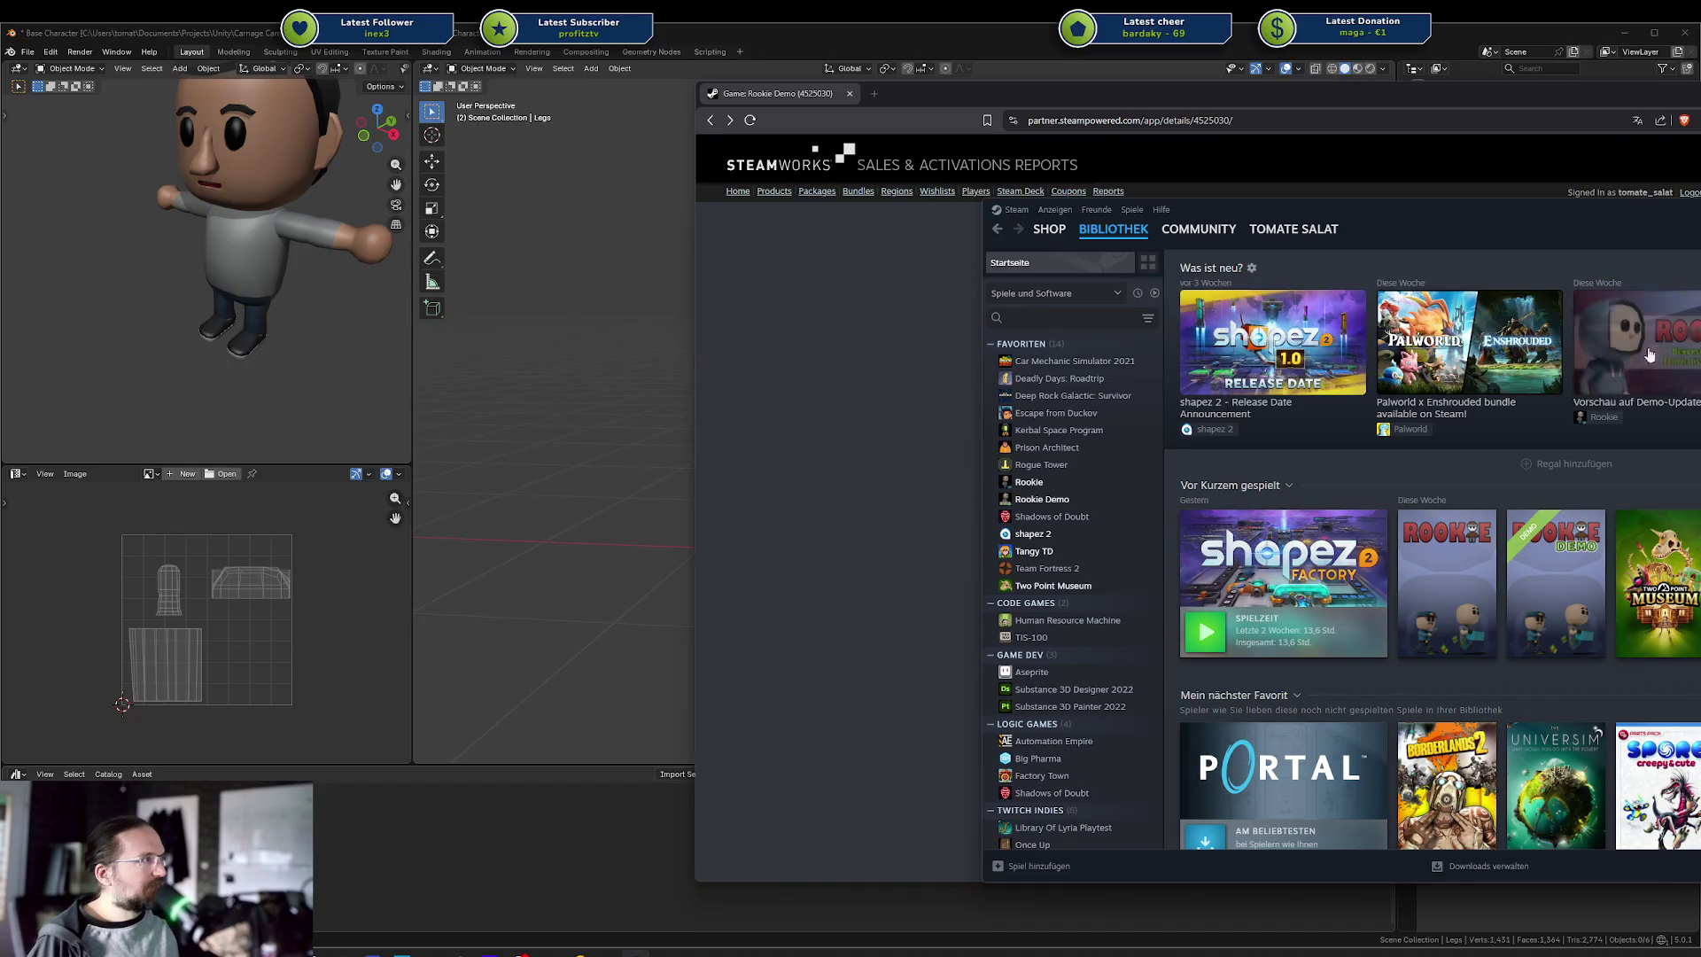
{"action": "left_click", "coordinate": [1656, 413]}
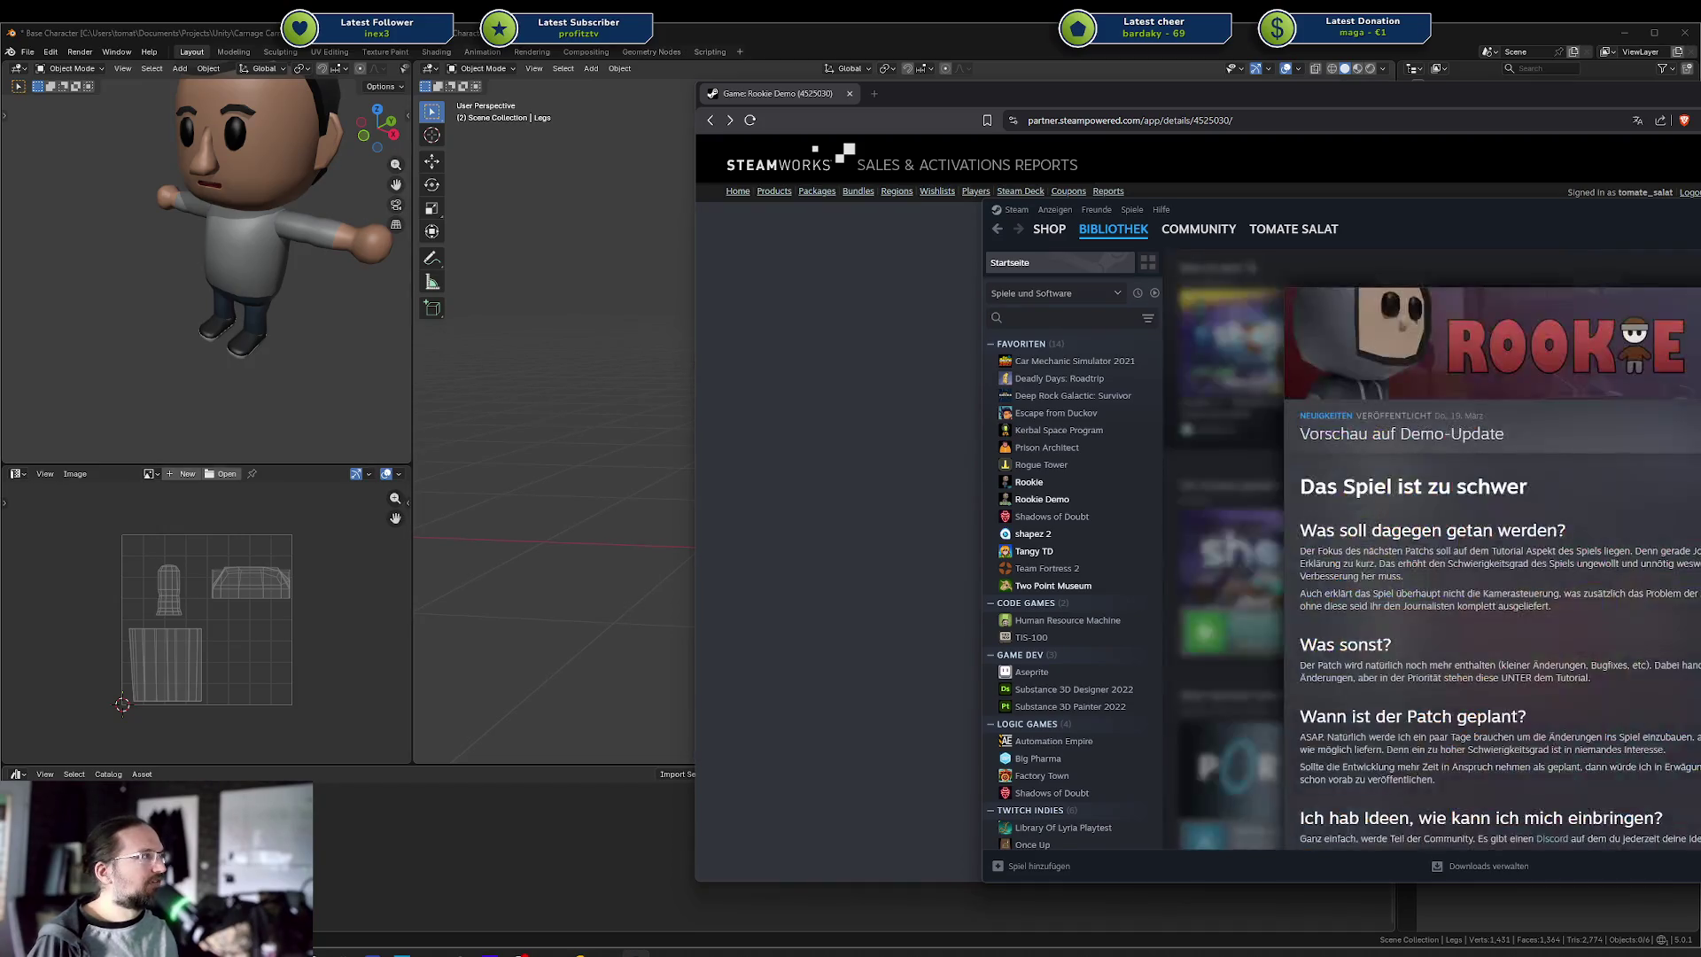
{"action": "key", "text": "Escape"}
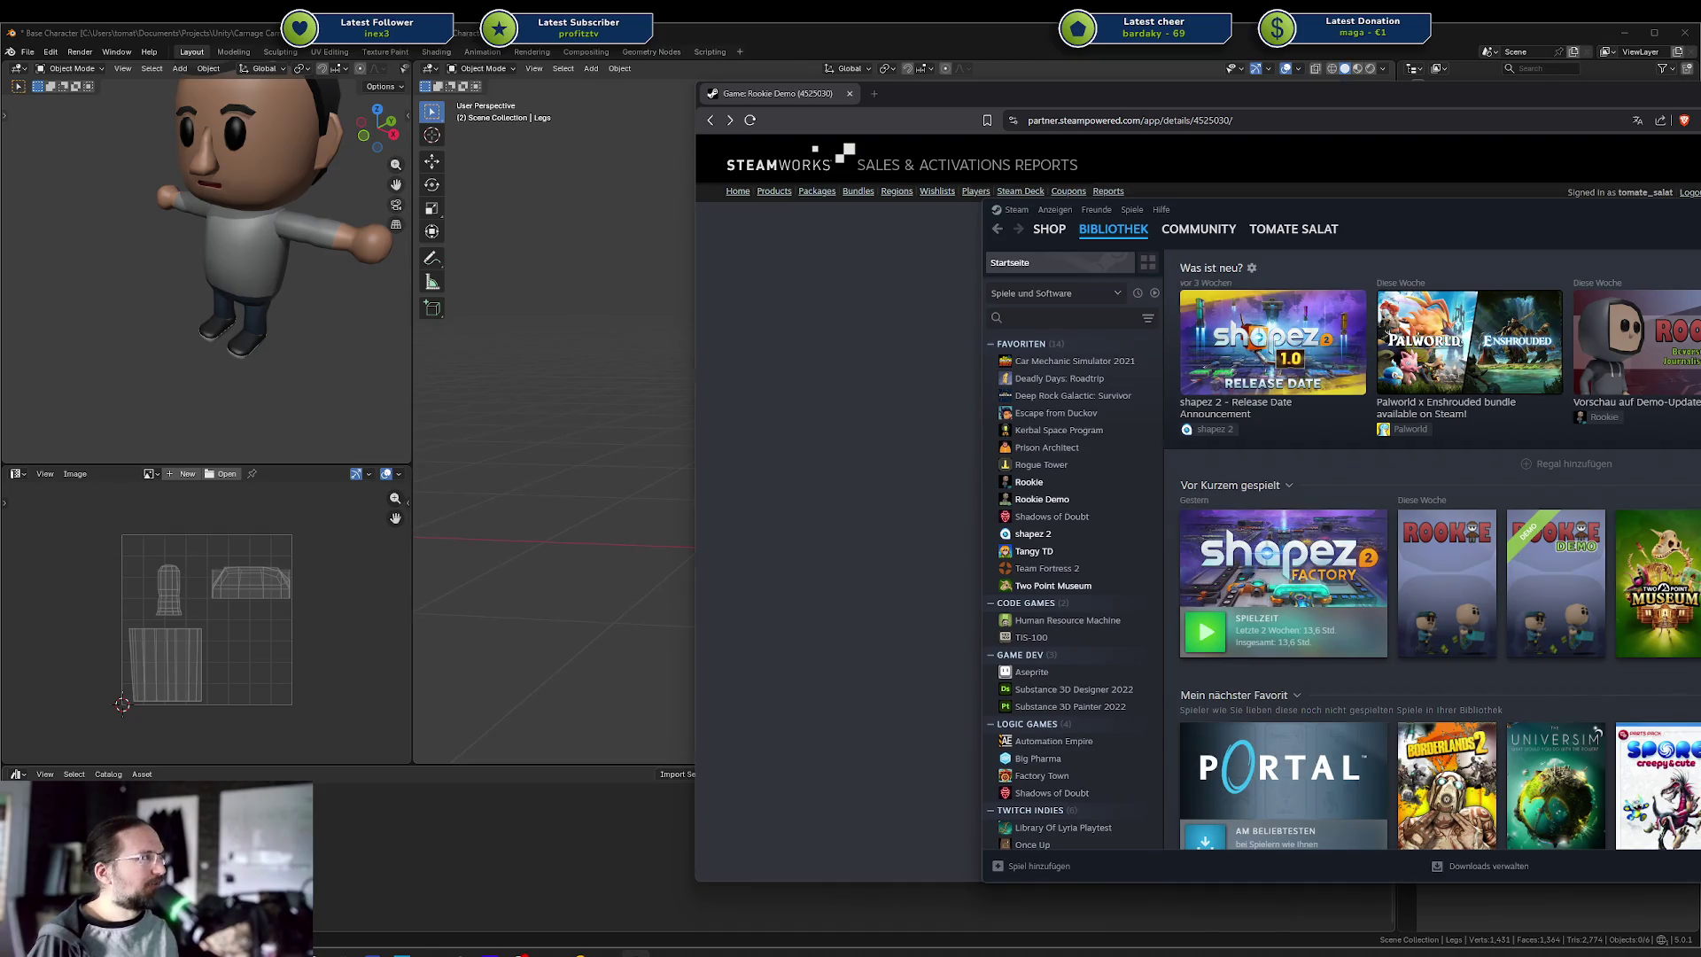
Move the Steam client off the stats page and bring Blender back to the front
{"action": "left_click_drag", "start_coordinate": [1463, 210], "coordinate": [1699, 213]}
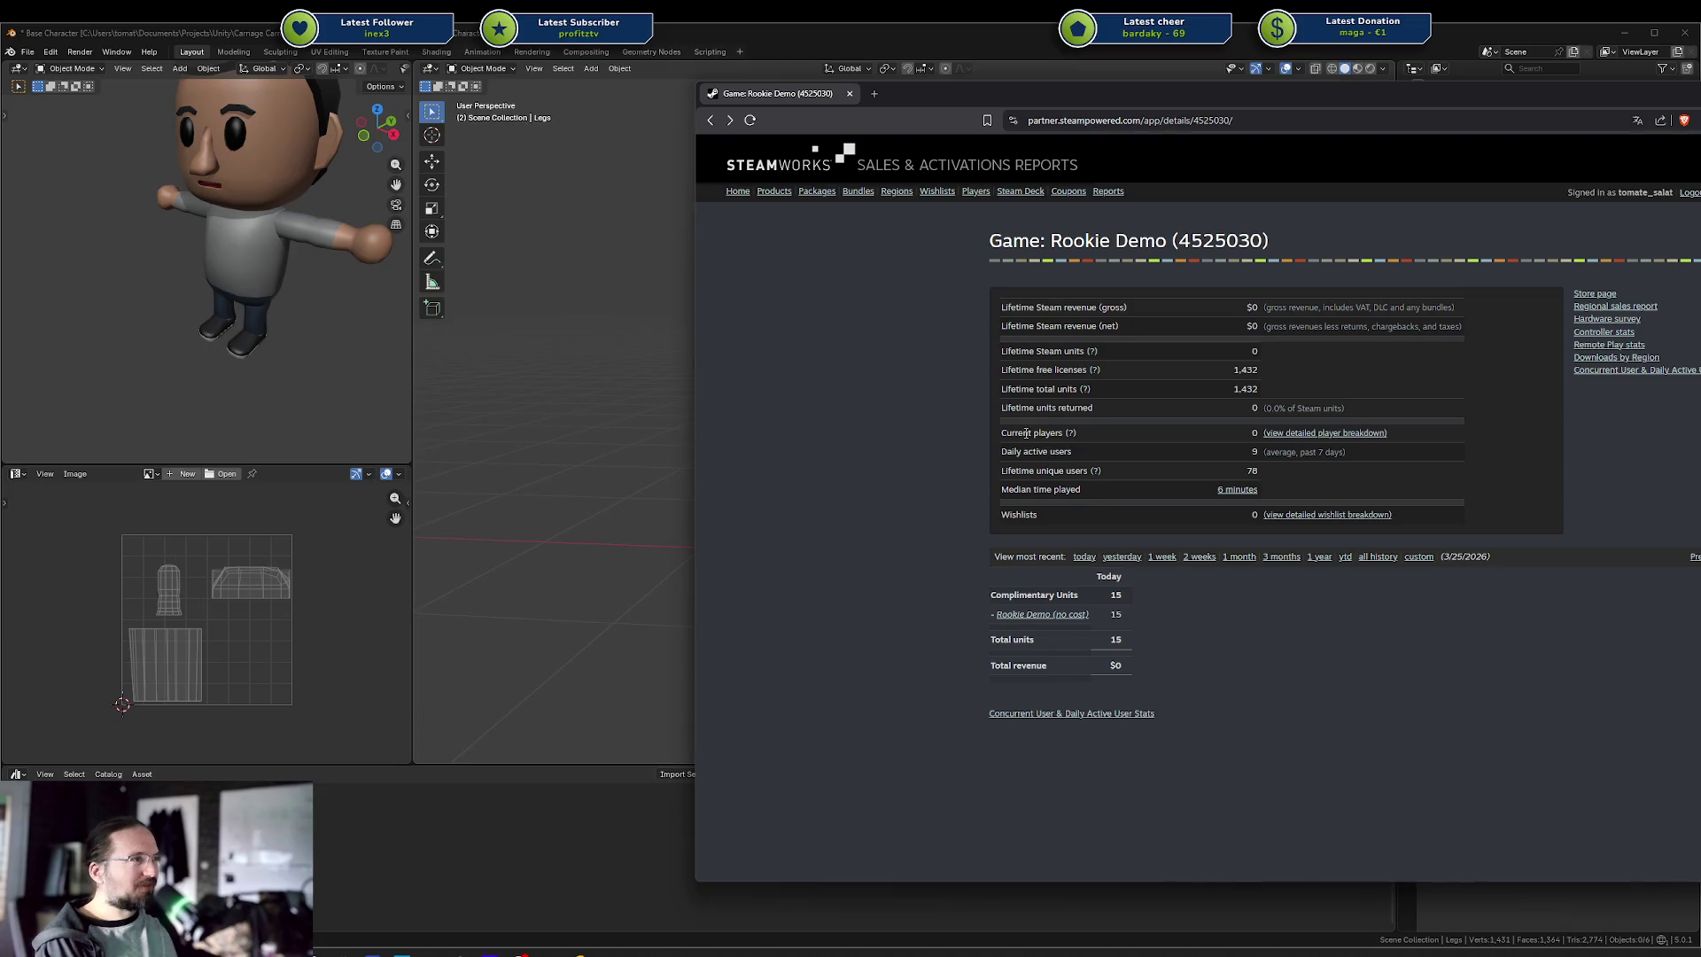
{"action": "left_click", "coordinate": [539, 91]}
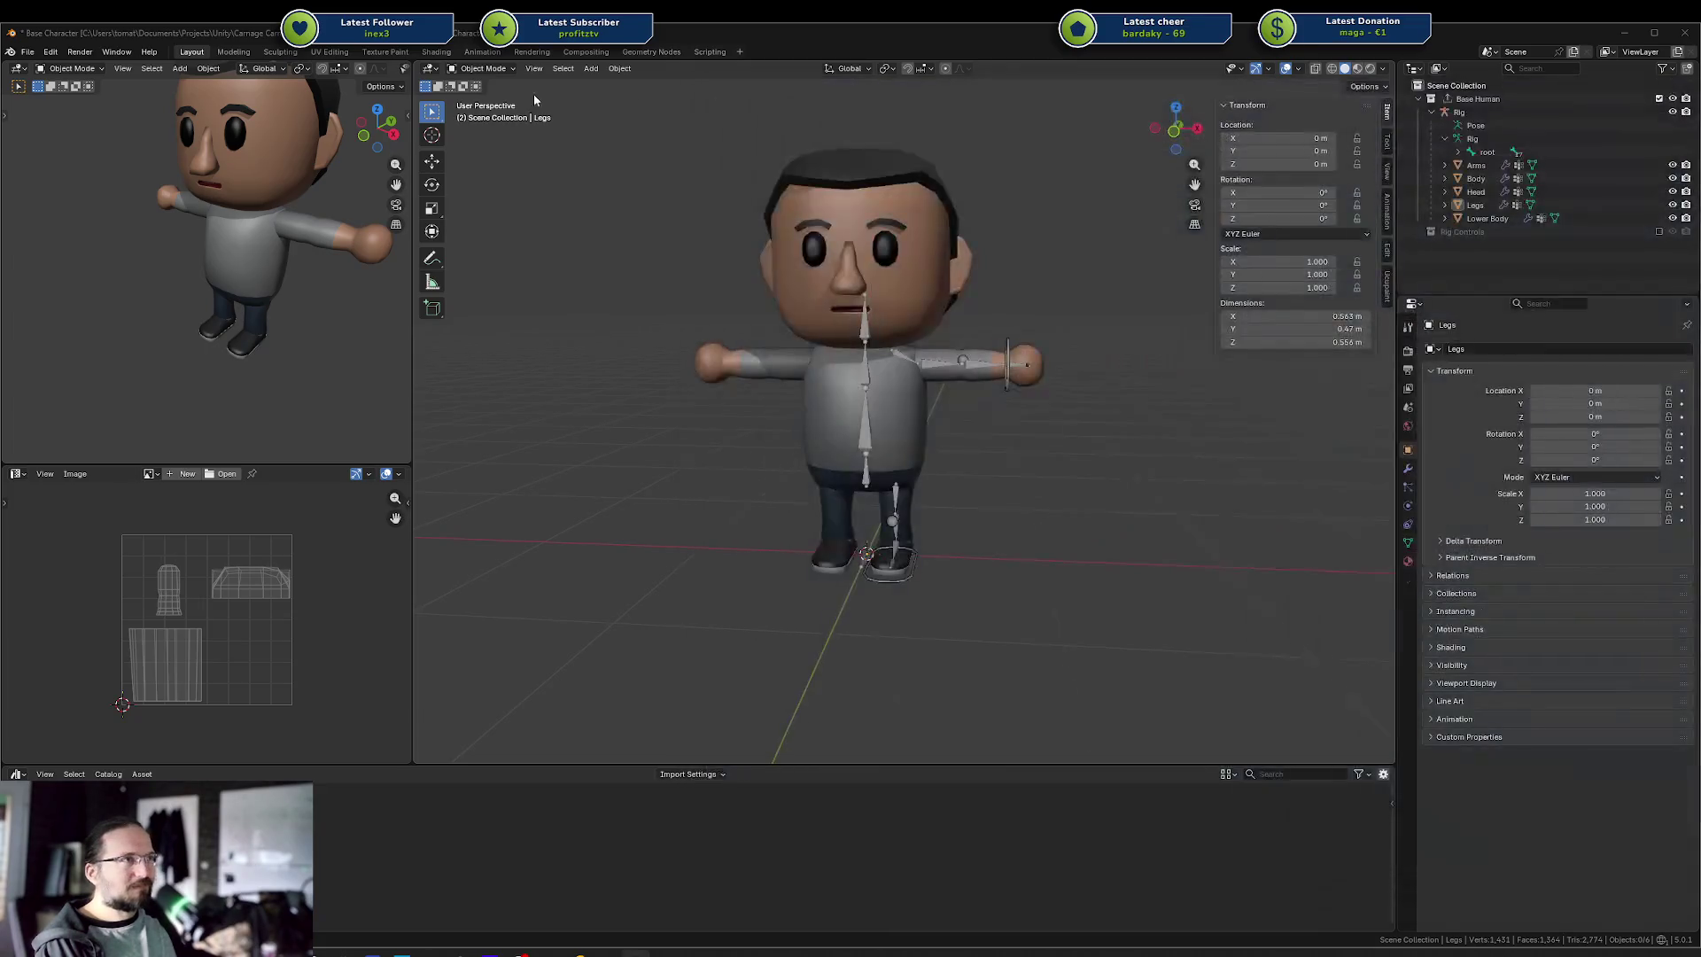
Orbit from a raised three-quarter view back to the front, then switch to the Codecks Features deck
{"action": "left_click_drag", "start_coordinate": [958, 332], "coordinate": [1003, 376]}
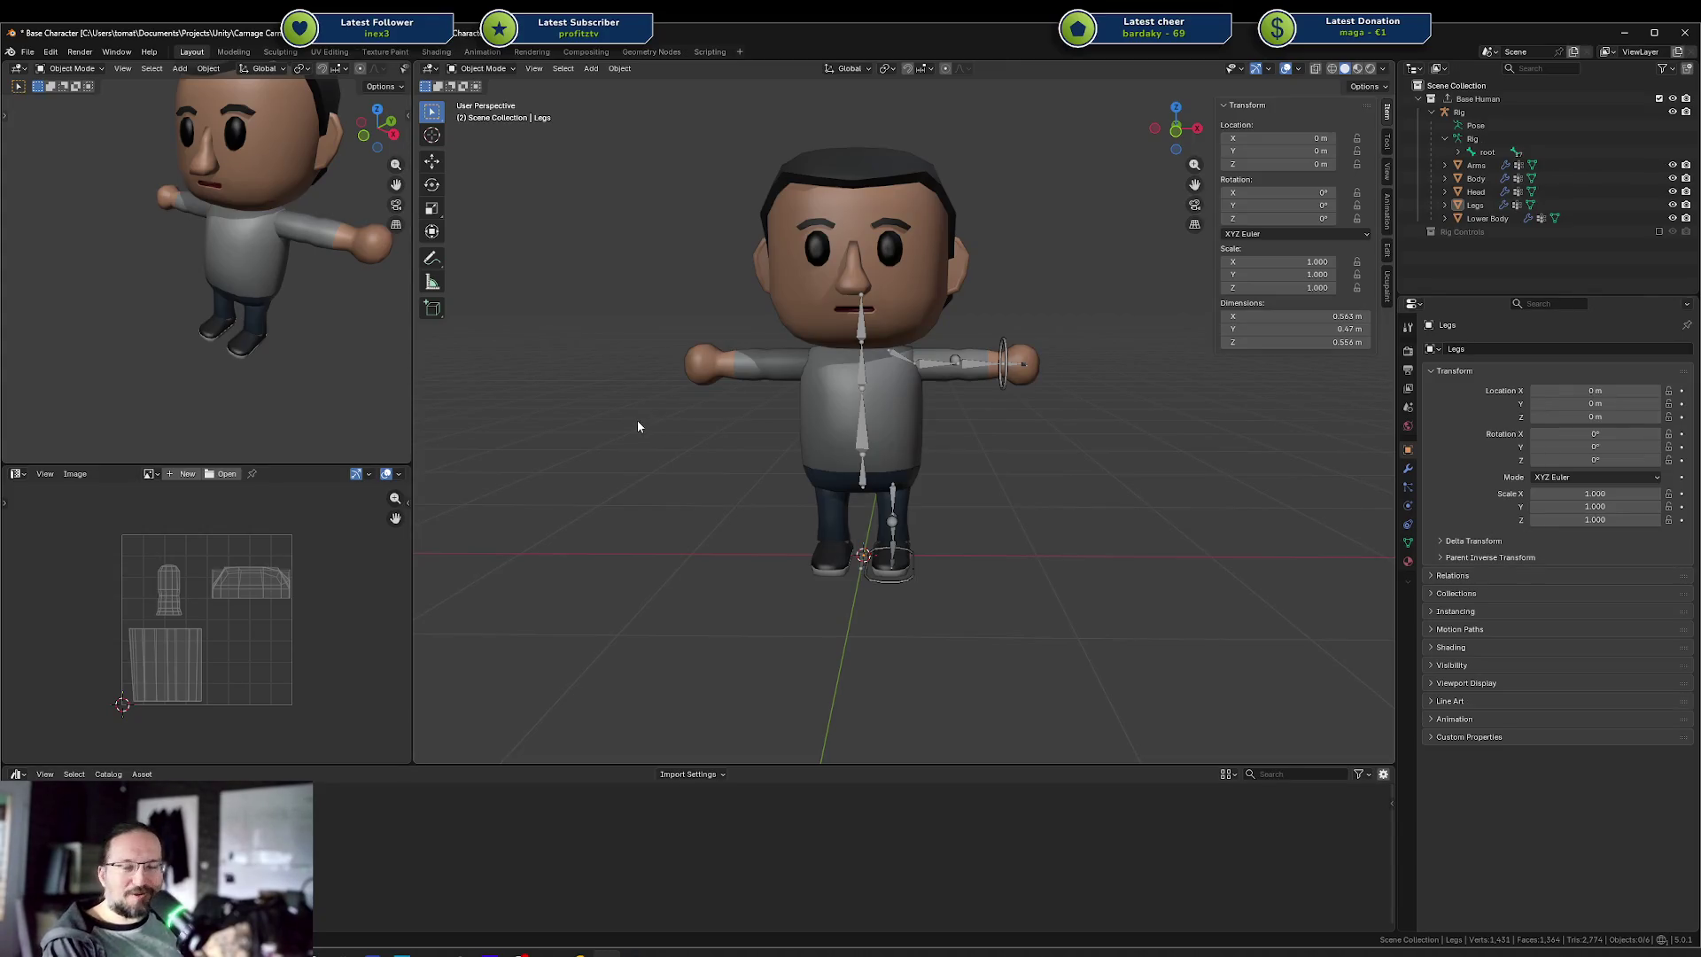
{"action": "mouse_move", "coordinate": [694, 459]}
{"action": "left_mouse_down"}
{"action": "mouse_move", "coordinate": [730, 482]}
{"action": "mouse_move", "coordinate": [742, 470]}
{"action": "left_mouse_up"}
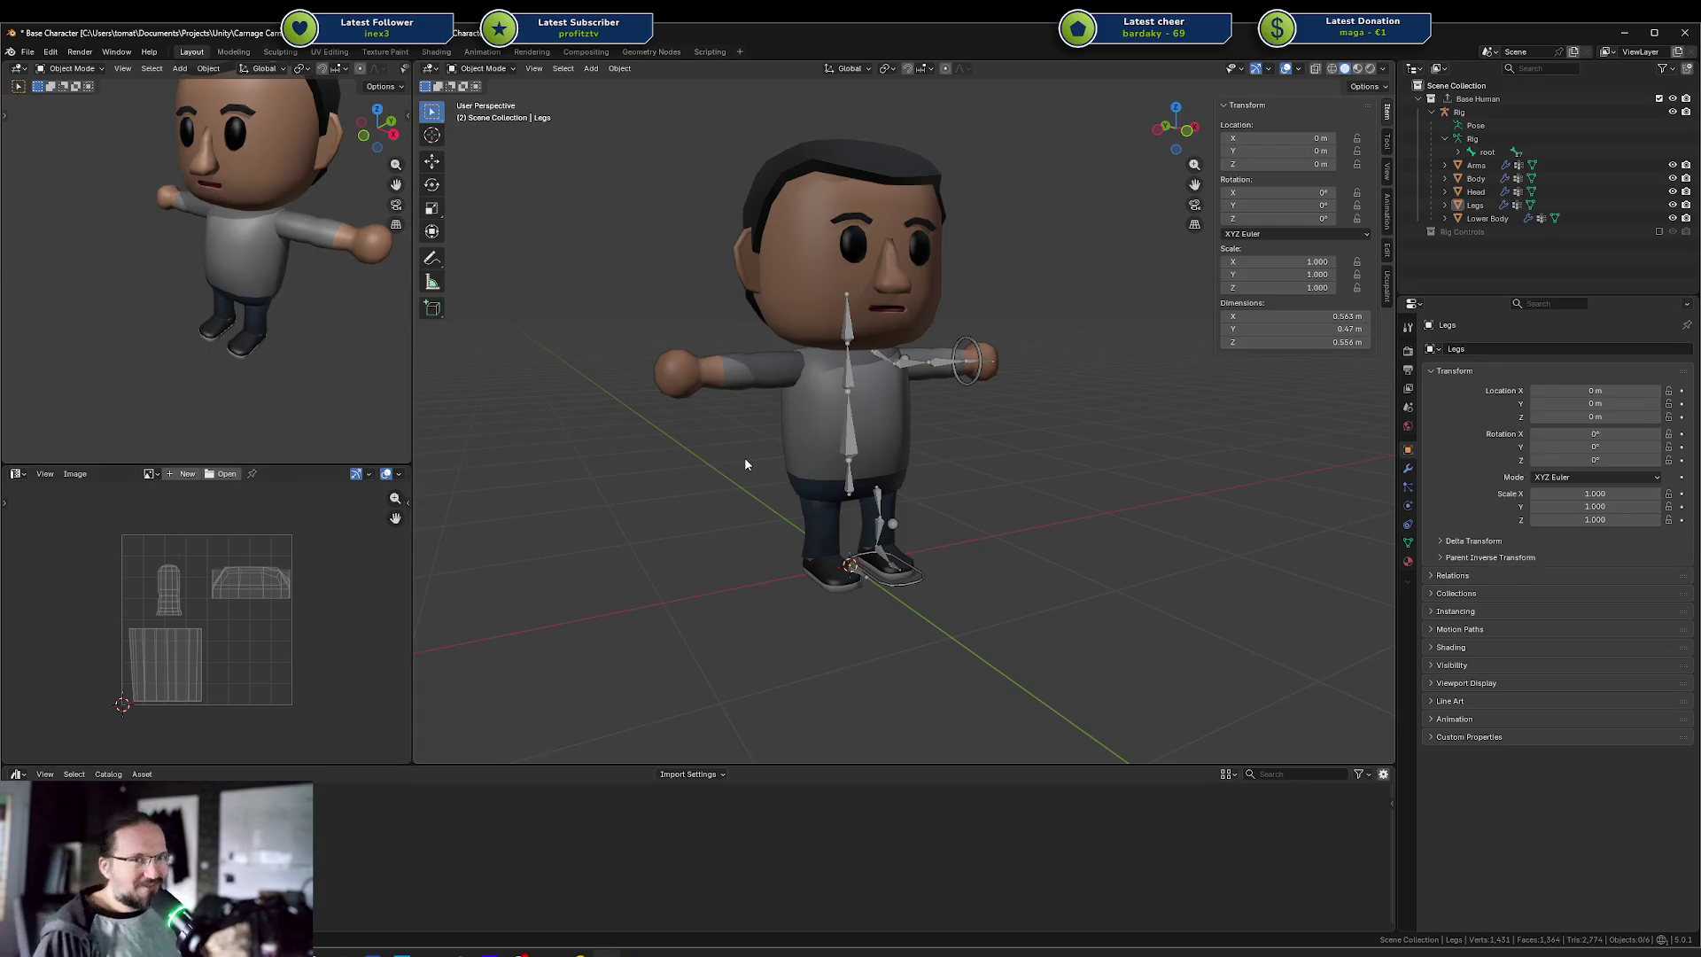
{"action": "left_click_drag", "start_coordinate": [684, 360], "coordinate": [704, 395]}
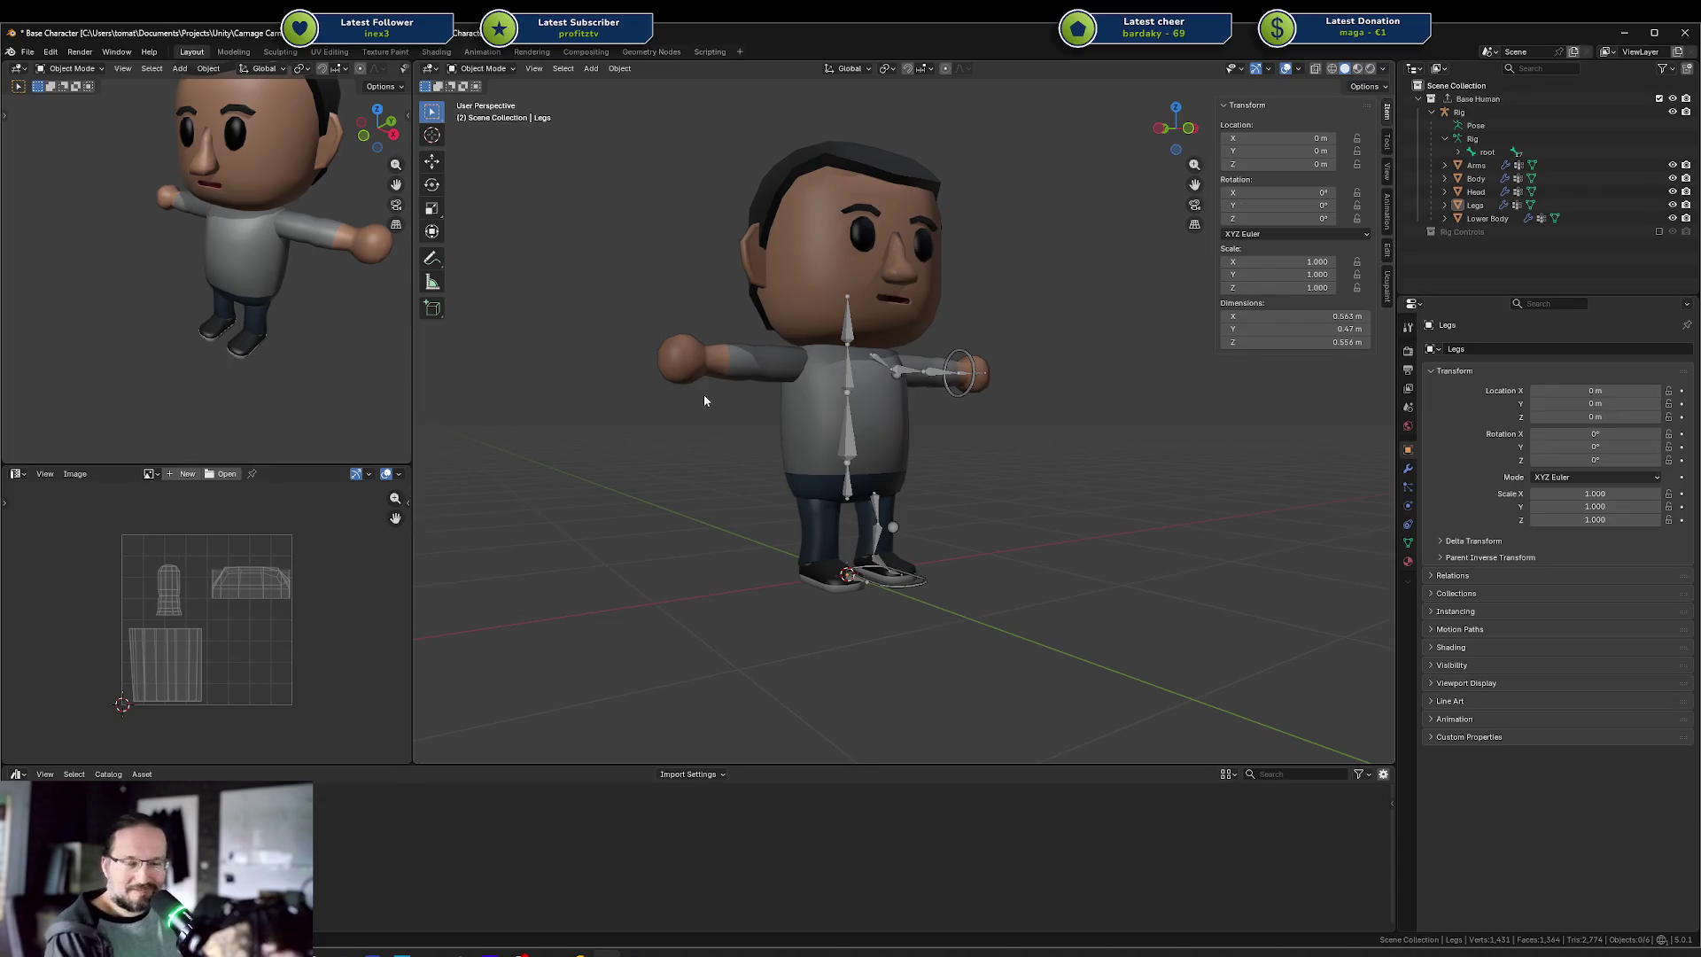
{"action": "left_click_drag", "start_coordinate": [636, 512], "coordinate": [643, 520]}
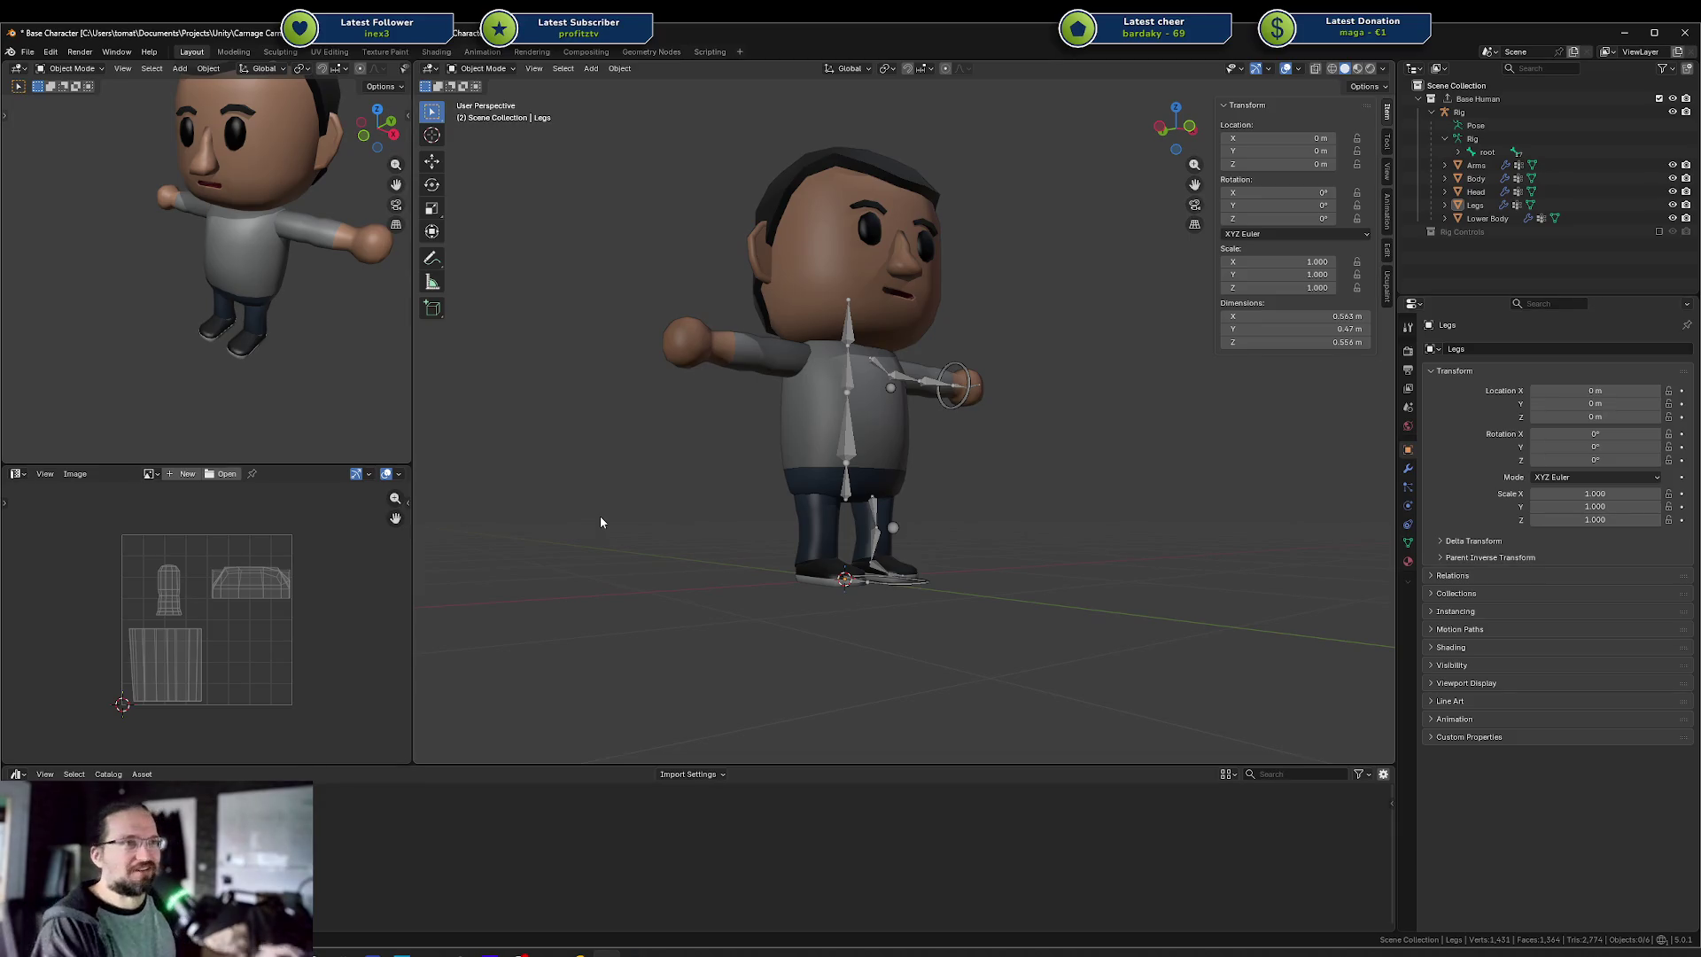
{"action": "left_click_drag", "start_coordinate": [1038, 306], "coordinate": [977, 328]}
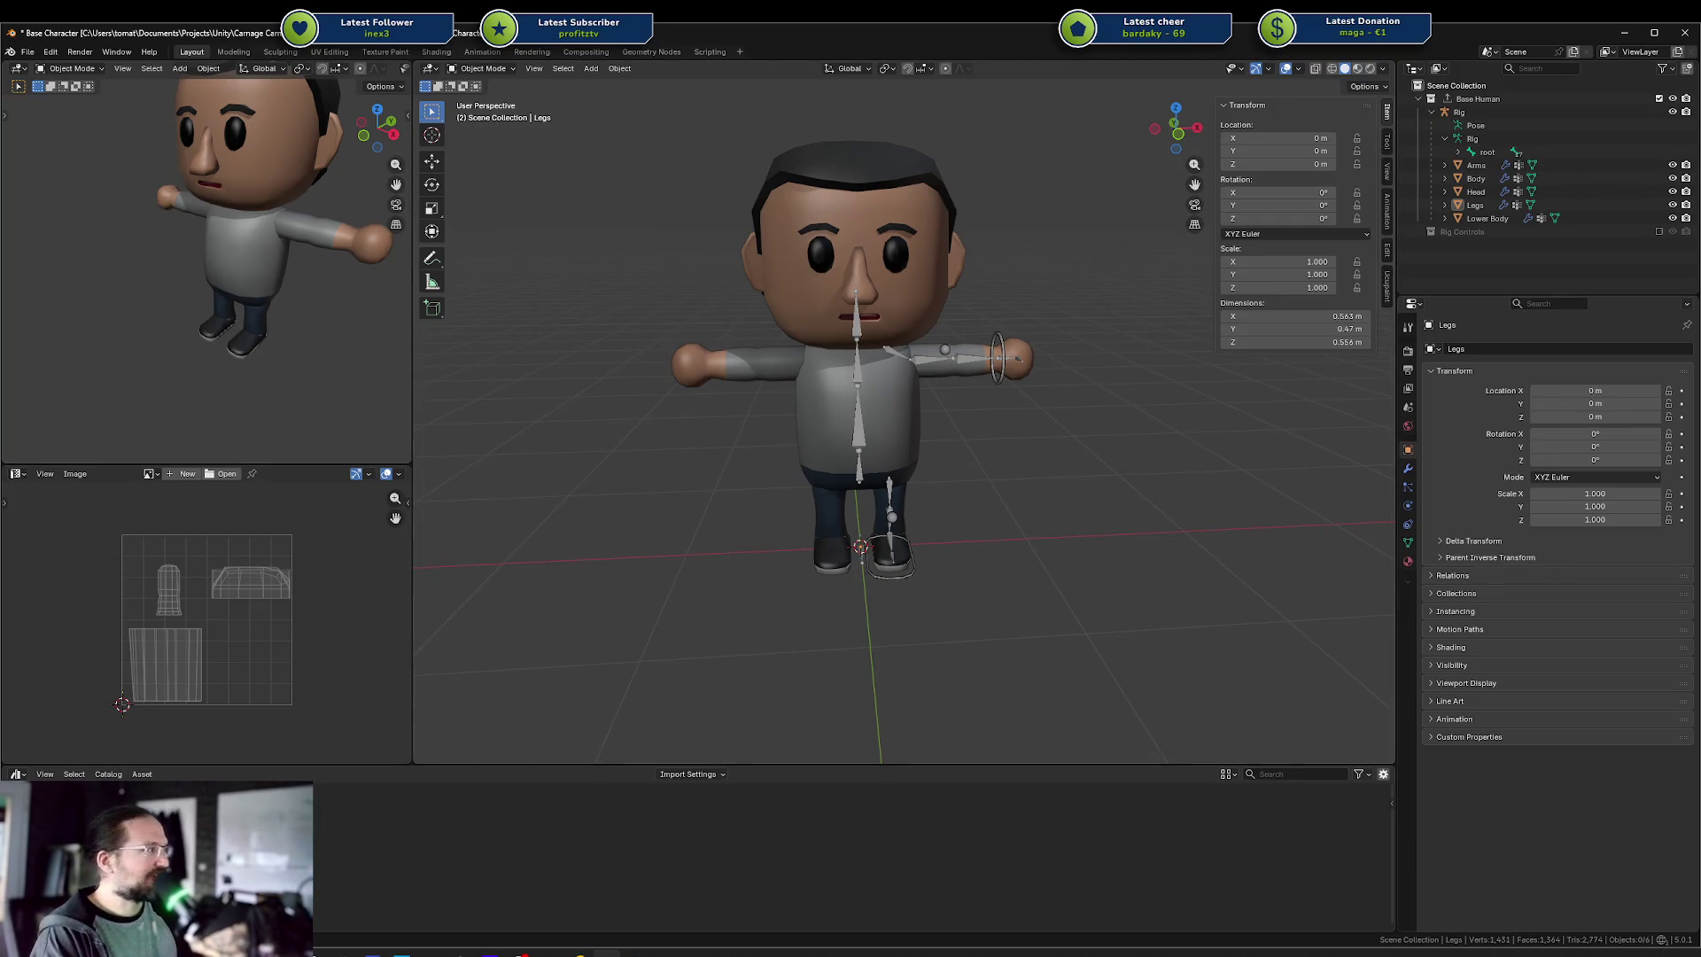
{"action": "key", "text": "alt+Tab"}
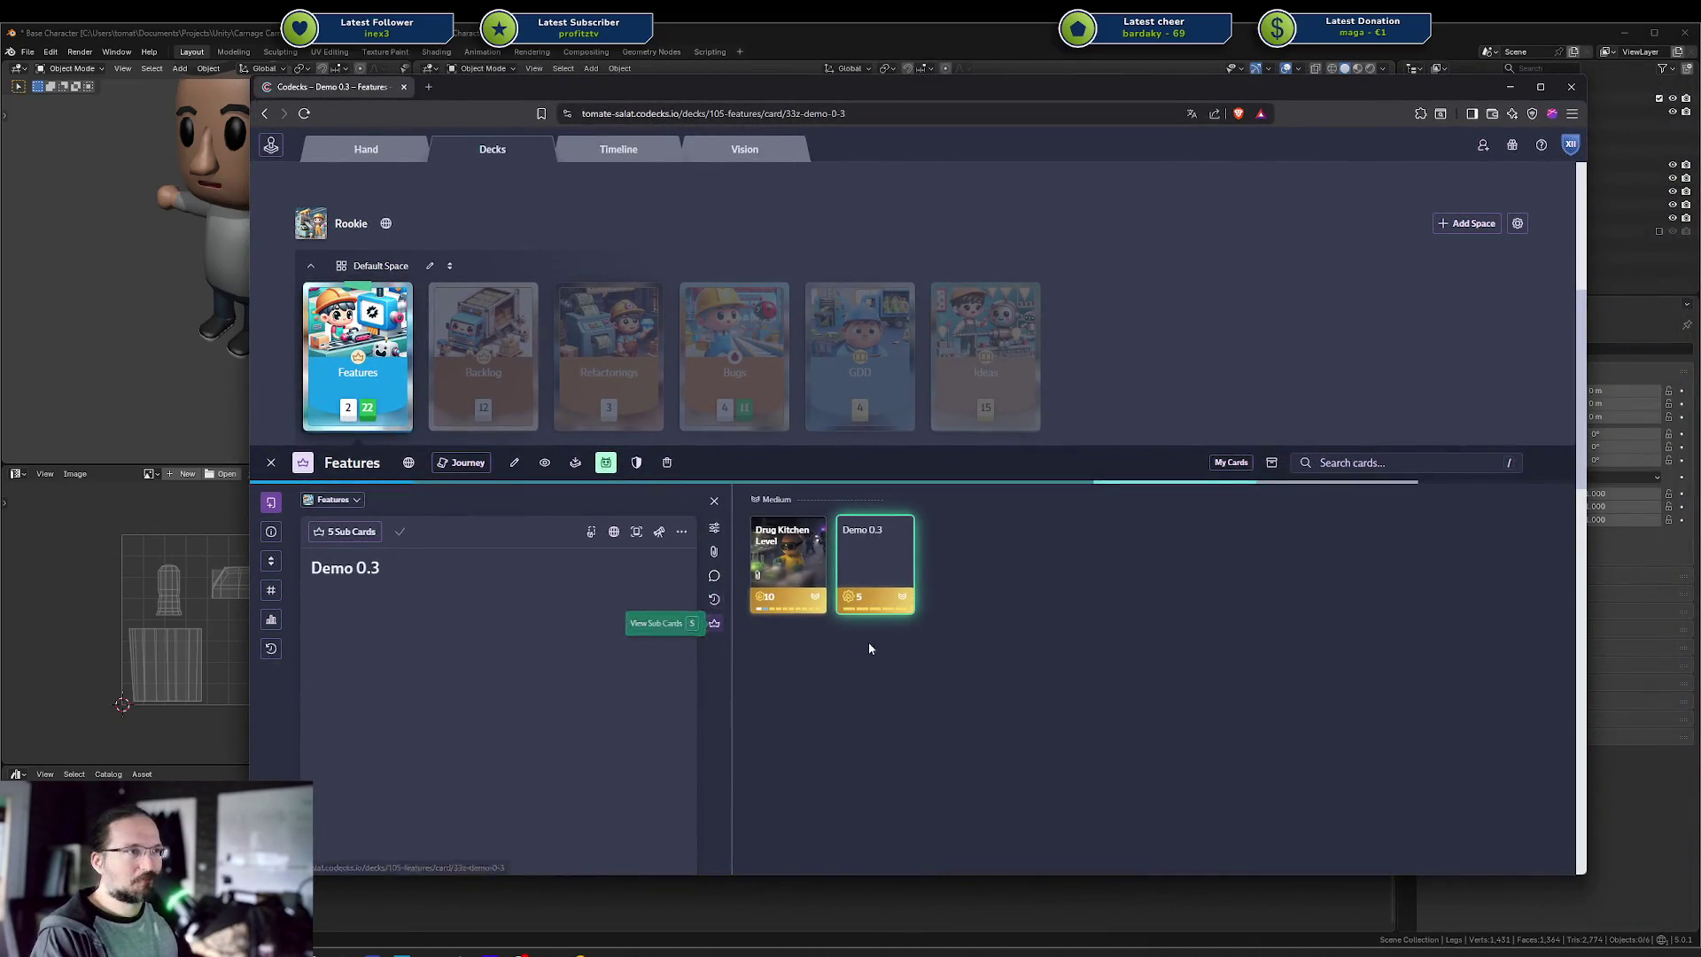
Show Demo 0.3's sub cards and give Game Lacks Feedback For Clicks a priority
{"action": "left_click", "coordinate": [712, 629]}
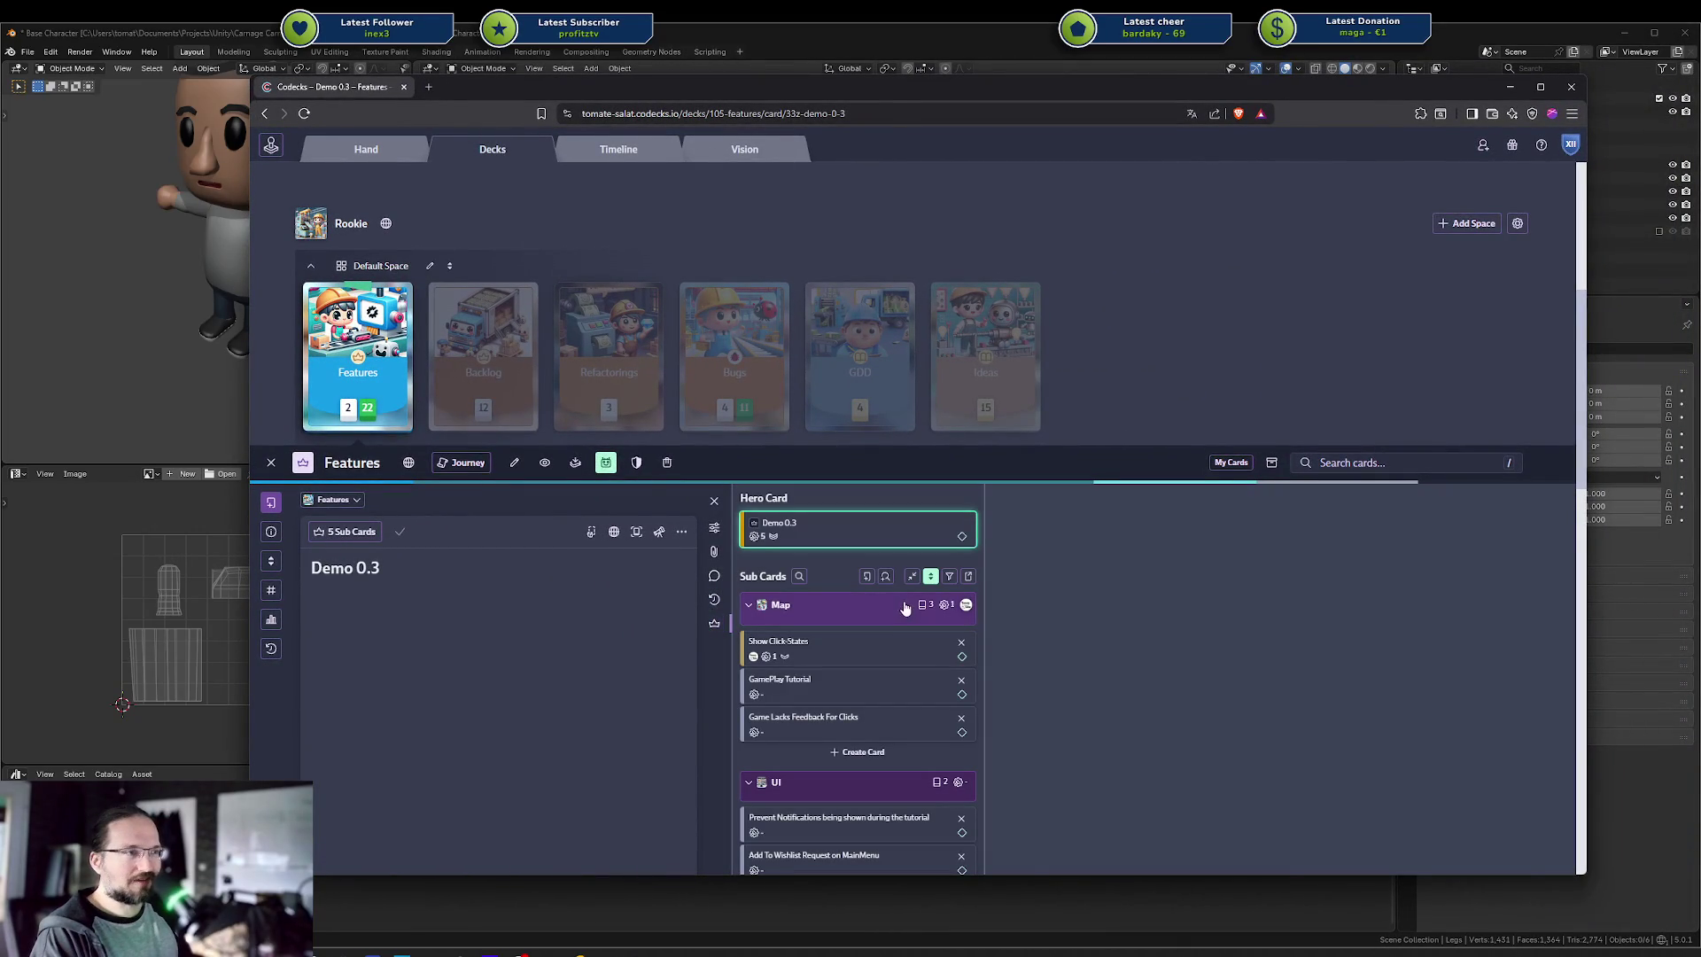
{"action": "scroll", "coordinate": [1042, 659], "scroll_direction": "down", "scroll_amount": 2}
{"action": "scroll", "coordinate": [1041, 661], "scroll_direction": "down", "scroll_amount": 2}
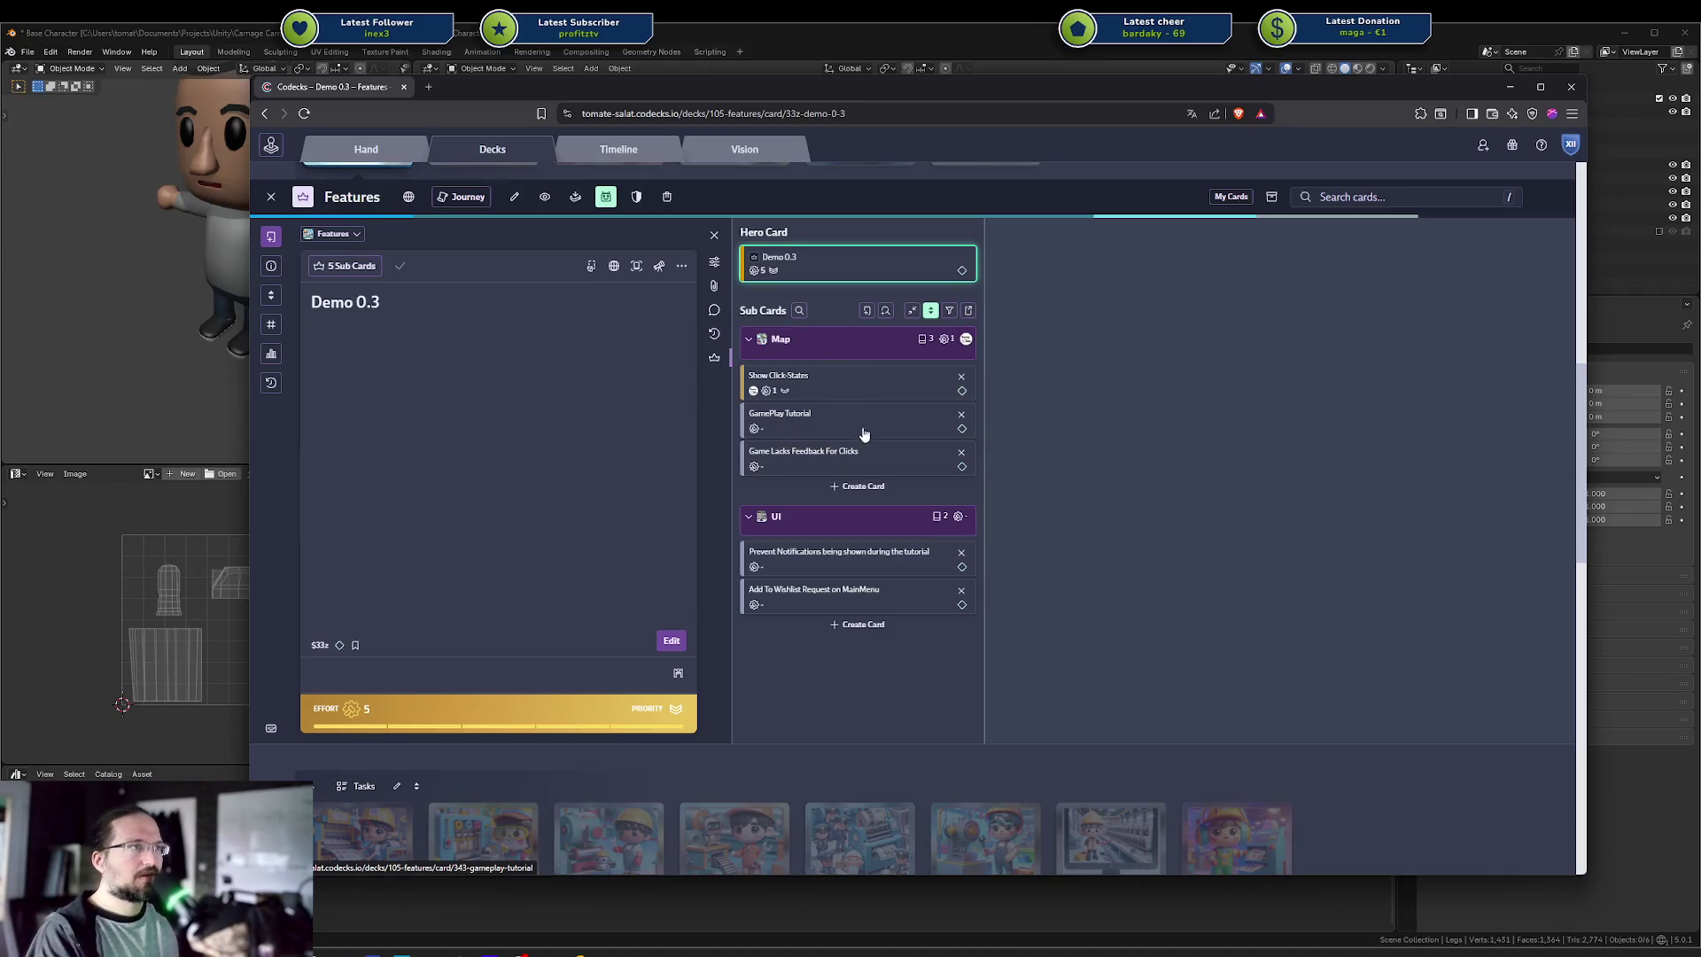
{"action": "left_click", "coordinate": [760, 468]}
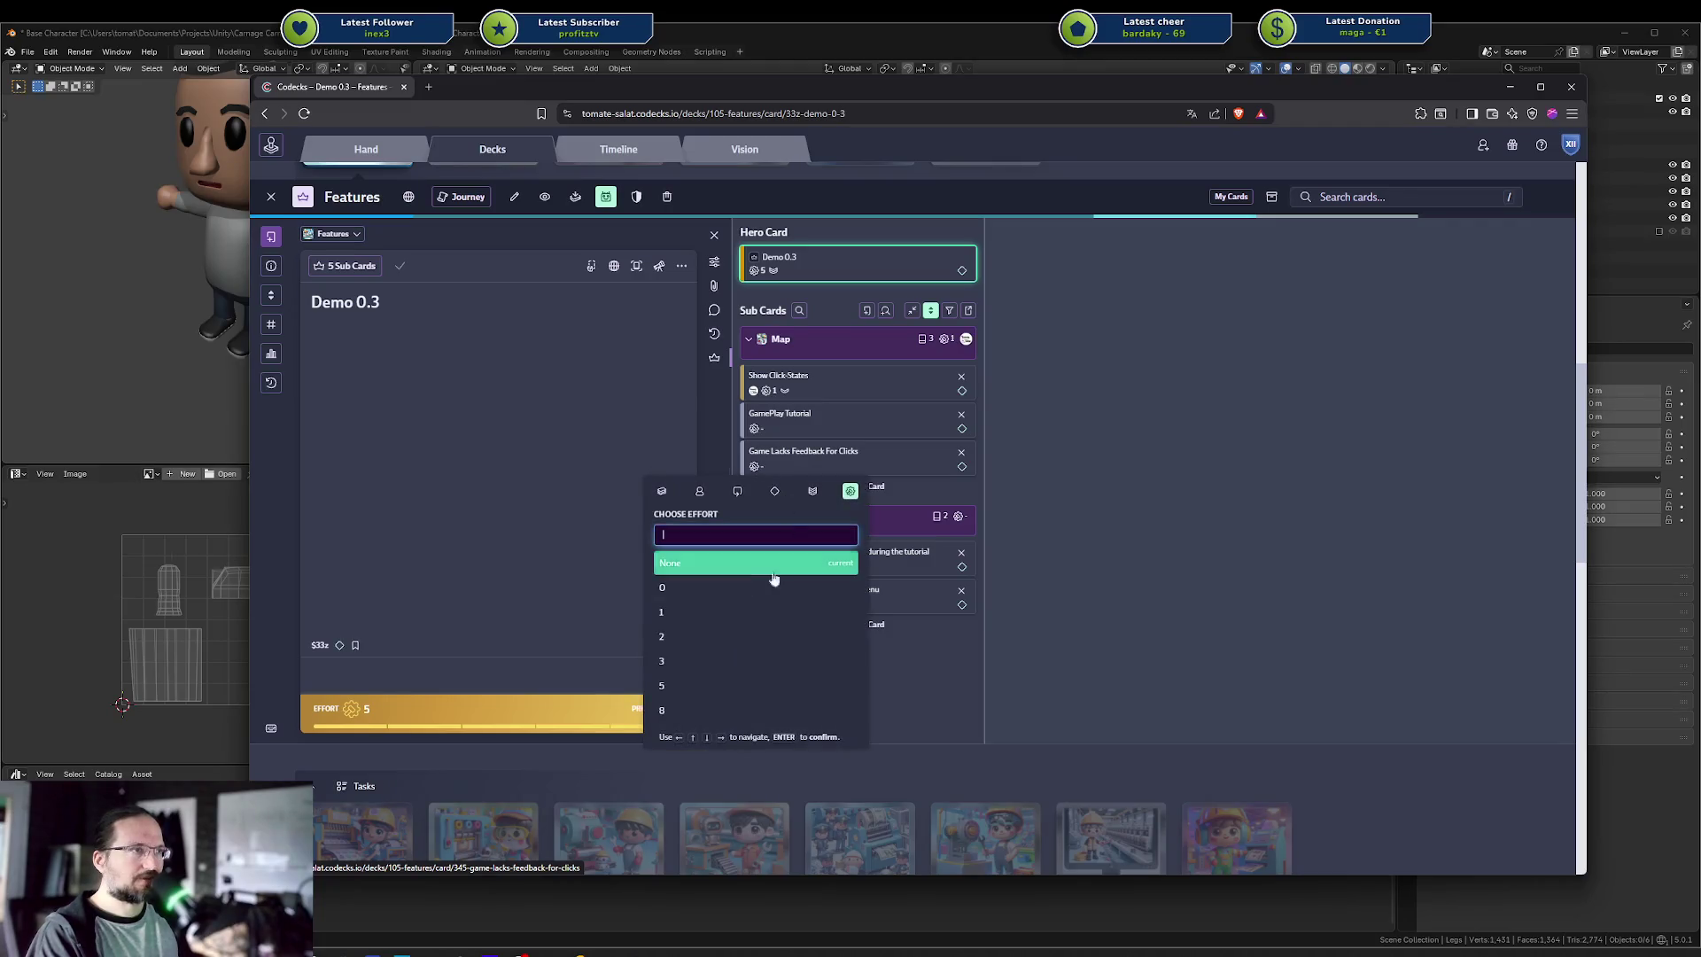
{"action": "left_click", "coordinate": [814, 493]}
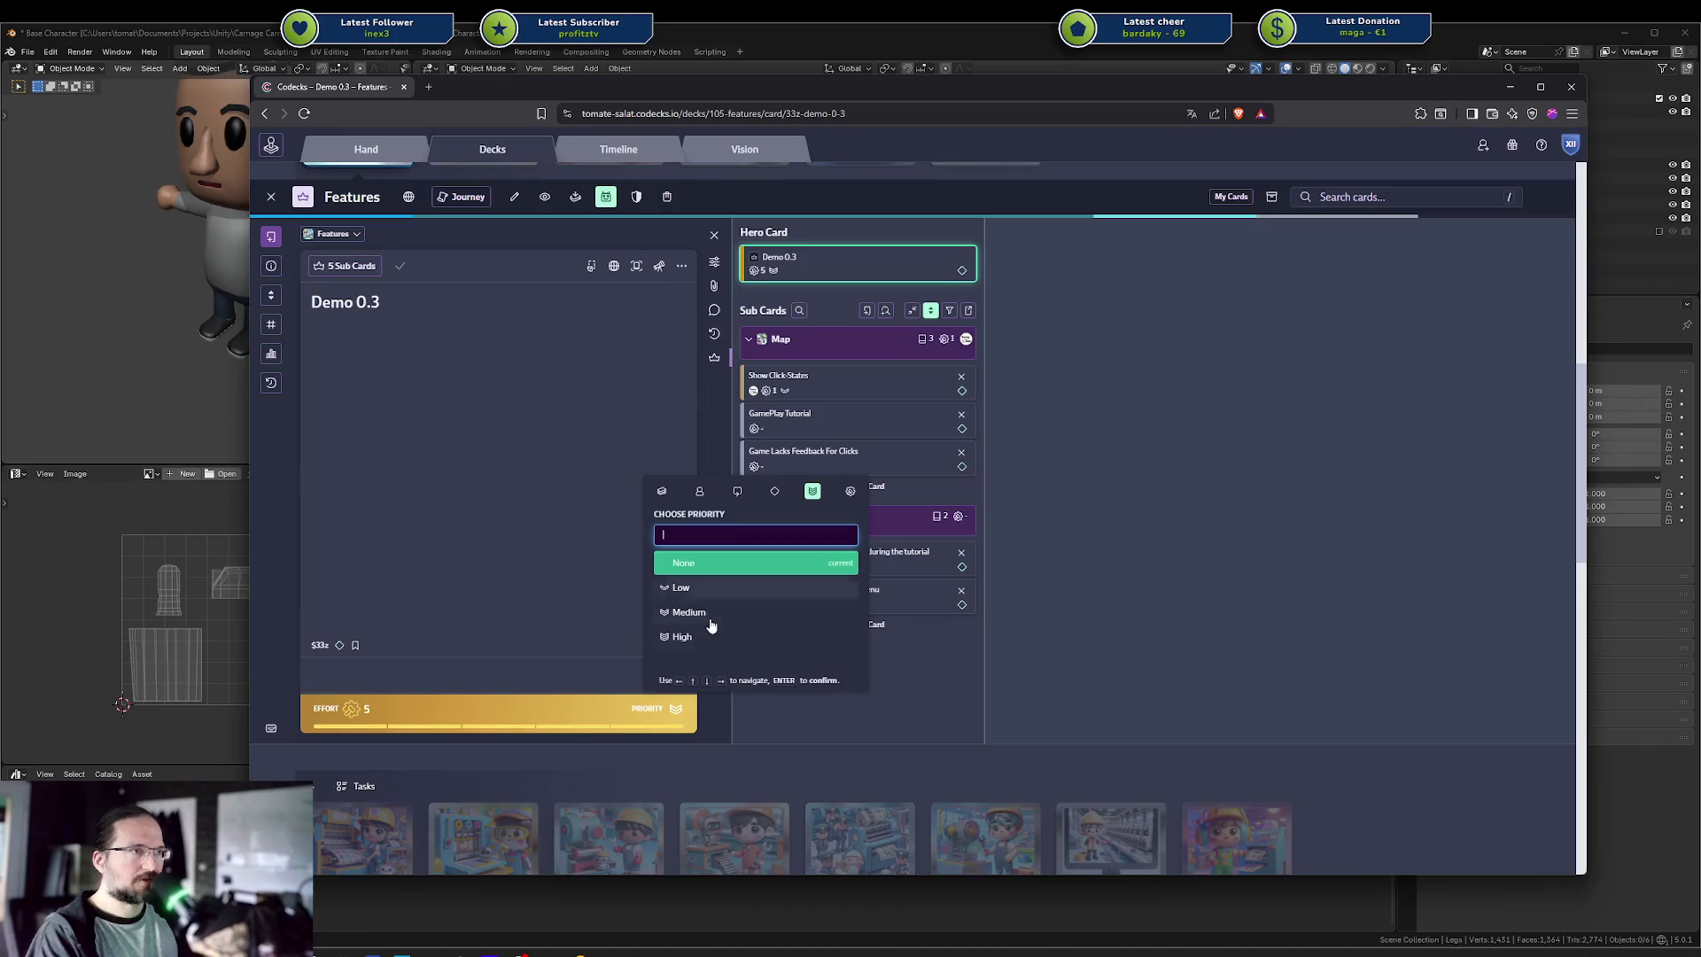
{"action": "left_click", "coordinate": [758, 626]}
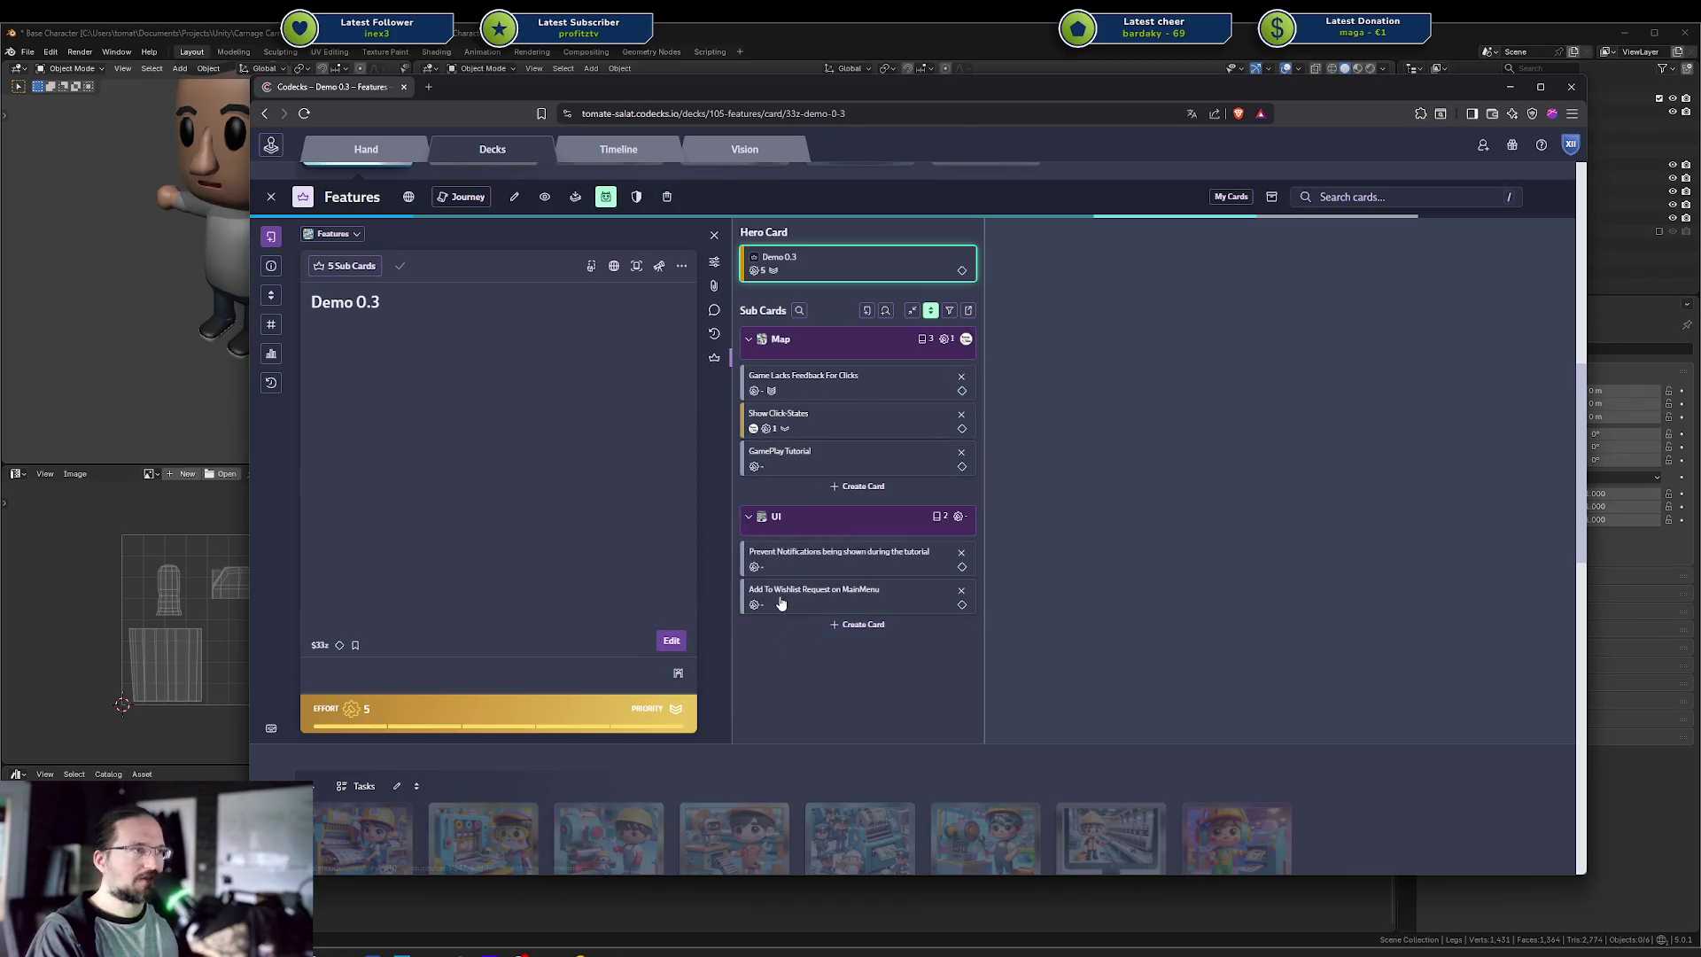
Give the Add To Wishlist Request on MainMenu card a priority
{"action": "left_click", "coordinate": [775, 610]}
{"action": "left_click", "coordinate": [755, 605]}
{"action": "left_click", "coordinate": [811, 651]}
{"action": "left_click", "coordinate": [759, 605]}
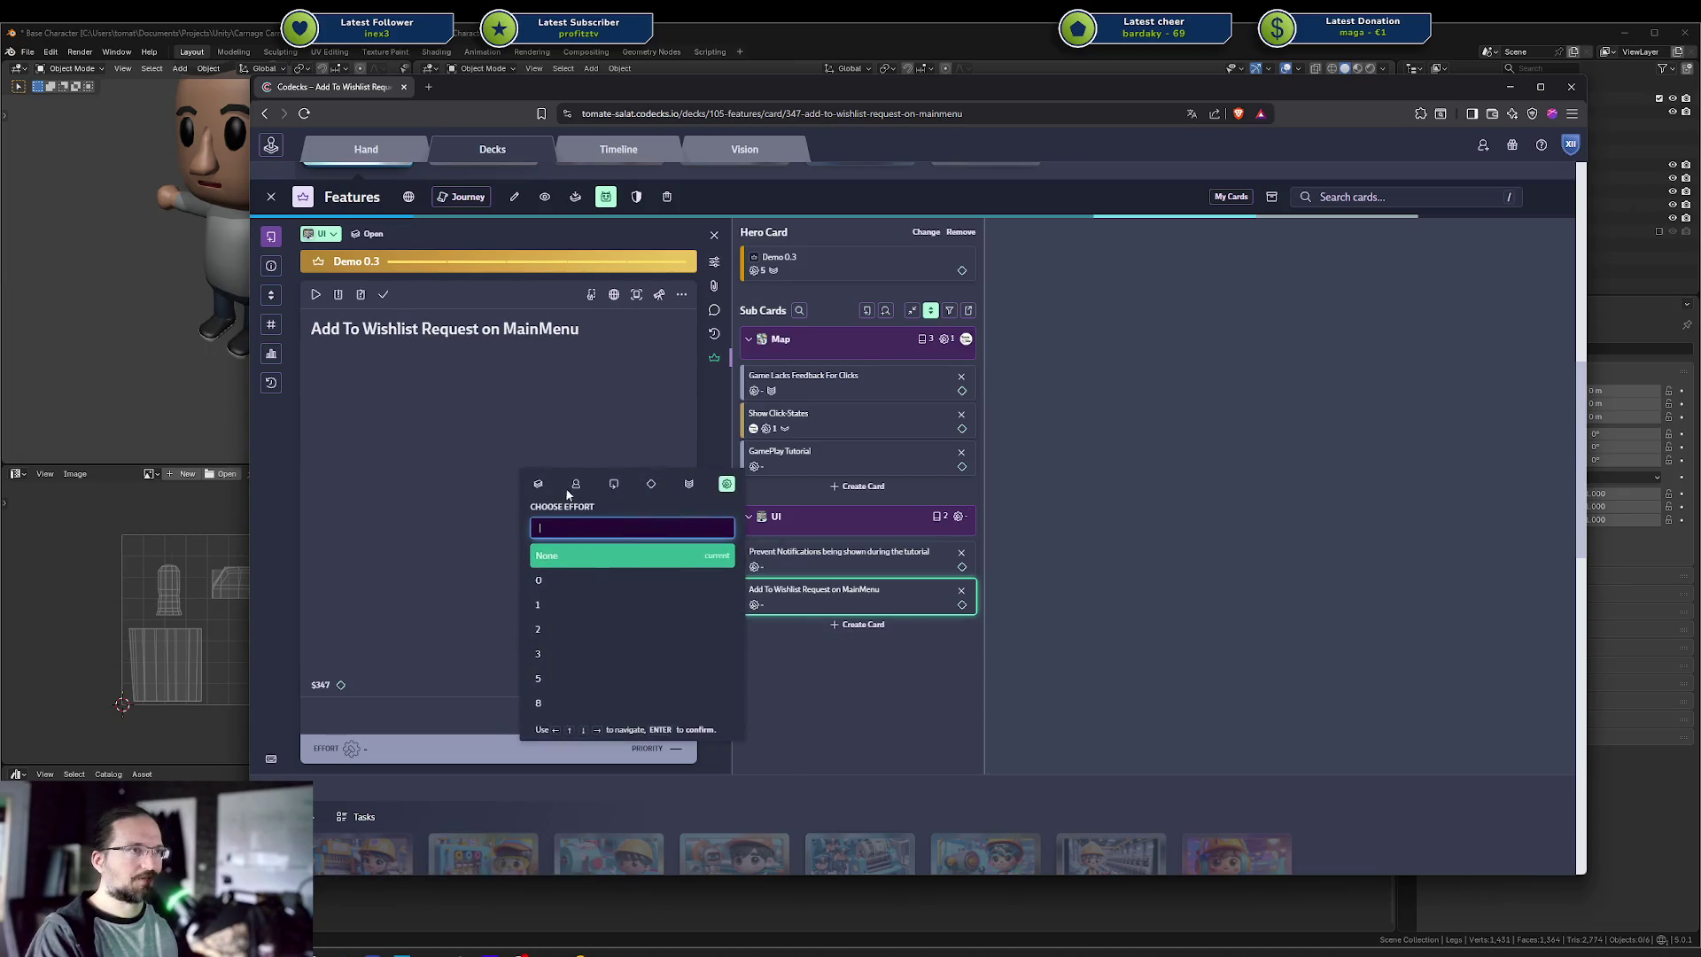
{"action": "left_click", "coordinate": [689, 483]}
{"action": "left_click", "coordinate": [567, 612]}
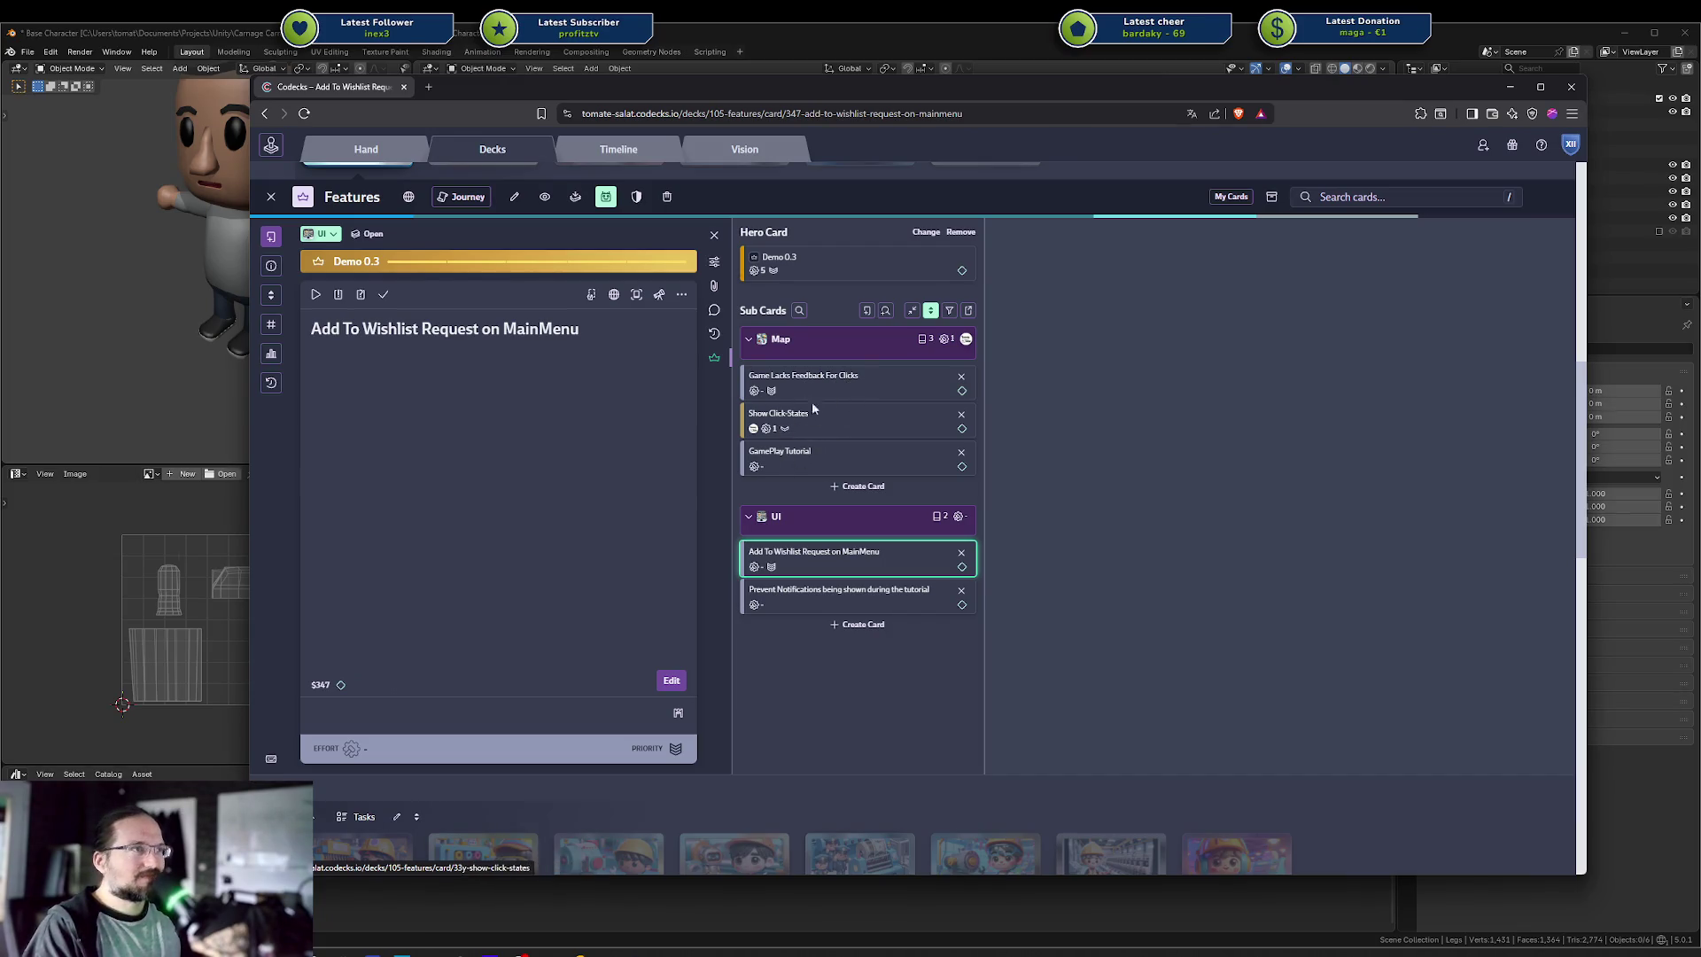
Select part of the card's web address, then bring the Discord #general channel into view
{"action": "left_click_drag", "start_coordinate": [824, 115], "coordinate": [690, 115]}
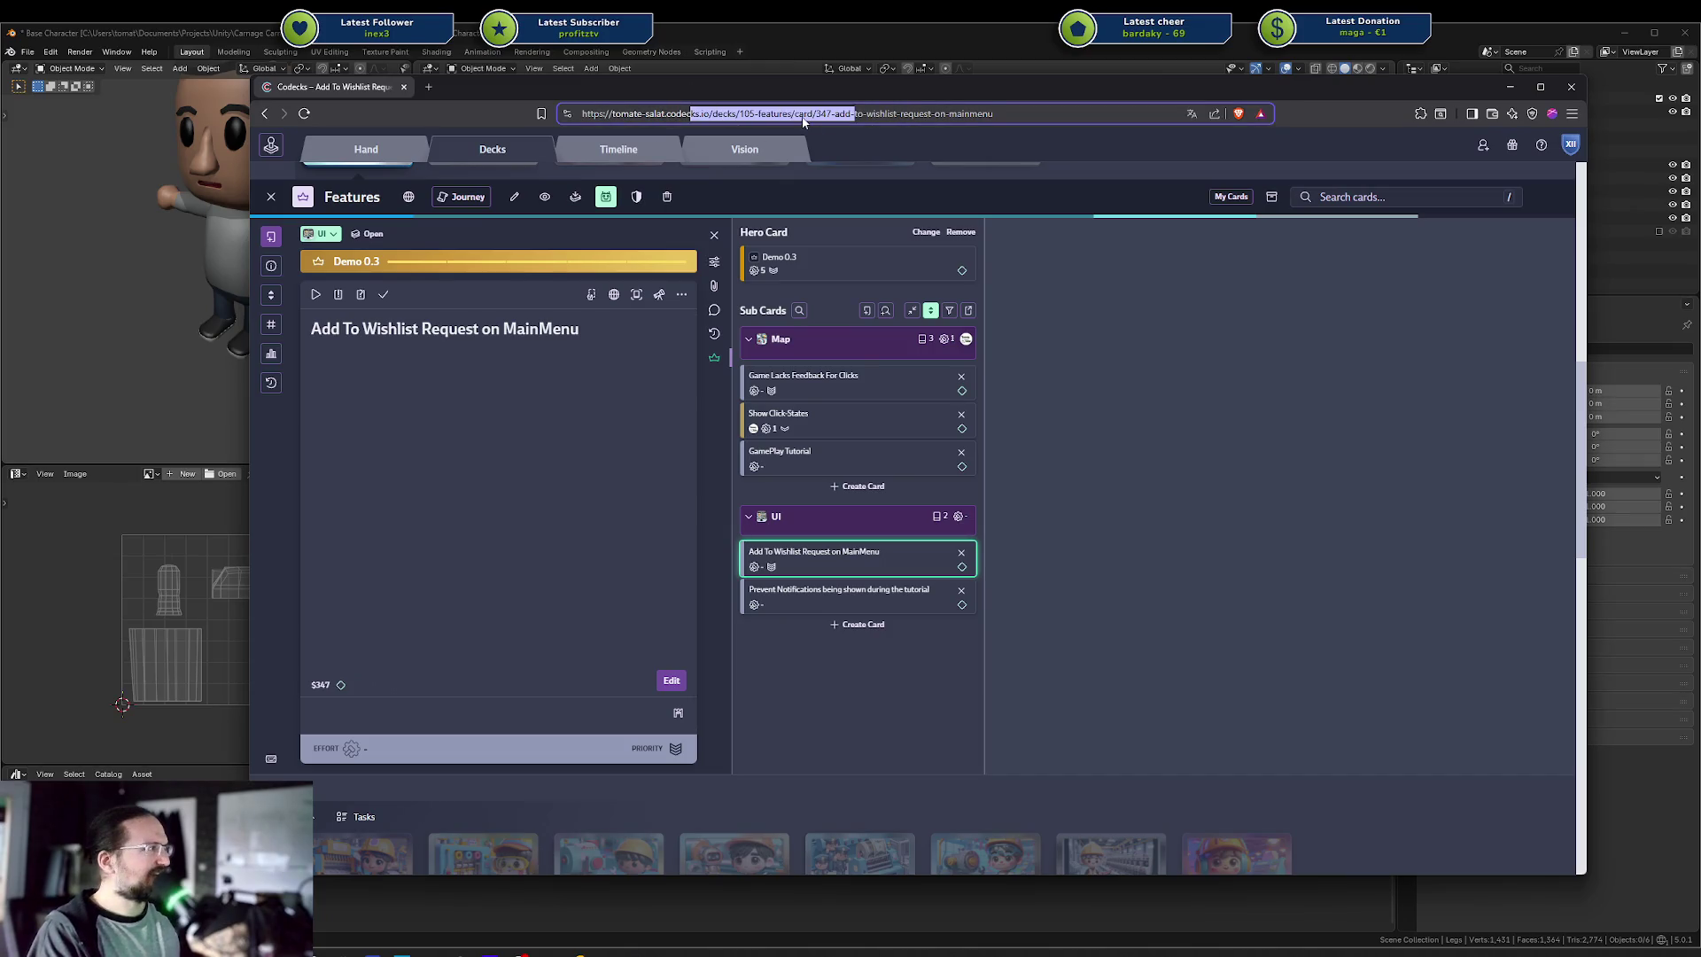
{"action": "left_click", "coordinate": [894, 672]}
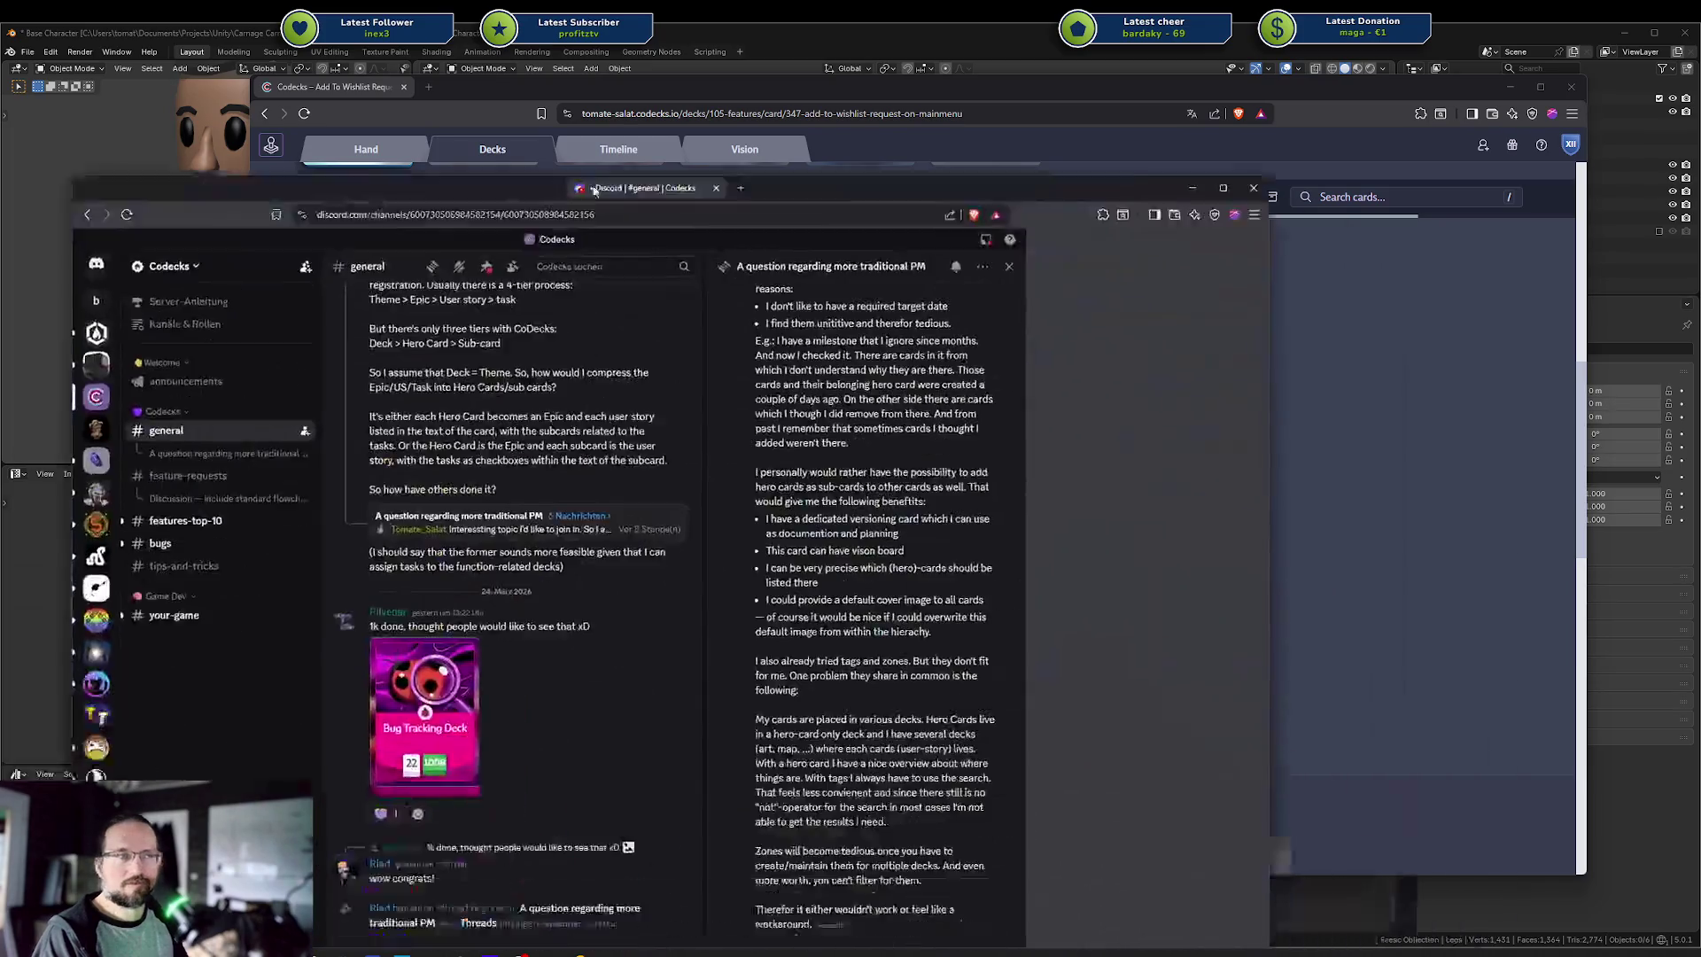
{"action": "left_click_drag", "start_coordinate": [496, 204], "coordinate": [496, 87]}
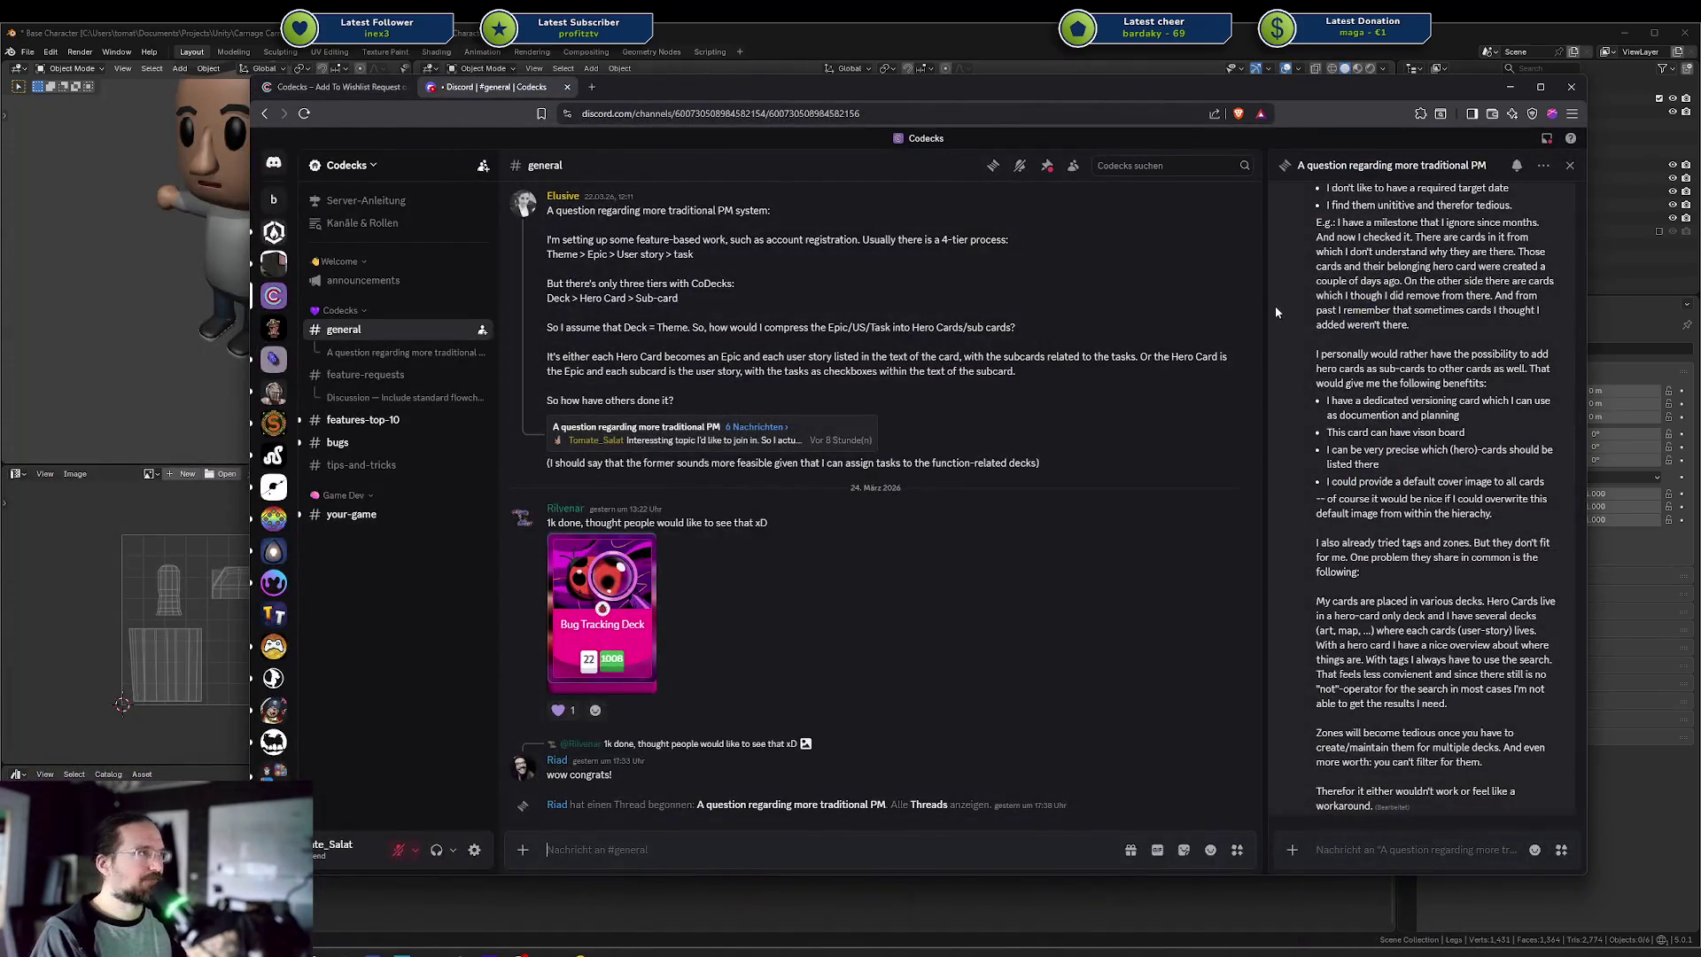
Widen the Discord PM question thread for reading, then return to the Codecks wishlist card
{"action": "left_click_drag", "start_coordinate": [1267, 312], "coordinate": [848, 355]}
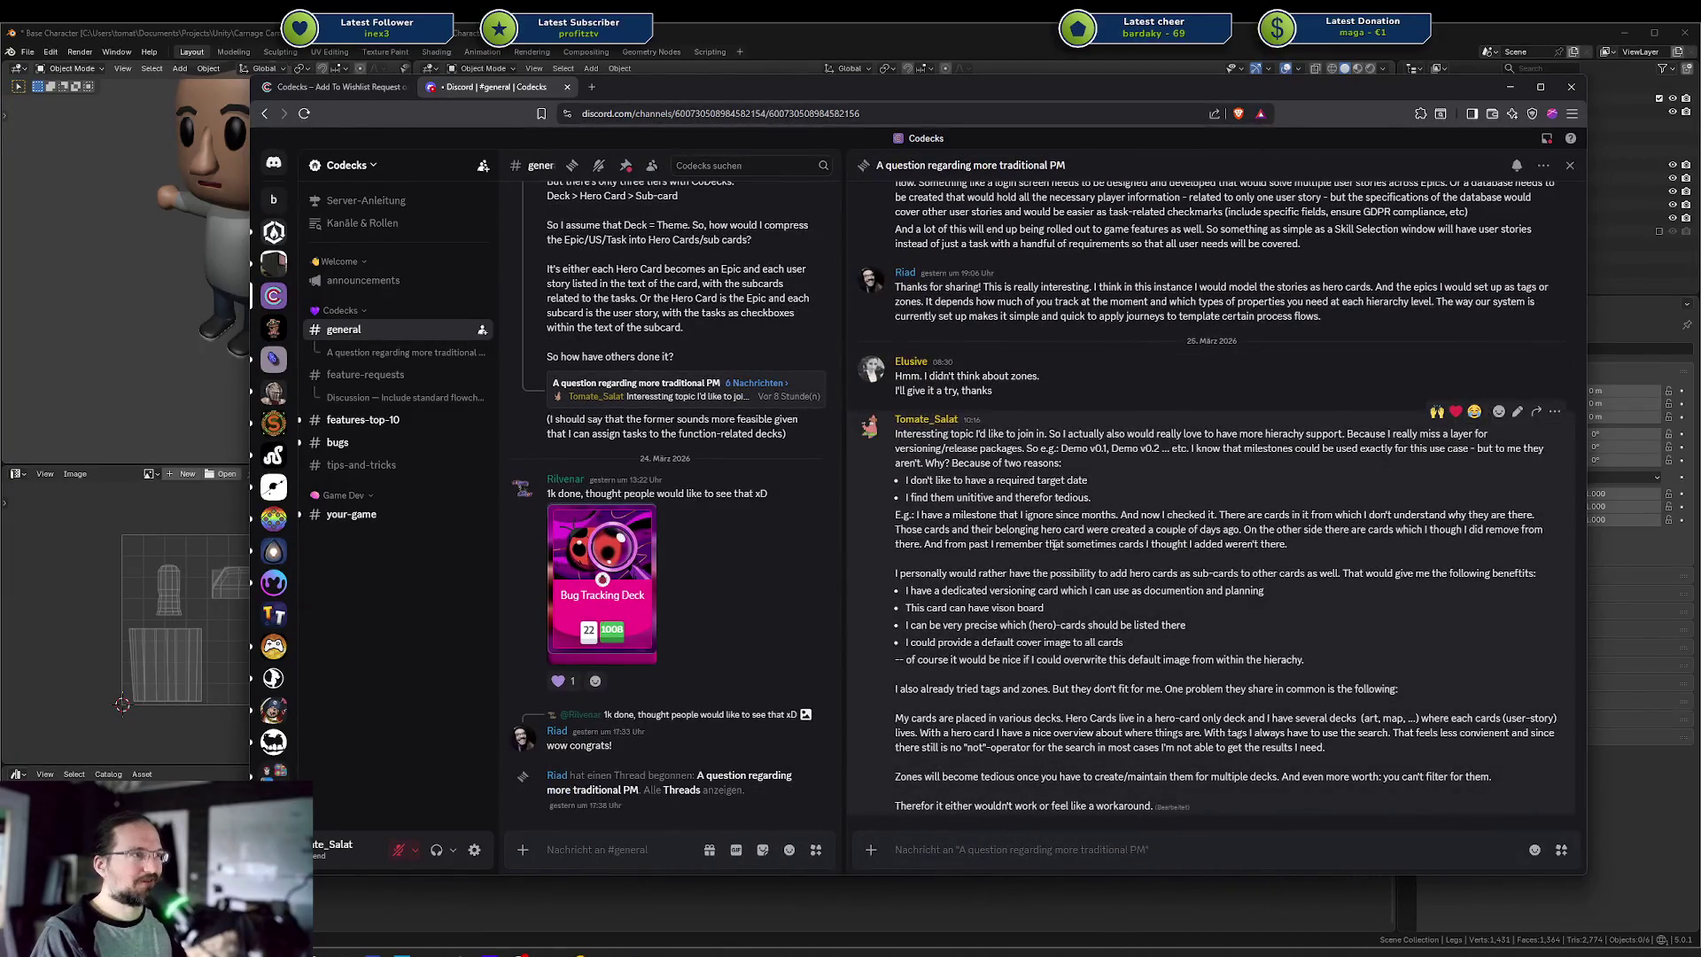
{"action": "mouse_move", "coordinate": [1206, 798]}
{"action": "left_mouse_down"}
{"action": "mouse_move", "coordinate": [1098, 744]}
{"action": "mouse_move", "coordinate": [952, 470]}
{"action": "left_mouse_up"}
{"action": "left_click", "coordinate": [952, 469]}
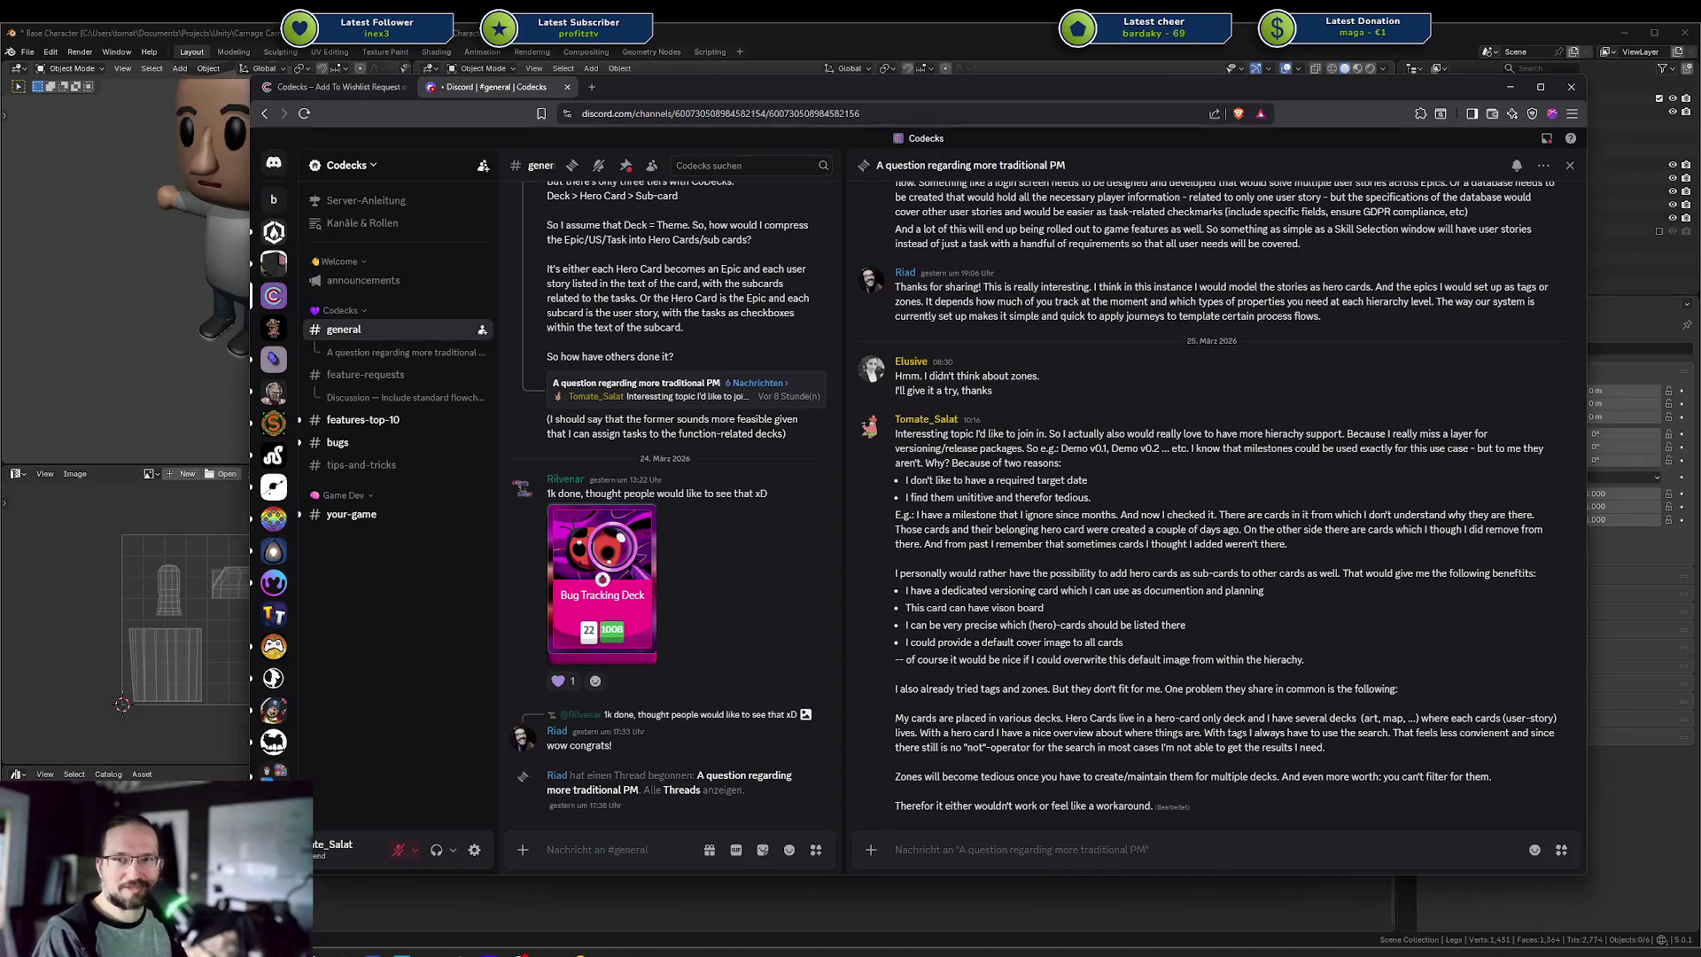
{"action": "left_click", "coordinate": [343, 85]}
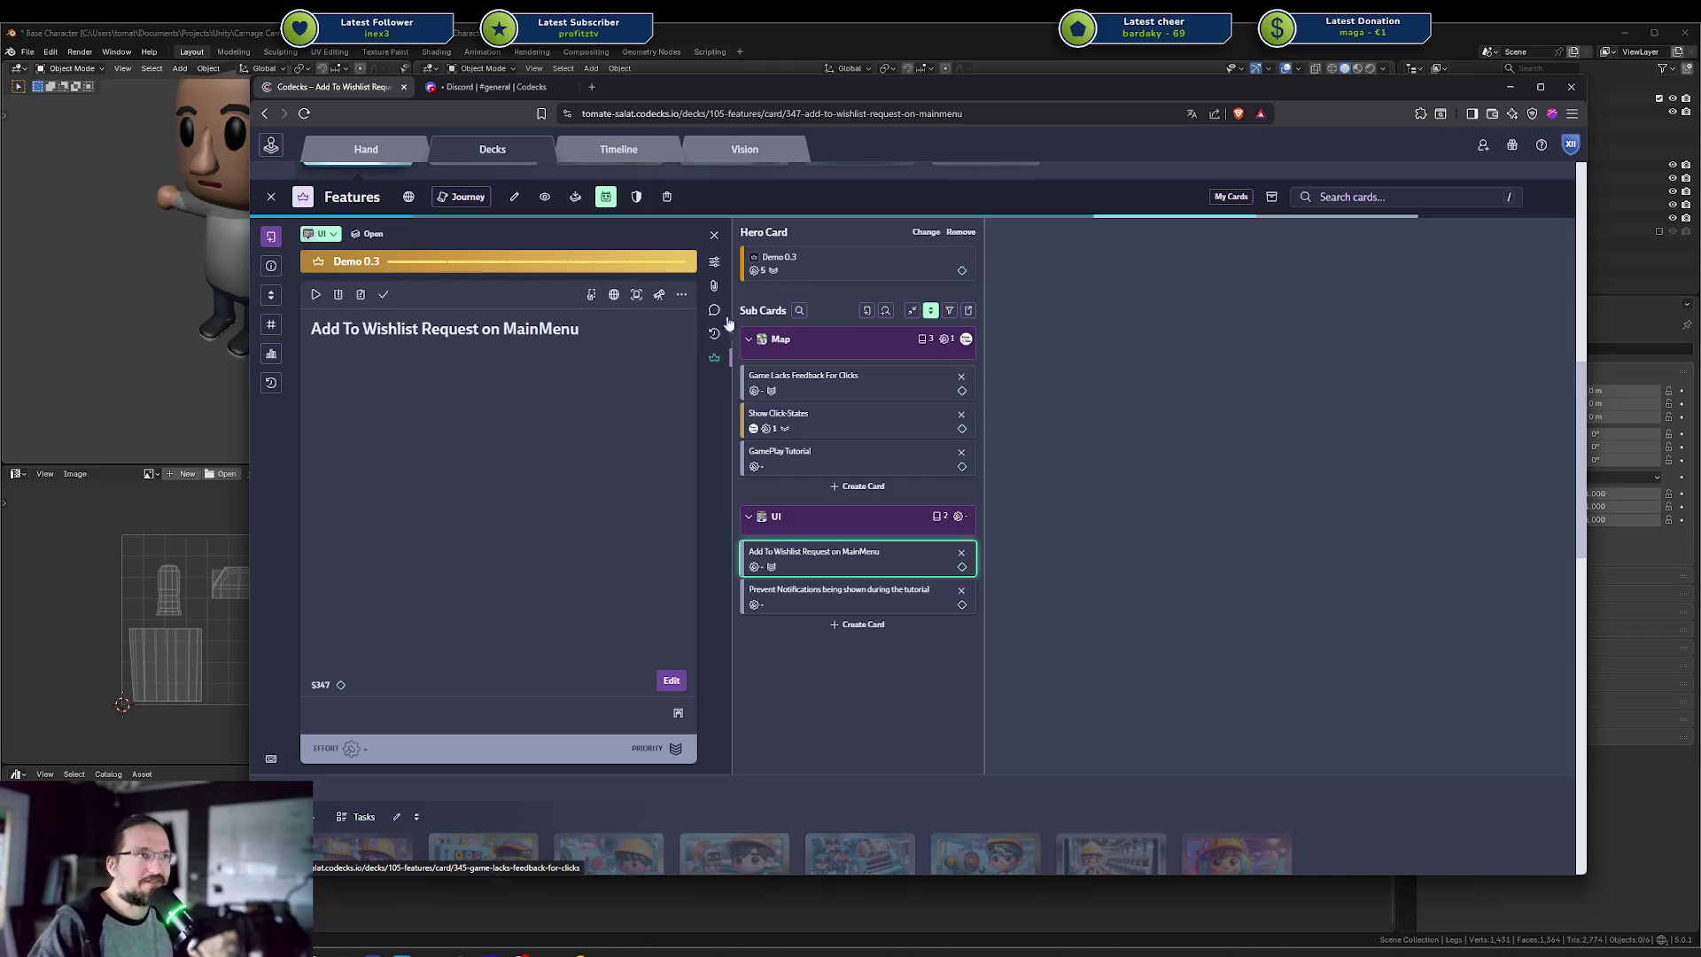
Move the Demo 0.3 card from the Rookie Features deck into the Backlog deck
{"action": "left_click", "coordinate": [737, 151]}
{"action": "left_click", "coordinate": [637, 151]}
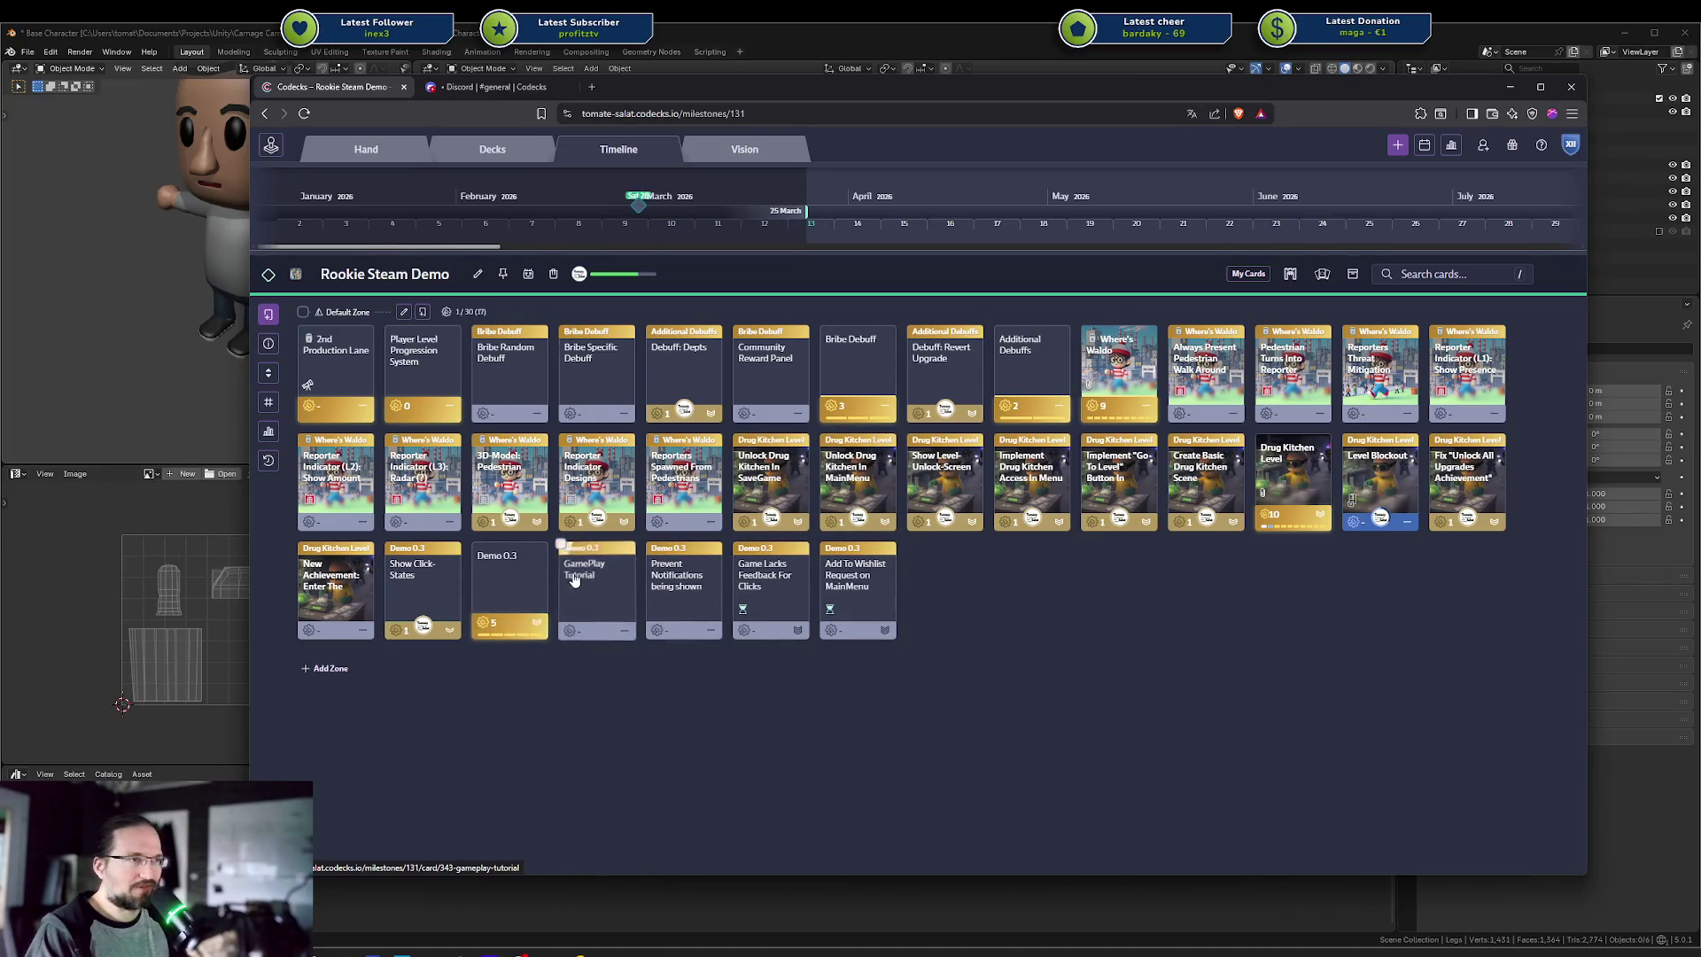
{"action": "mouse_move", "coordinate": [675, 558]}
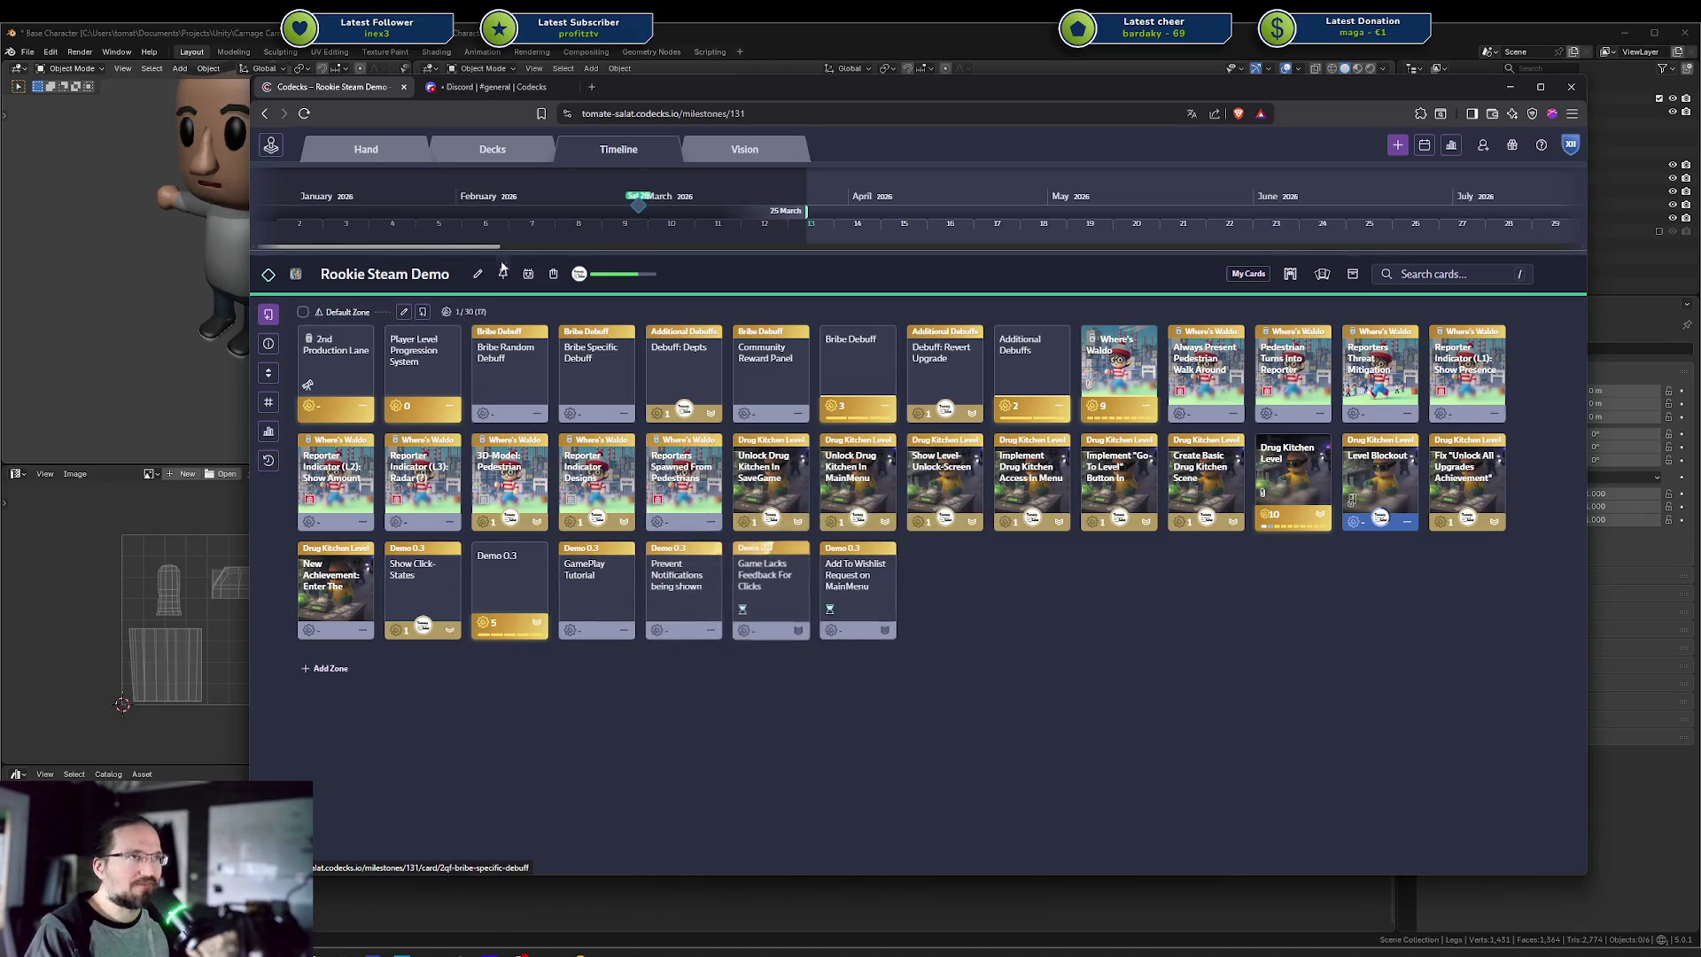
{"action": "left_click", "coordinate": [486, 164]}
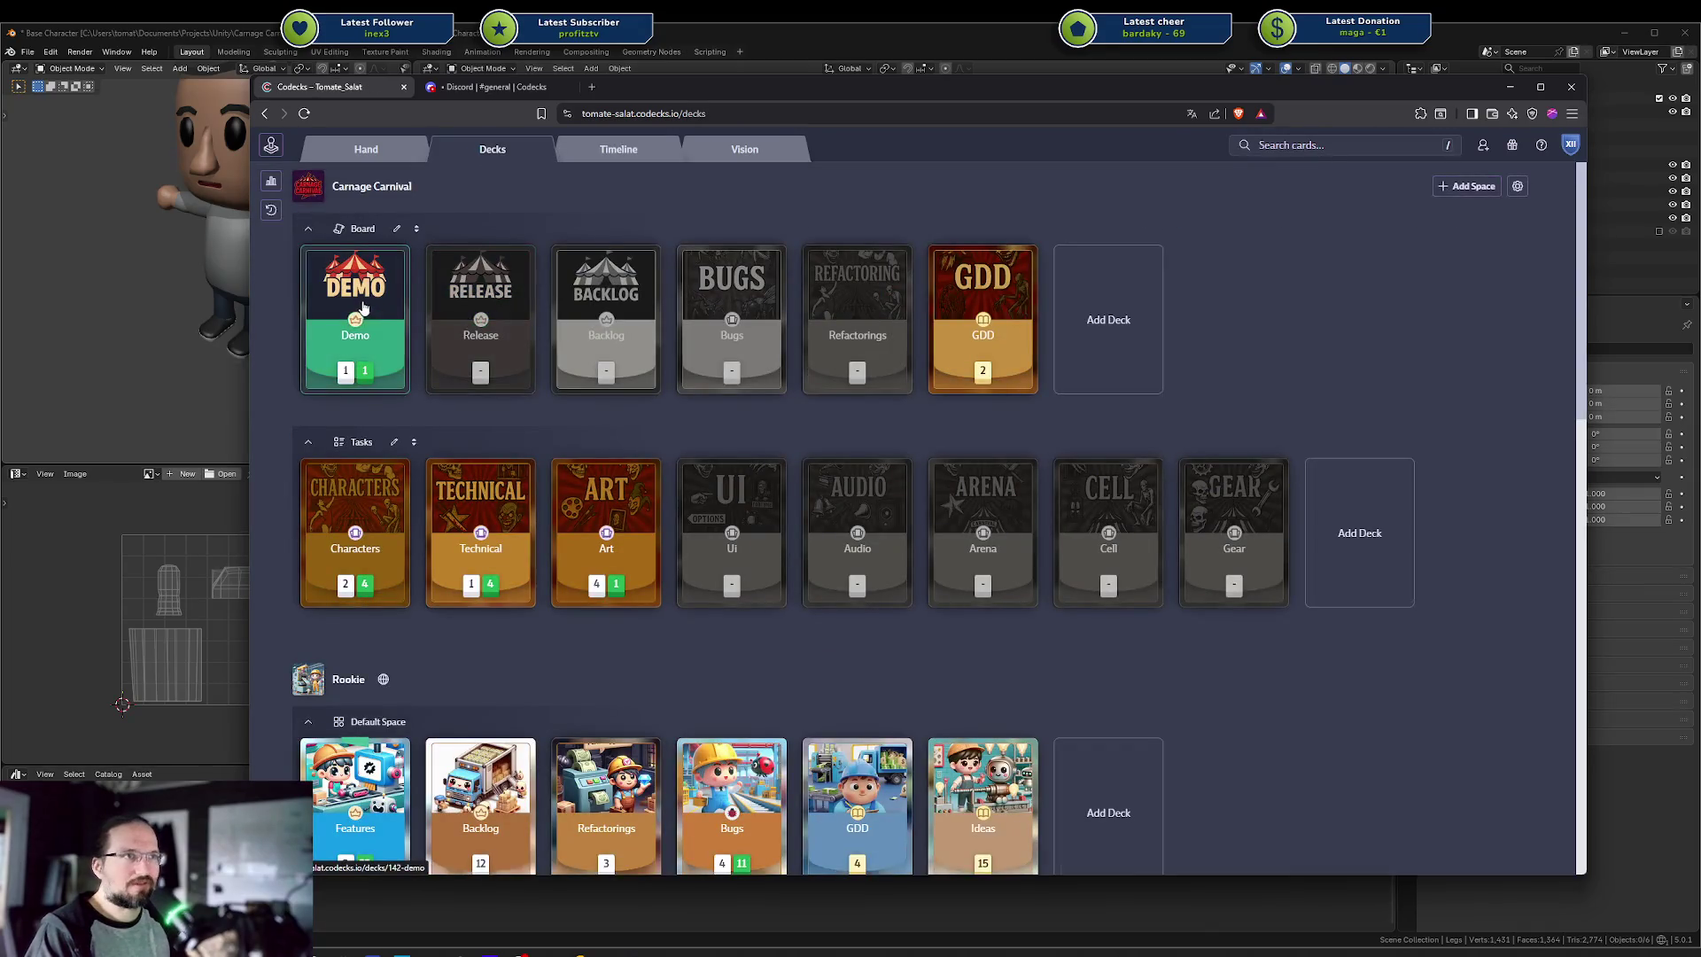
{"action": "scroll", "coordinate": [377, 328], "scroll_direction": "down", "scroll_amount": 4}
{"action": "left_click", "coordinate": [354, 482]}
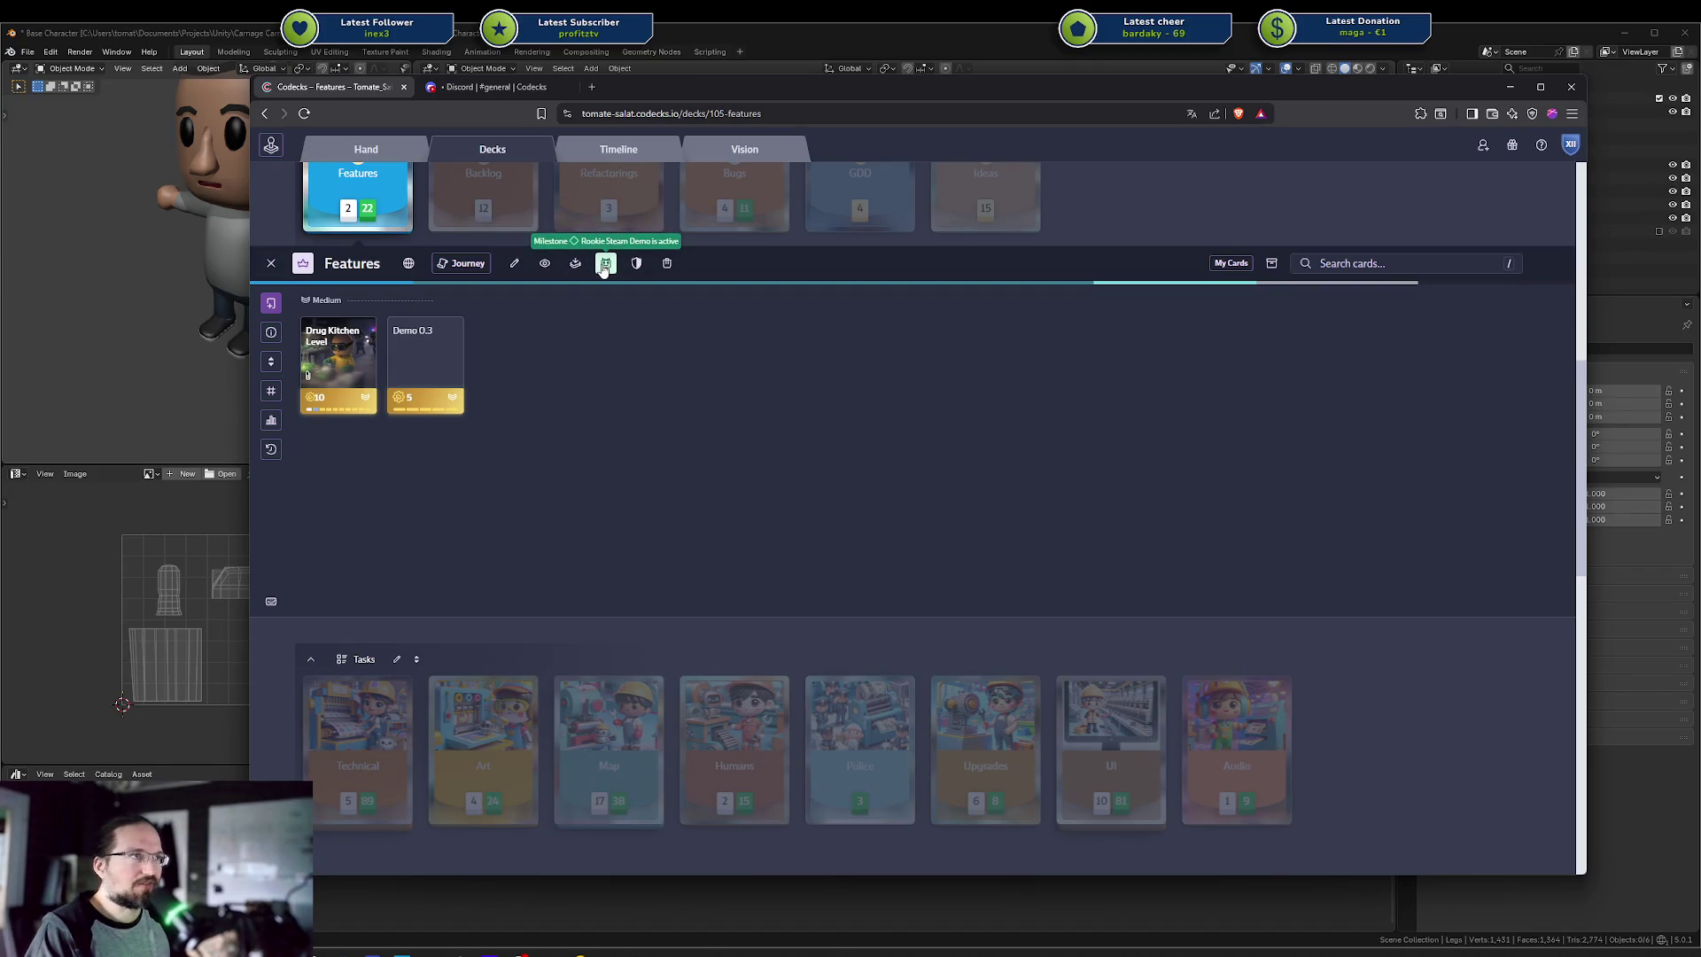
{"action": "left_click_drag", "start_coordinate": [452, 361], "coordinate": [509, 408]}
{"action": "left_click", "coordinate": [492, 87]}
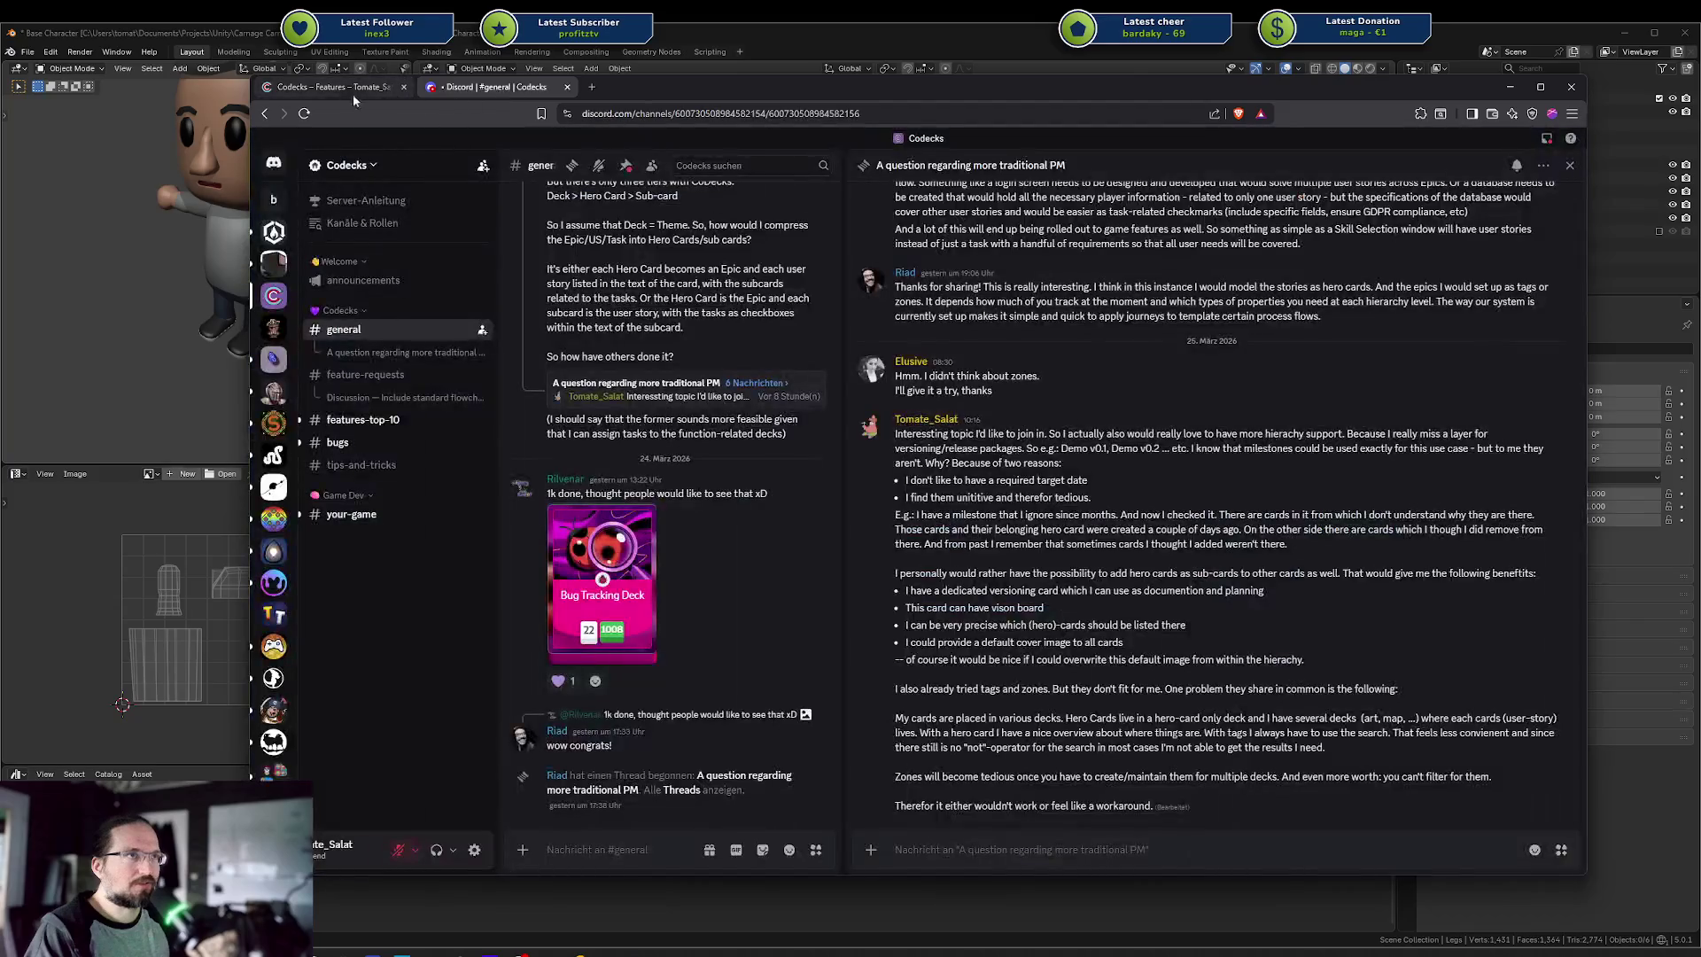
Reload Codecks and move Demo 0.3 from the Backlog back into the Features deck
{"action": "left_click", "coordinate": [354, 88]}
{"action": "left_click", "coordinate": [619, 150]}
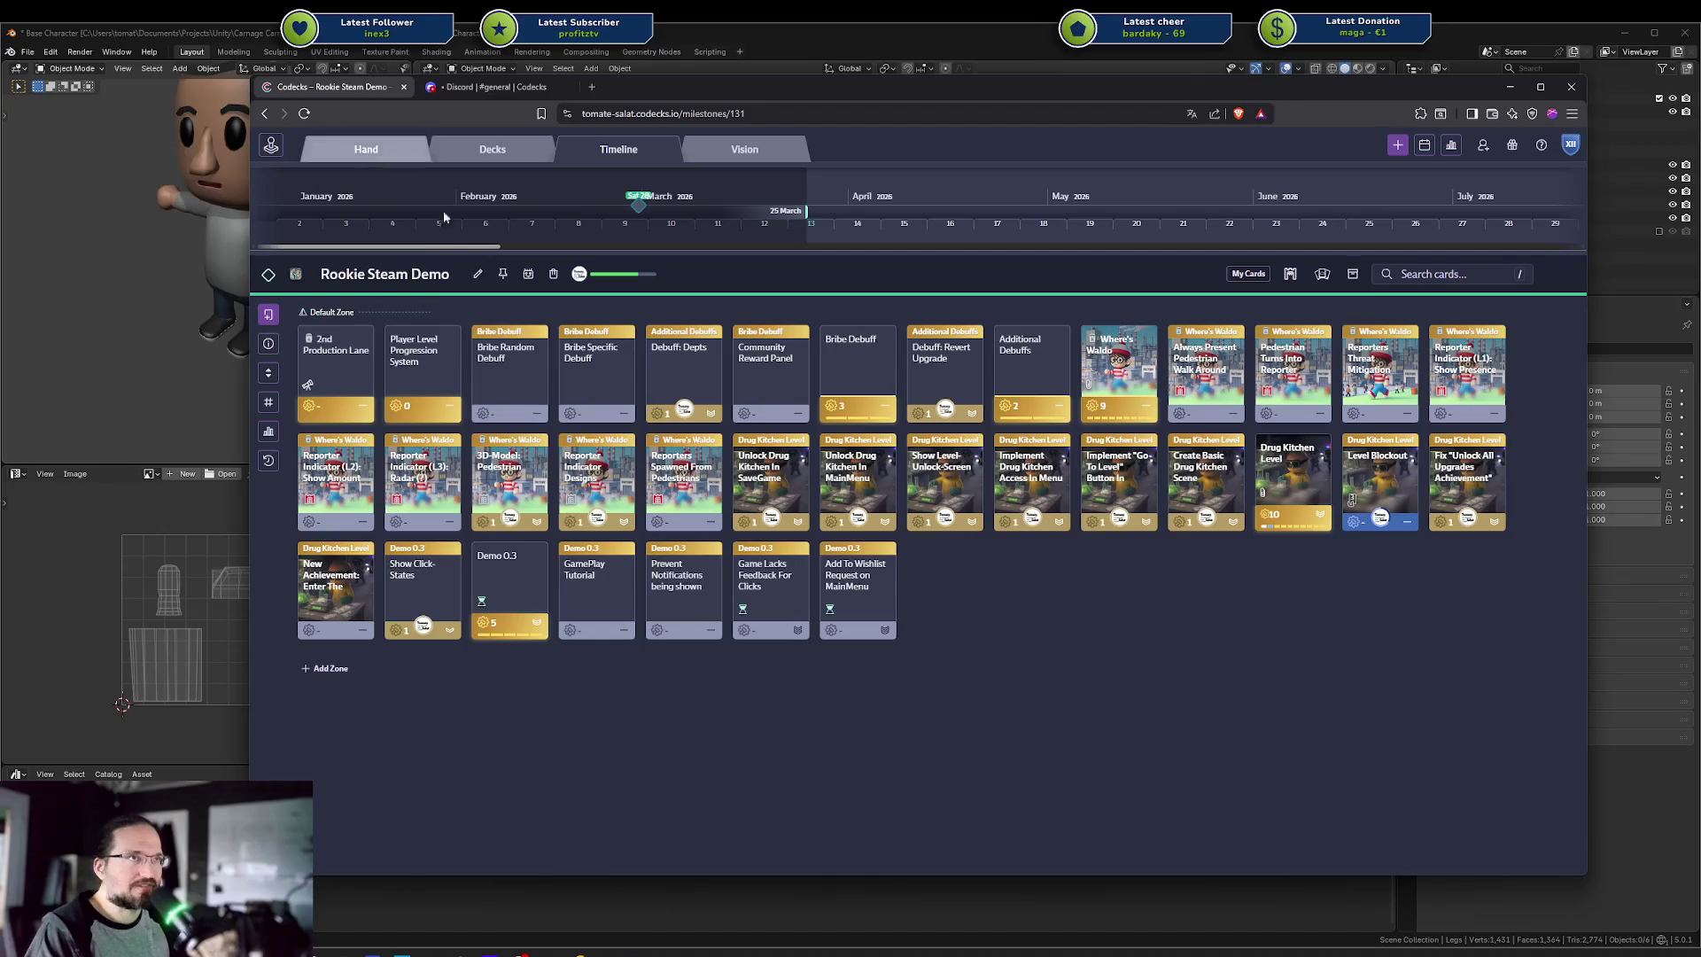
{"action": "key", "text": "F5"}
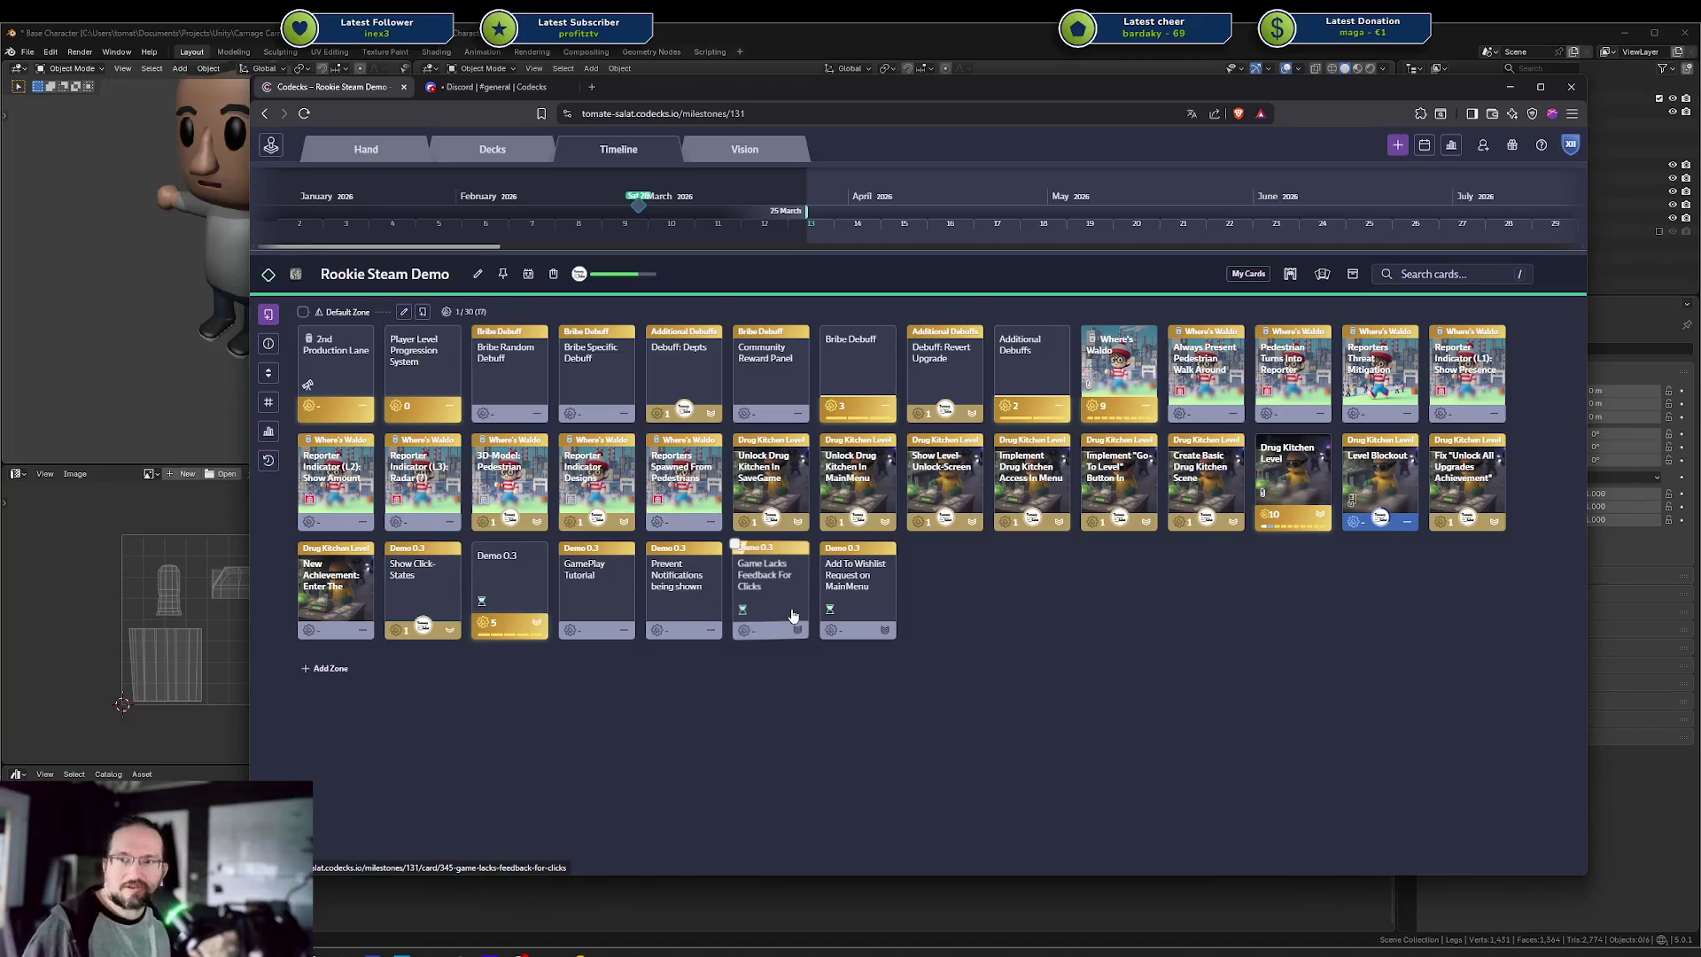
{"action": "left_click", "coordinate": [519, 156]}
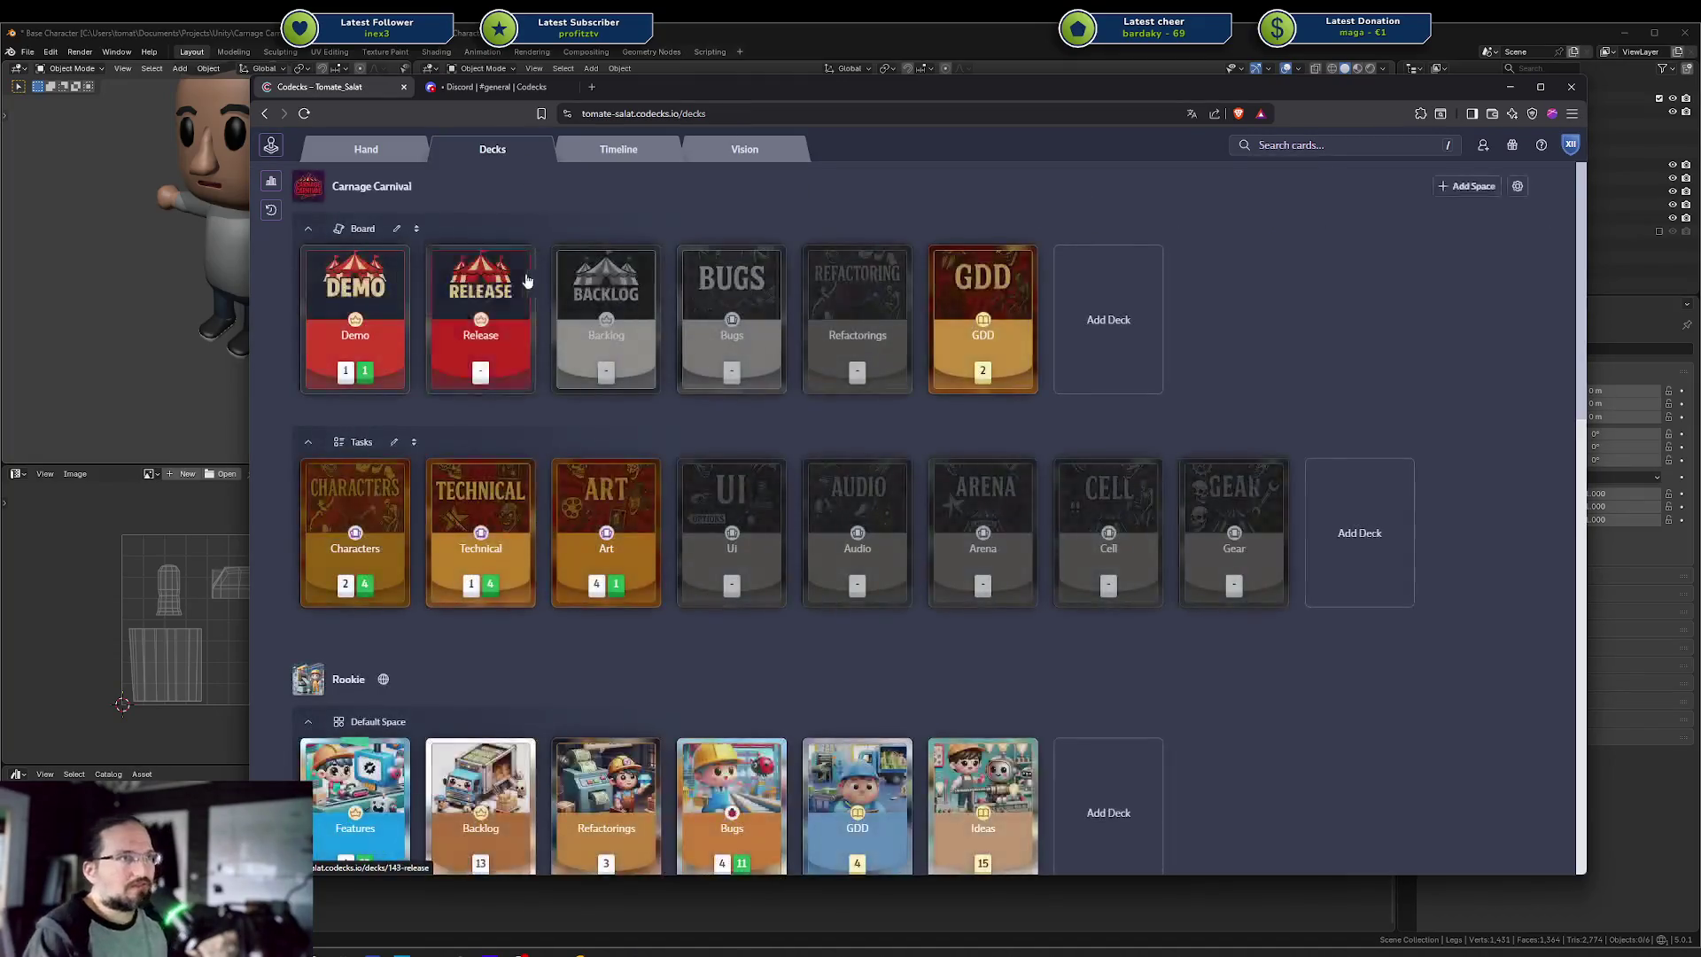
{"action": "scroll", "coordinate": [530, 277], "scroll_direction": "down", "scroll_amount": 3}
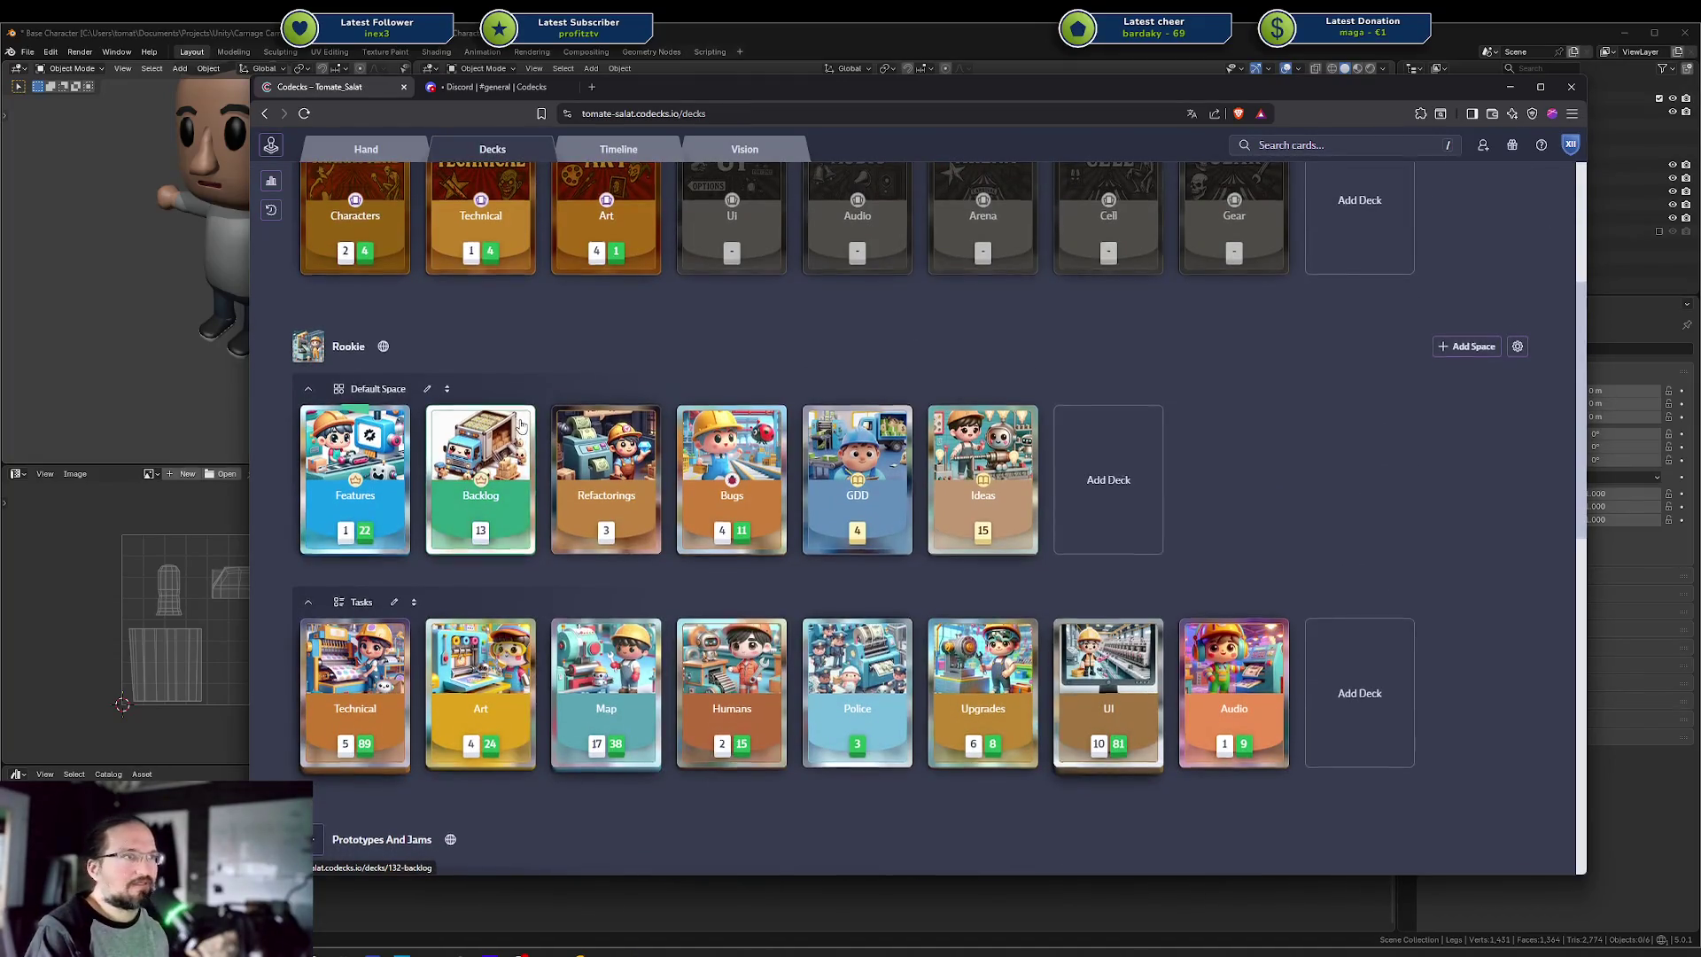
{"action": "scroll", "coordinate": [521, 426], "scroll_direction": "down", "scroll_amount": 3}
{"action": "scroll", "coordinate": [518, 421], "scroll_direction": "up", "scroll_amount": 6}
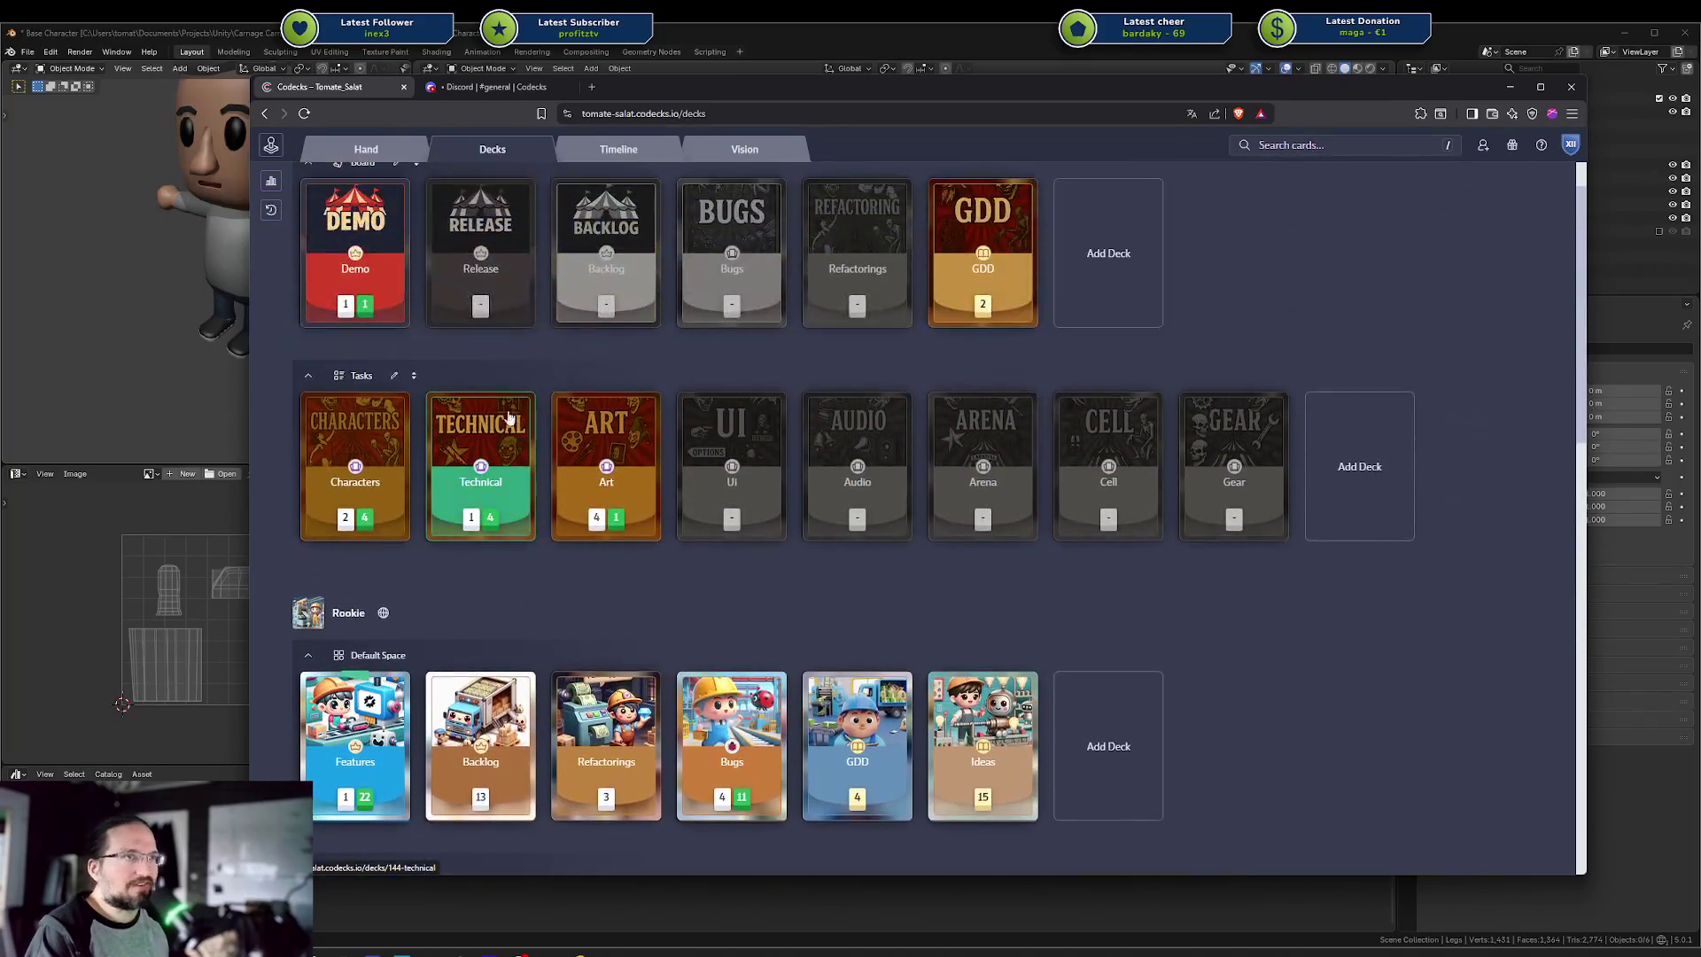
{"action": "scroll", "coordinate": [475, 305], "scroll_direction": "down", "scroll_amount": 5}
{"action": "left_click", "coordinate": [469, 332]}
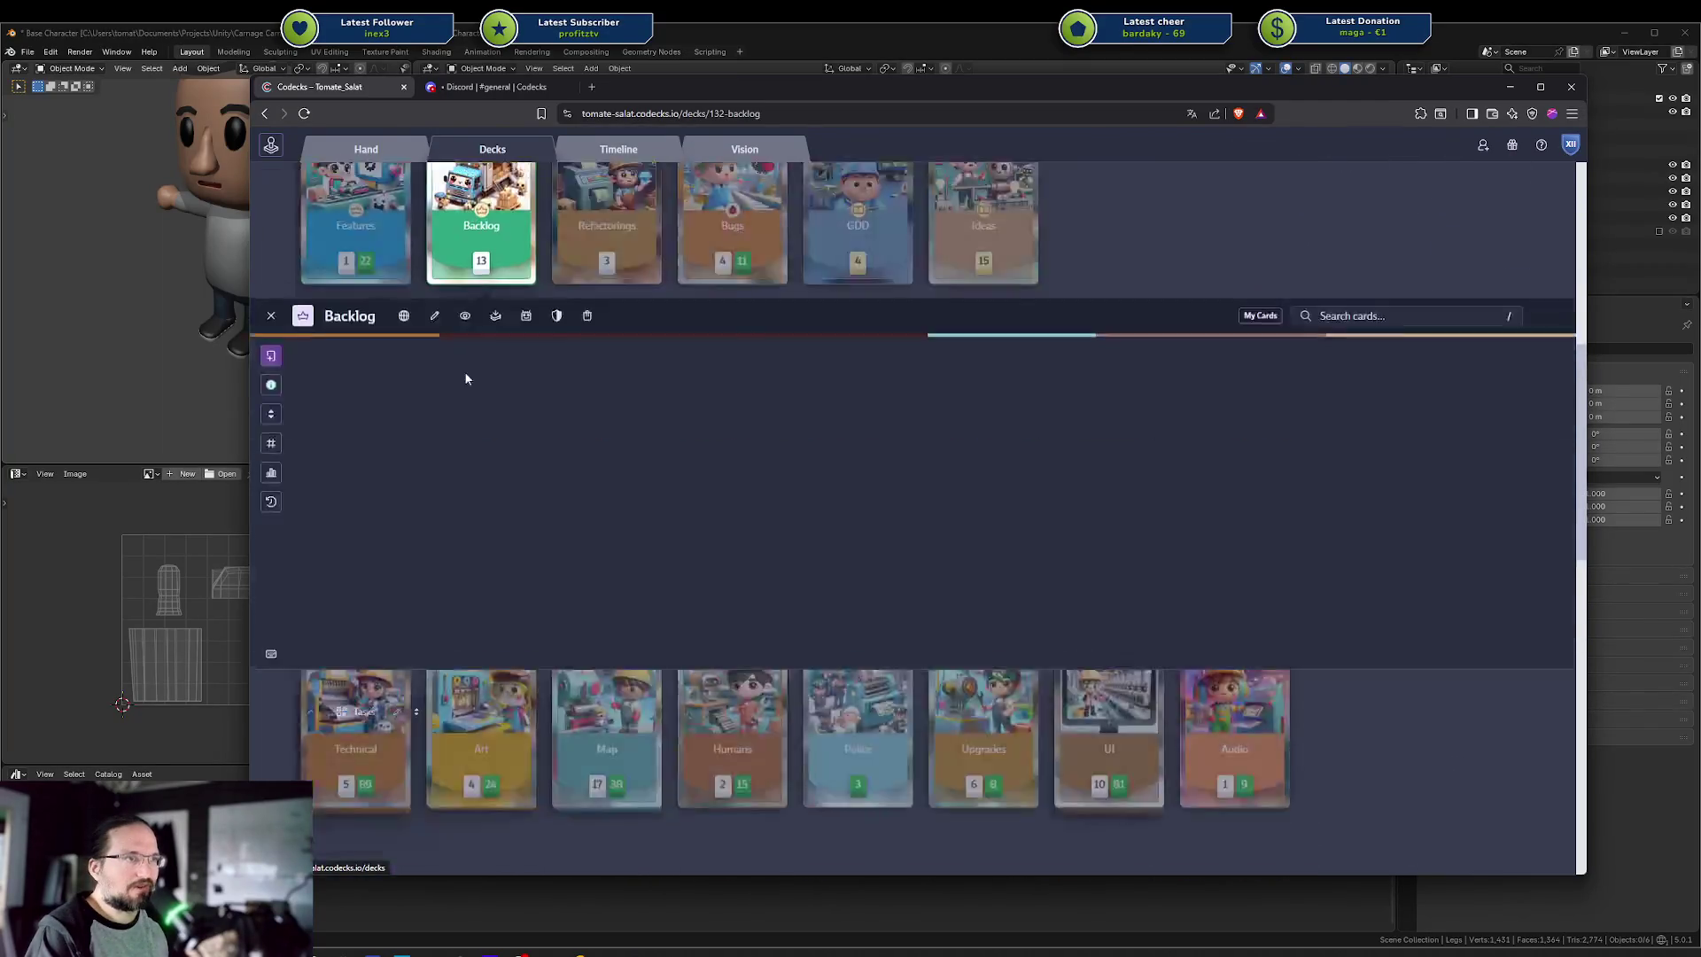
{"action": "left_click_drag", "start_coordinate": [335, 377], "coordinate": [346, 228]}
{"action": "left_click", "coordinate": [354, 221]}
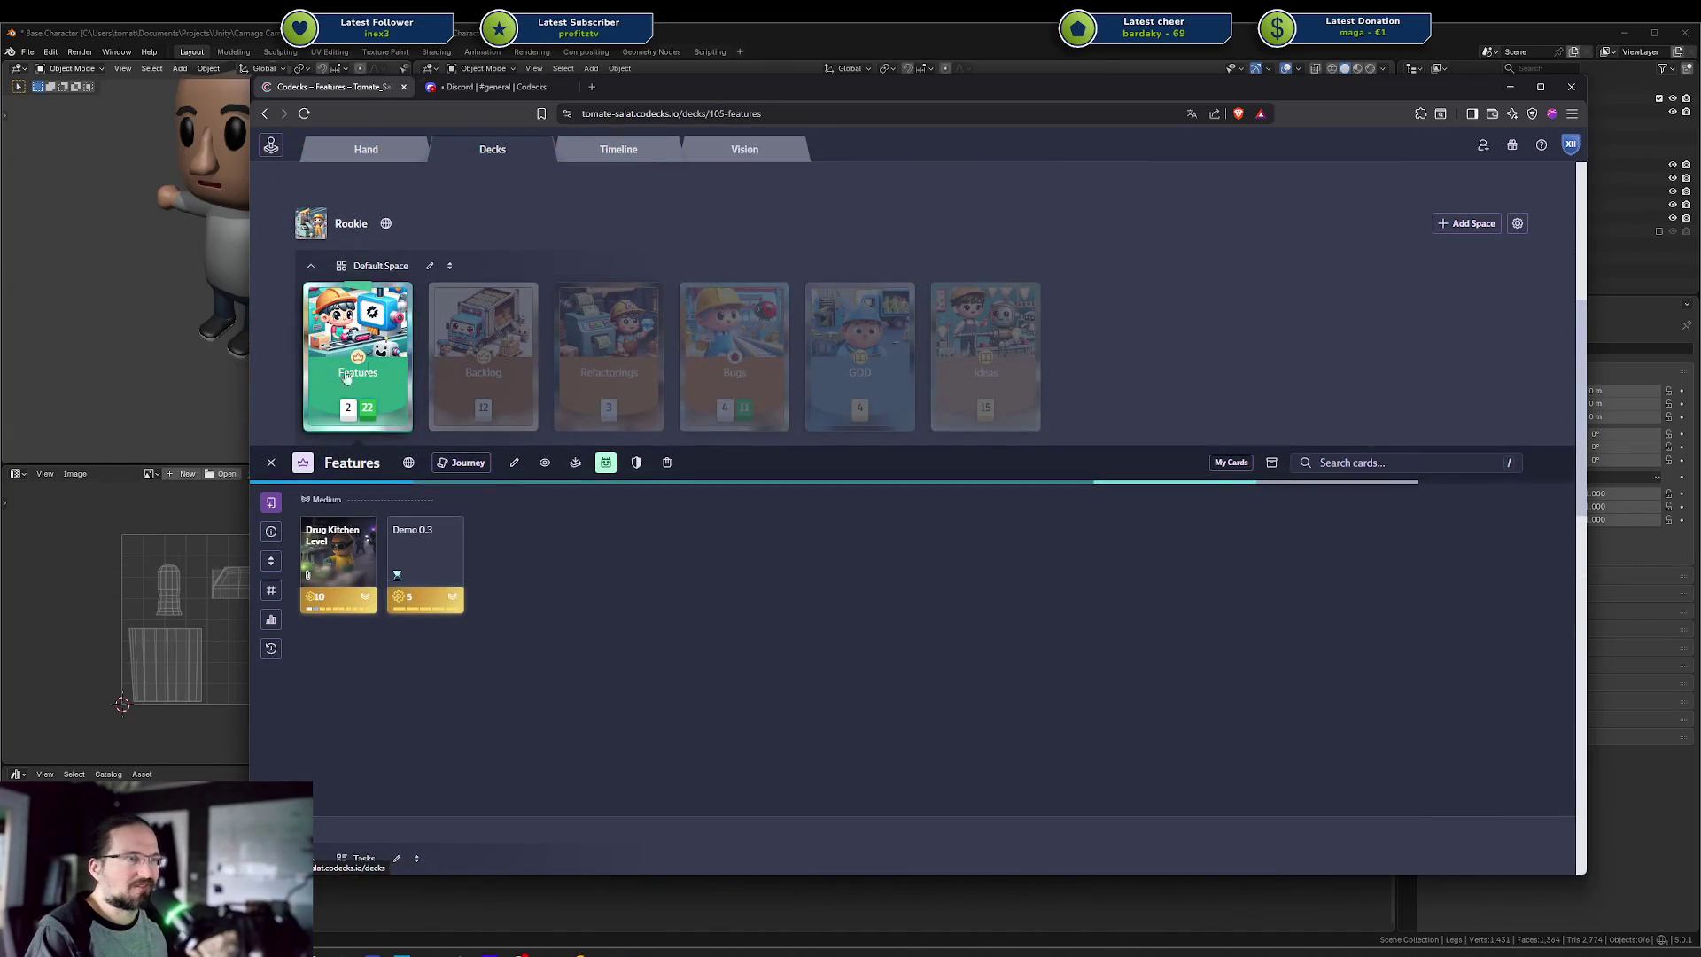
Turn off the Features deck's automatic milestone assignment
{"action": "left_click", "coordinate": [606, 463]}
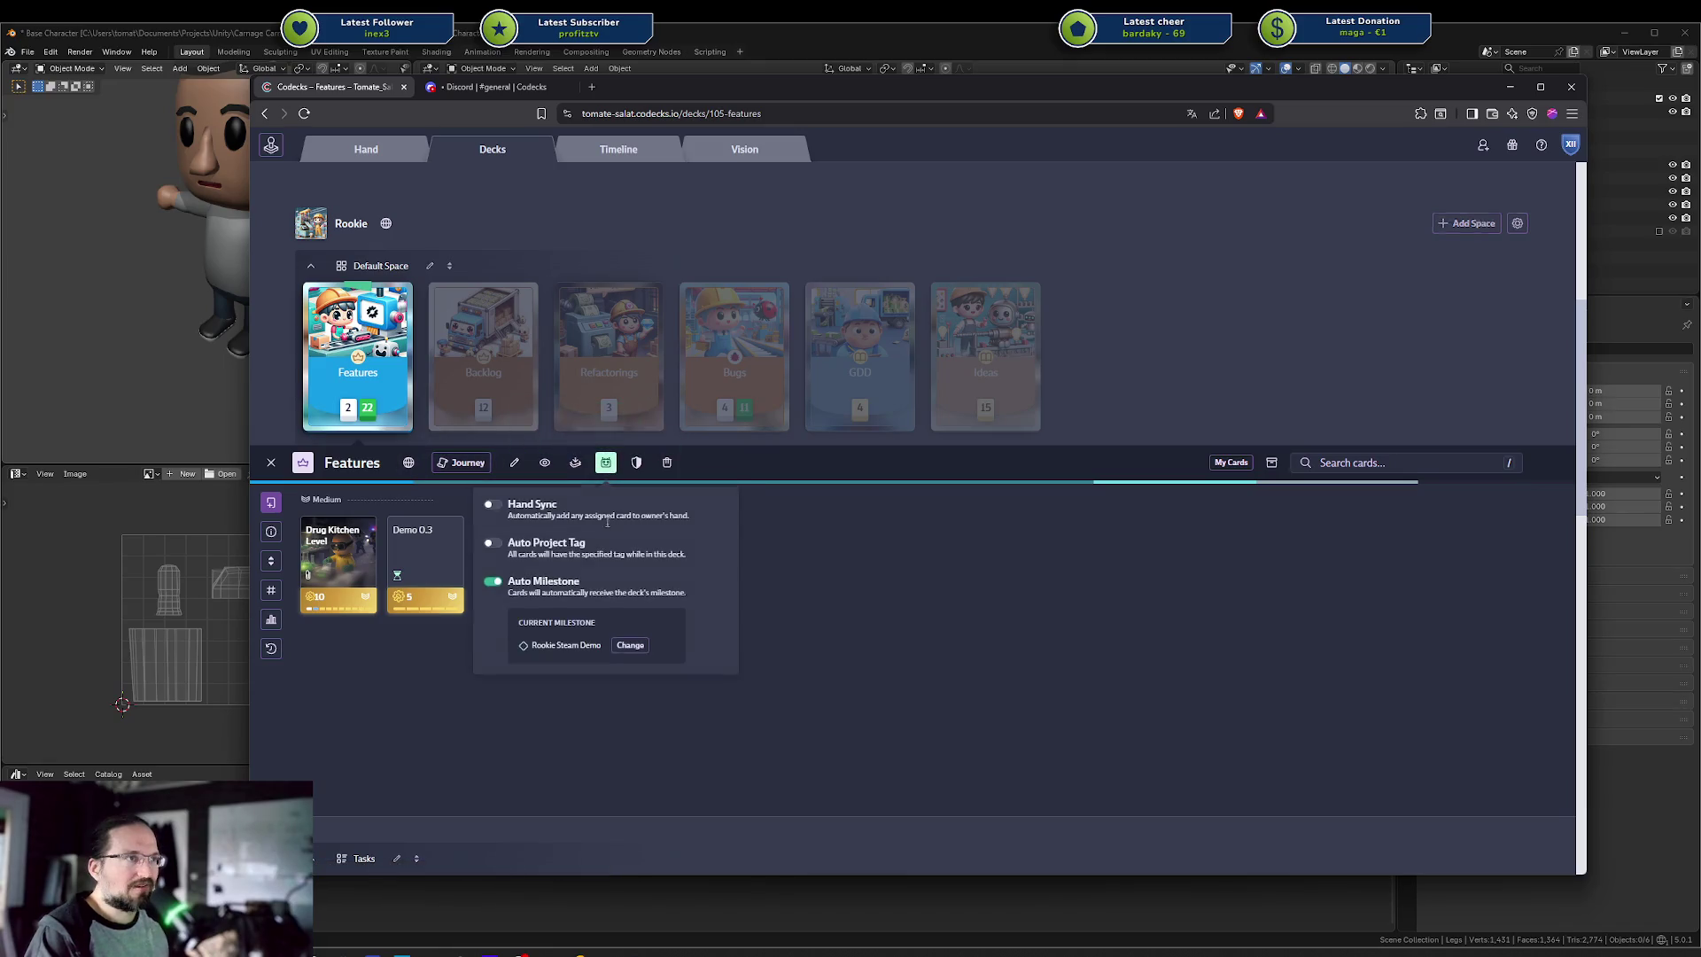
{"action": "left_click", "coordinate": [490, 583]}
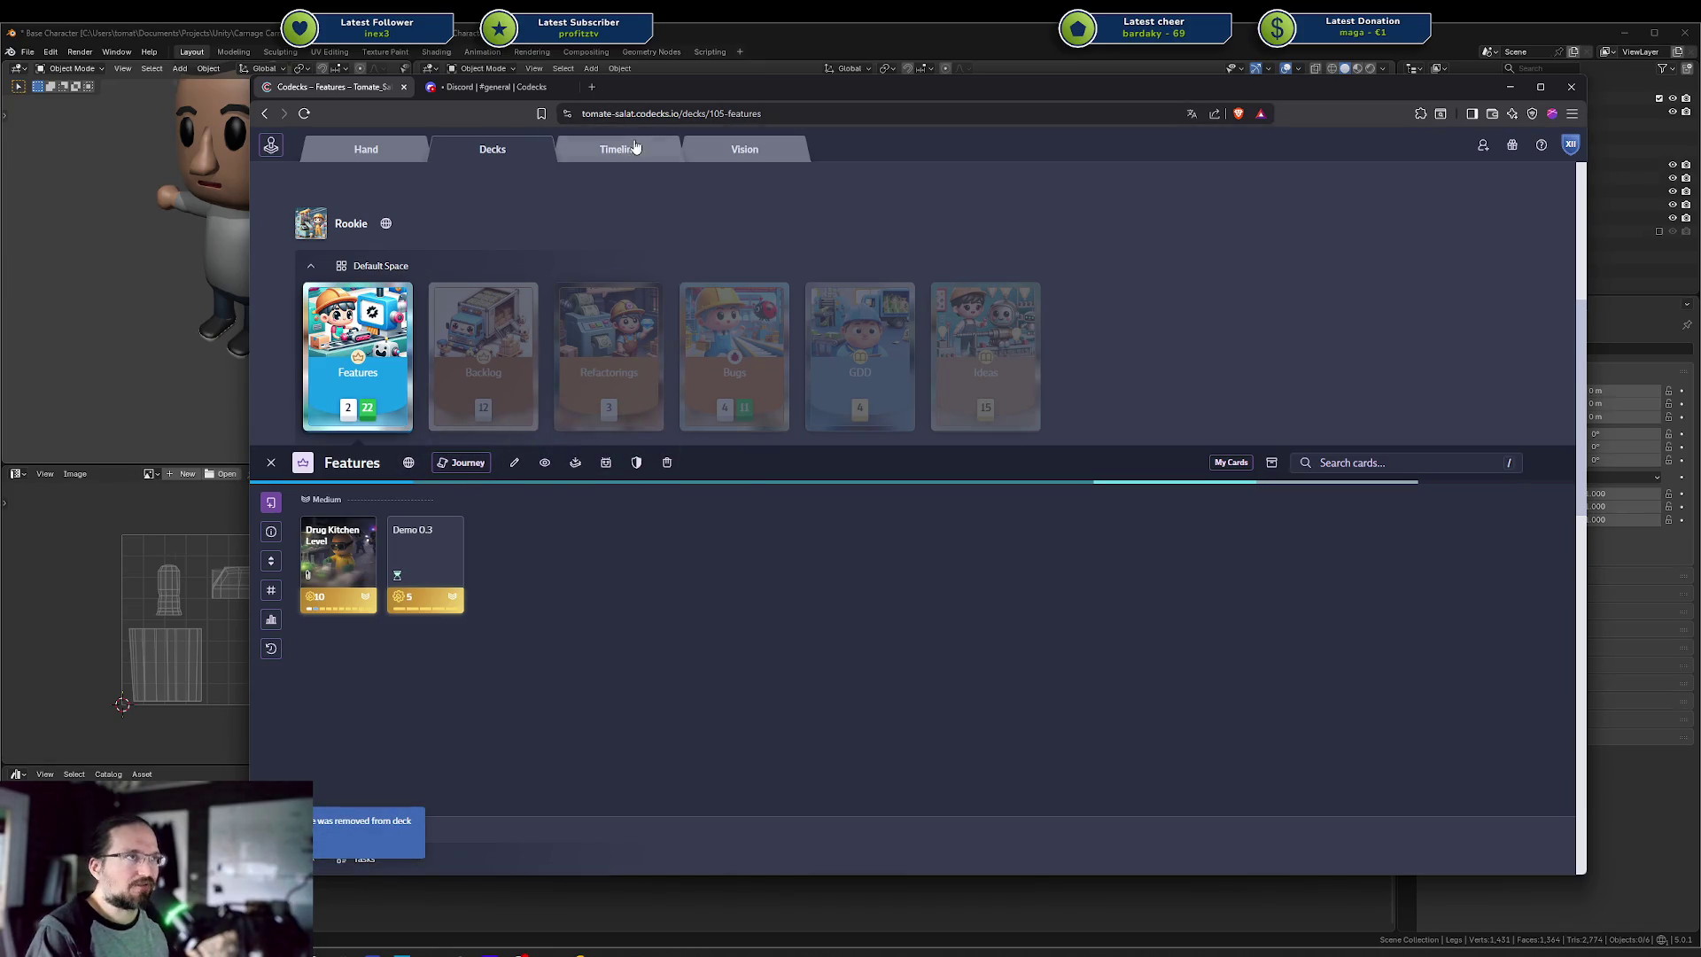
{"action": "left_click", "coordinate": [635, 148]}
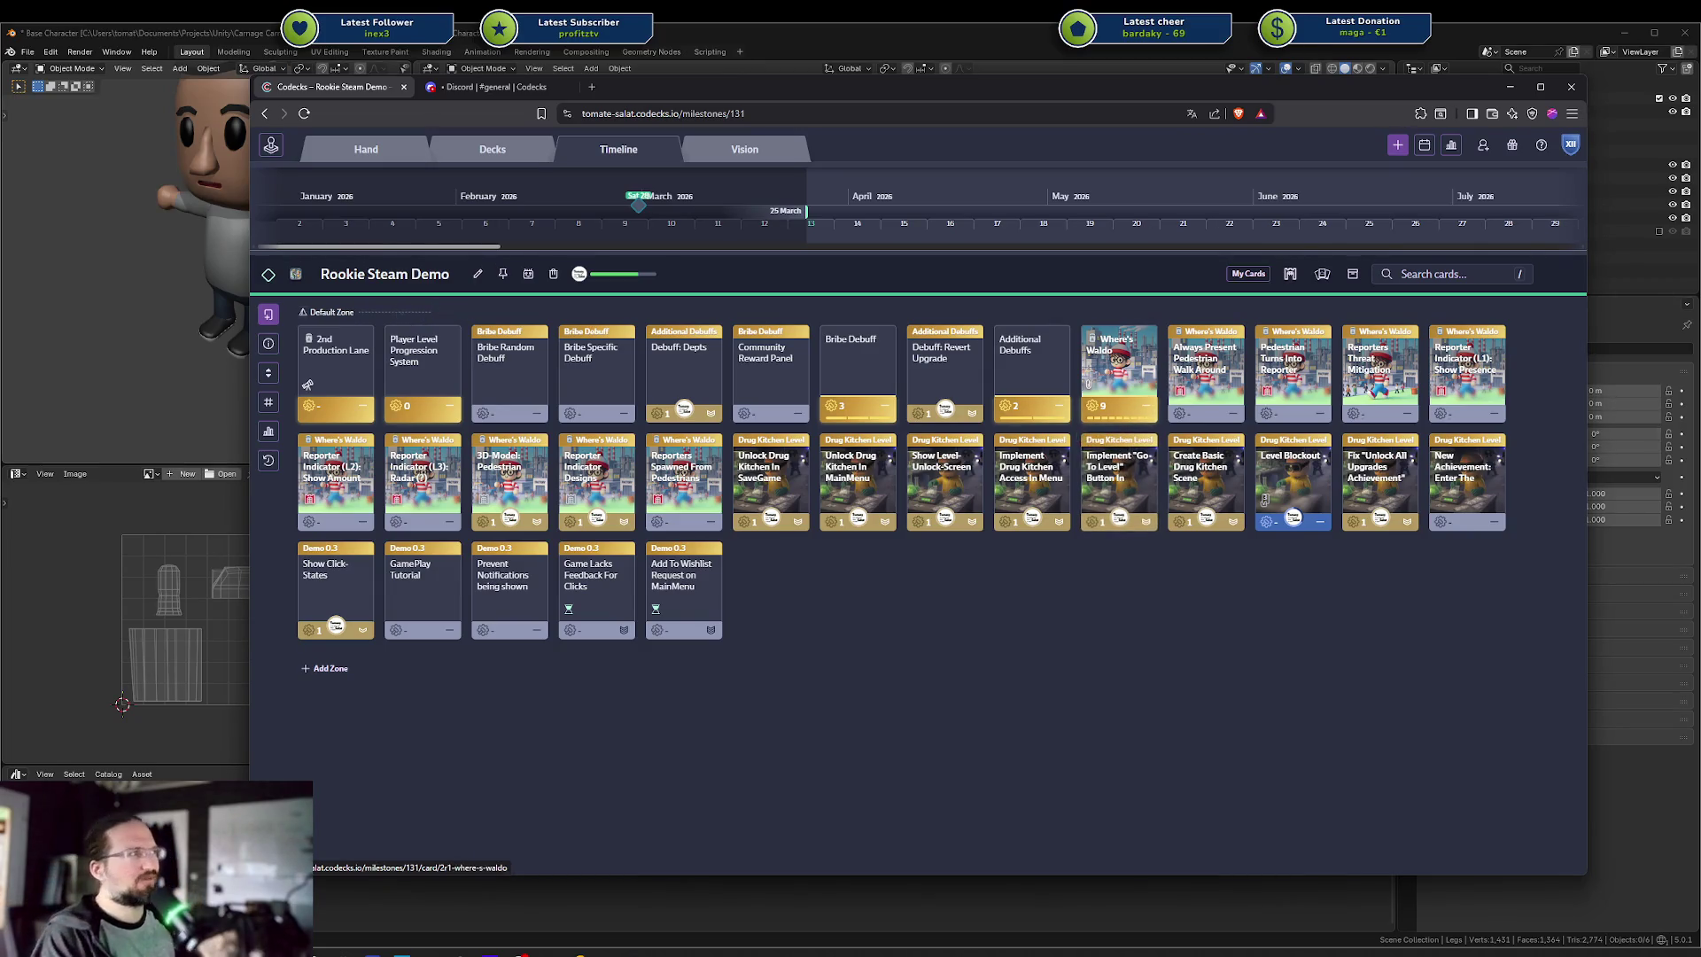
{"action": "mouse_move", "coordinate": [638, 208]}
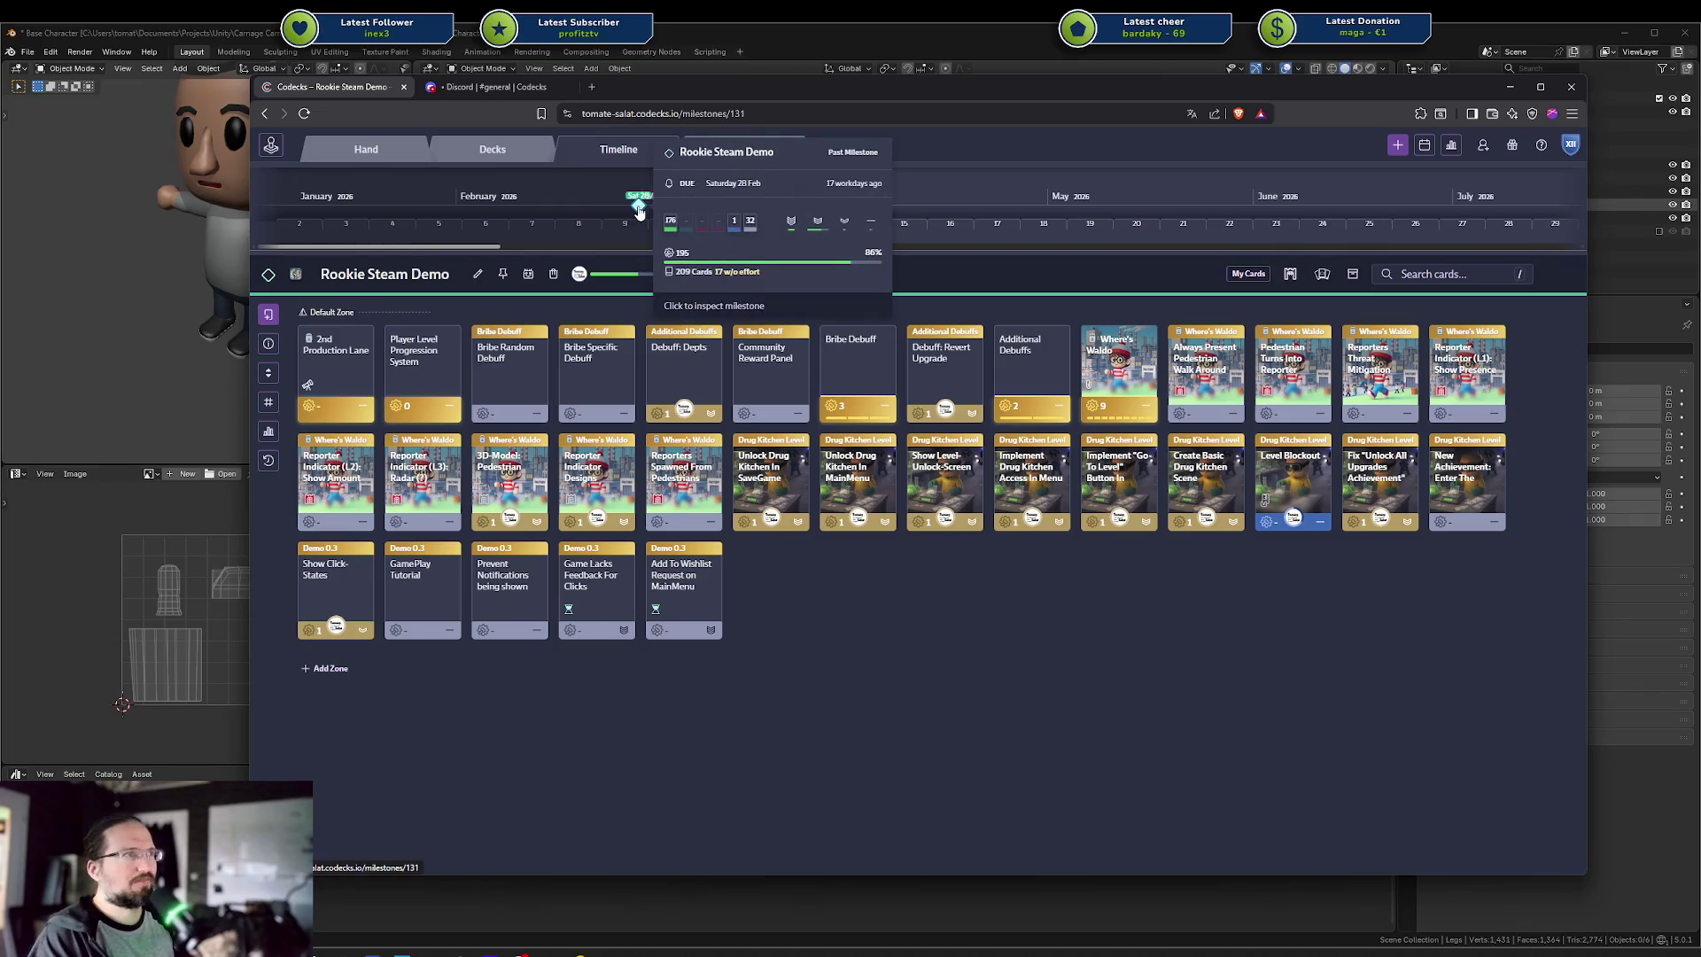
{"action": "right_click", "coordinate": [639, 212]}
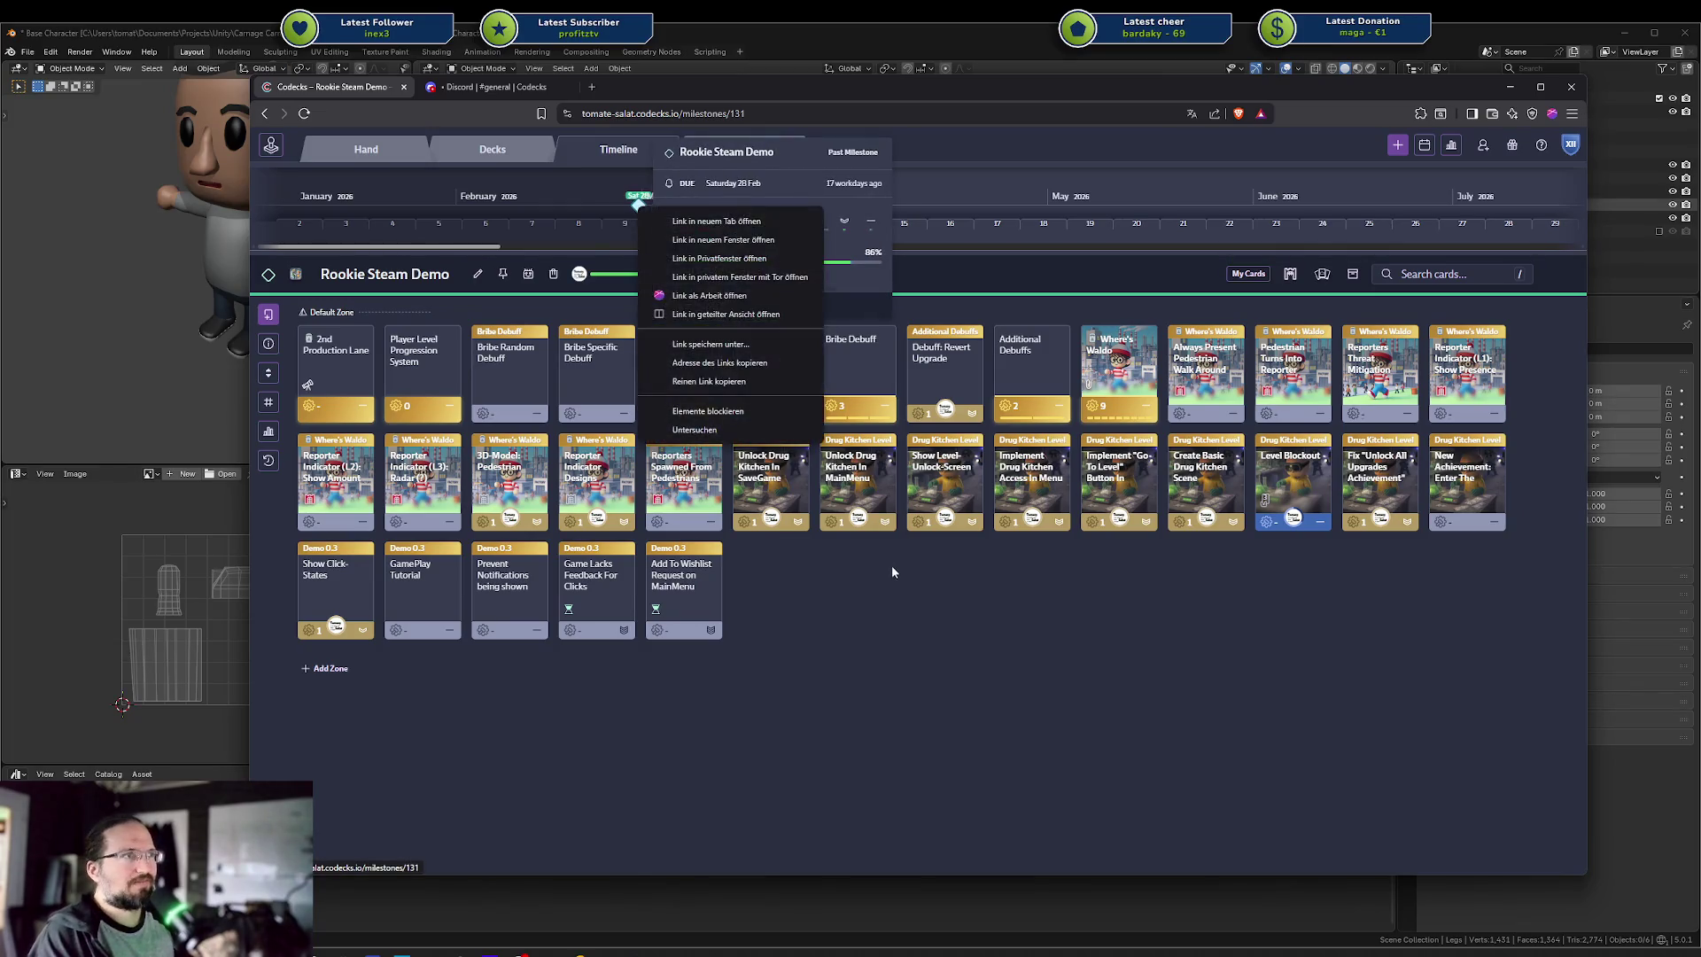
{"action": "key", "text": "Escape"}
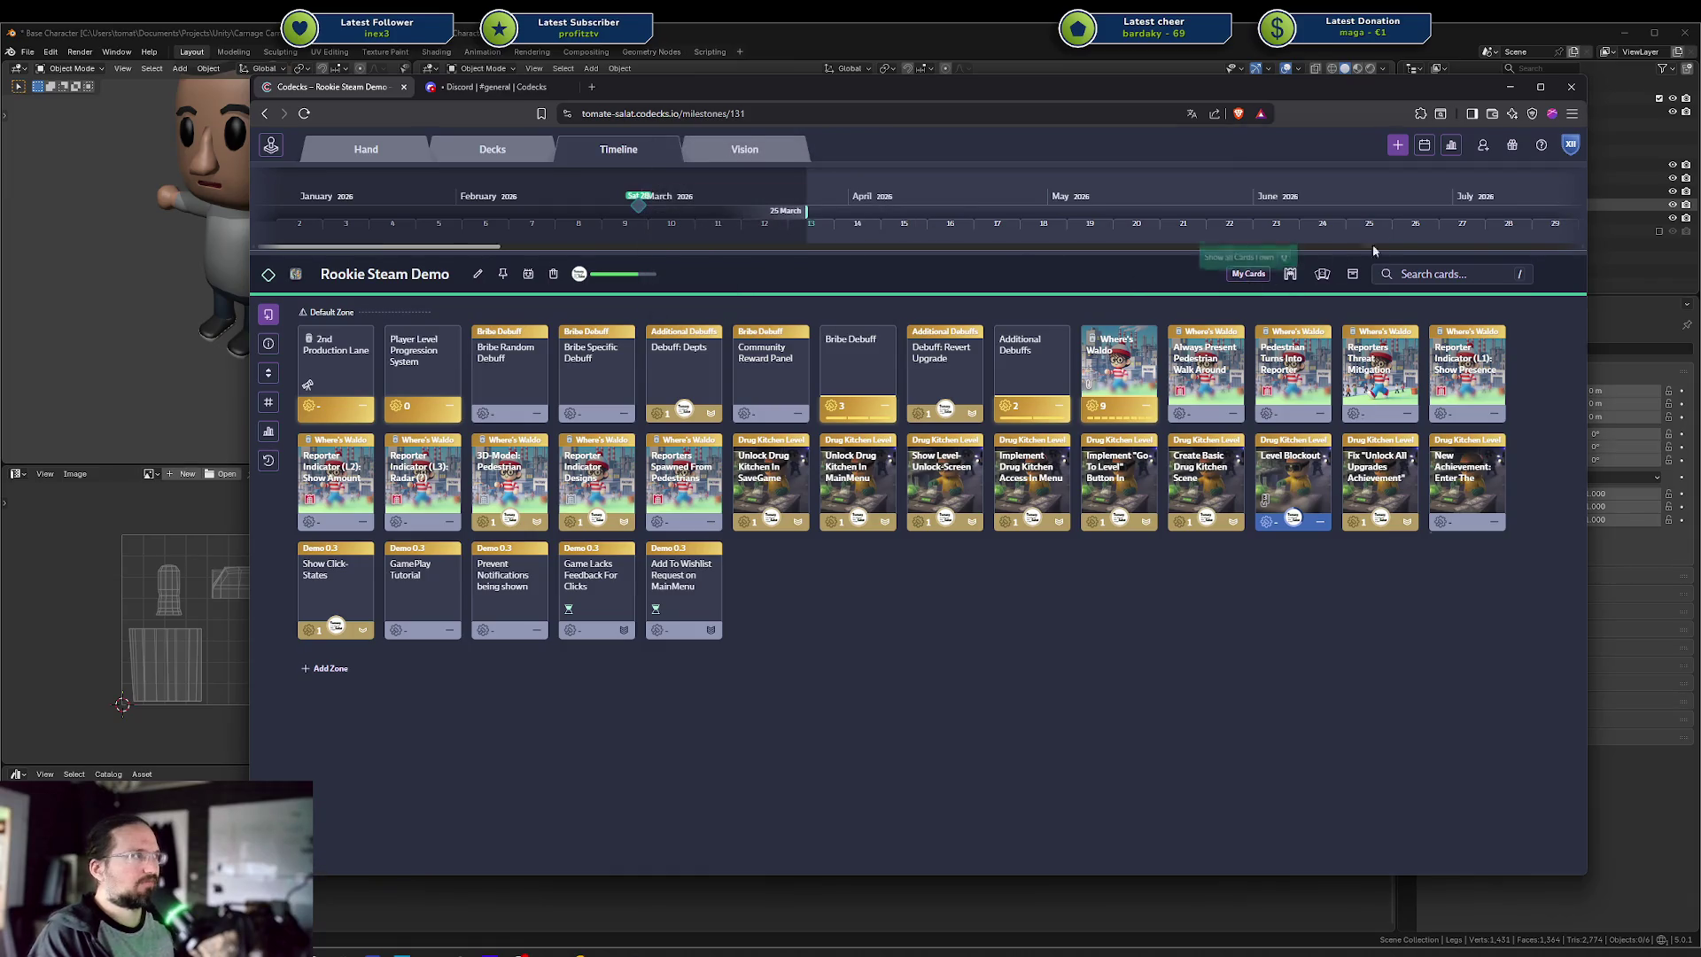
{"action": "left_click", "coordinate": [1397, 150]}
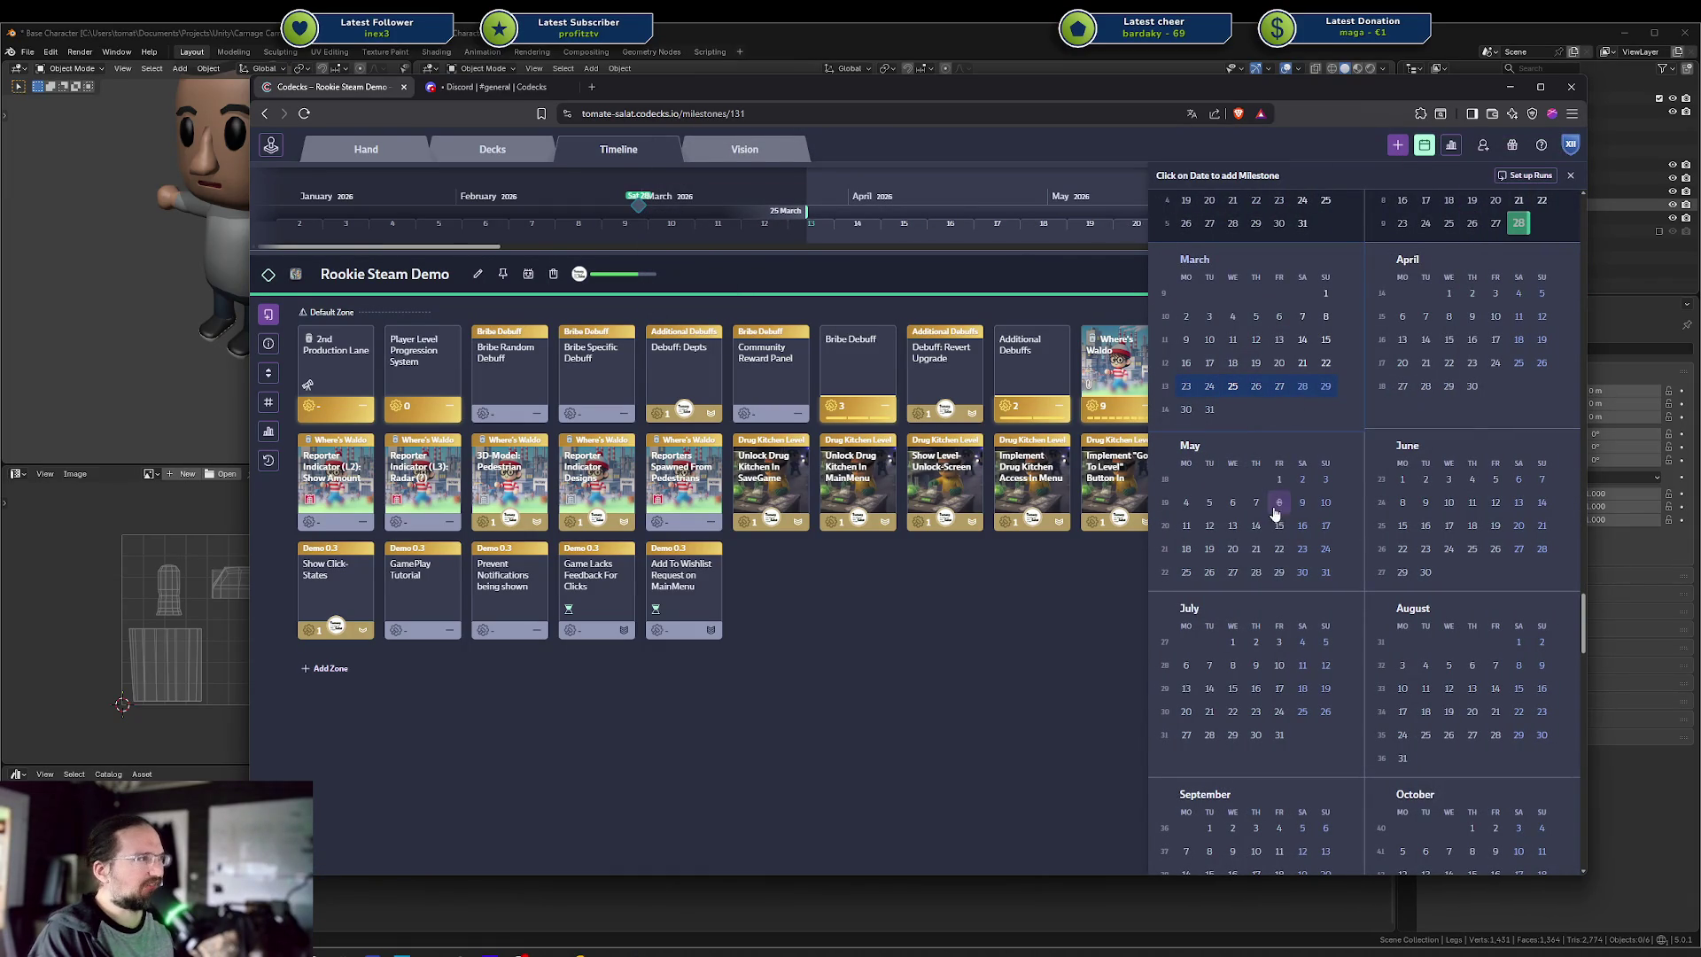
{"action": "left_click", "coordinate": [1425, 340]}
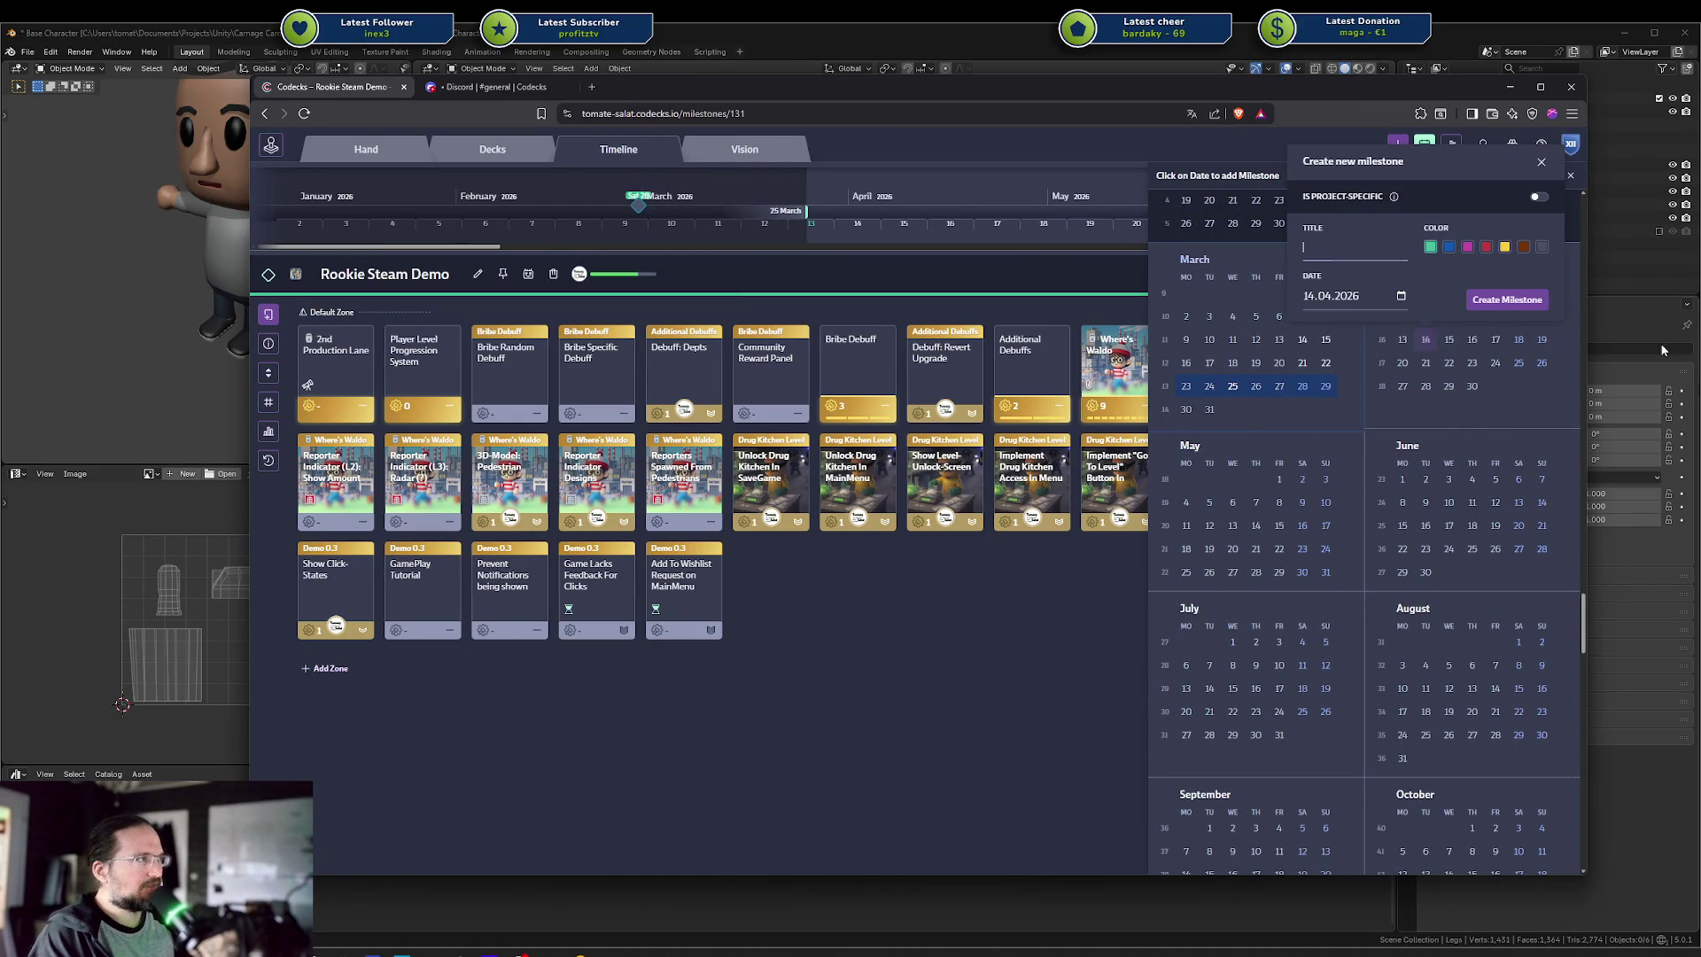
{"action": "left_click", "coordinate": [1401, 296]}
{"action": "left_click", "coordinate": [1378, 296]}
{"action": "left_click", "coordinate": [1400, 299]}
{"action": "left_click", "coordinate": [1332, 483]}
{"action": "left_click", "coordinate": [1334, 245]}
{"action": "type", "text": "fooo"}
{"action": "key", "text": "Tab"}
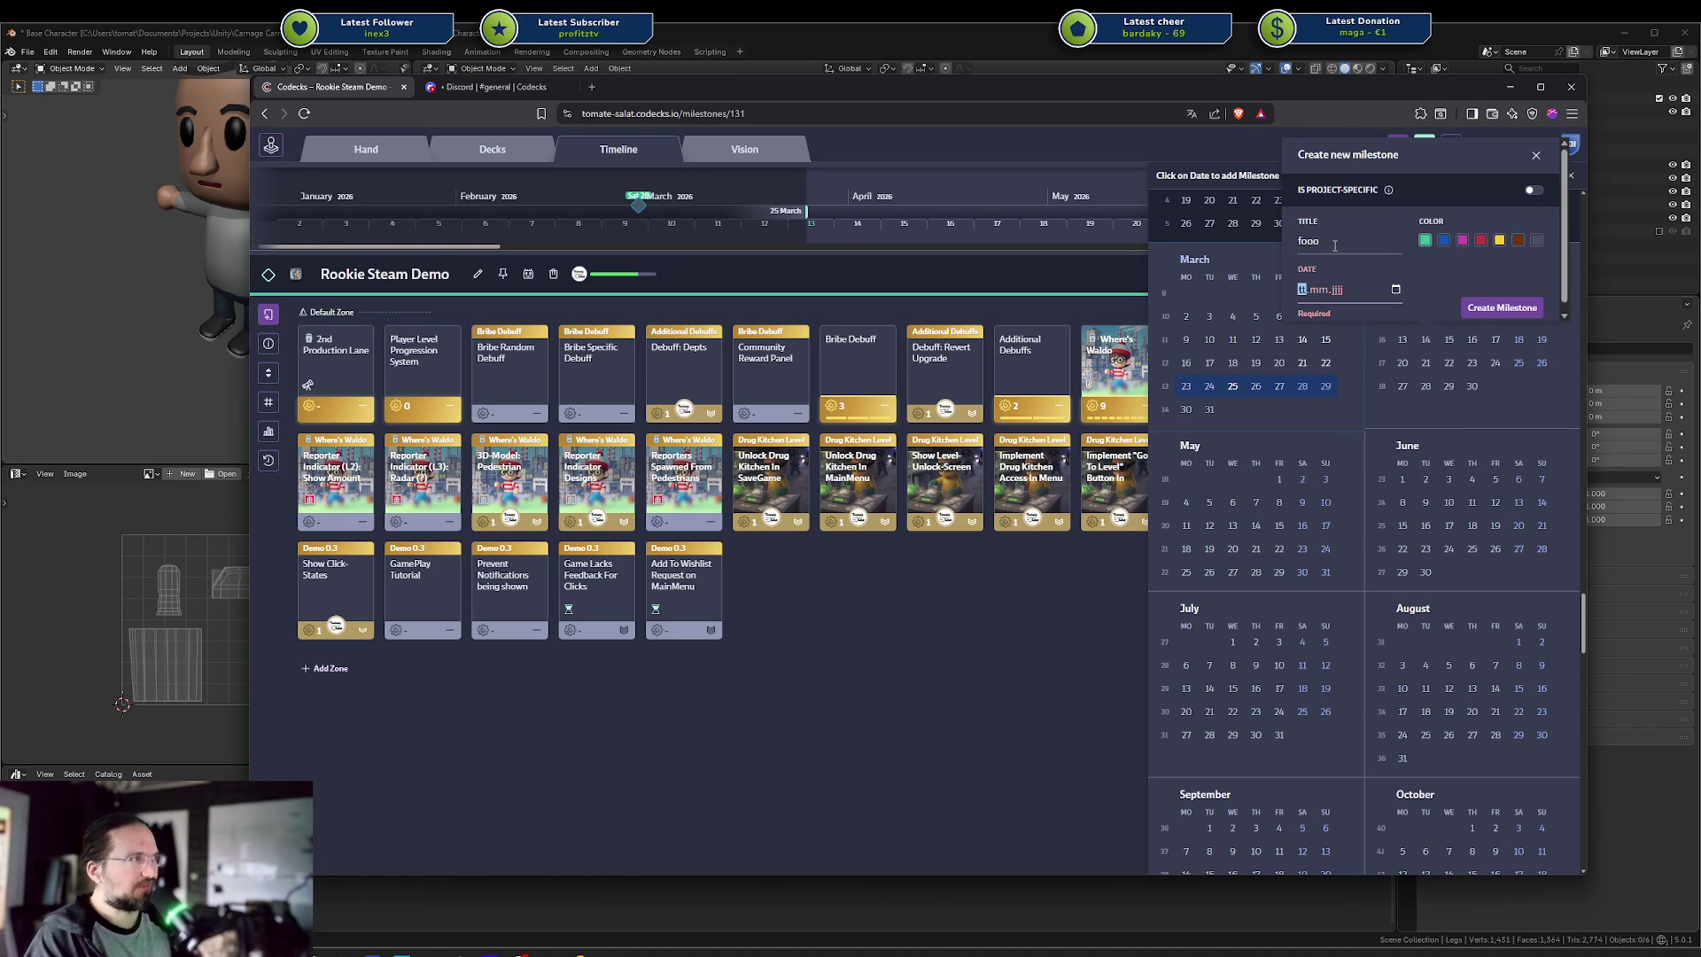
{"action": "left_click", "coordinate": [914, 627]}
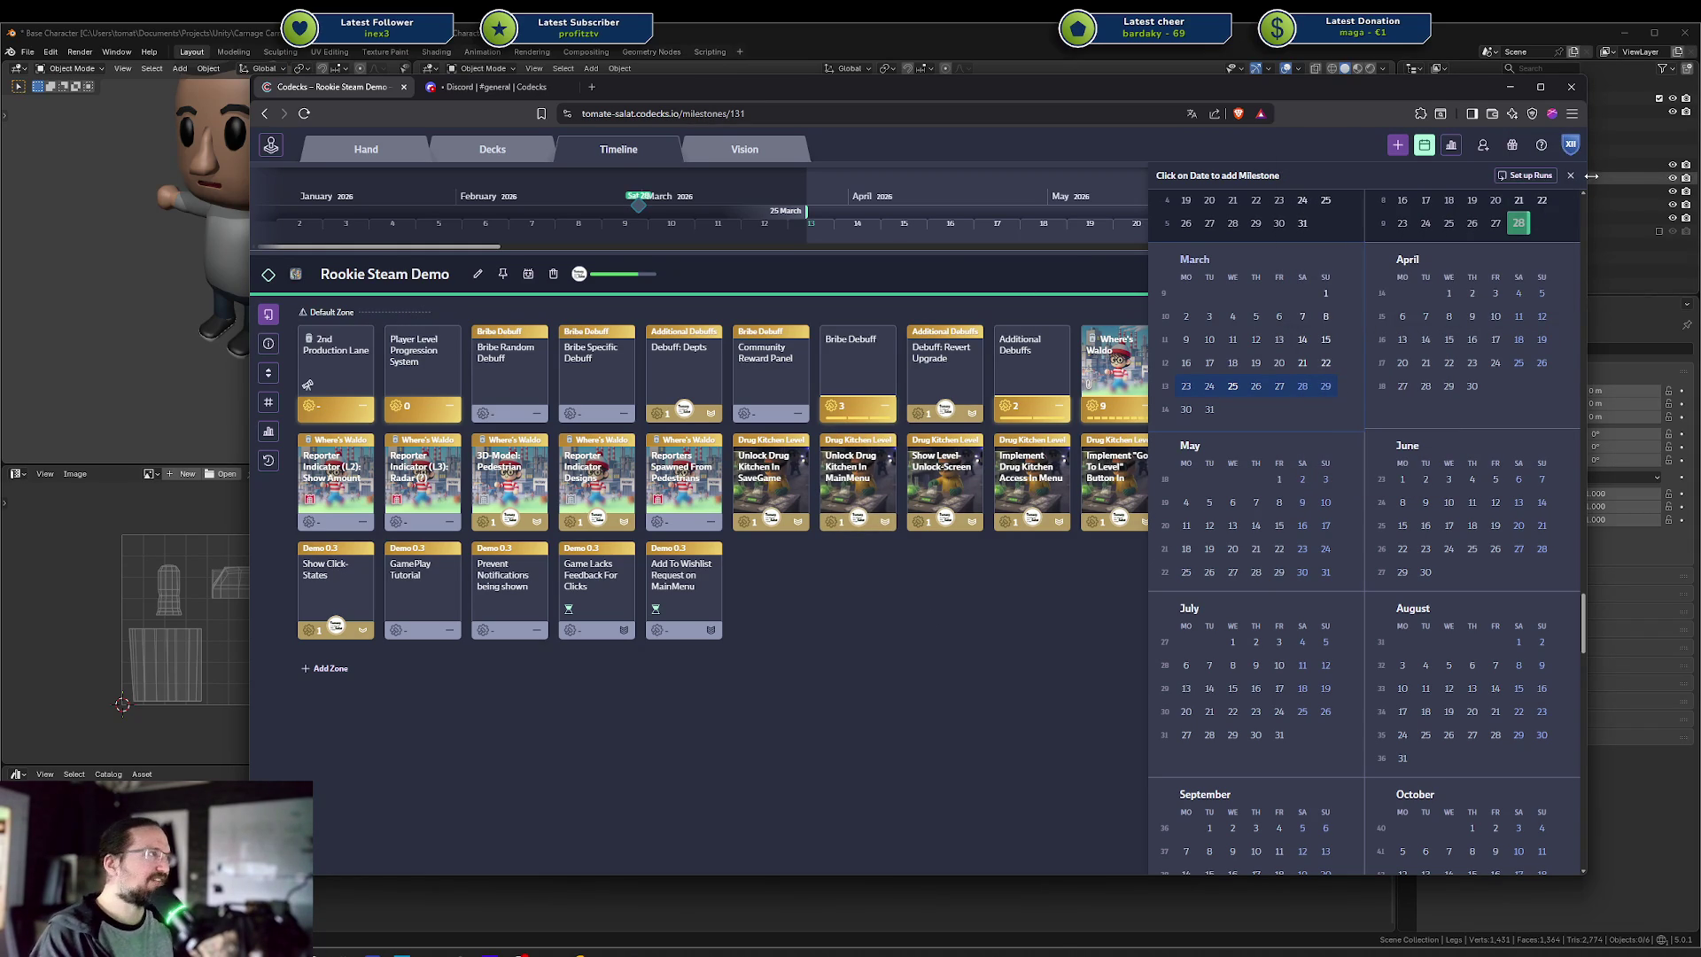
{"action": "left_click", "coordinate": [1570, 176]}
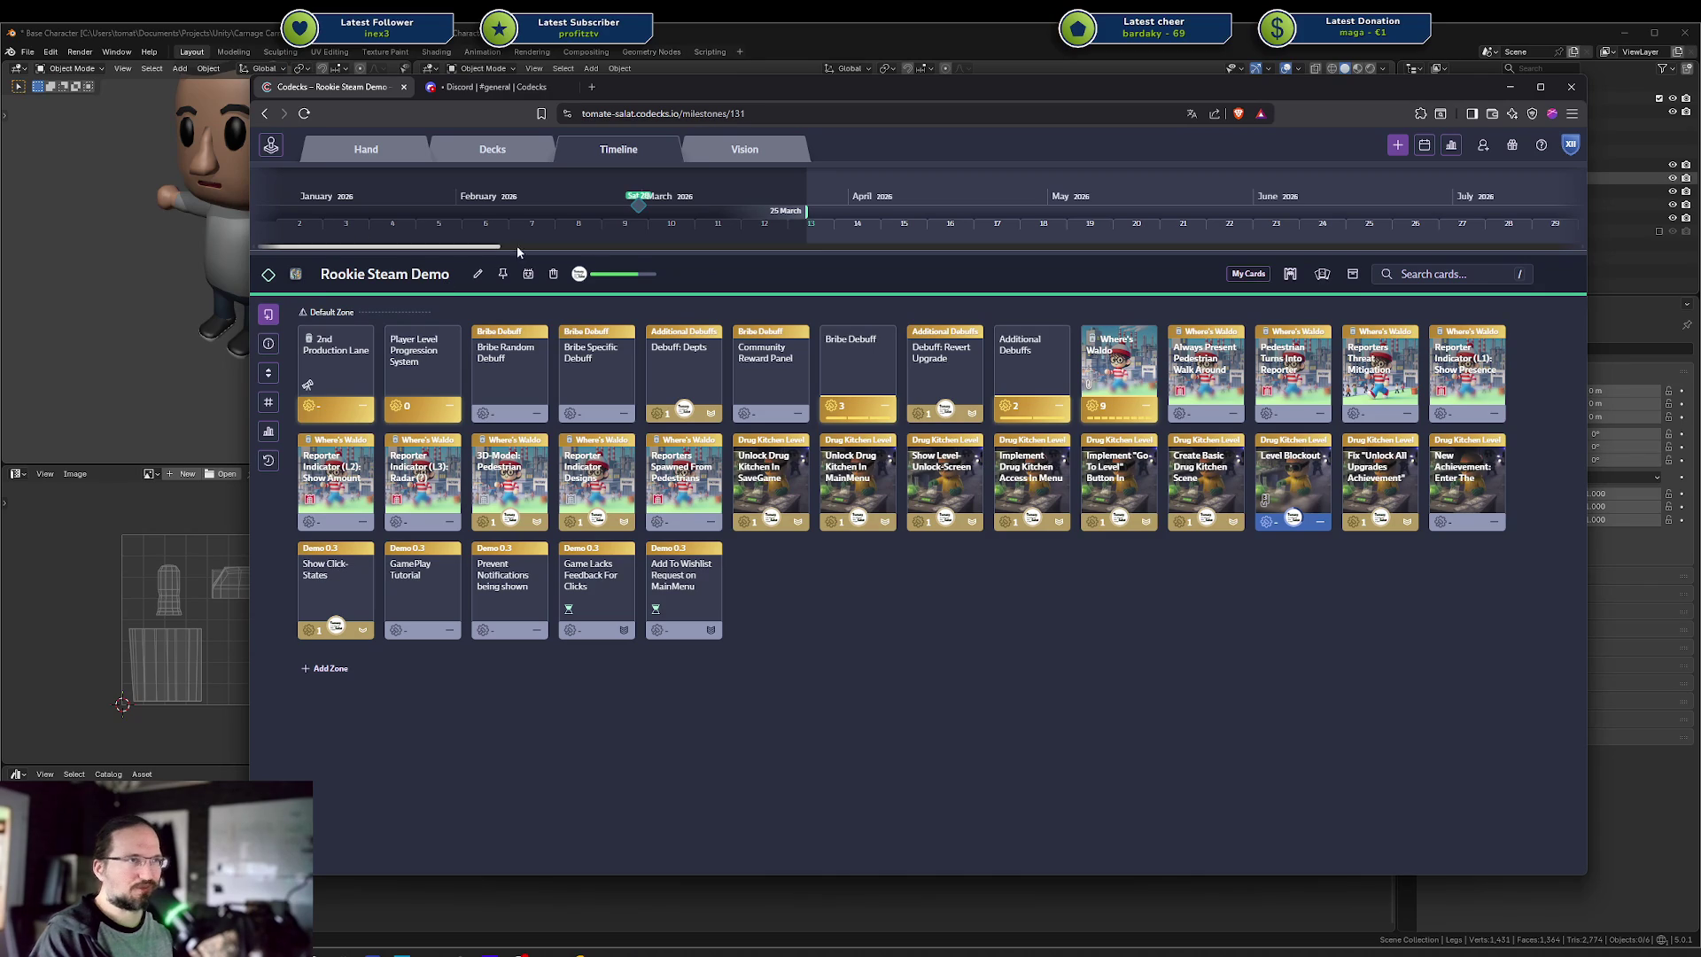
Delete the Rookie Steam Demo milestone and confirm its removal from its 33 cards
{"action": "right_click", "coordinate": [637, 207]}
{"action": "key", "text": "Escape"}
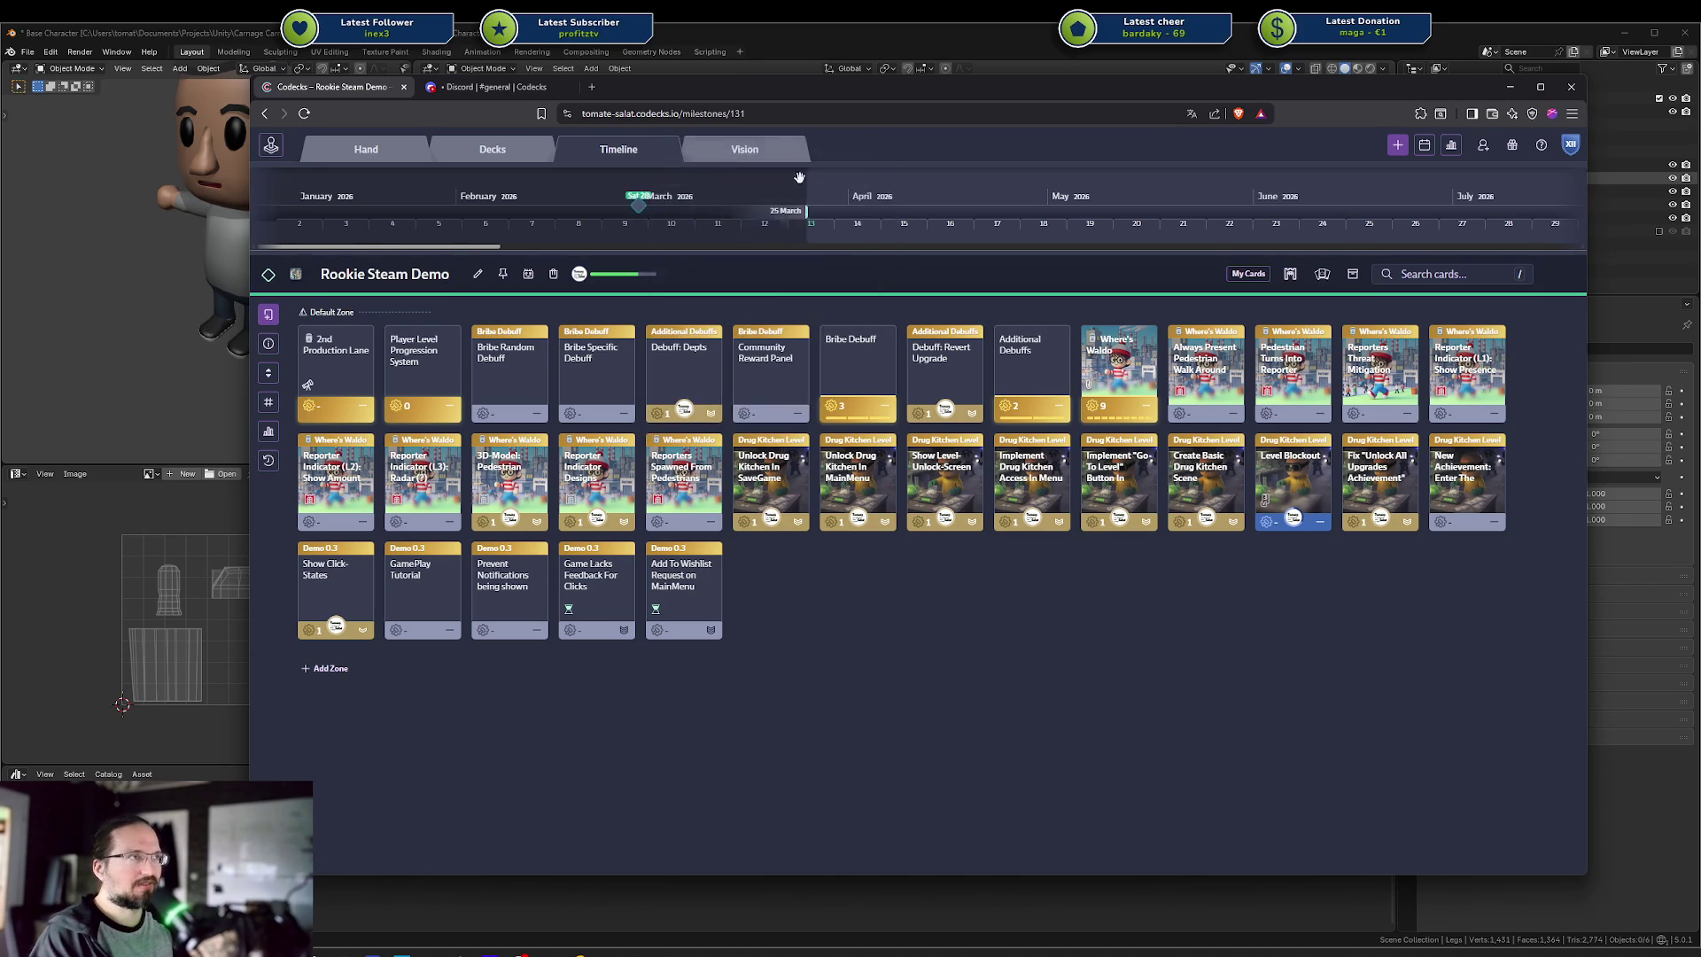
{"action": "mouse_move", "coordinate": [642, 213]}
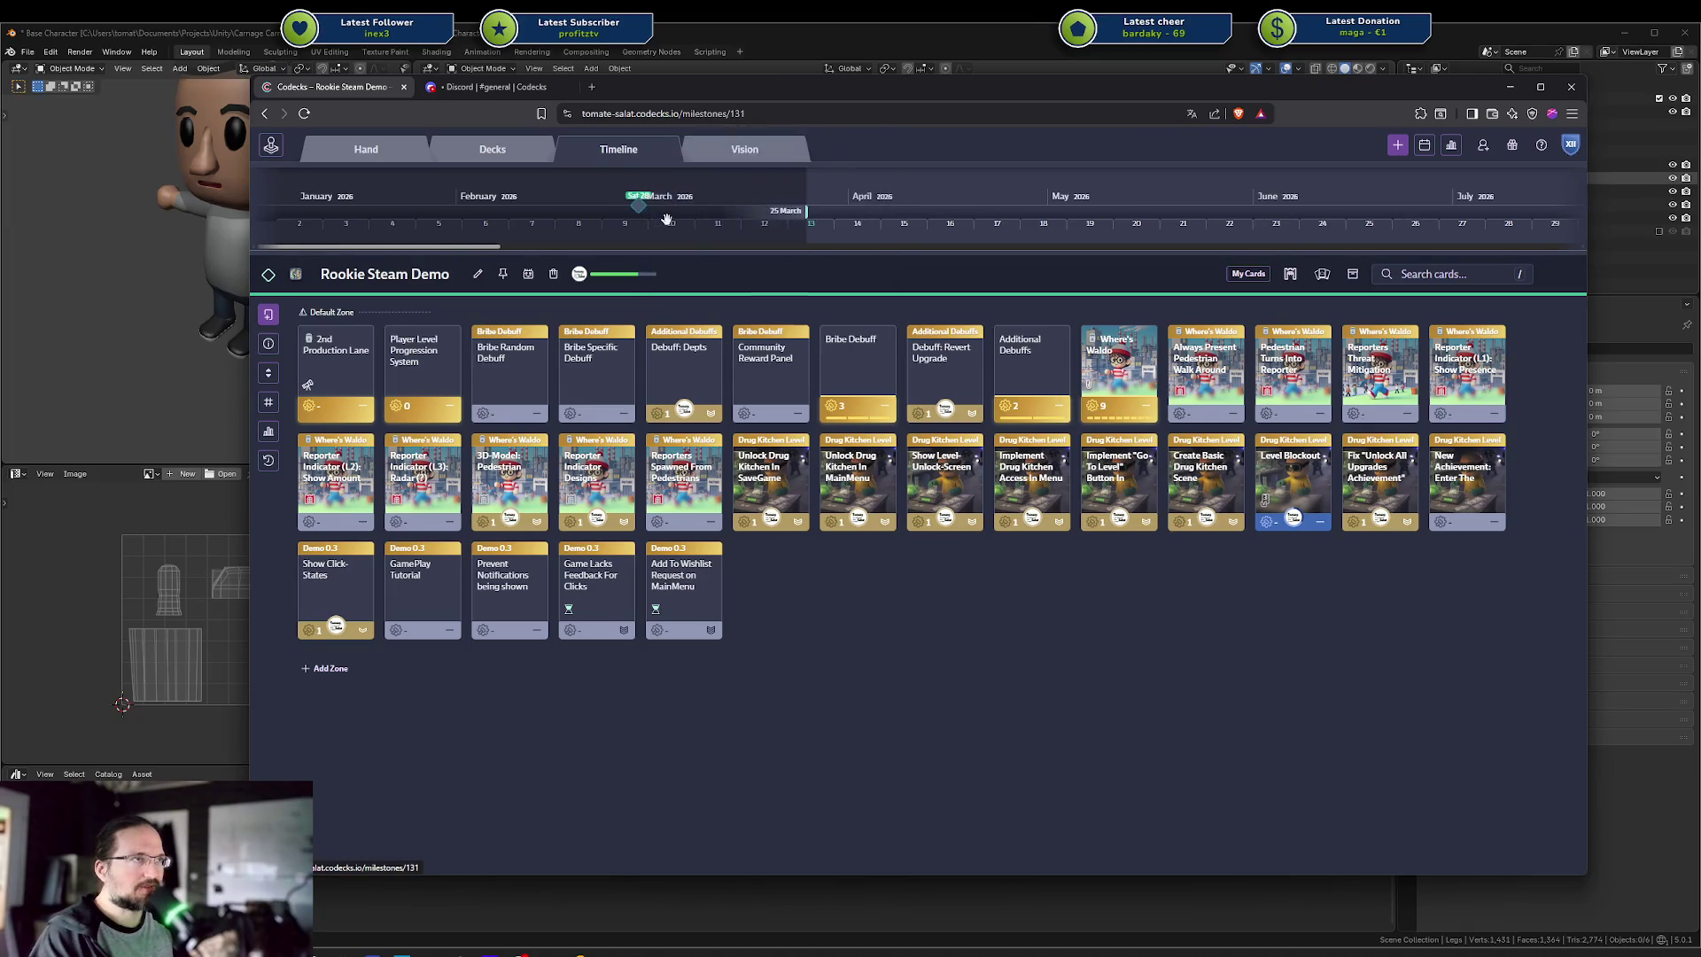
{"action": "scroll", "coordinate": [975, 203], "scroll_direction": "down", "scroll_amount": 1}
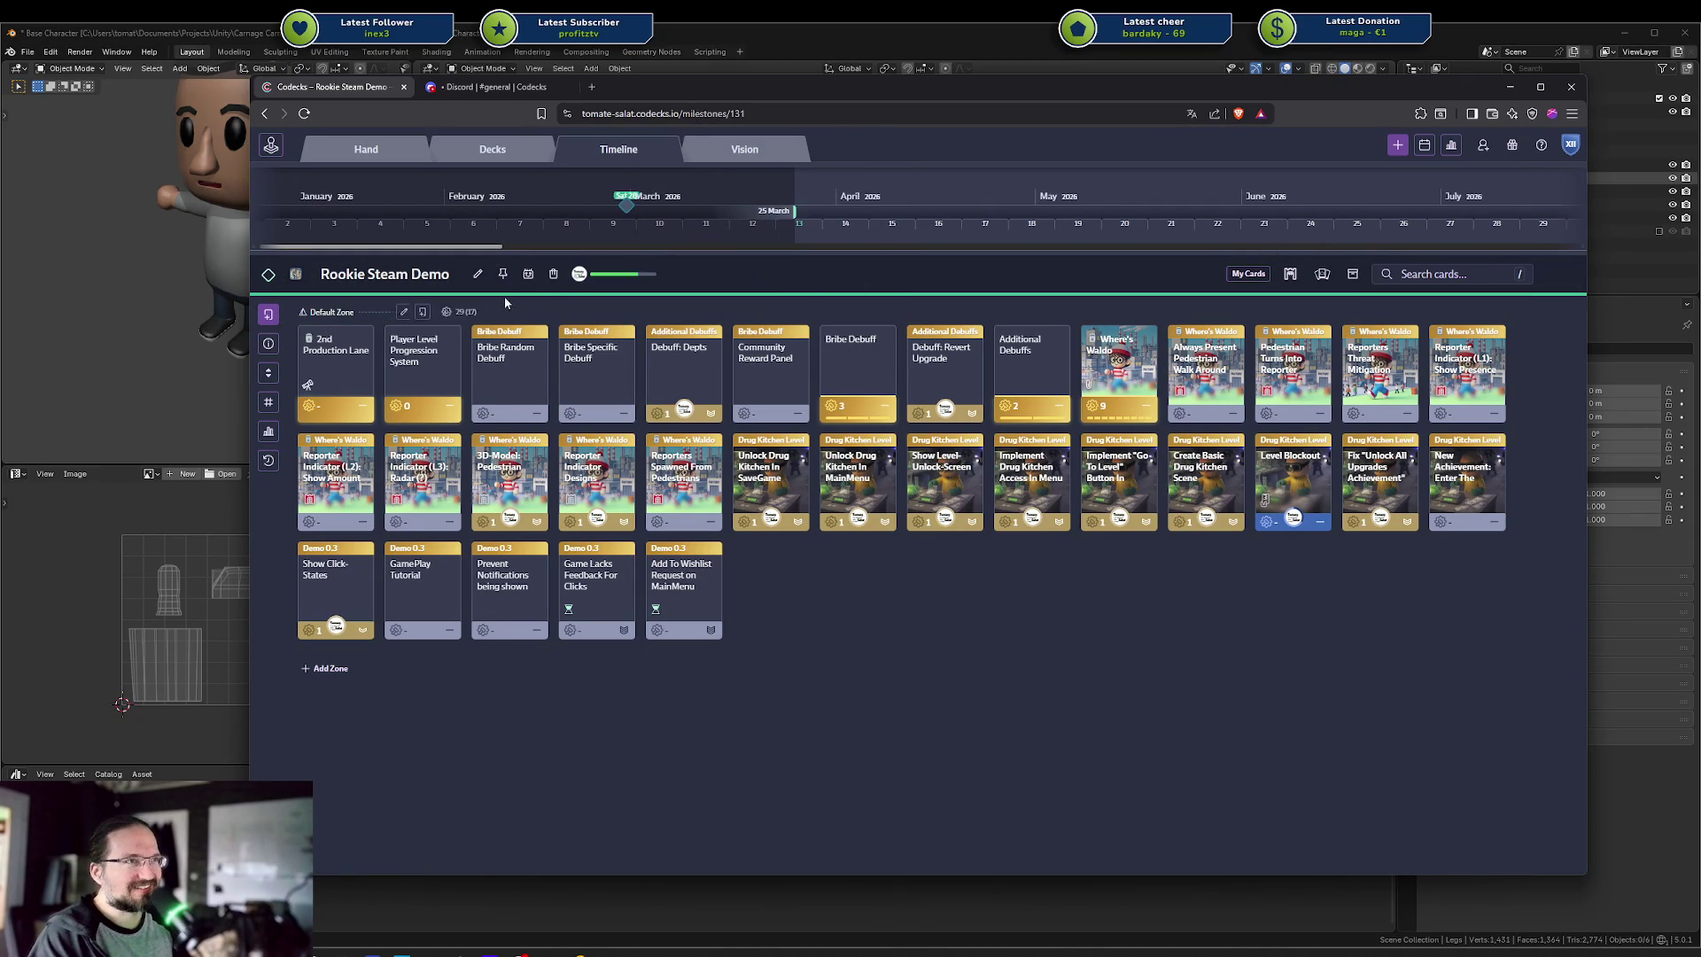
{"action": "left_click", "coordinate": [552, 278]}
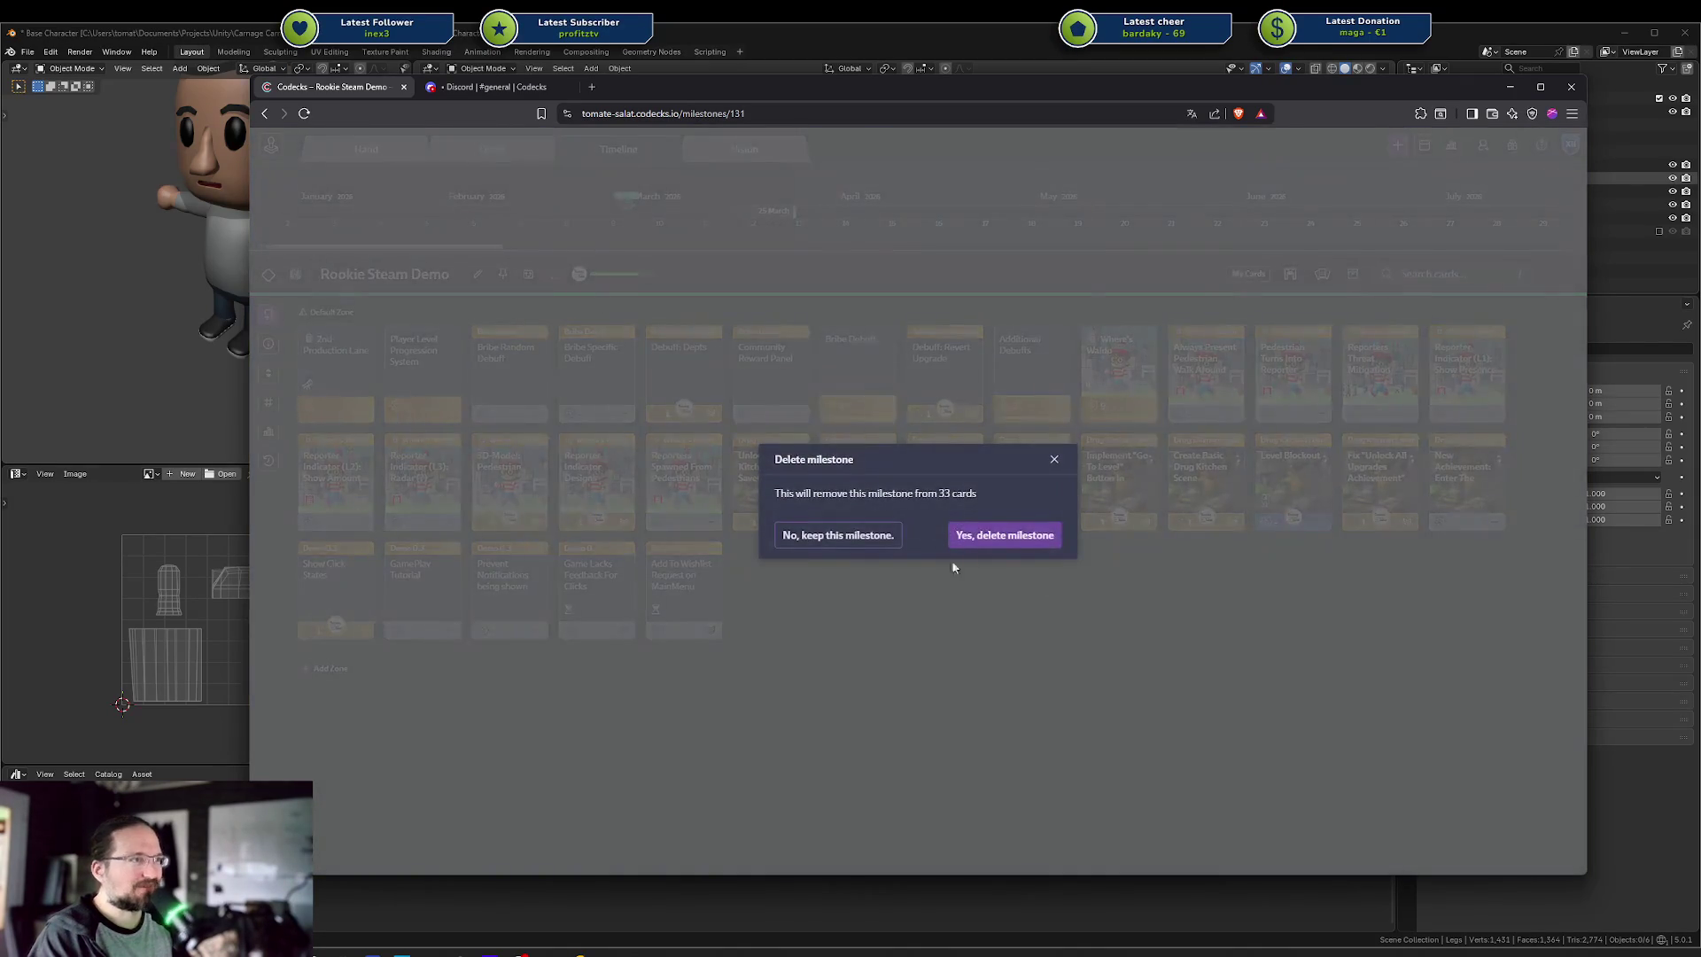
{"action": "left_click", "coordinate": [1000, 537]}
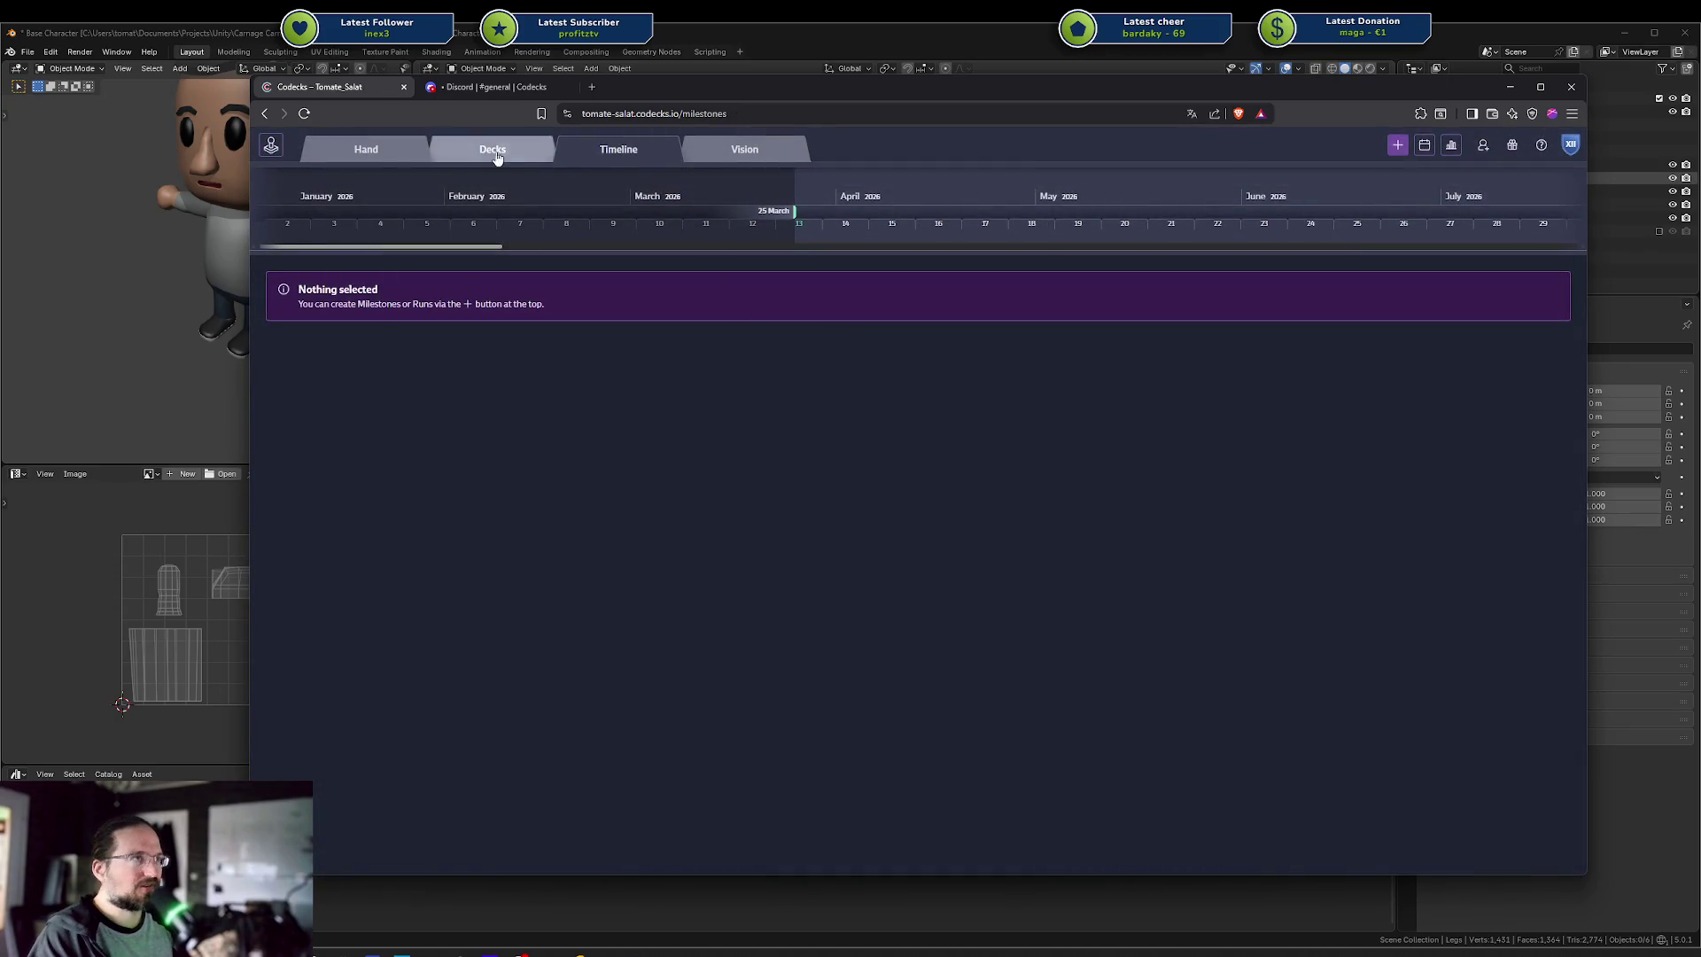
{"action": "left_click", "coordinate": [446, 149]}
Open the Rookie project's Features deck and bring up the Demo 0.3 card's details
{"action": "left_click", "coordinate": [426, 149]}
{"action": "left_click", "coordinate": [446, 149]}
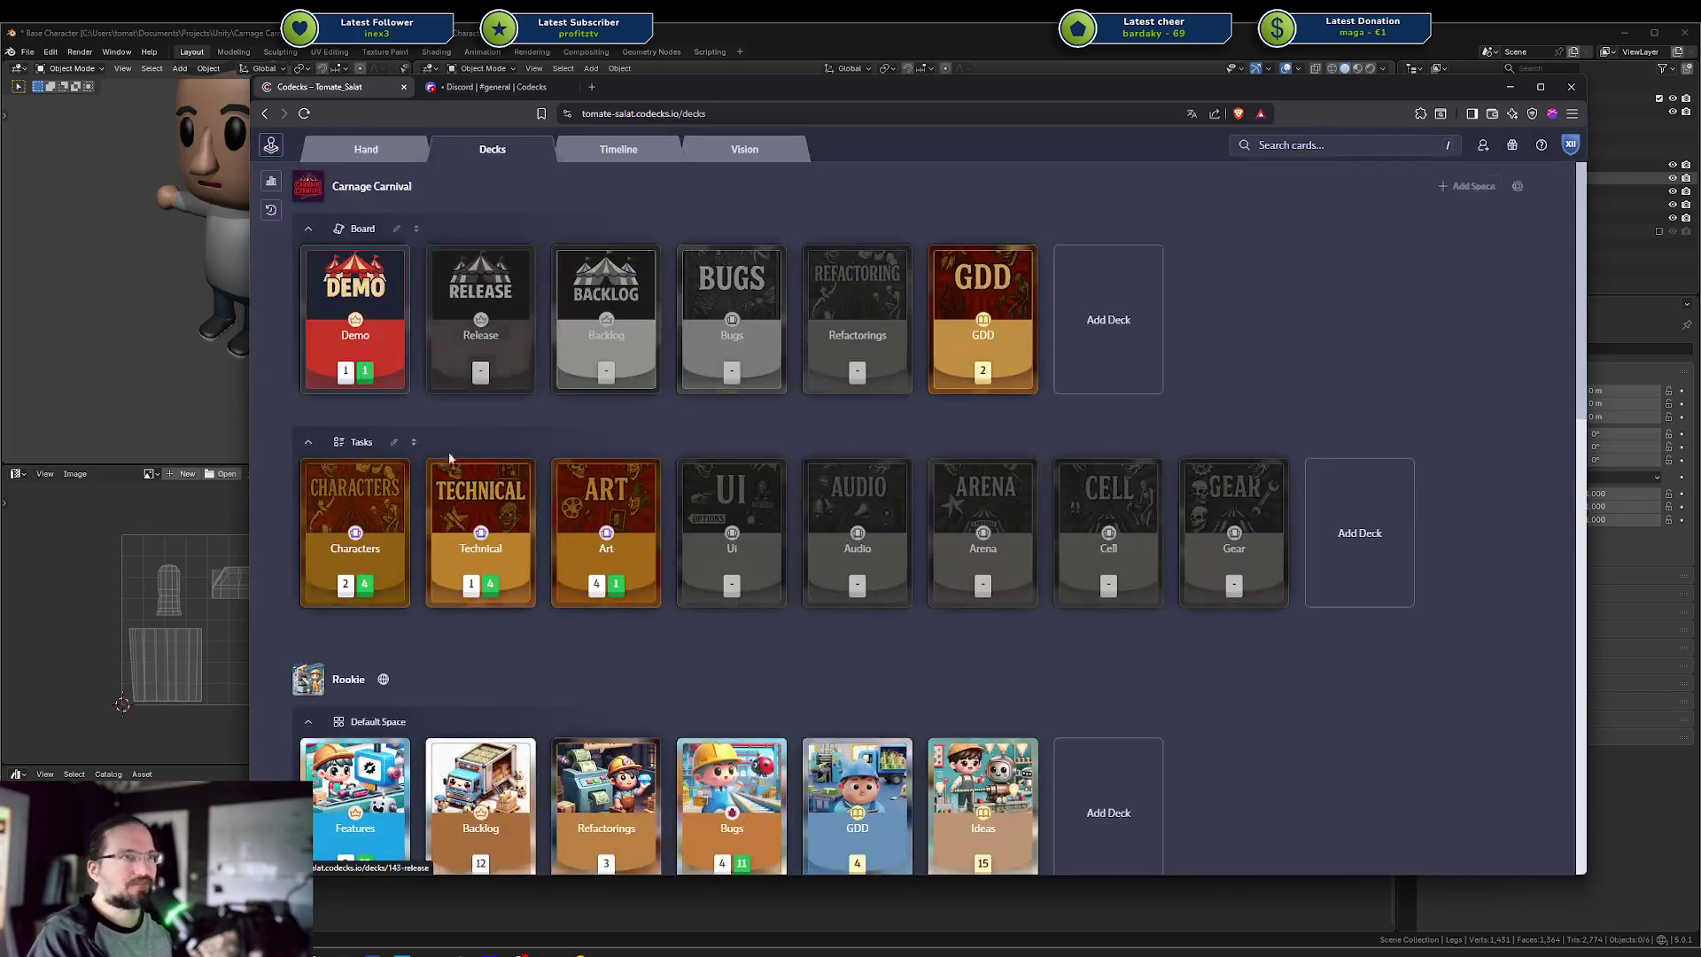
{"action": "scroll", "coordinate": [422, 679], "scroll_direction": "down", "scroll_amount": 2}
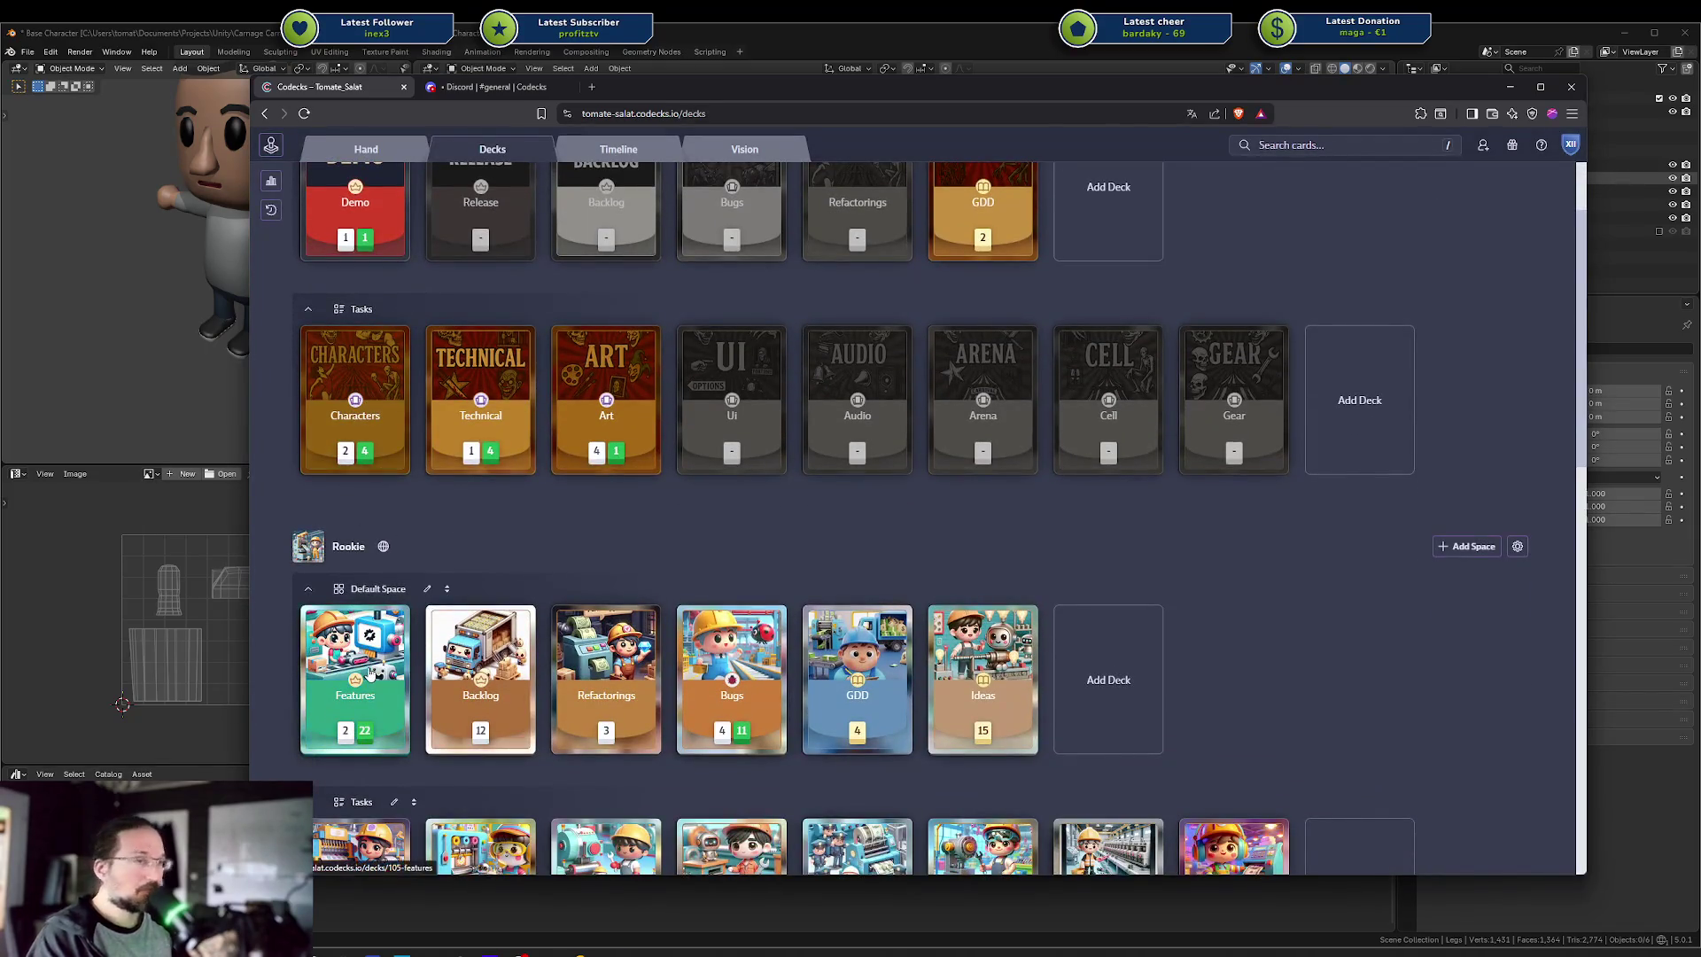
{"action": "left_click", "coordinate": [354, 616]}
{"action": "mouse_move", "coordinate": [412, 346]}
{"action": "left_mouse_down"}
{"action": "mouse_move", "coordinate": [464, 350]}
{"action": "mouse_move", "coordinate": [443, 359]}
{"action": "left_mouse_up"}
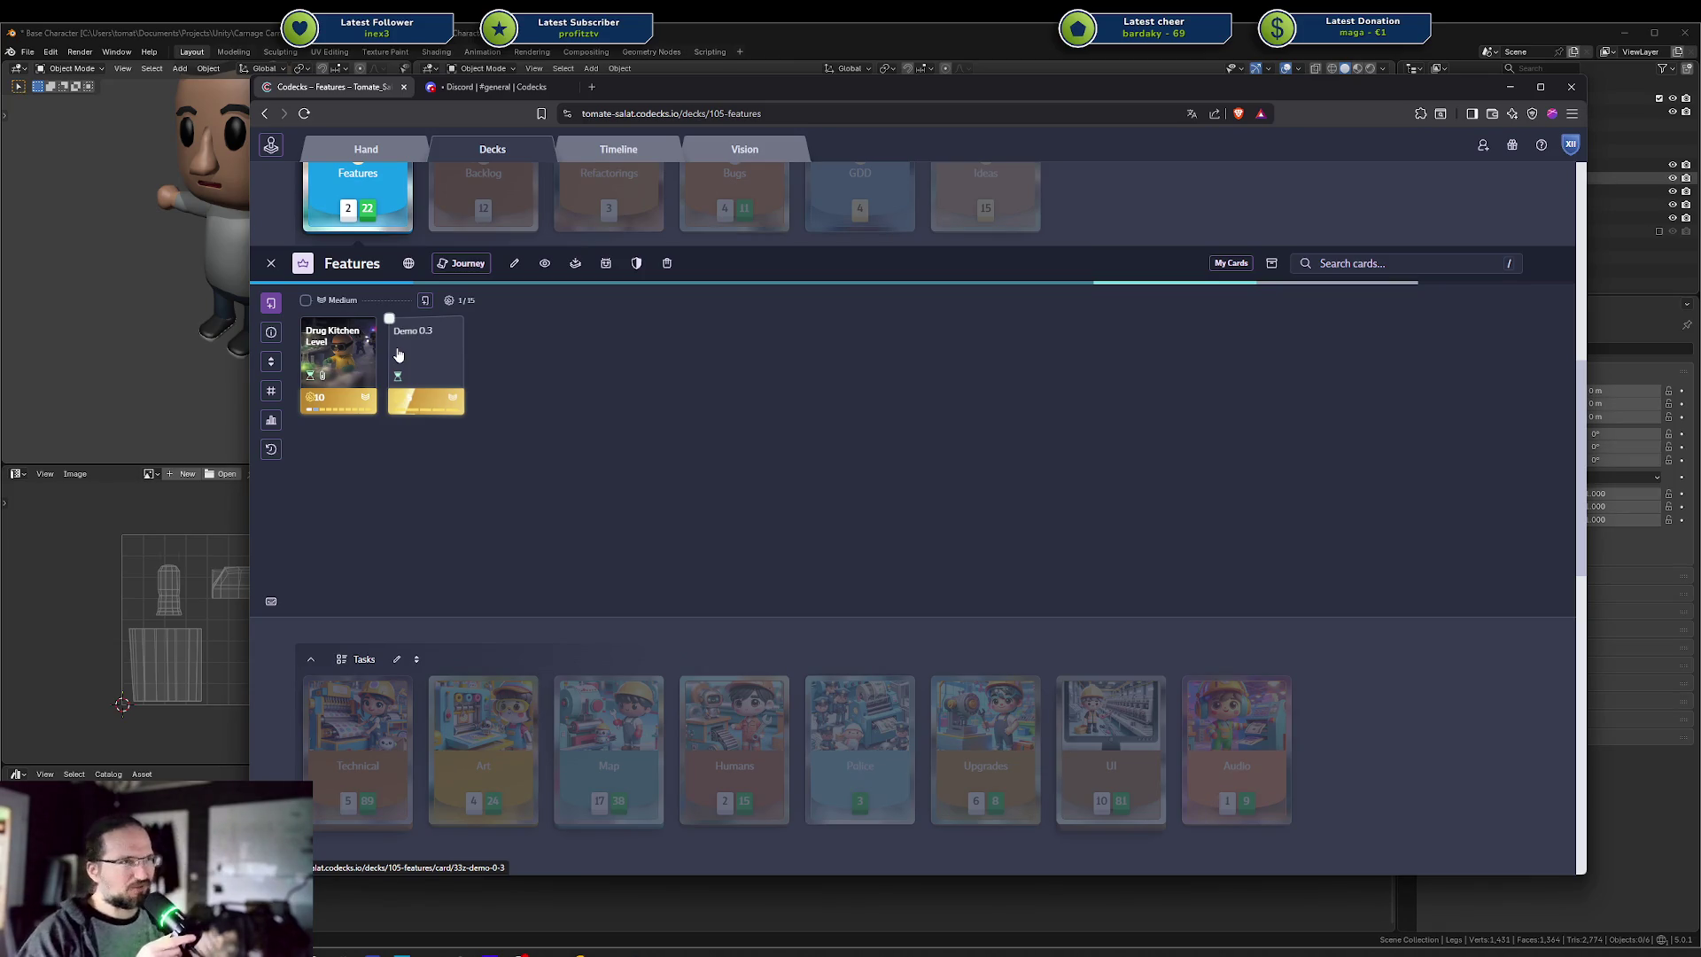
{"action": "scroll", "coordinate": [372, 354], "scroll_direction": "up", "scroll_amount": 2}
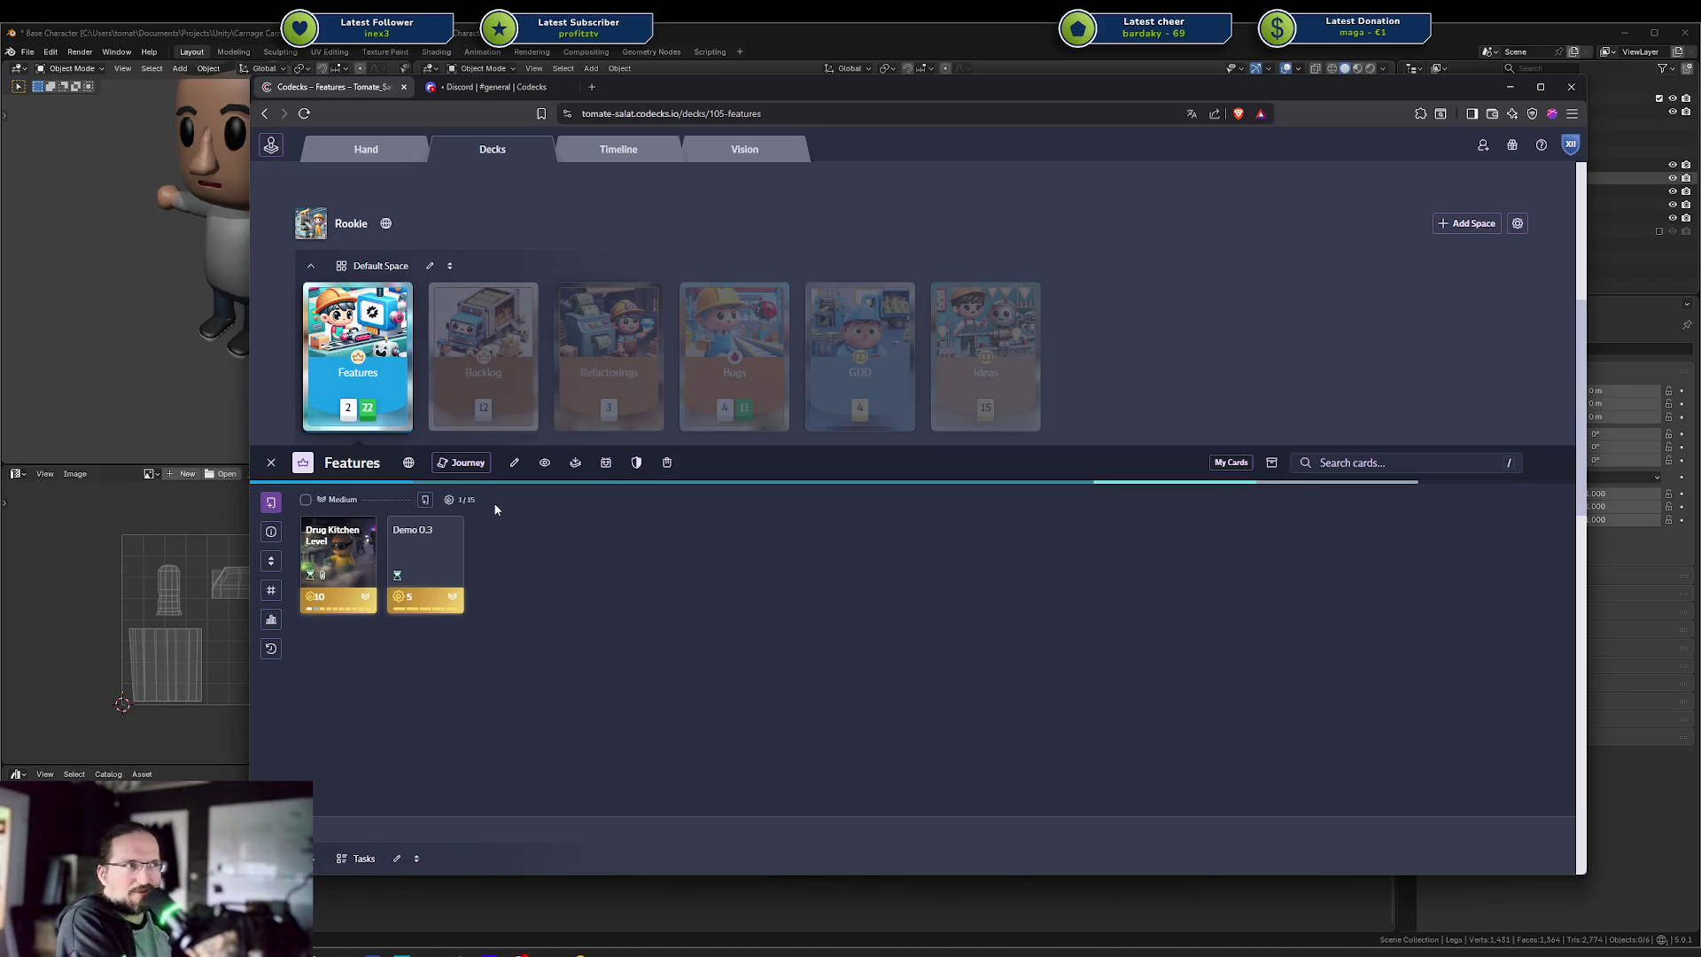
{"action": "left_click", "coordinate": [425, 556]}
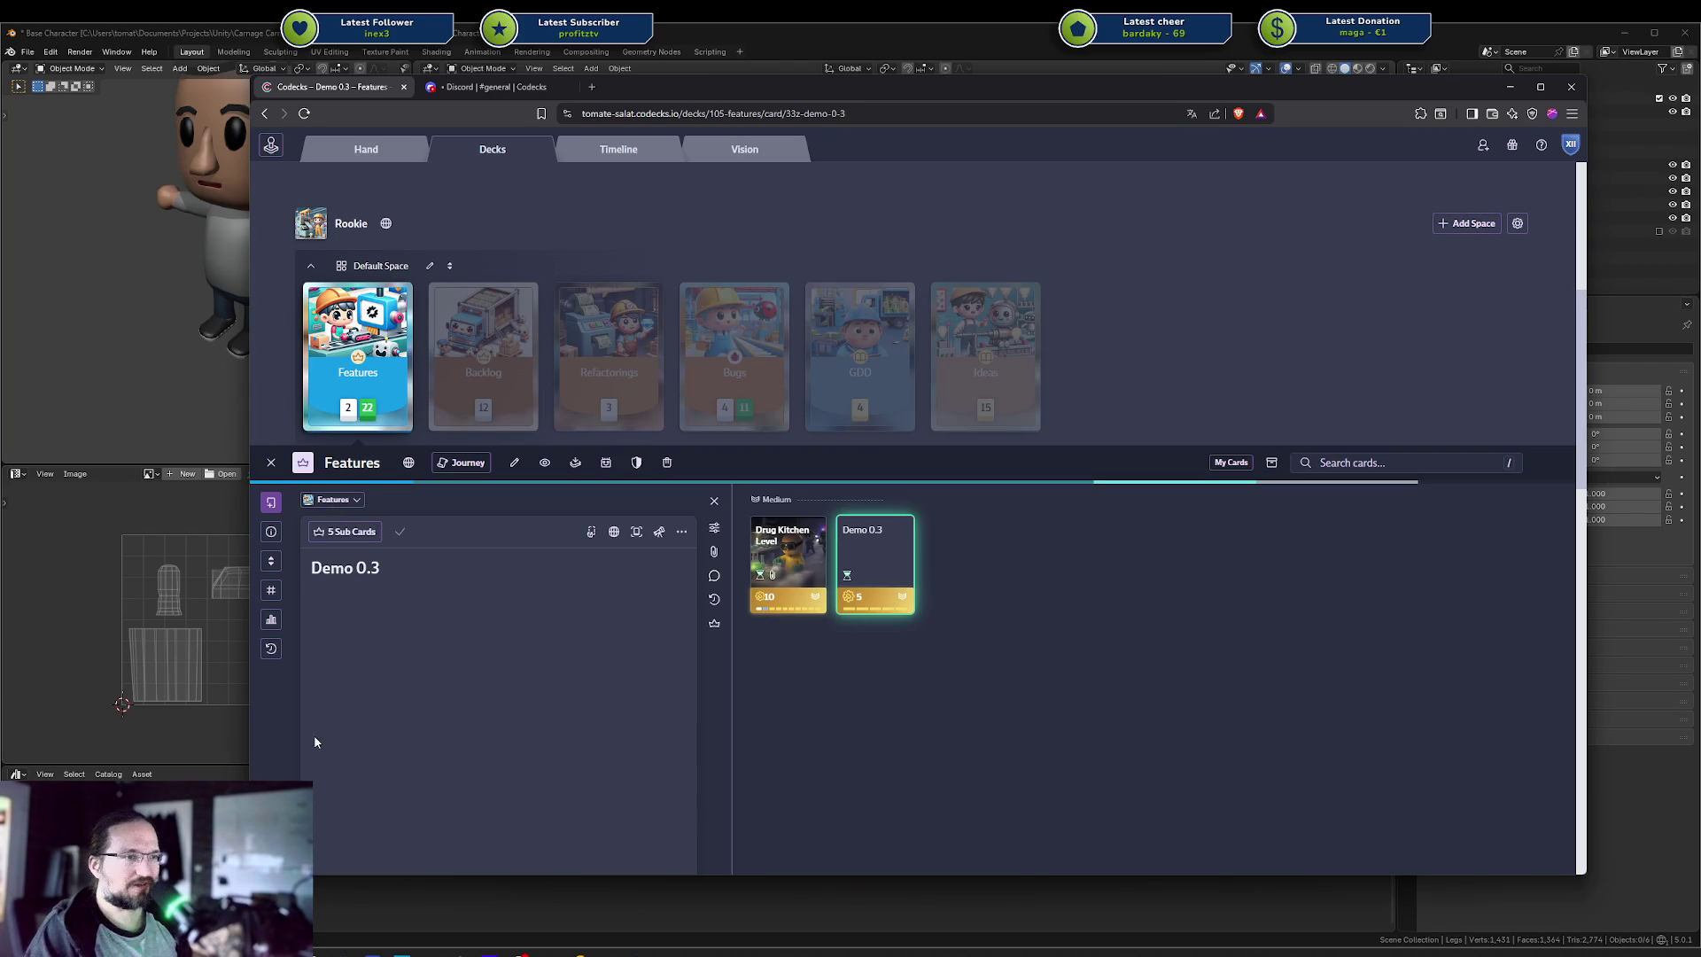
Review the Demo 0.3 card's five sub cards, including Drug Kitchen Level
{"action": "mouse_move", "coordinate": [459, 952]}
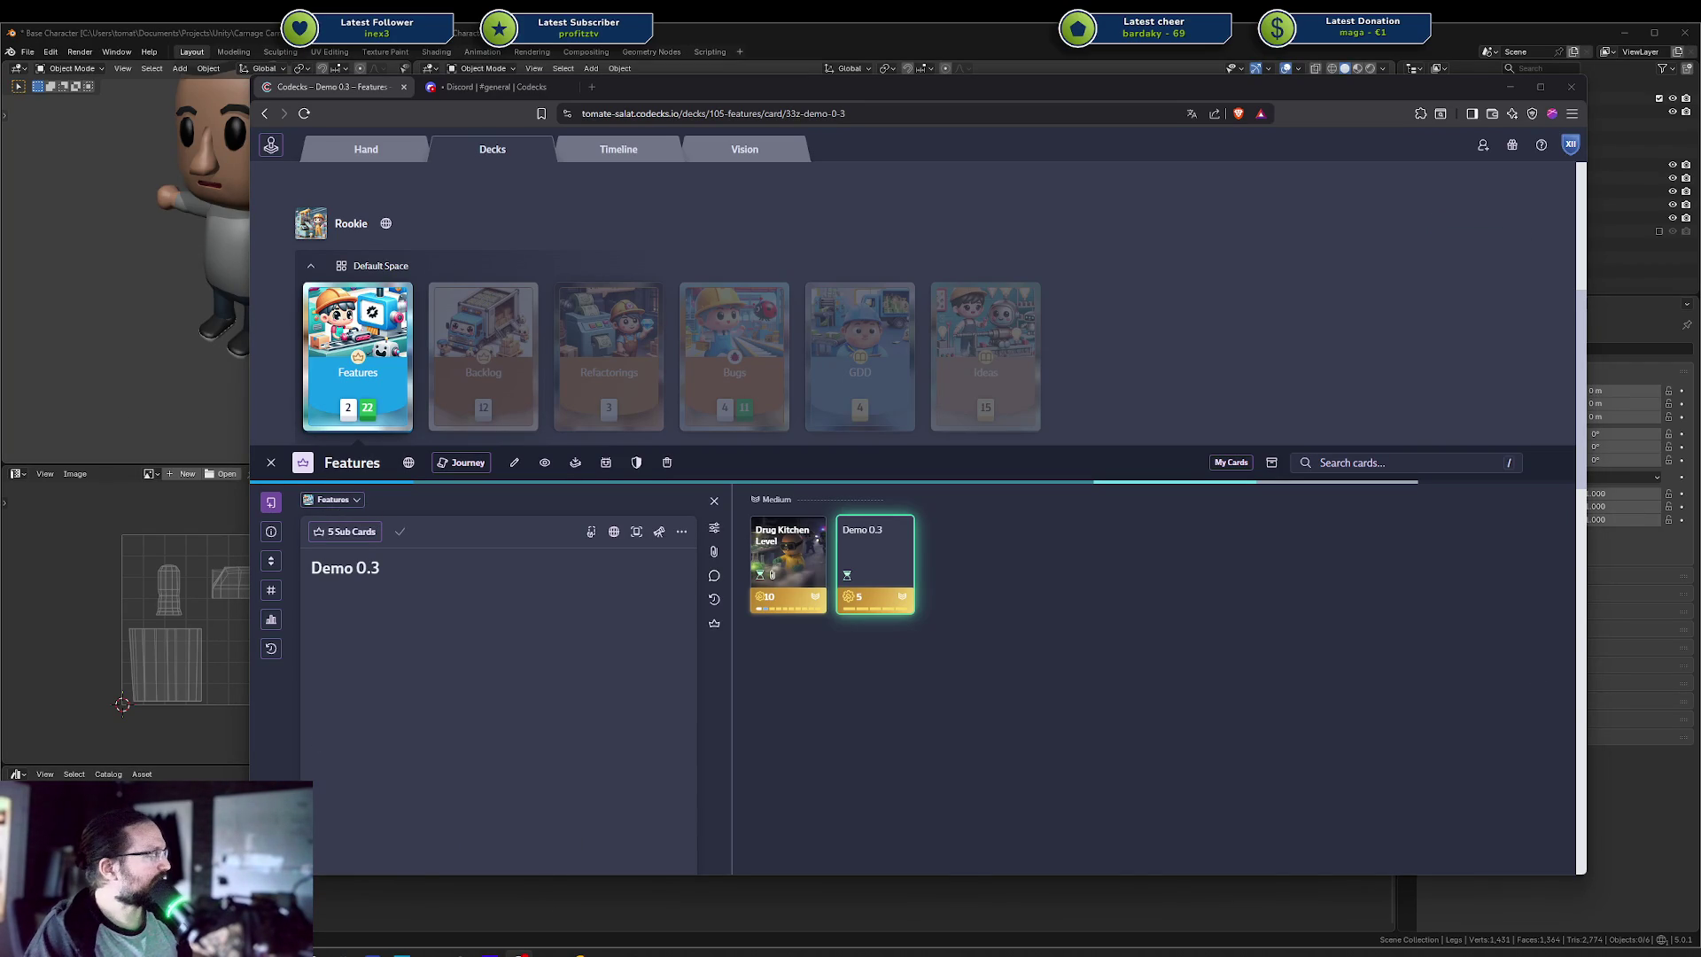
{"action": "key", "text": "alt+Tab"}
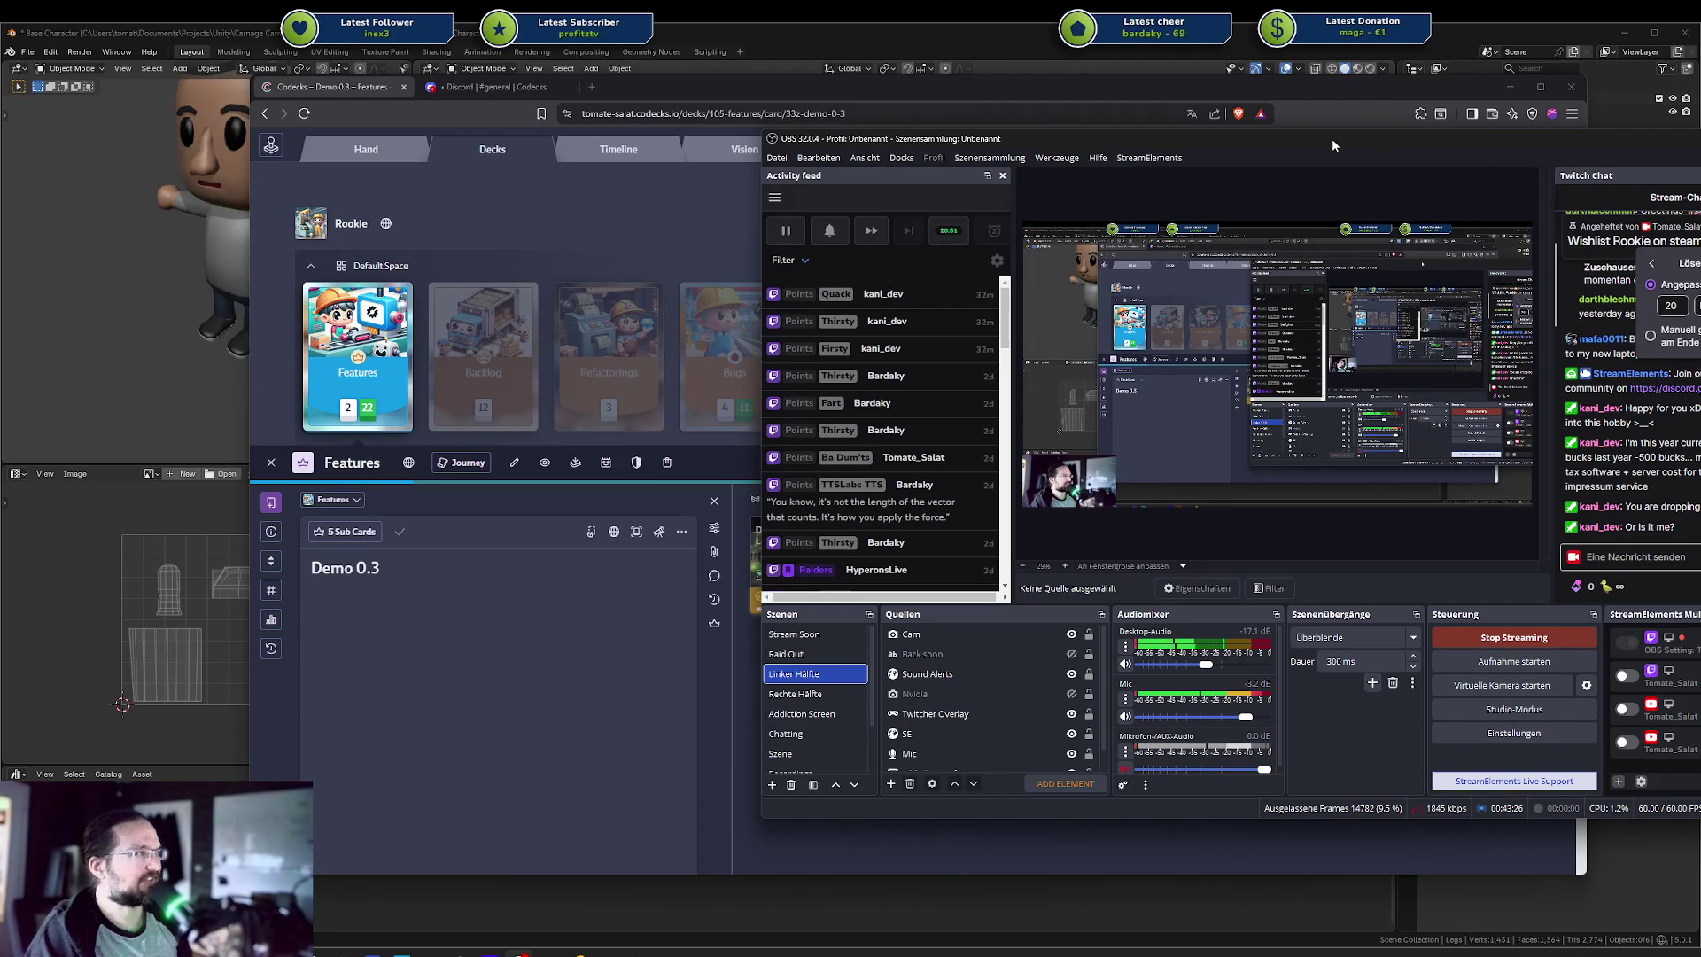
{"action": "key", "text": "super+Down"}
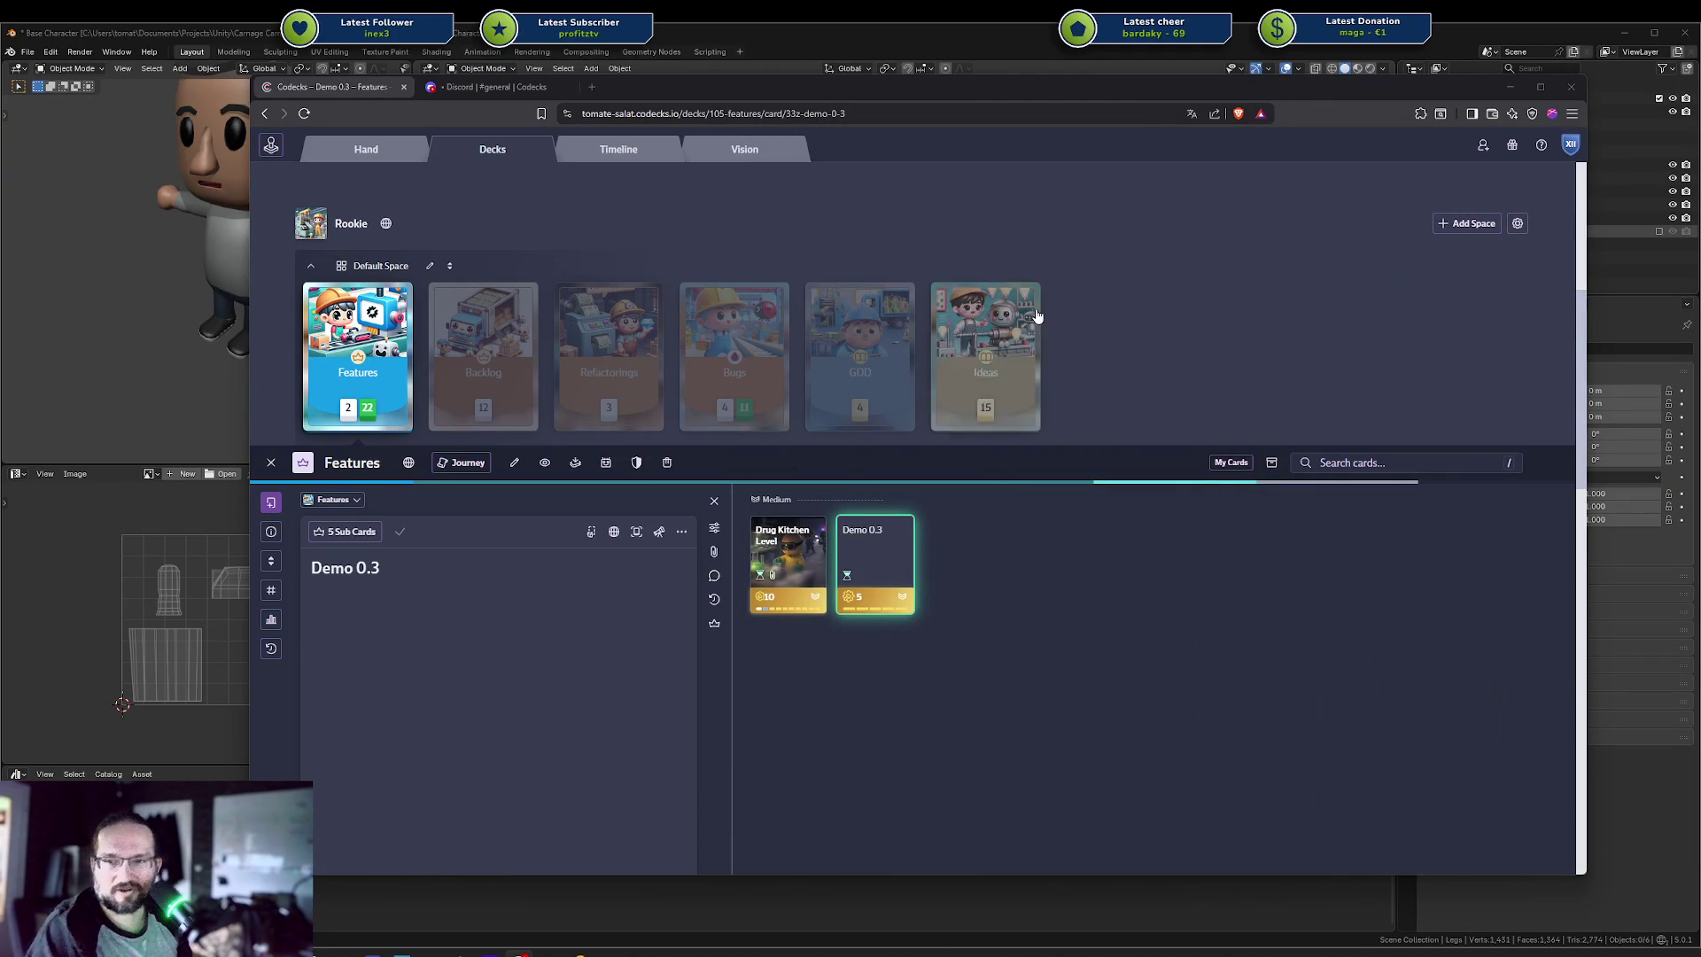
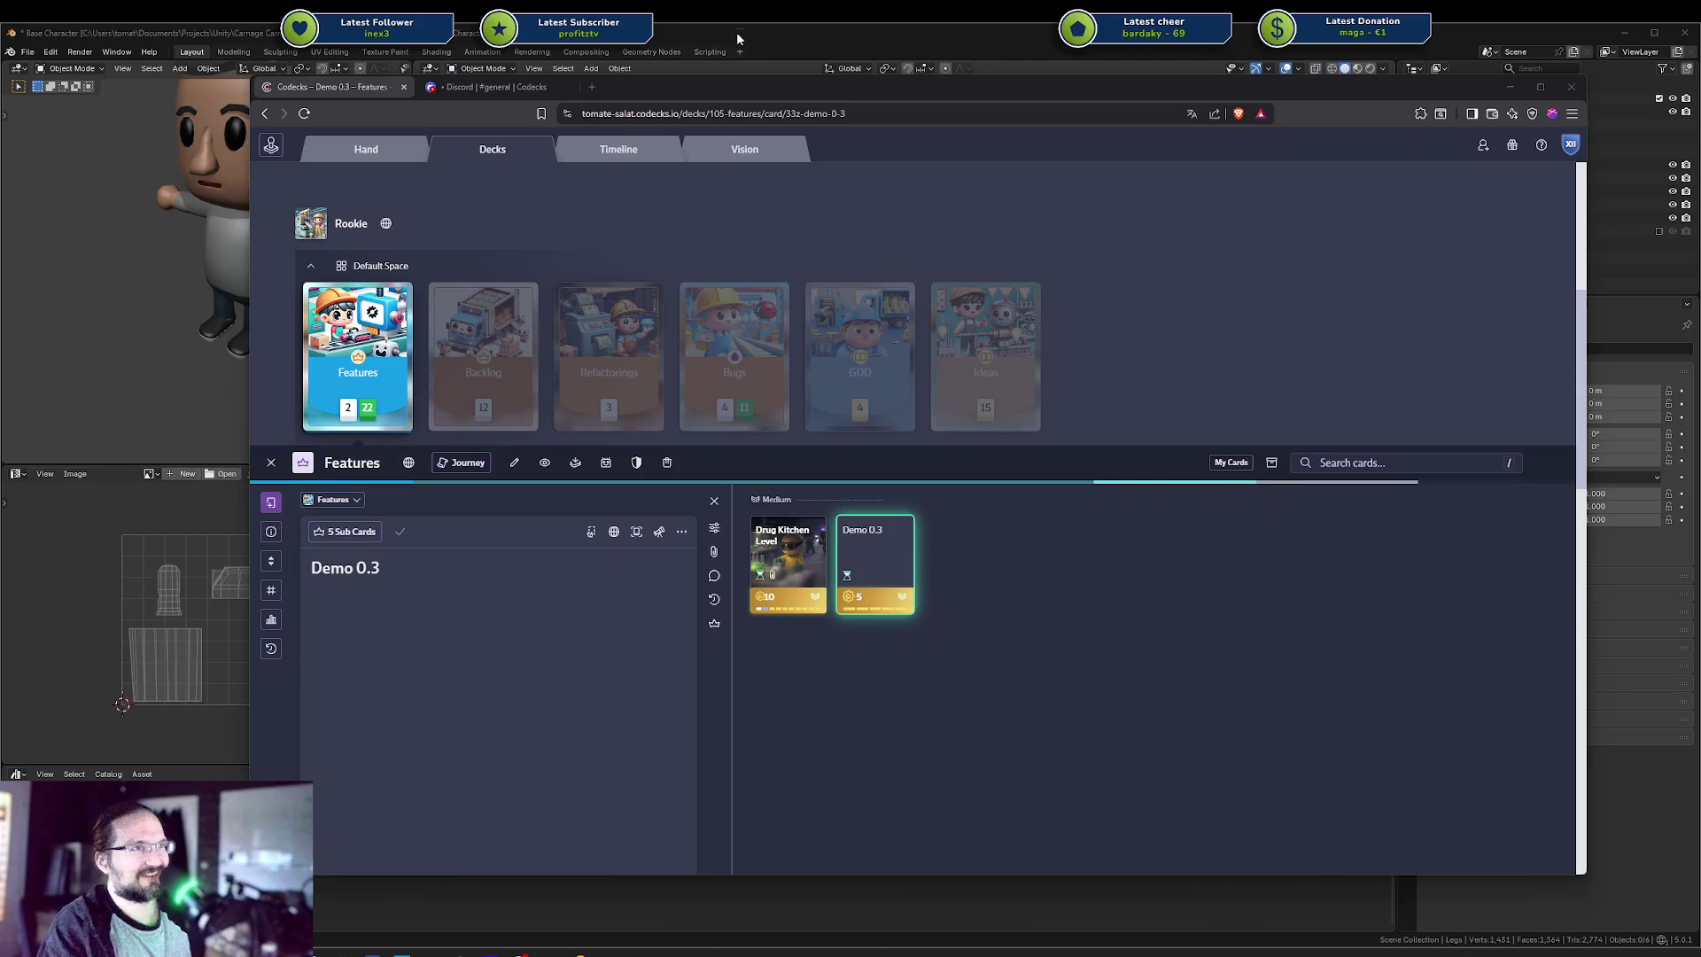
Drag the Codecks browser window off-screen to uncover the Blender character scene
{"action": "left_click_drag", "start_coordinate": [720, 88], "coordinate": [1700, 89]}
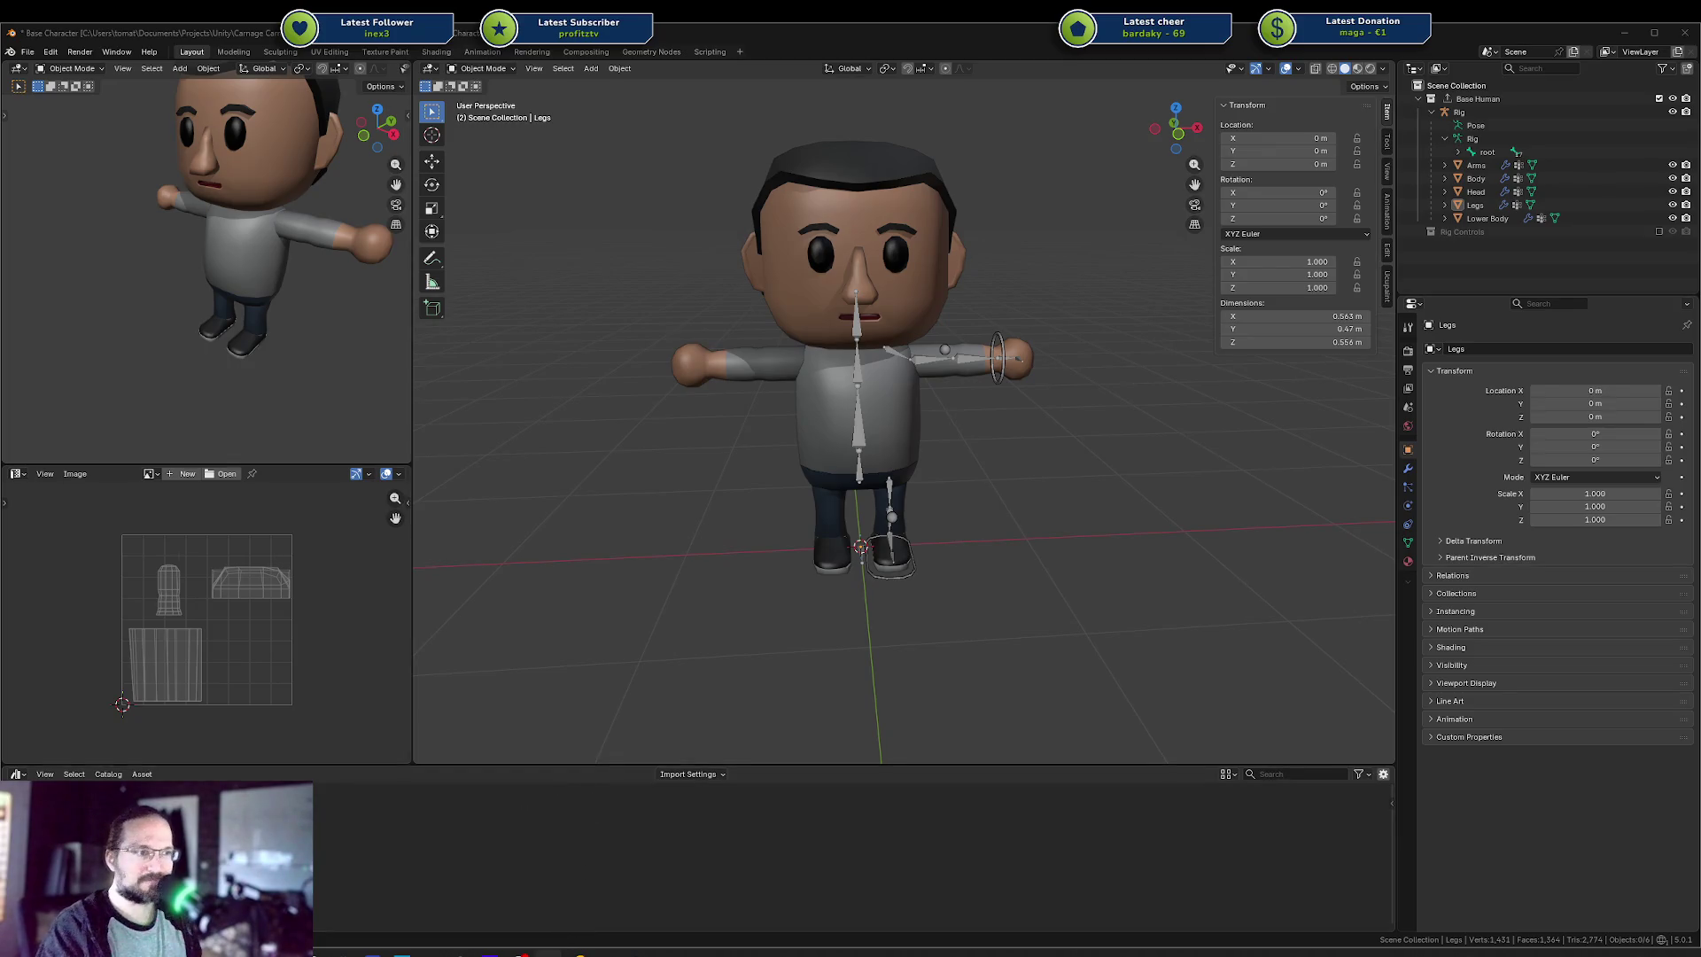
Bring Rider to the front from the taskbar, showing PlayerMoveController.cs and HumanAnimator.cs
{"action": "mouse_move", "coordinate": [579, 953]}
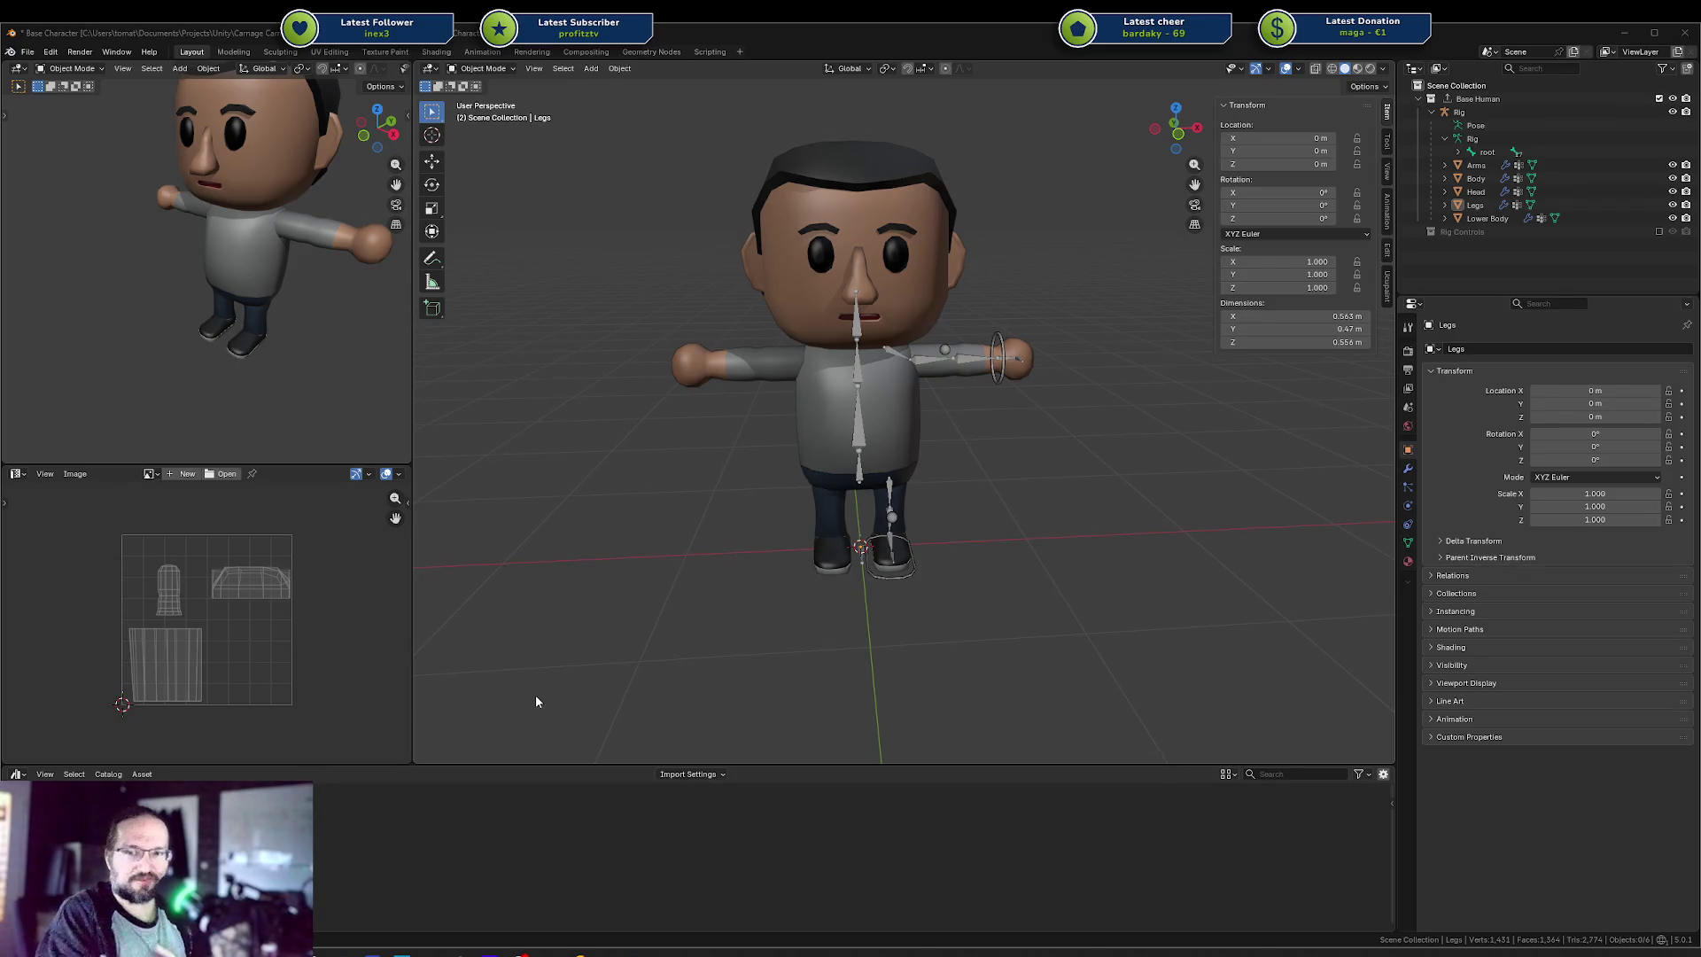
{"action": "left_click", "coordinate": [580, 952]}
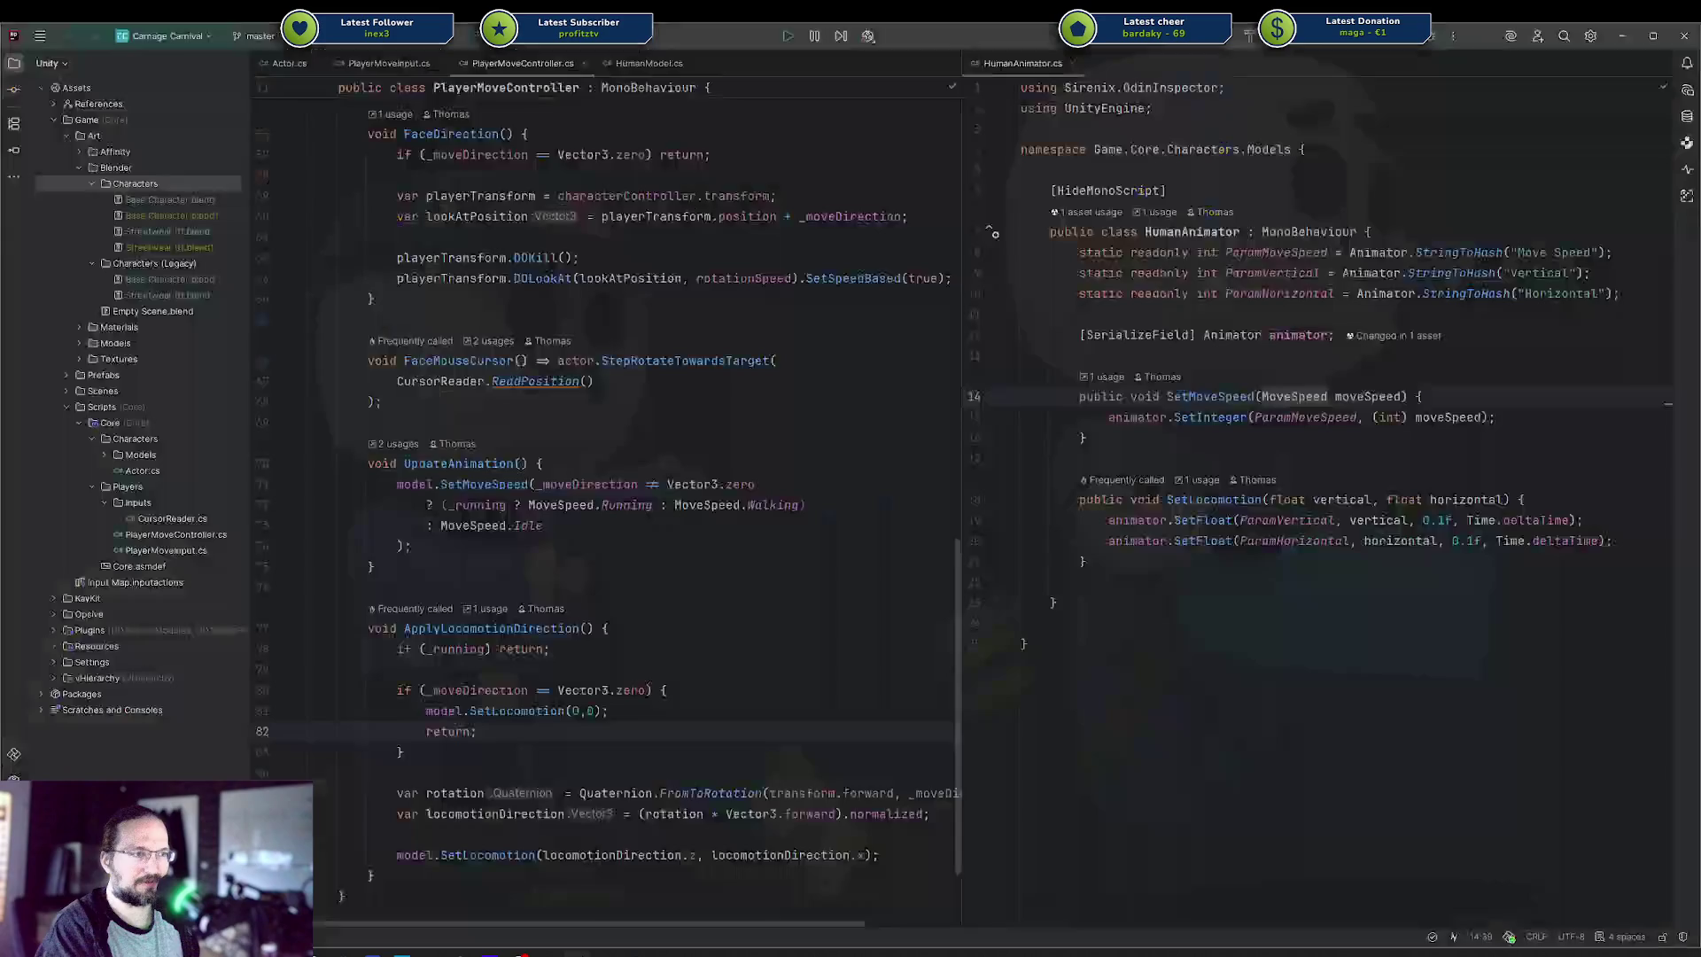
Browse the Unity connection options in Rider's toolbar dropdown several times
{"action": "left_click", "coordinate": [874, 40]}
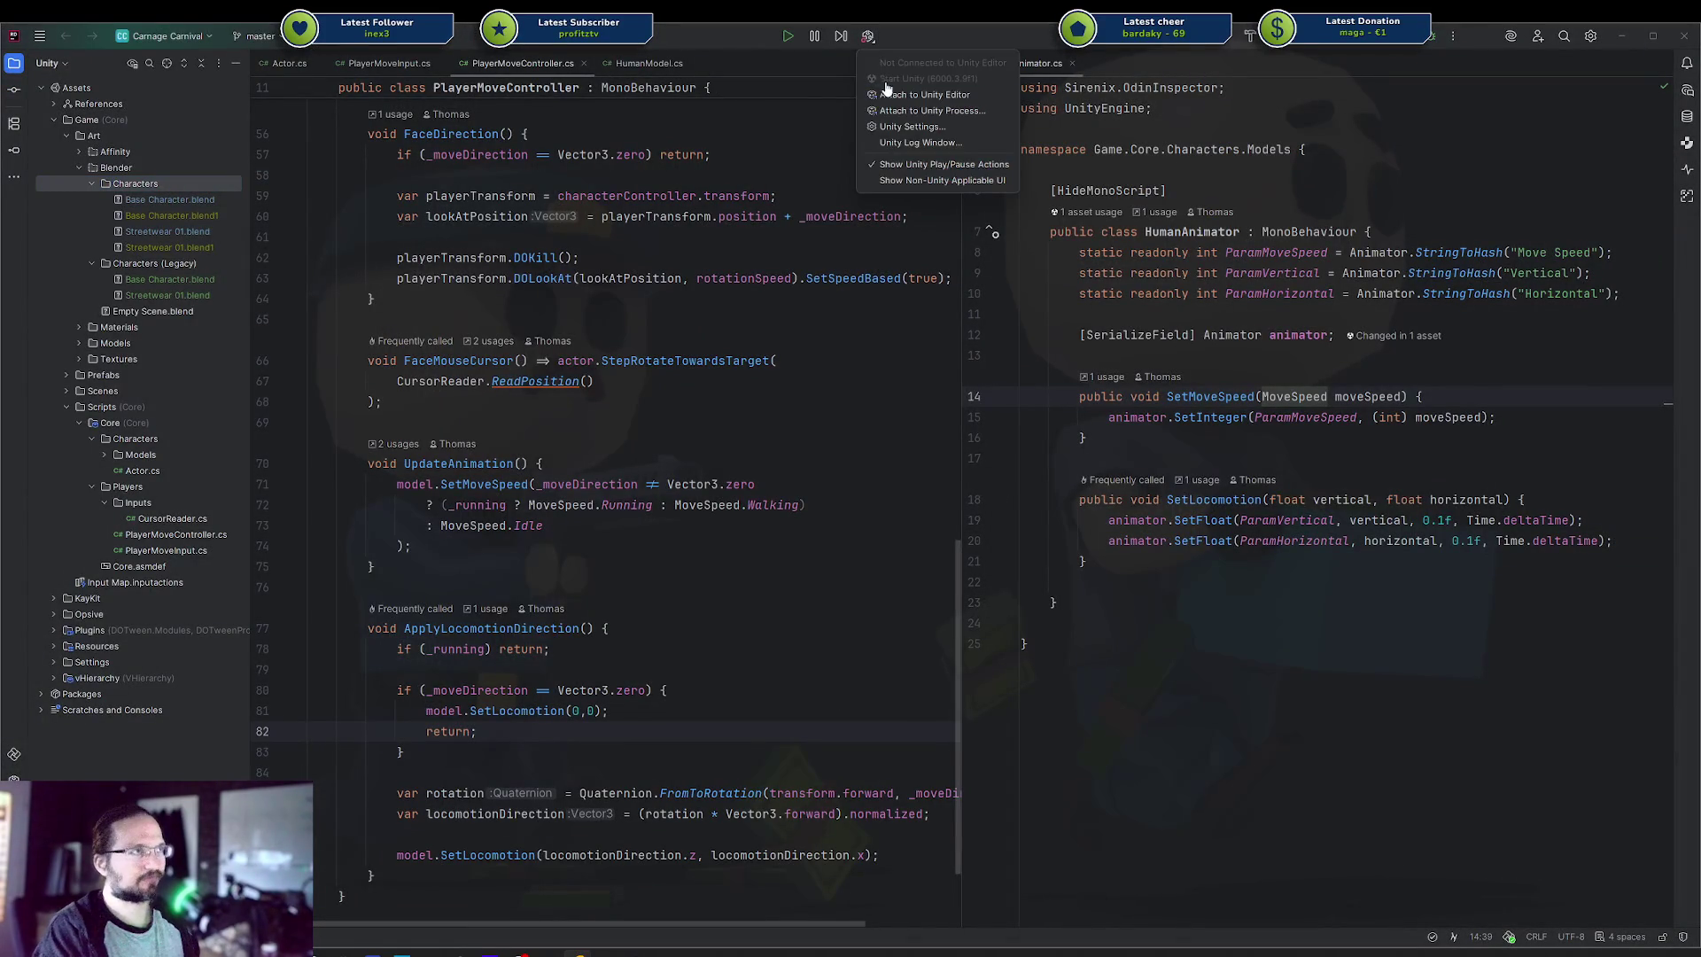
{"action": "left_click", "coordinate": [912, 80]}
{"action": "left_click", "coordinate": [863, 35]}
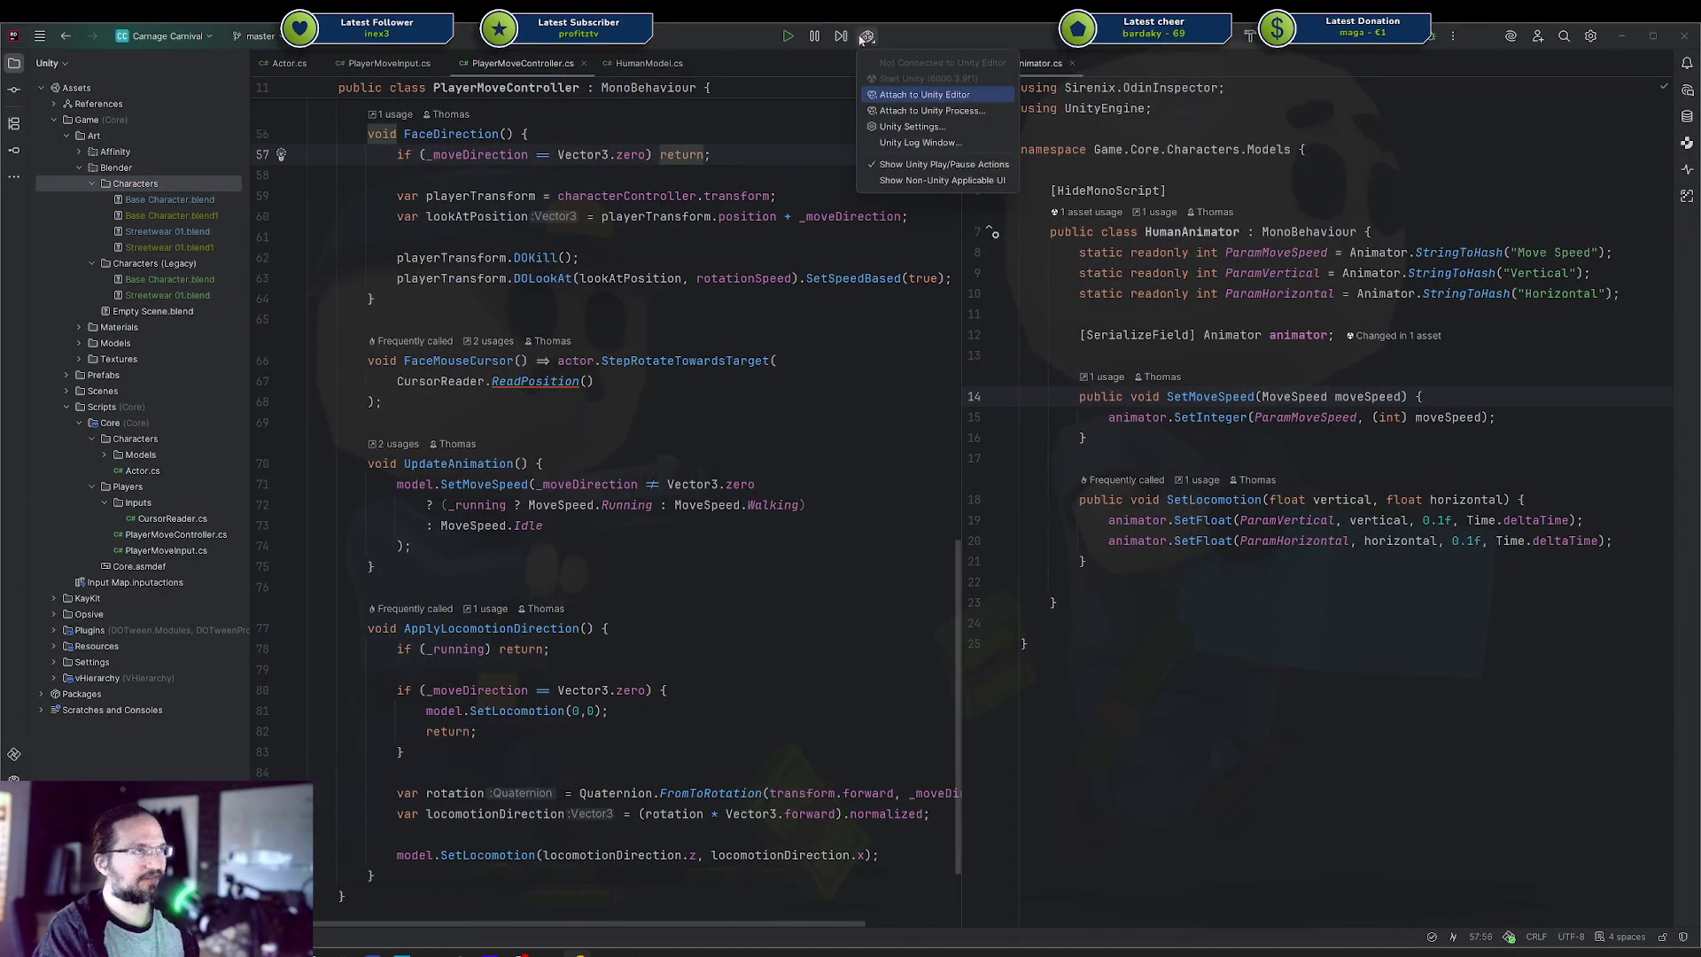
{"action": "left_click", "coordinate": [744, 154]}
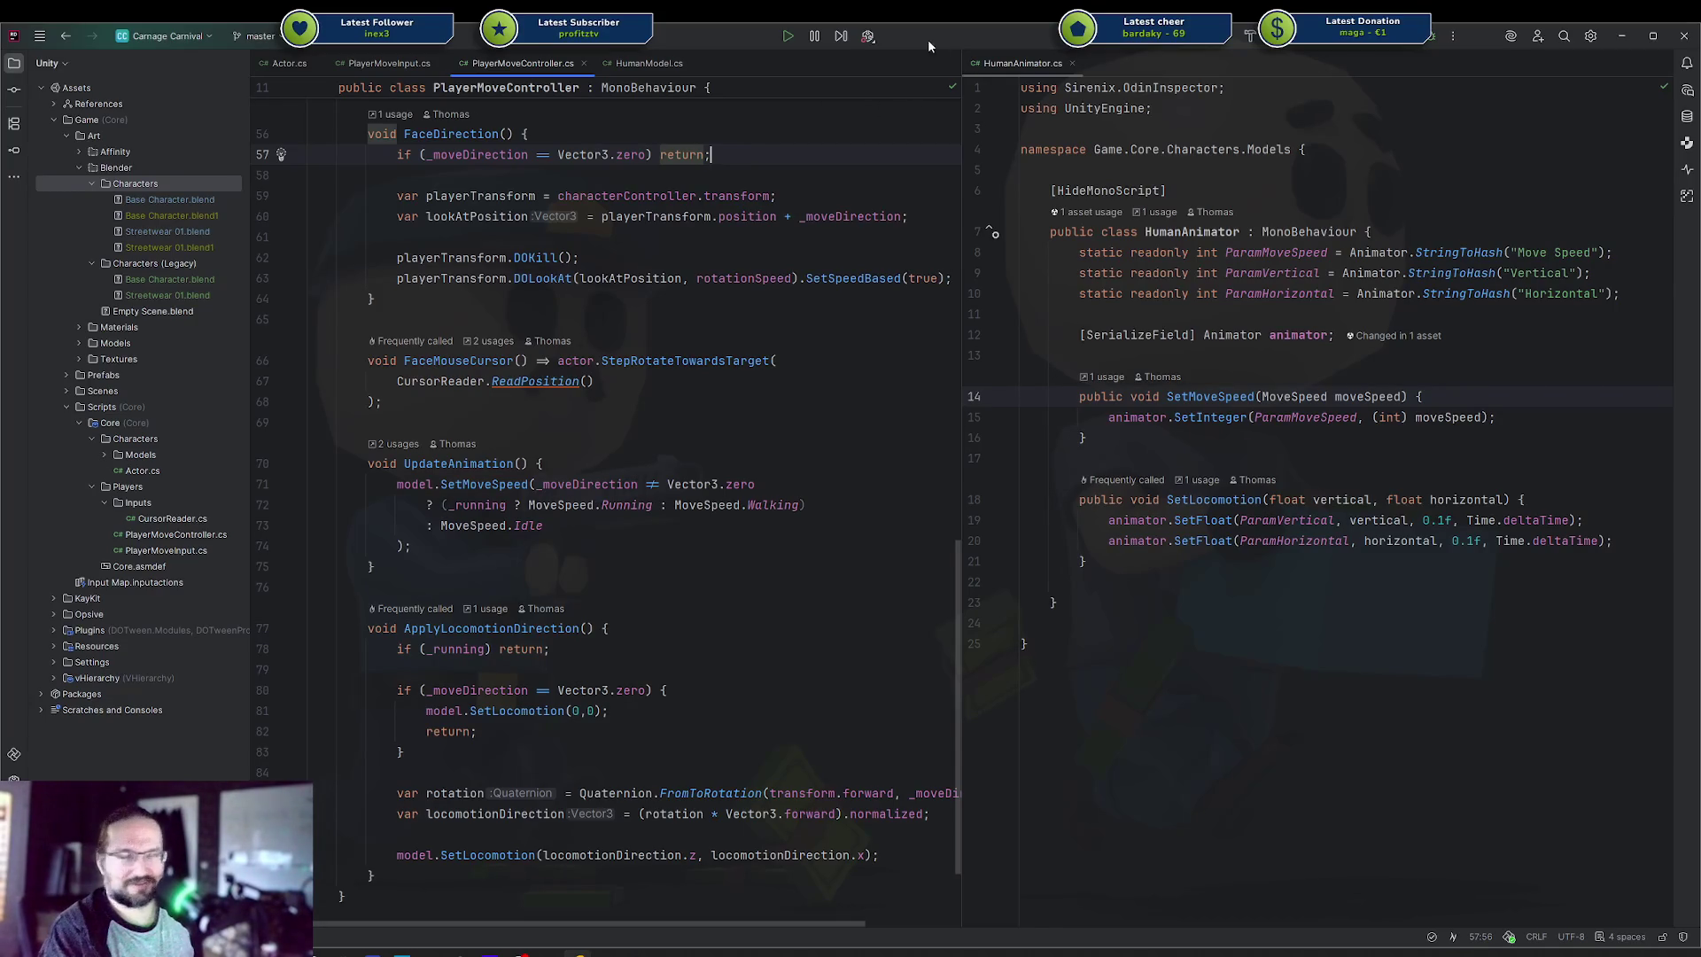
{"action": "left_click", "coordinate": [868, 36]}
{"action": "left_click", "coordinate": [790, 194]}
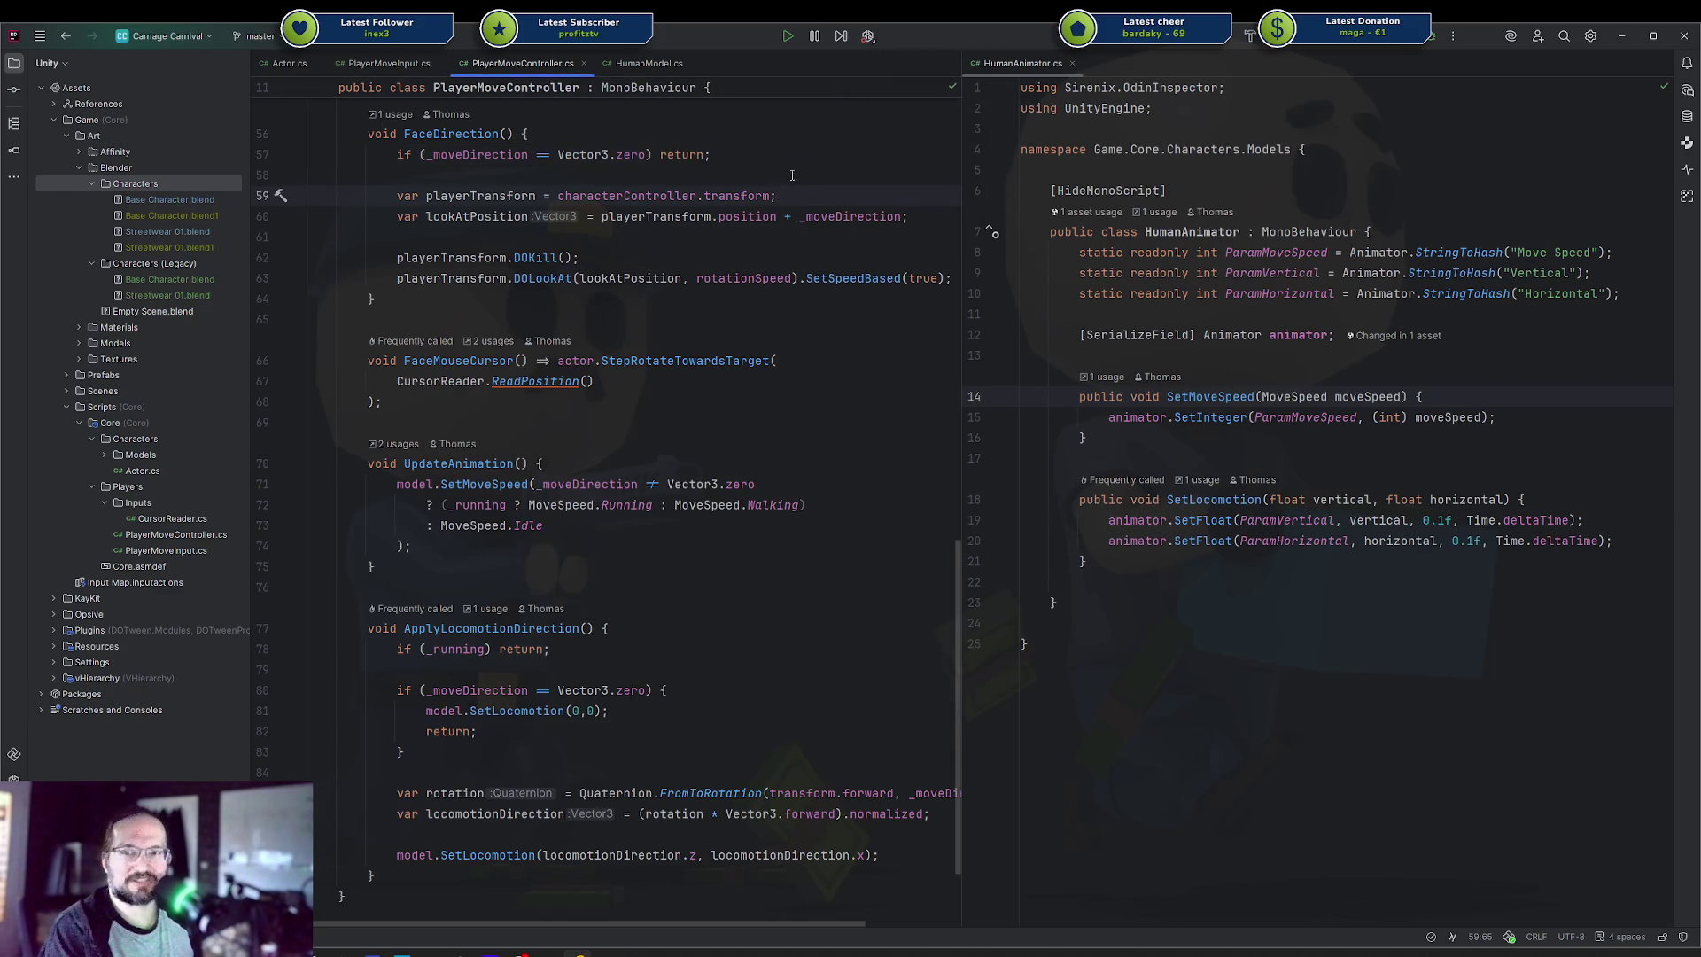
{"action": "left_click", "coordinate": [868, 37]}
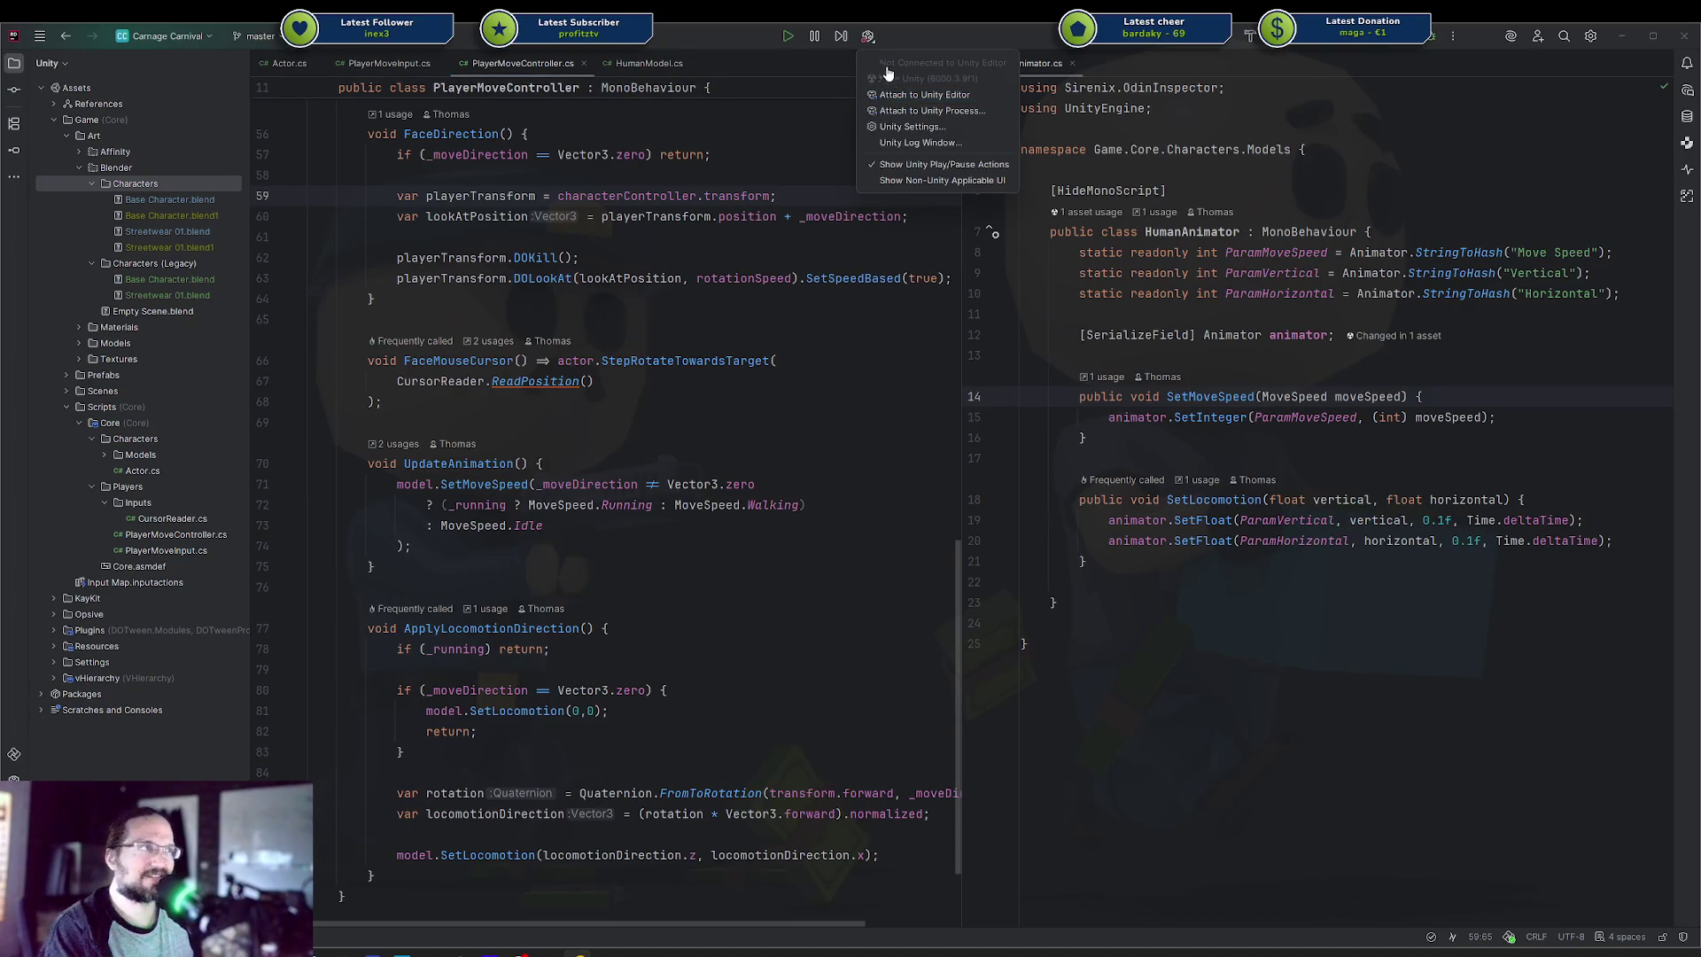
{"action": "left_click", "coordinate": [817, 140]}
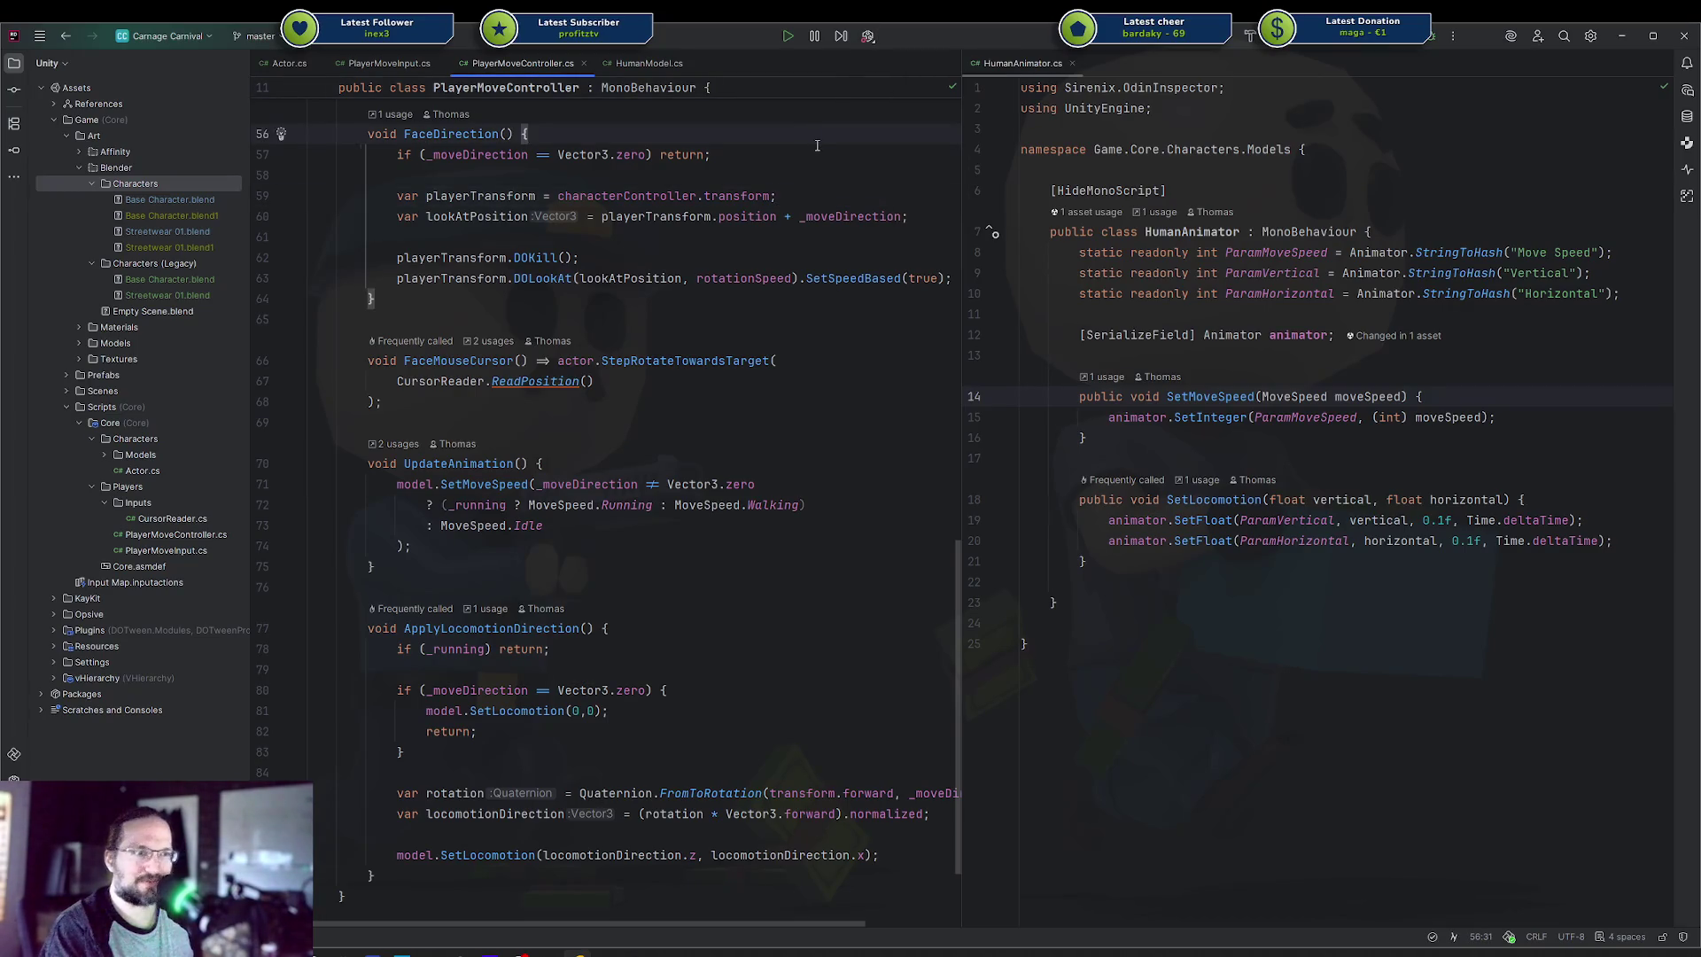
Check the Unity options once more, then quit Rider and confirm Exit
{"action": "left_click", "coordinate": [868, 36]}
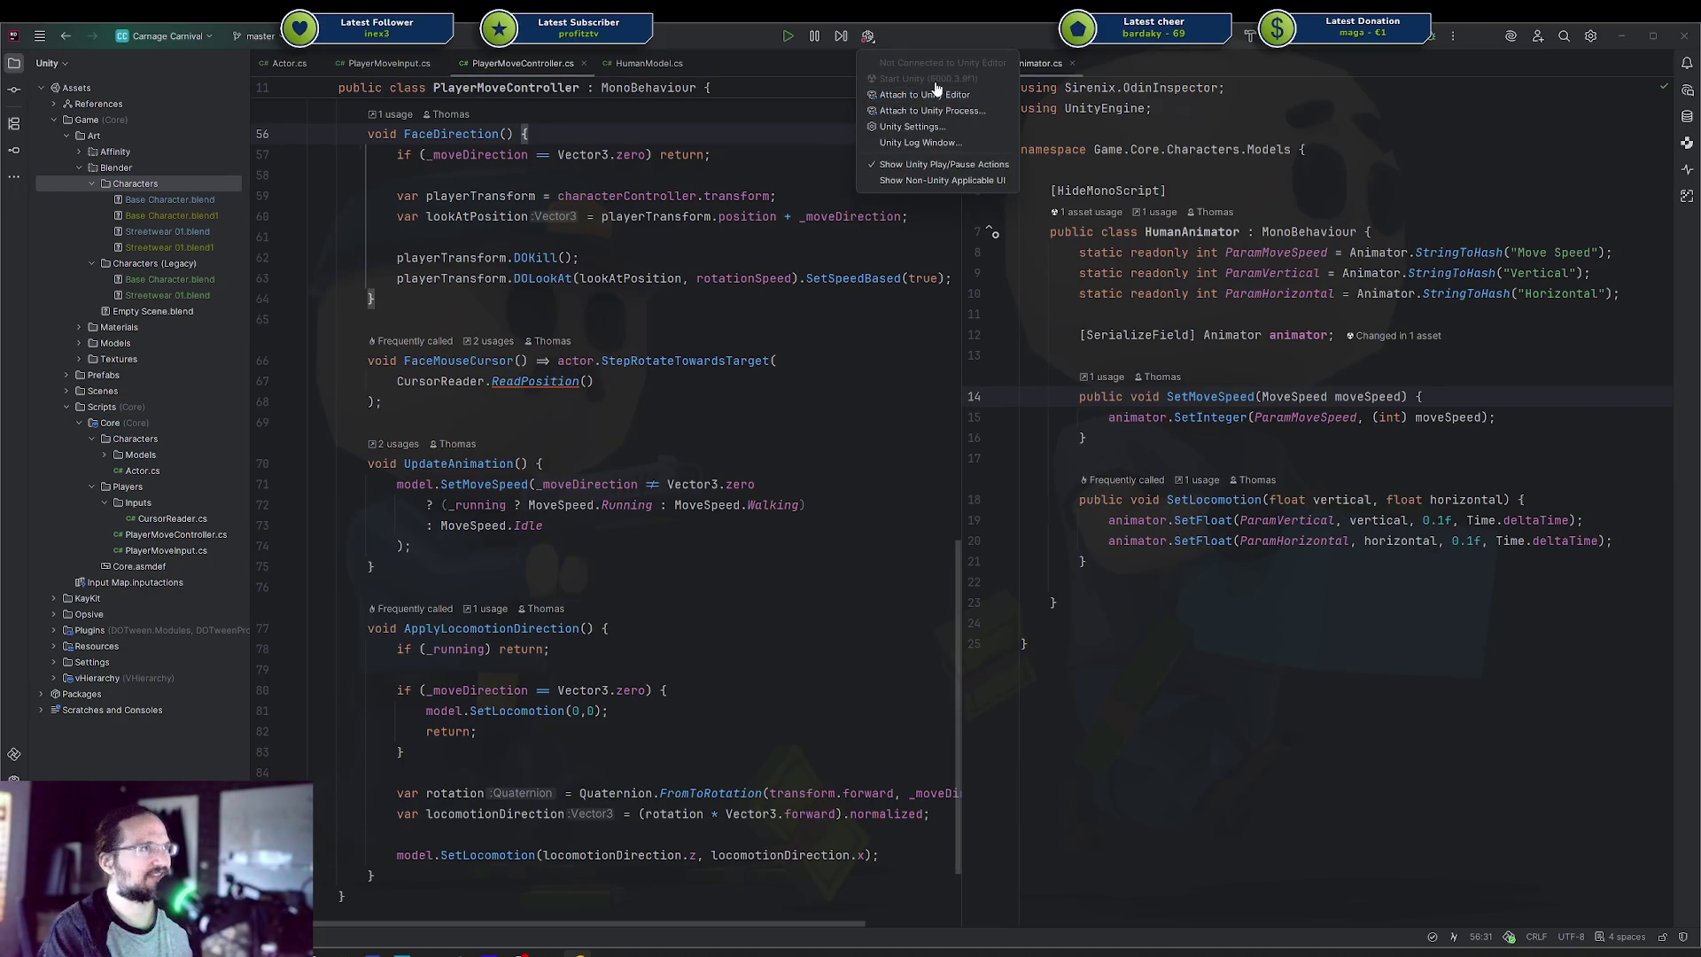
{"action": "left_click", "coordinate": [877, 237]}
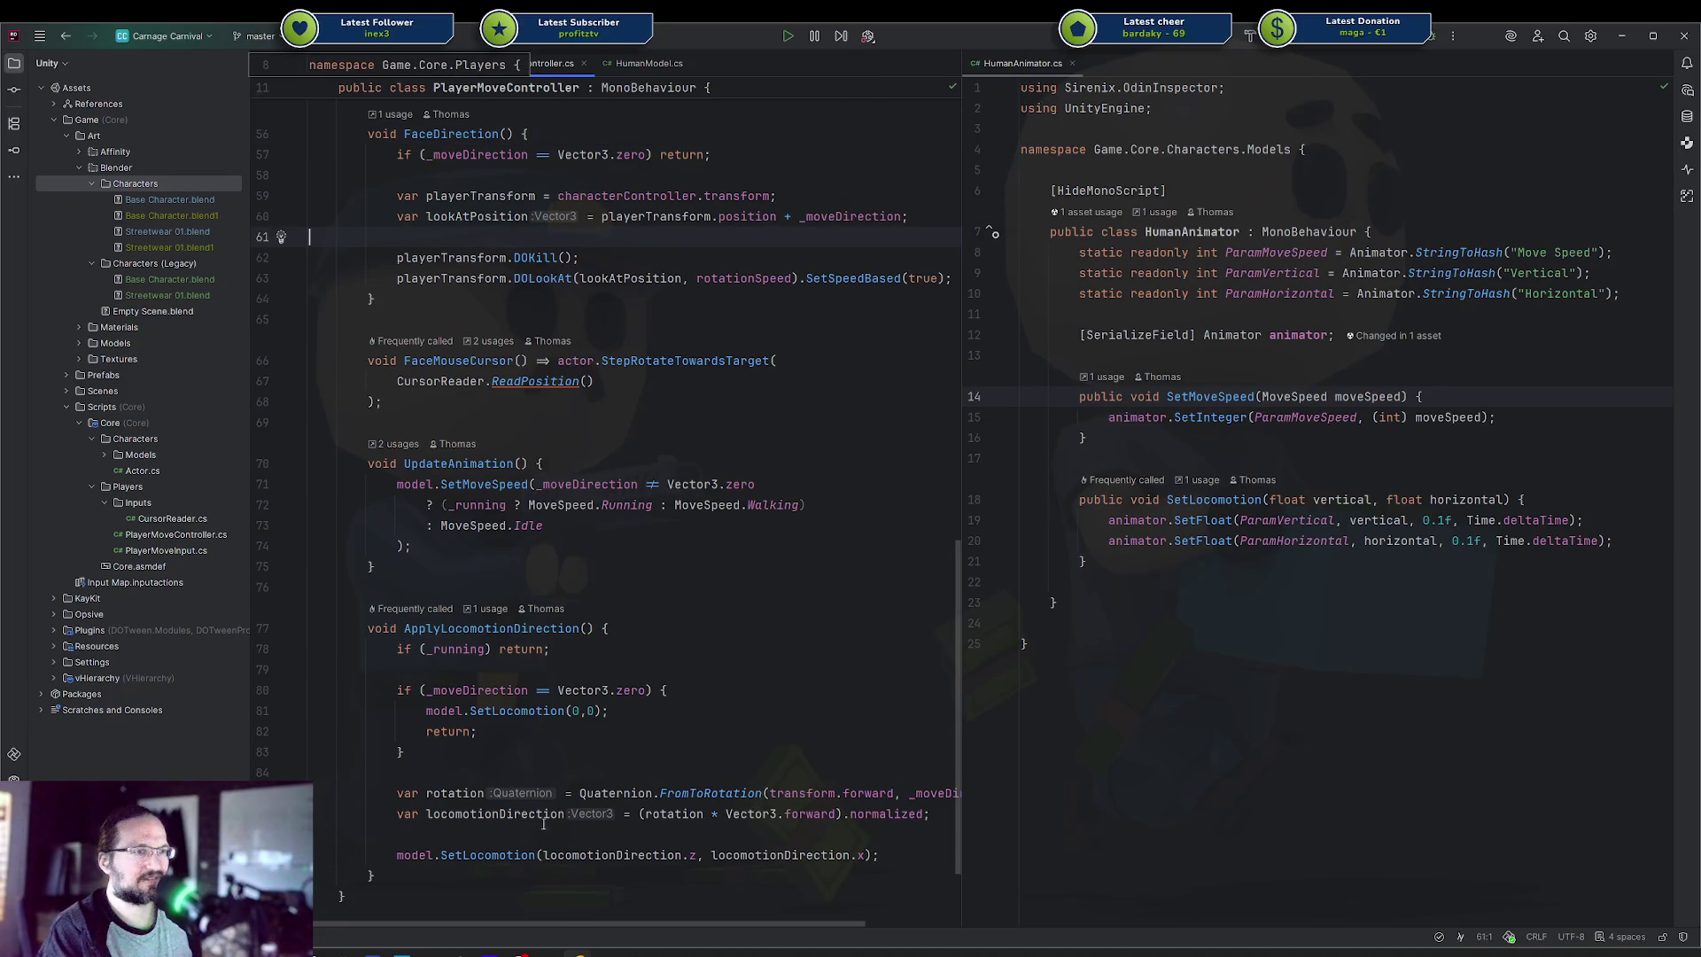
{"action": "left_click", "coordinate": [1683, 35]}
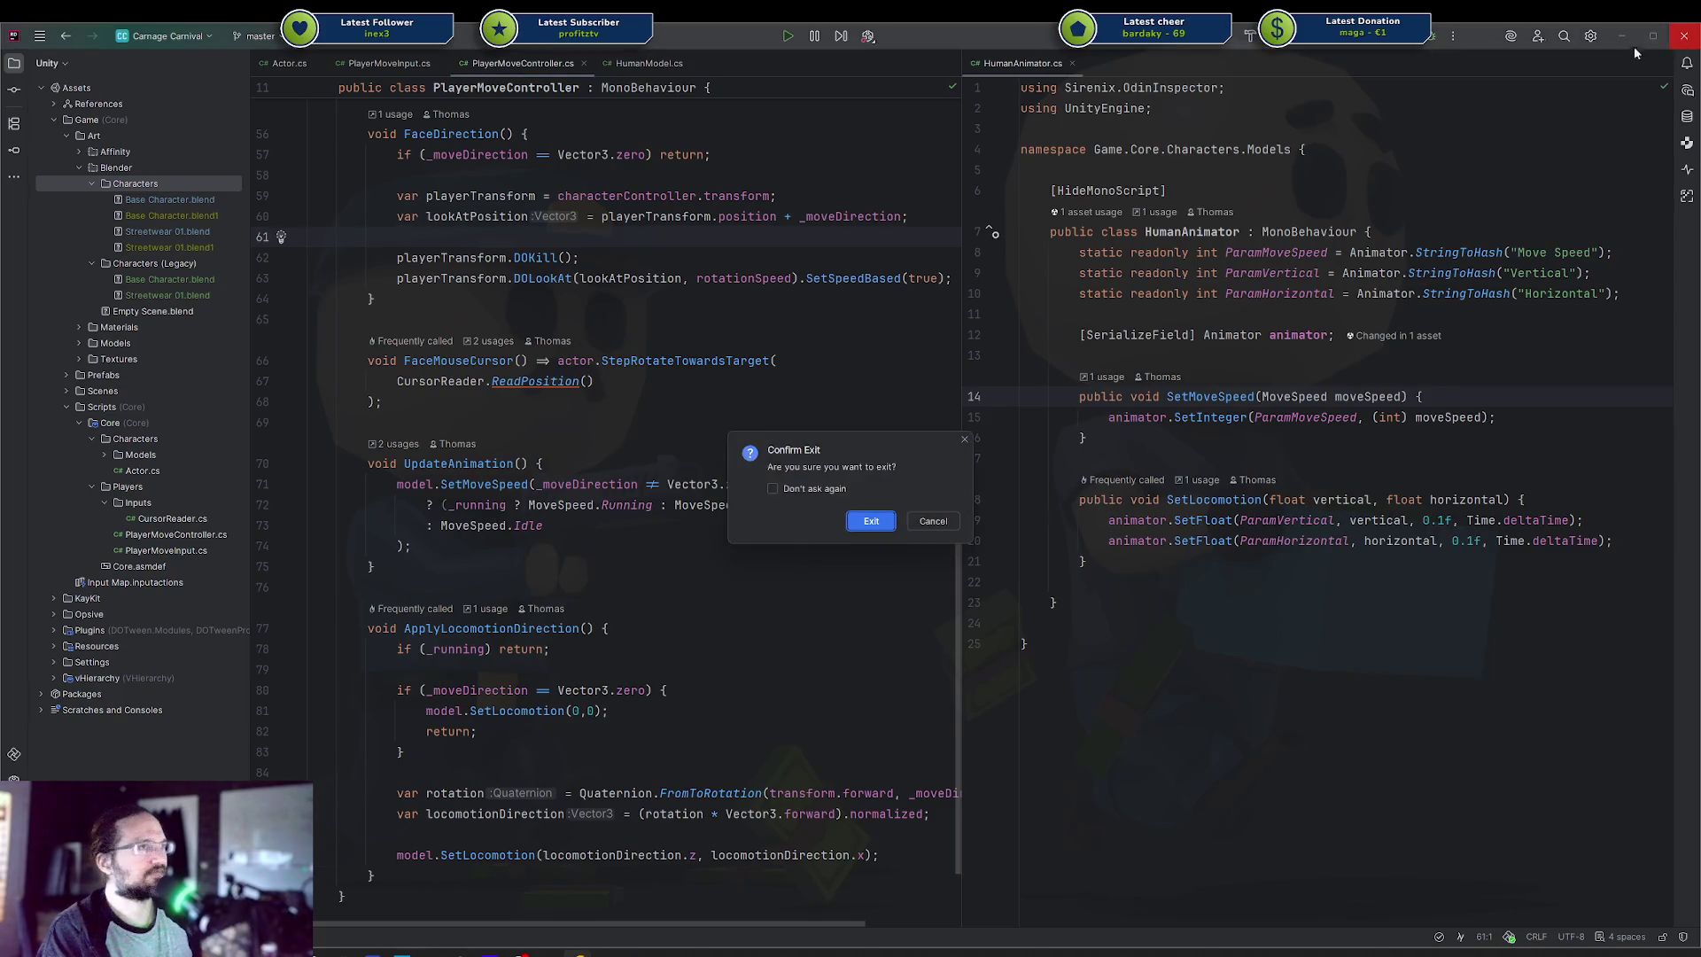
{"action": "left_click", "coordinate": [864, 522]}
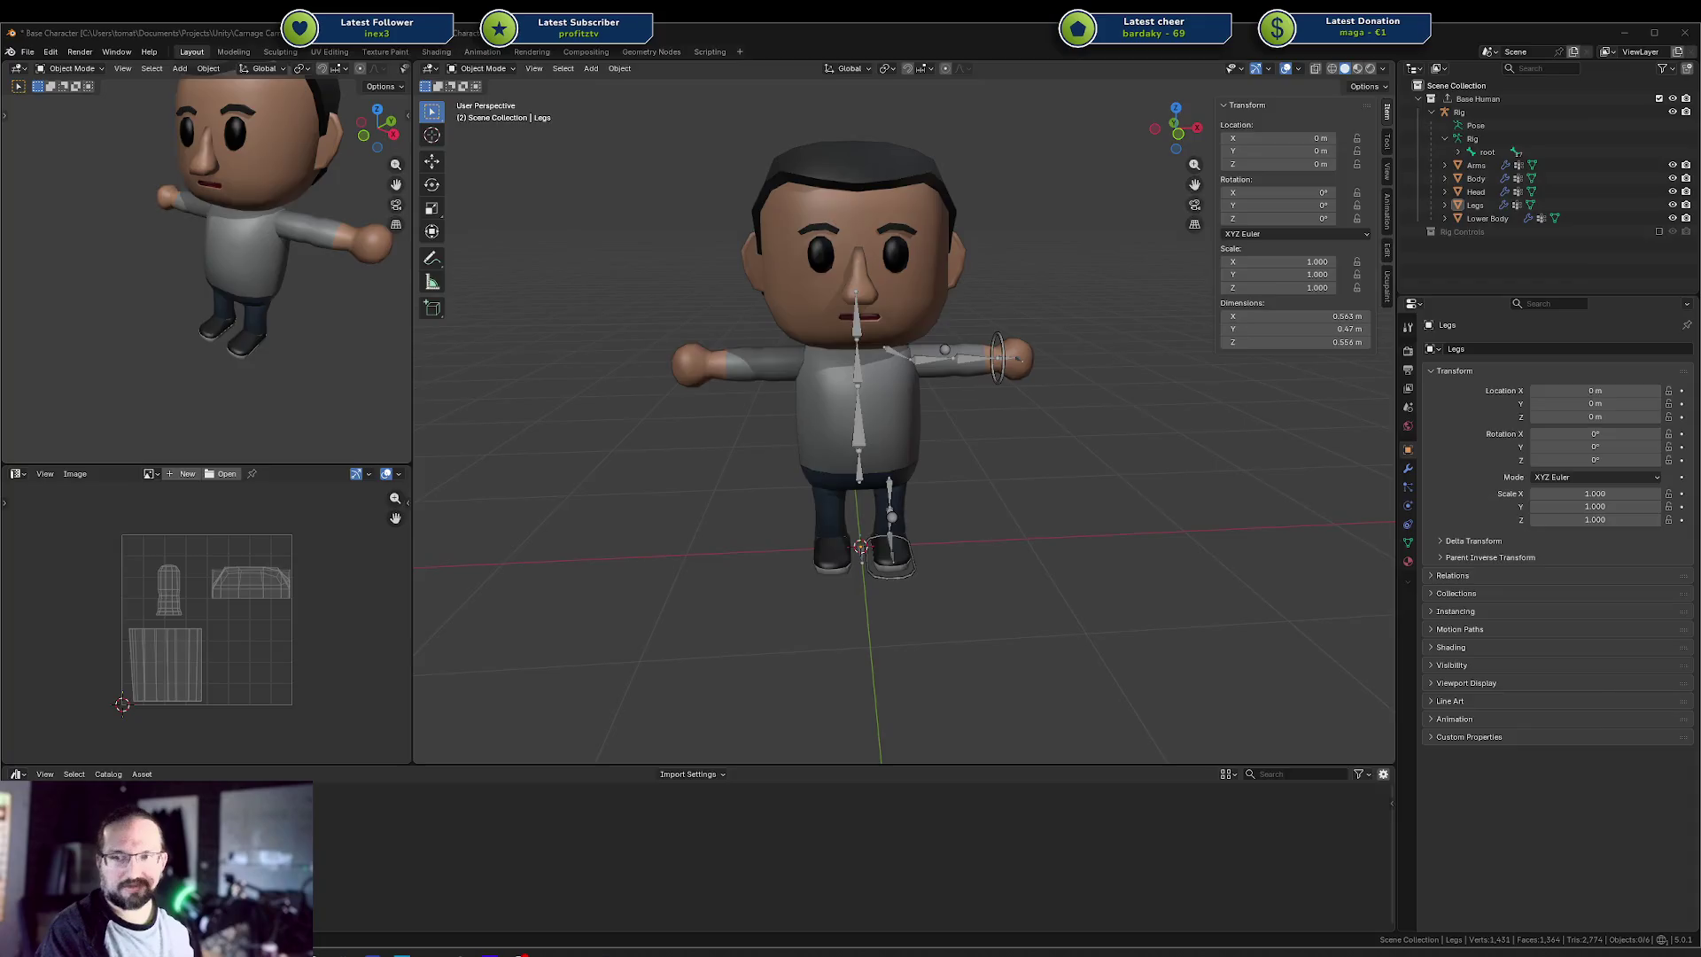
Switch back with Alt+Tab to bring Rider up with PlayerMoveController.cs and HumanAnimator.cs
{"action": "key", "text": "alt+Tab"}
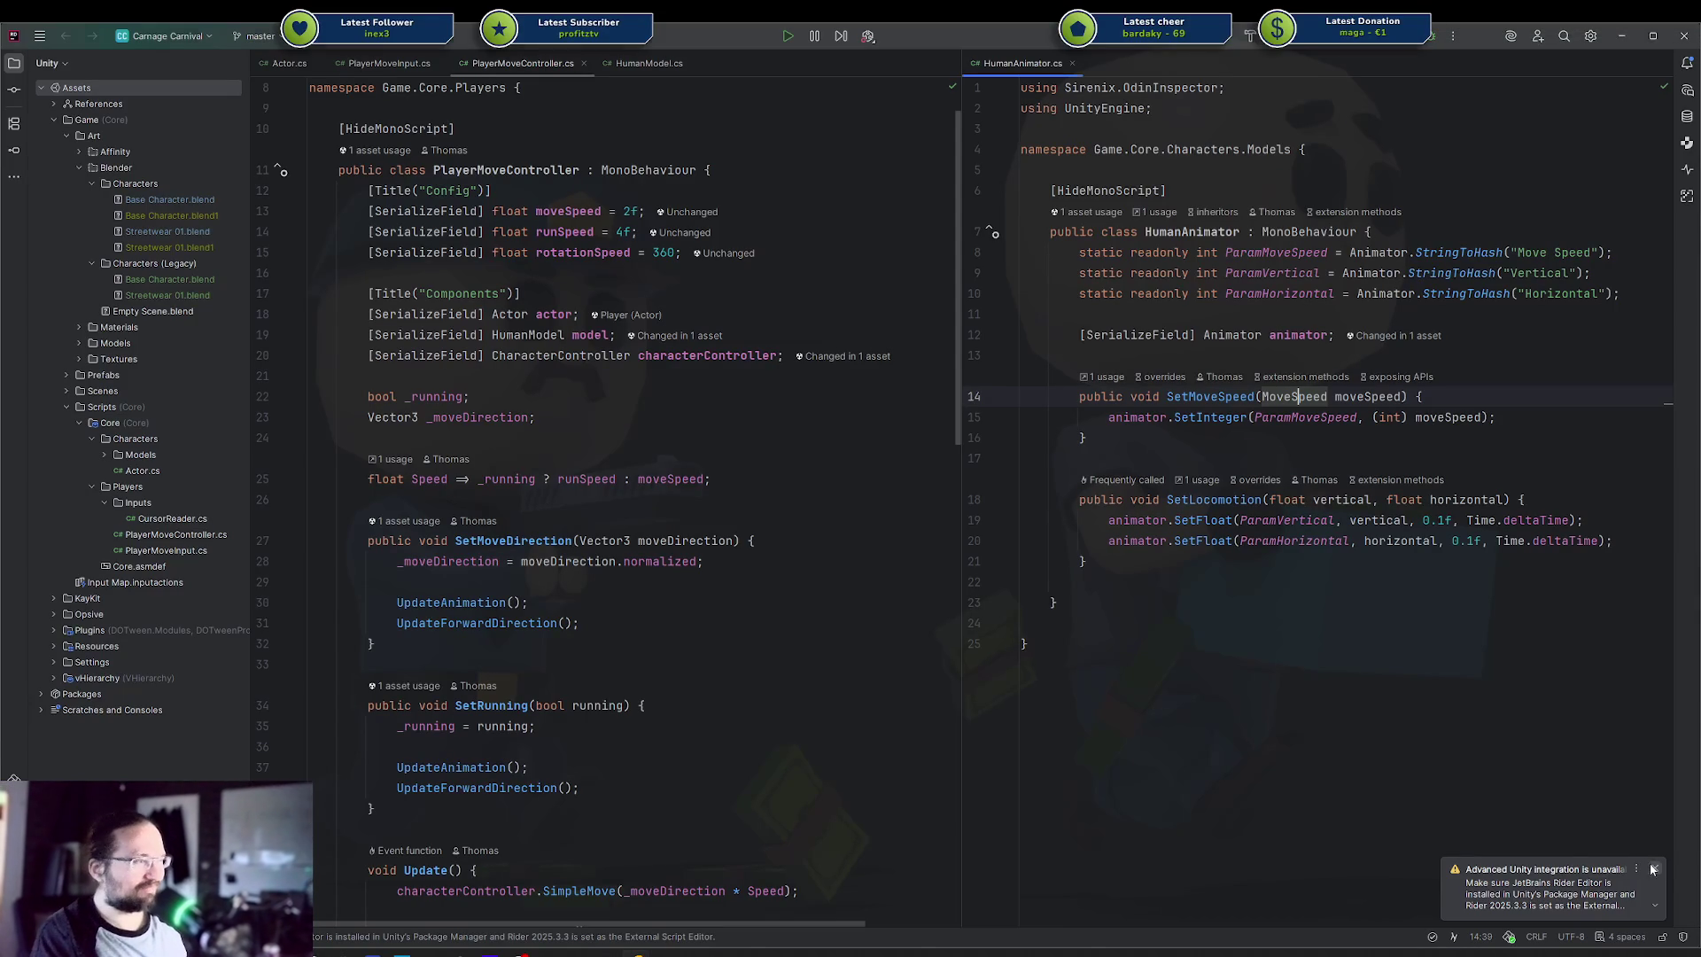
Launch Unity (6000.3.9f1) from Rider's Unity dropdown, then switch to the browser
{"action": "left_click", "coordinate": [868, 35]}
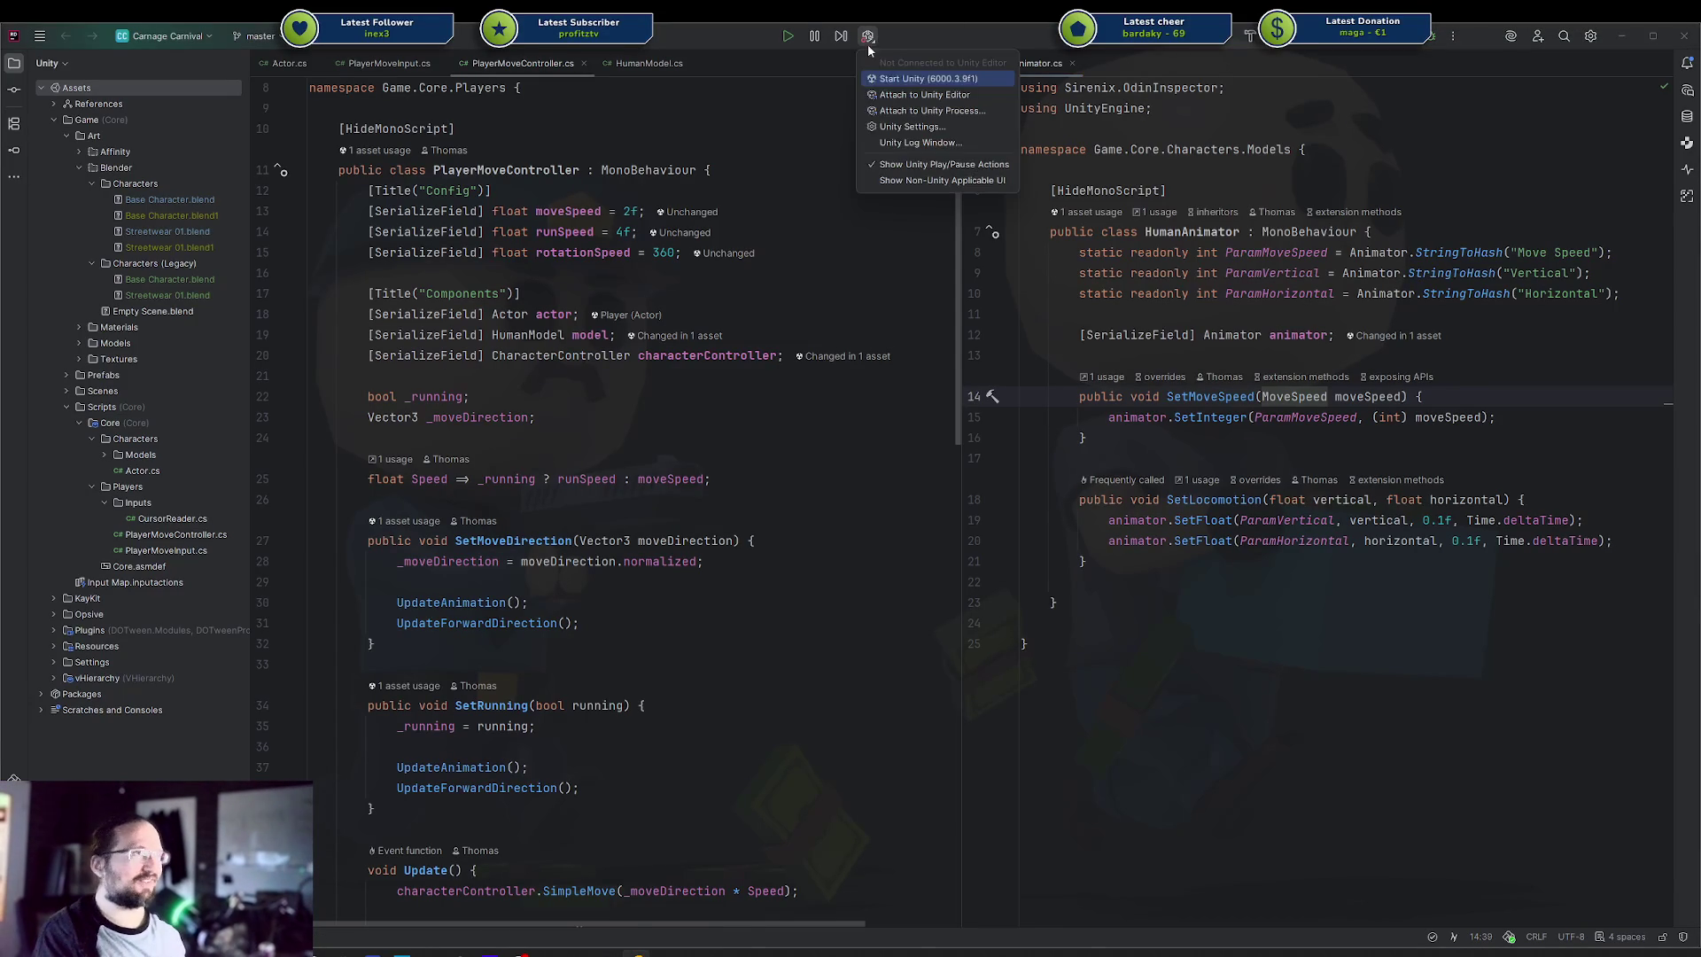
{"action": "left_click", "coordinate": [886, 78]}
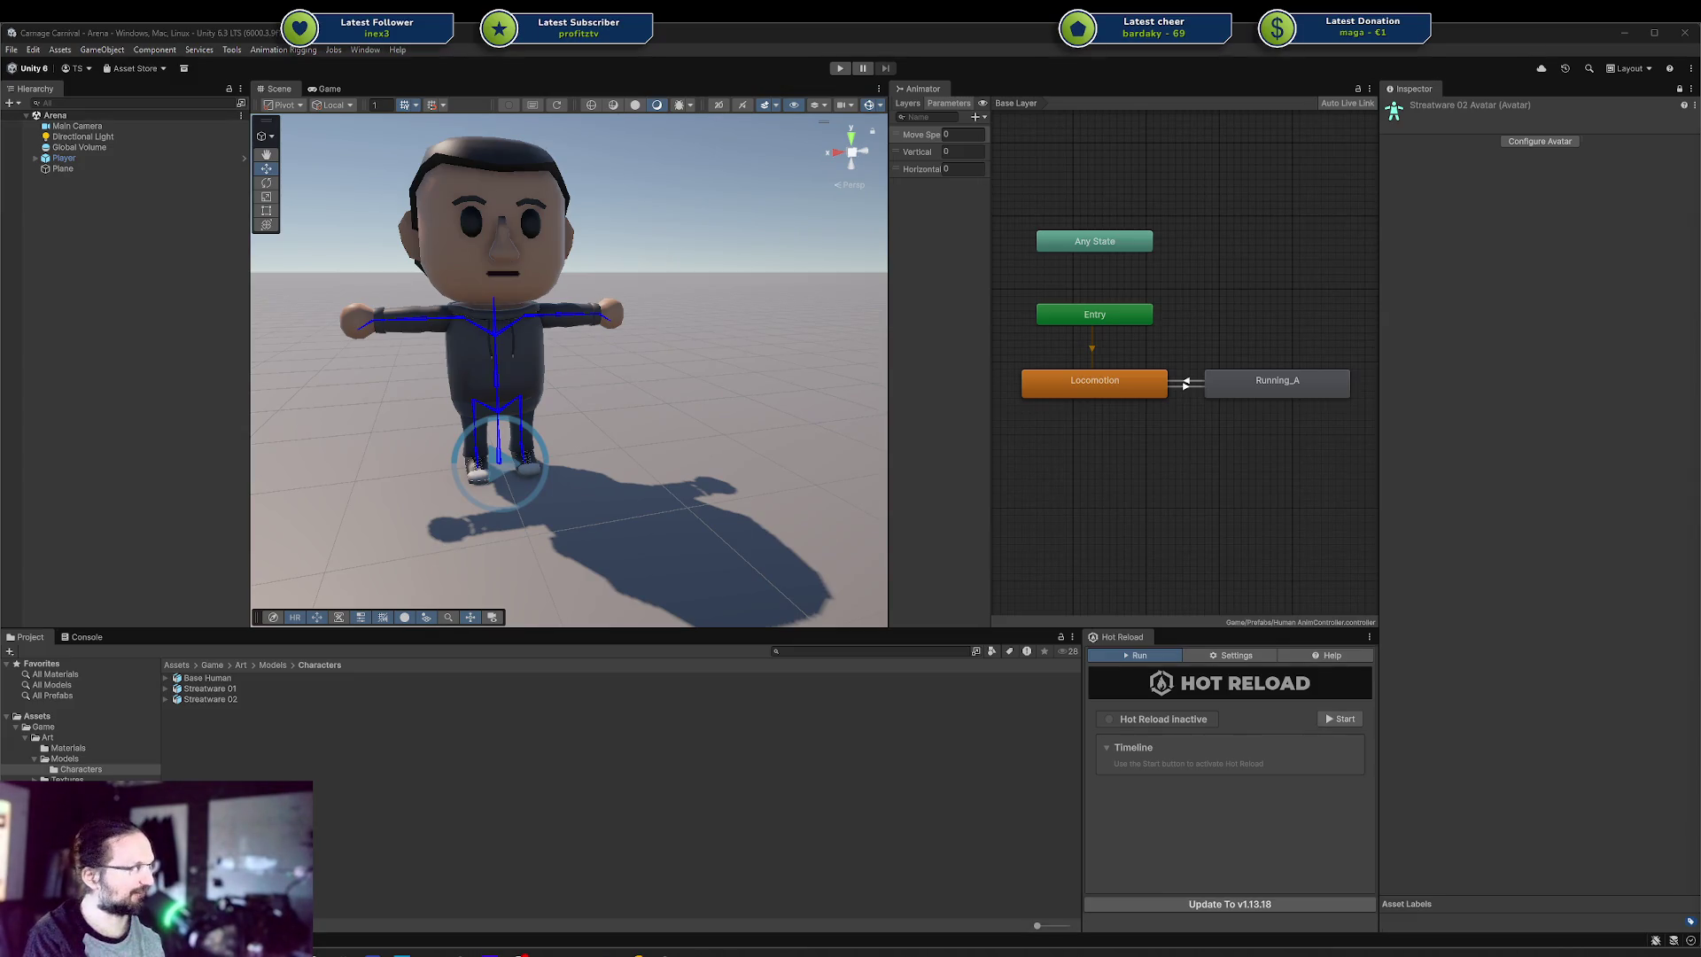
{"action": "key", "text": "alt+Tab"}
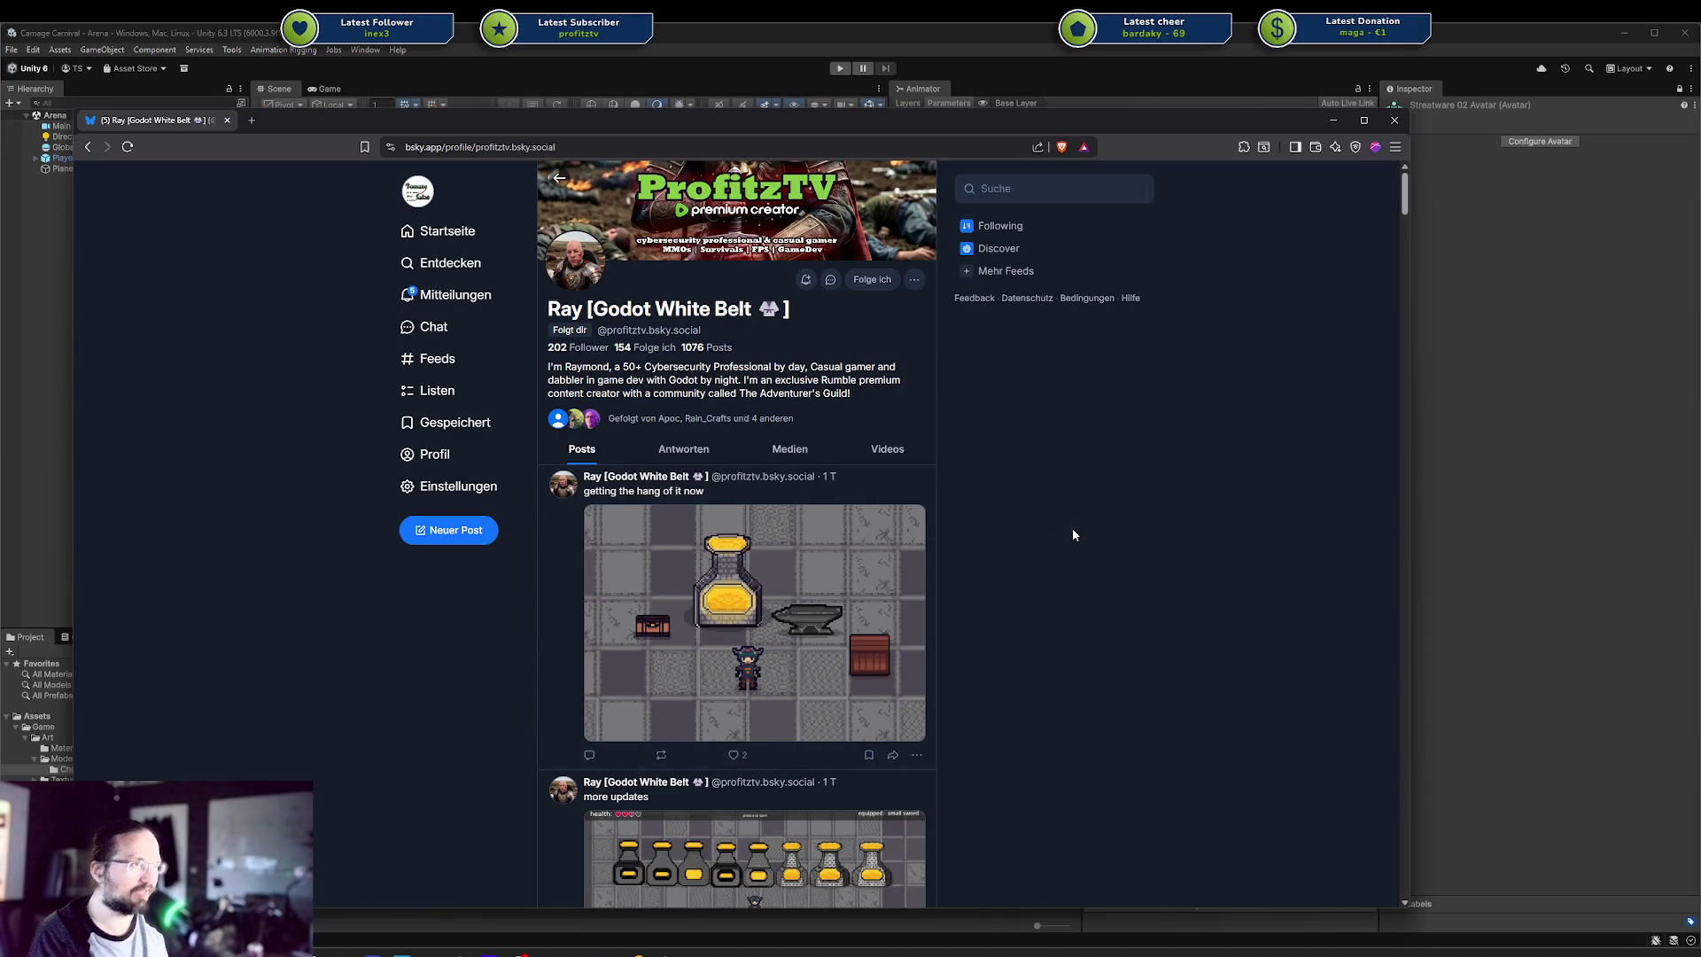
Like the first post on the Bluesky profile, scroll the feed, then return to Unity
{"action": "scroll", "coordinate": [992, 581], "scroll_direction": "down", "scroll_amount": 2}
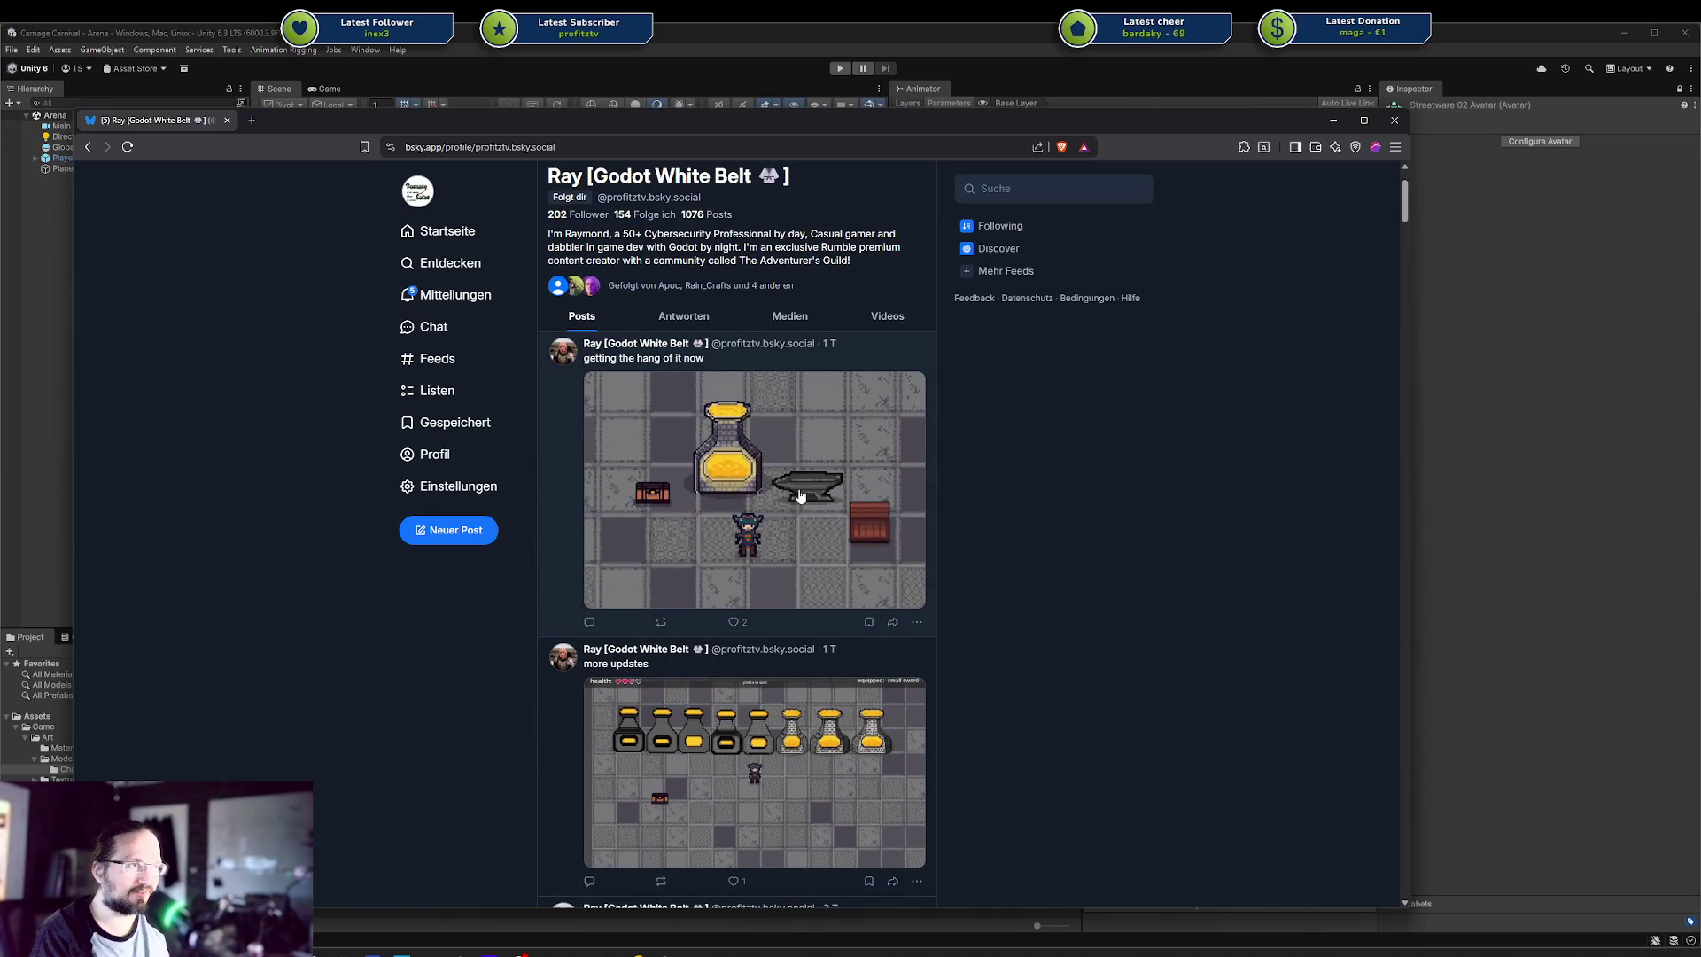
{"action": "left_click", "coordinate": [735, 622]}
{"action": "scroll", "coordinate": [779, 640], "scroll_direction": "down", "scroll_amount": 1}
{"action": "scroll", "coordinate": [802, 642], "scroll_direction": "down", "scroll_amount": 1}
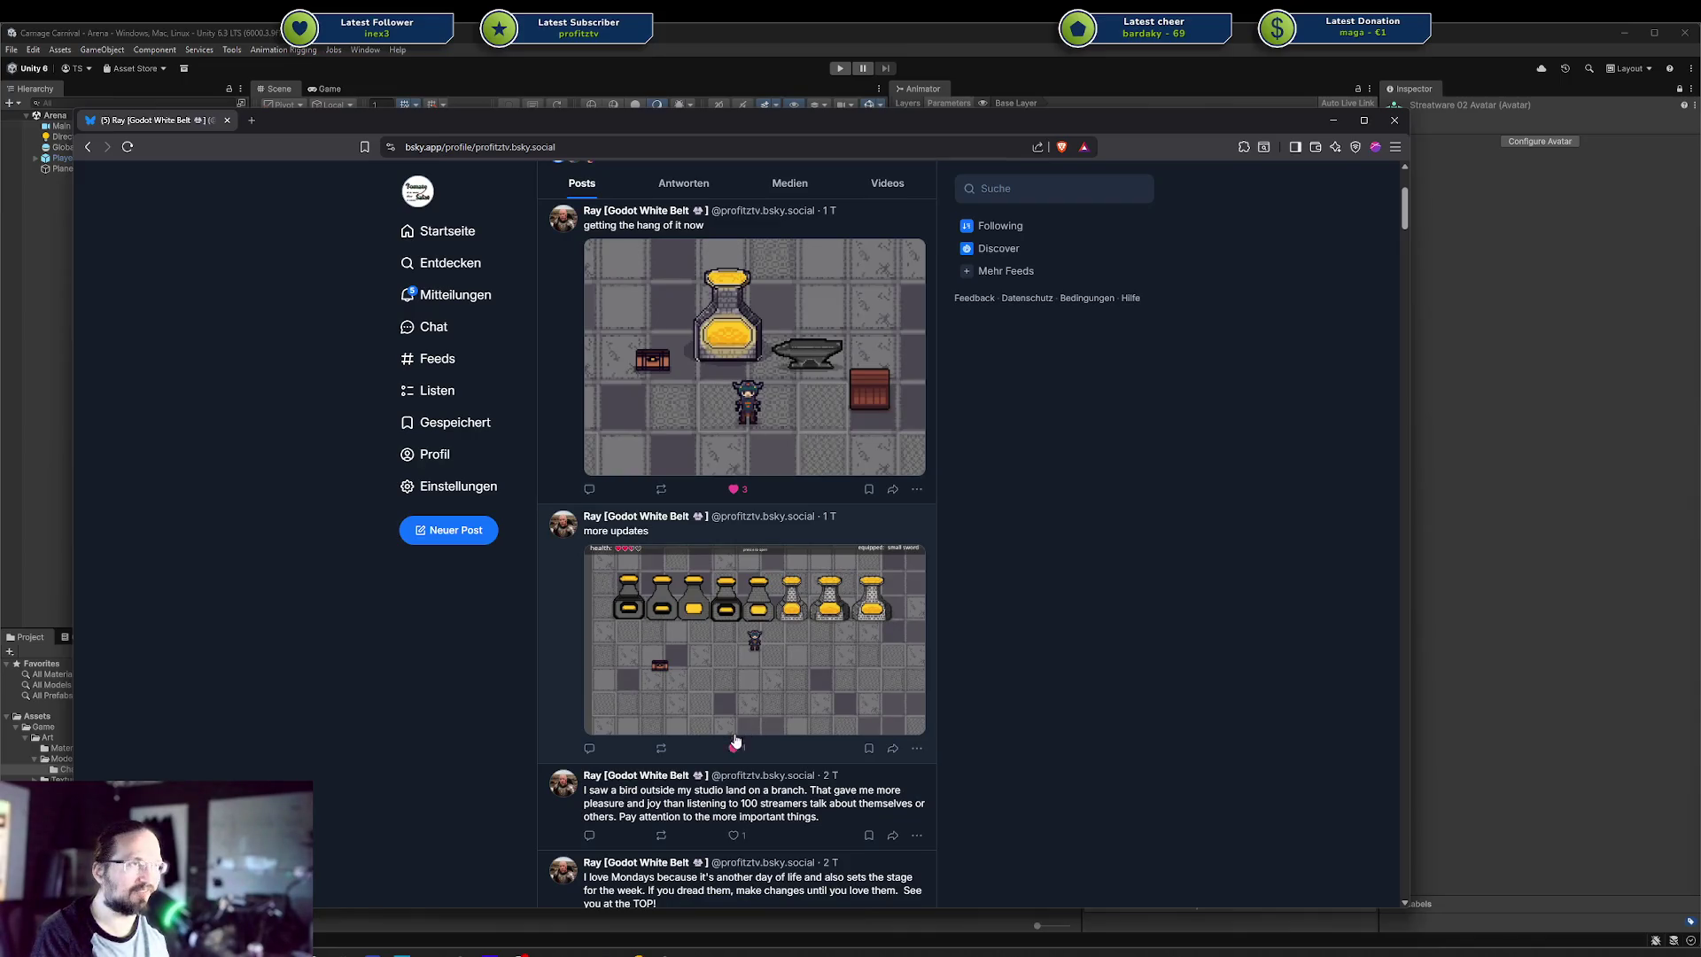
{"action": "scroll", "coordinate": [750, 709], "scroll_direction": "up", "scroll_amount": 3}
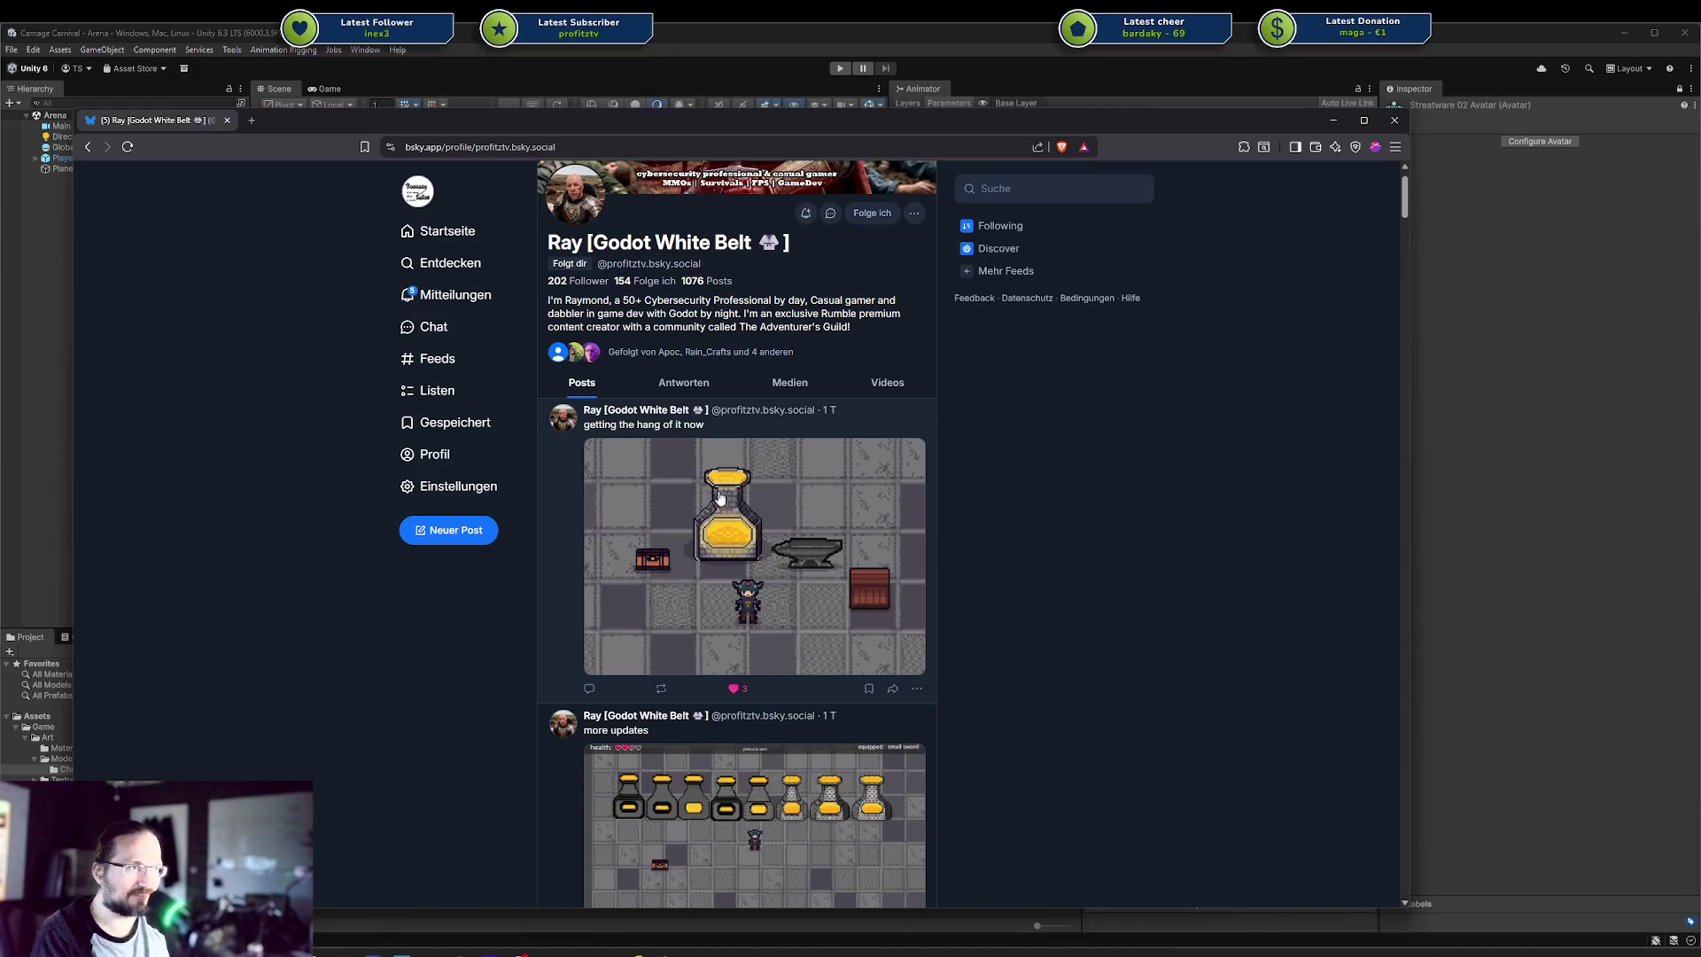
{"action": "scroll", "coordinate": [825, 577], "scroll_direction": "down", "scroll_amount": 10}
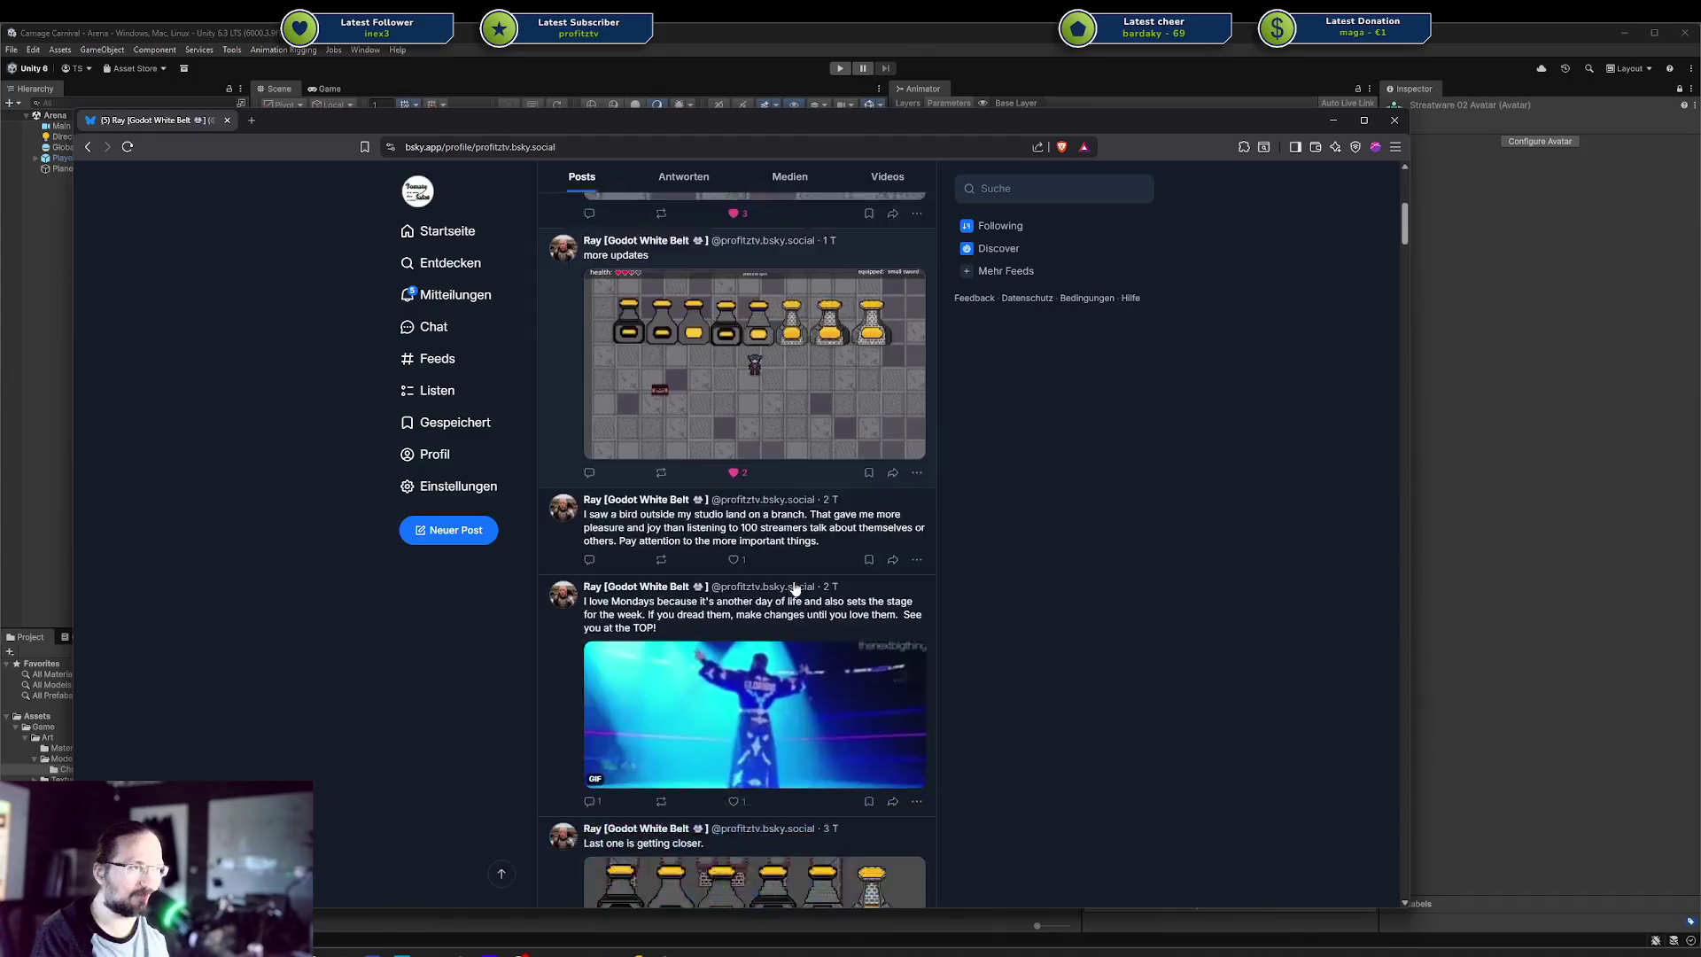
{"action": "scroll", "coordinate": [792, 567], "scroll_direction": "down", "scroll_amount": 5}
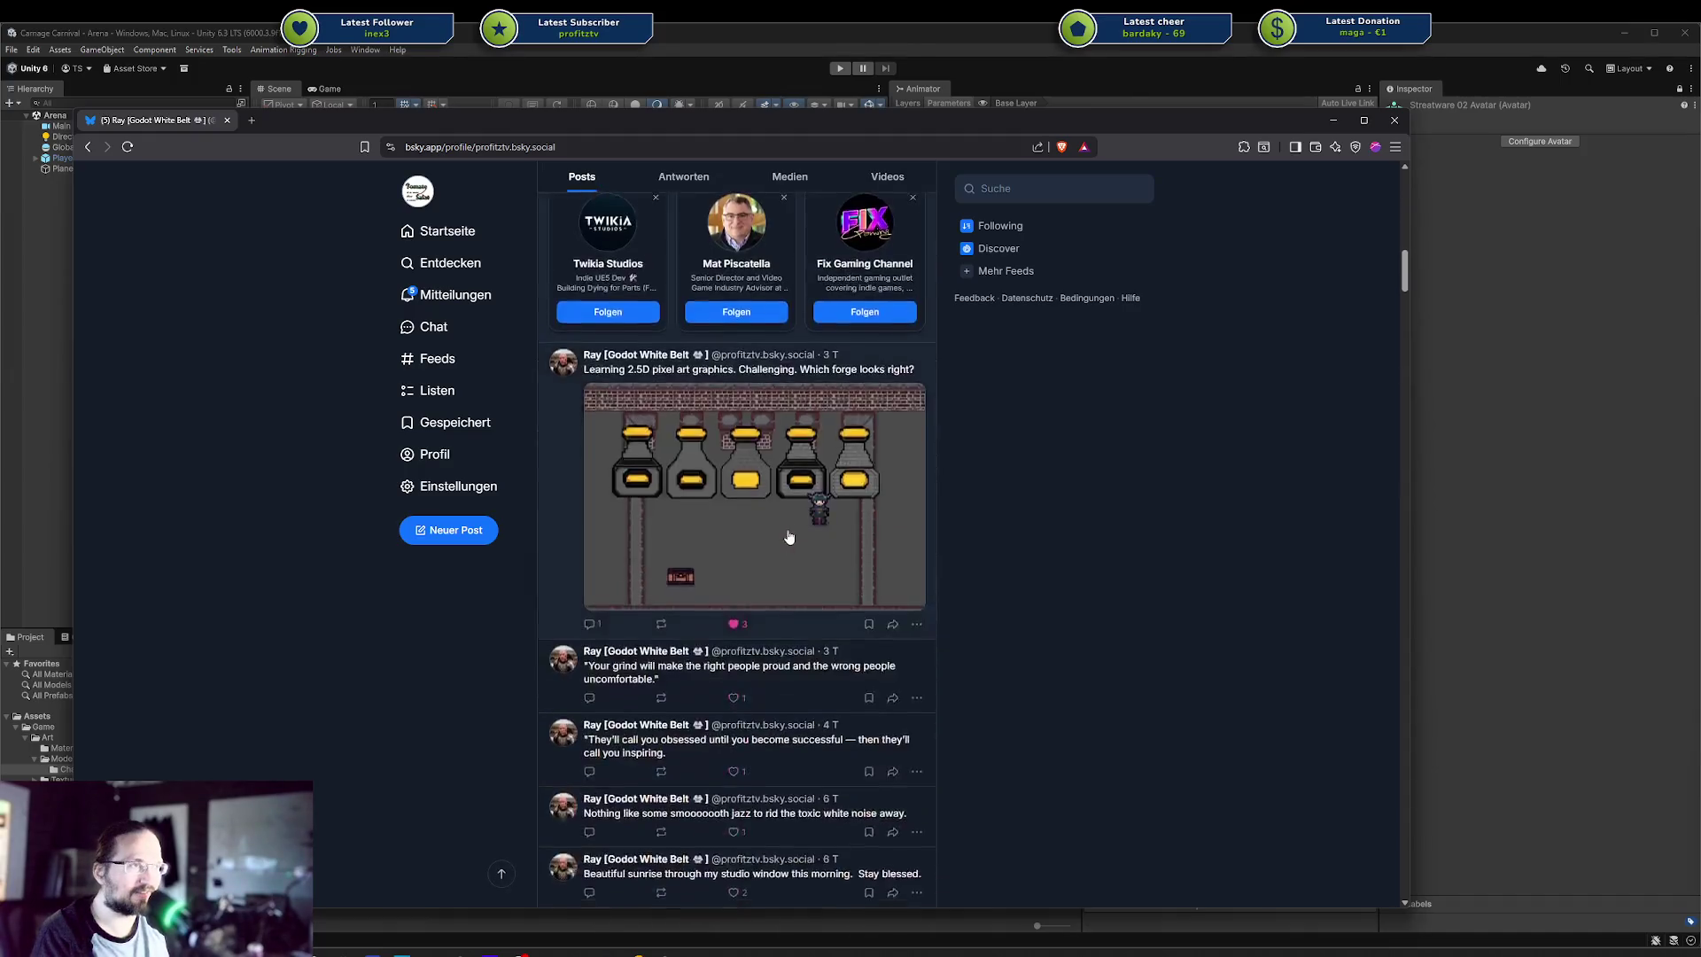
{"action": "scroll", "coordinate": [787, 538], "scroll_direction": "up", "scroll_amount": 15}
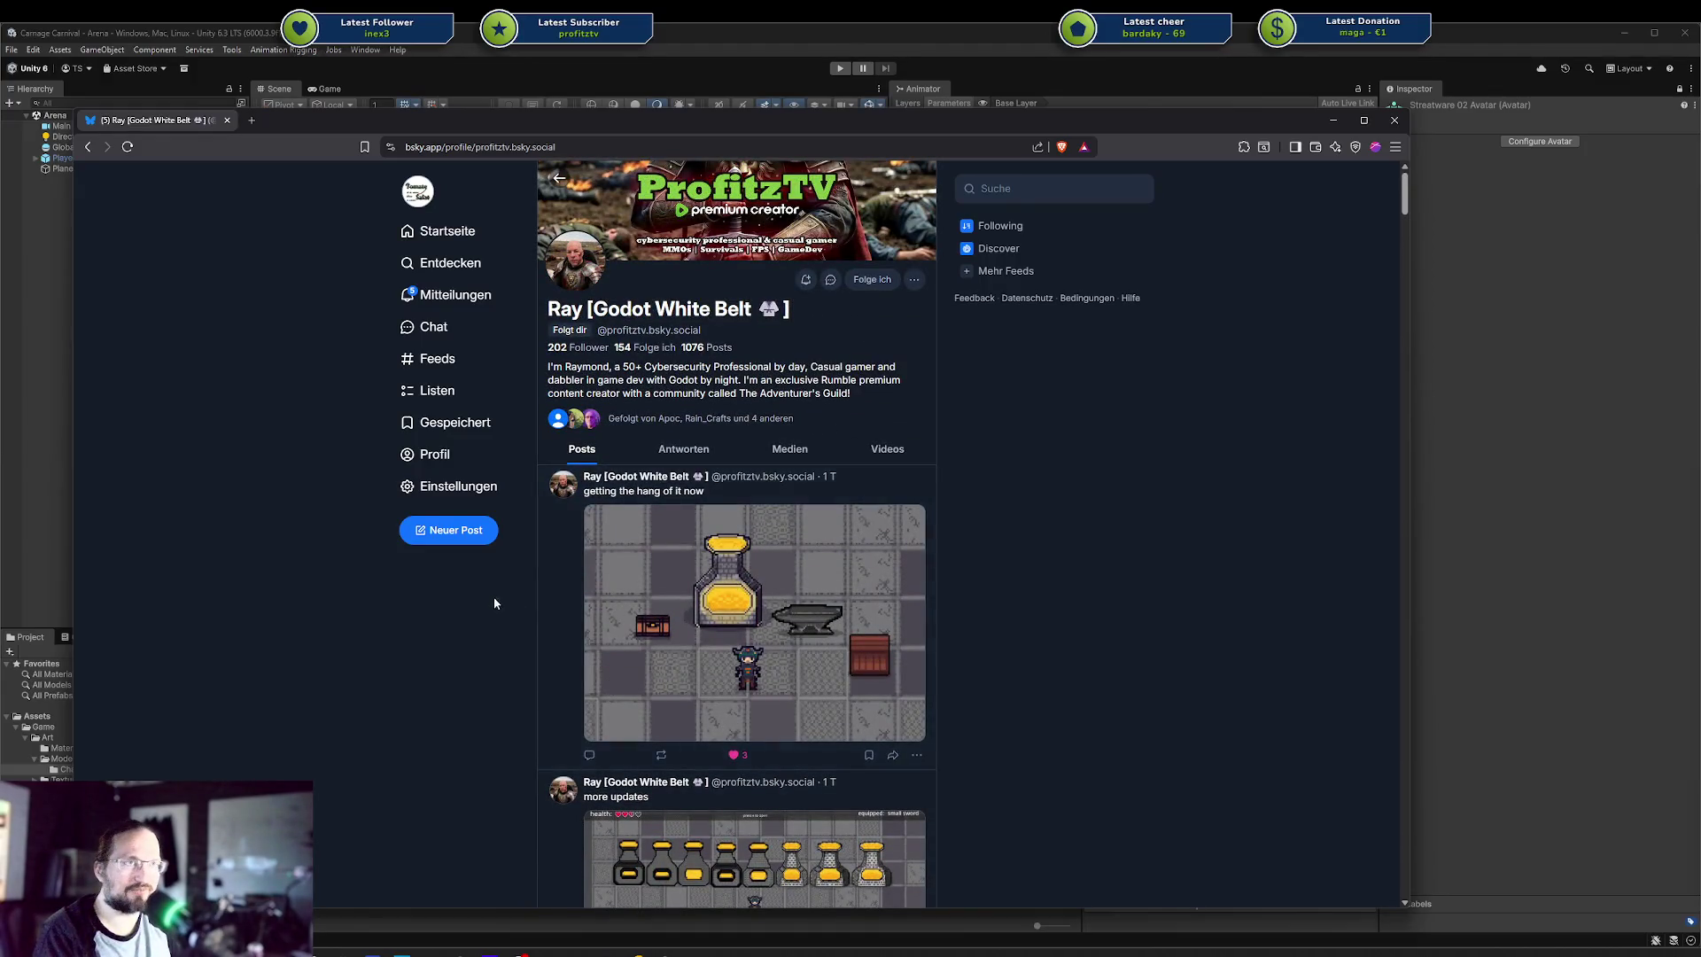
{"action": "key", "text": "alt+Tab"}
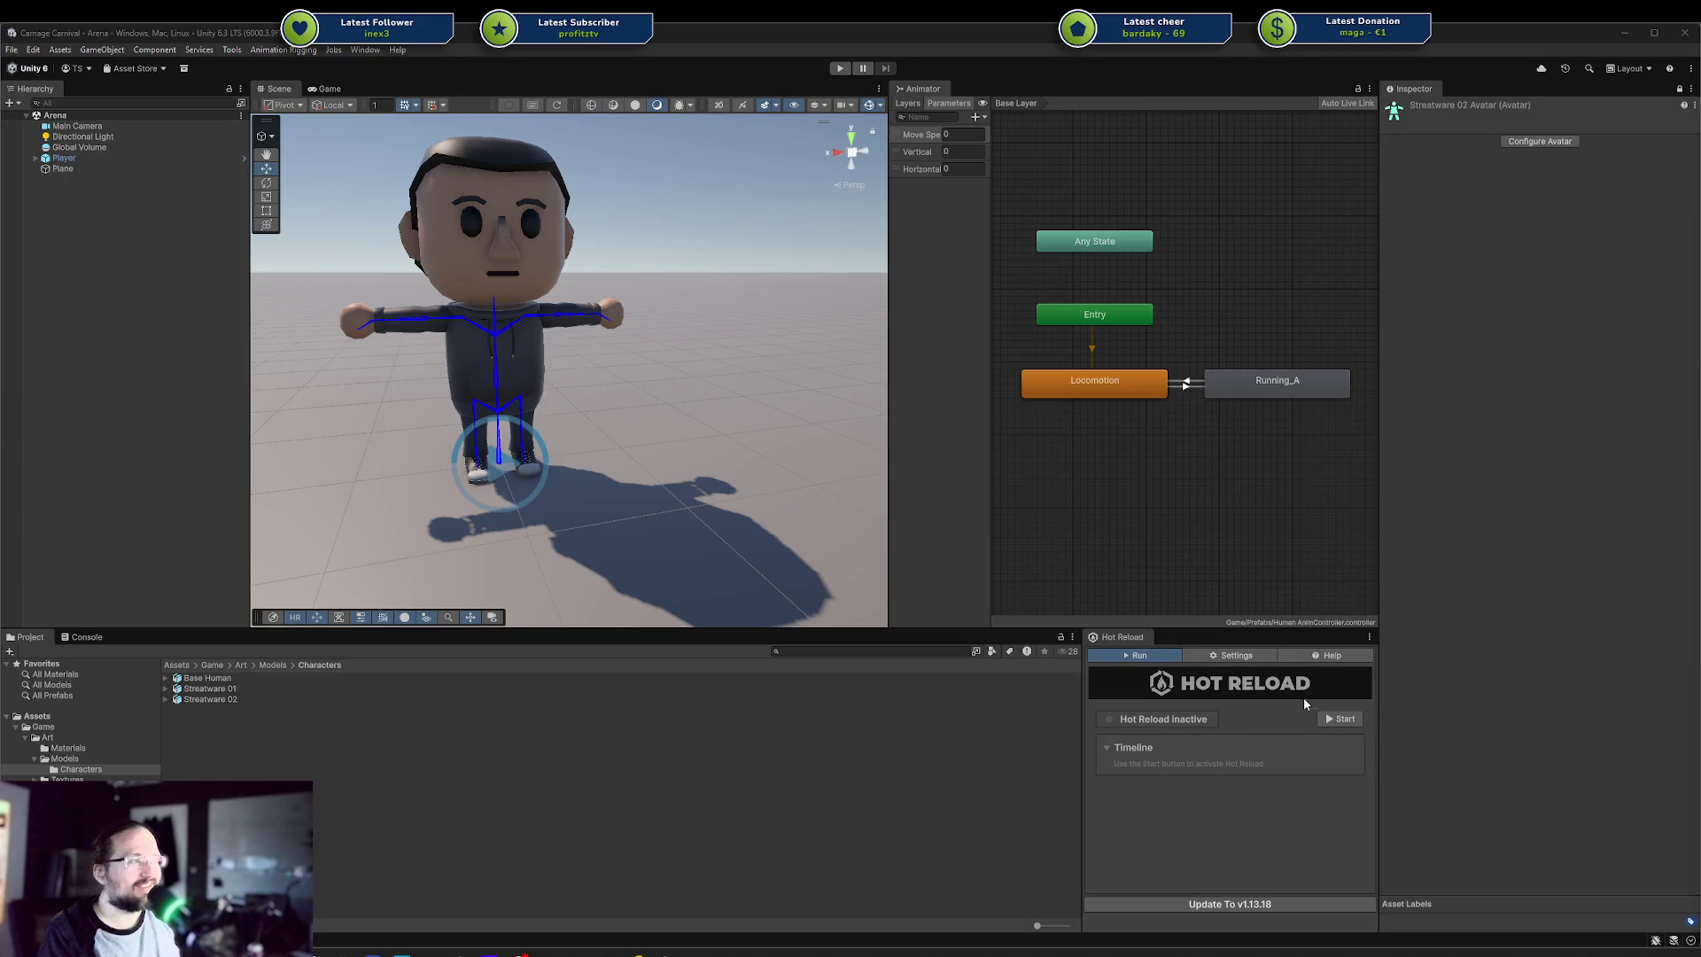
Update Hot Reload to v1.13.18, confirming the dialog, then return to Rider
{"action": "left_click", "coordinate": [1210, 907]}
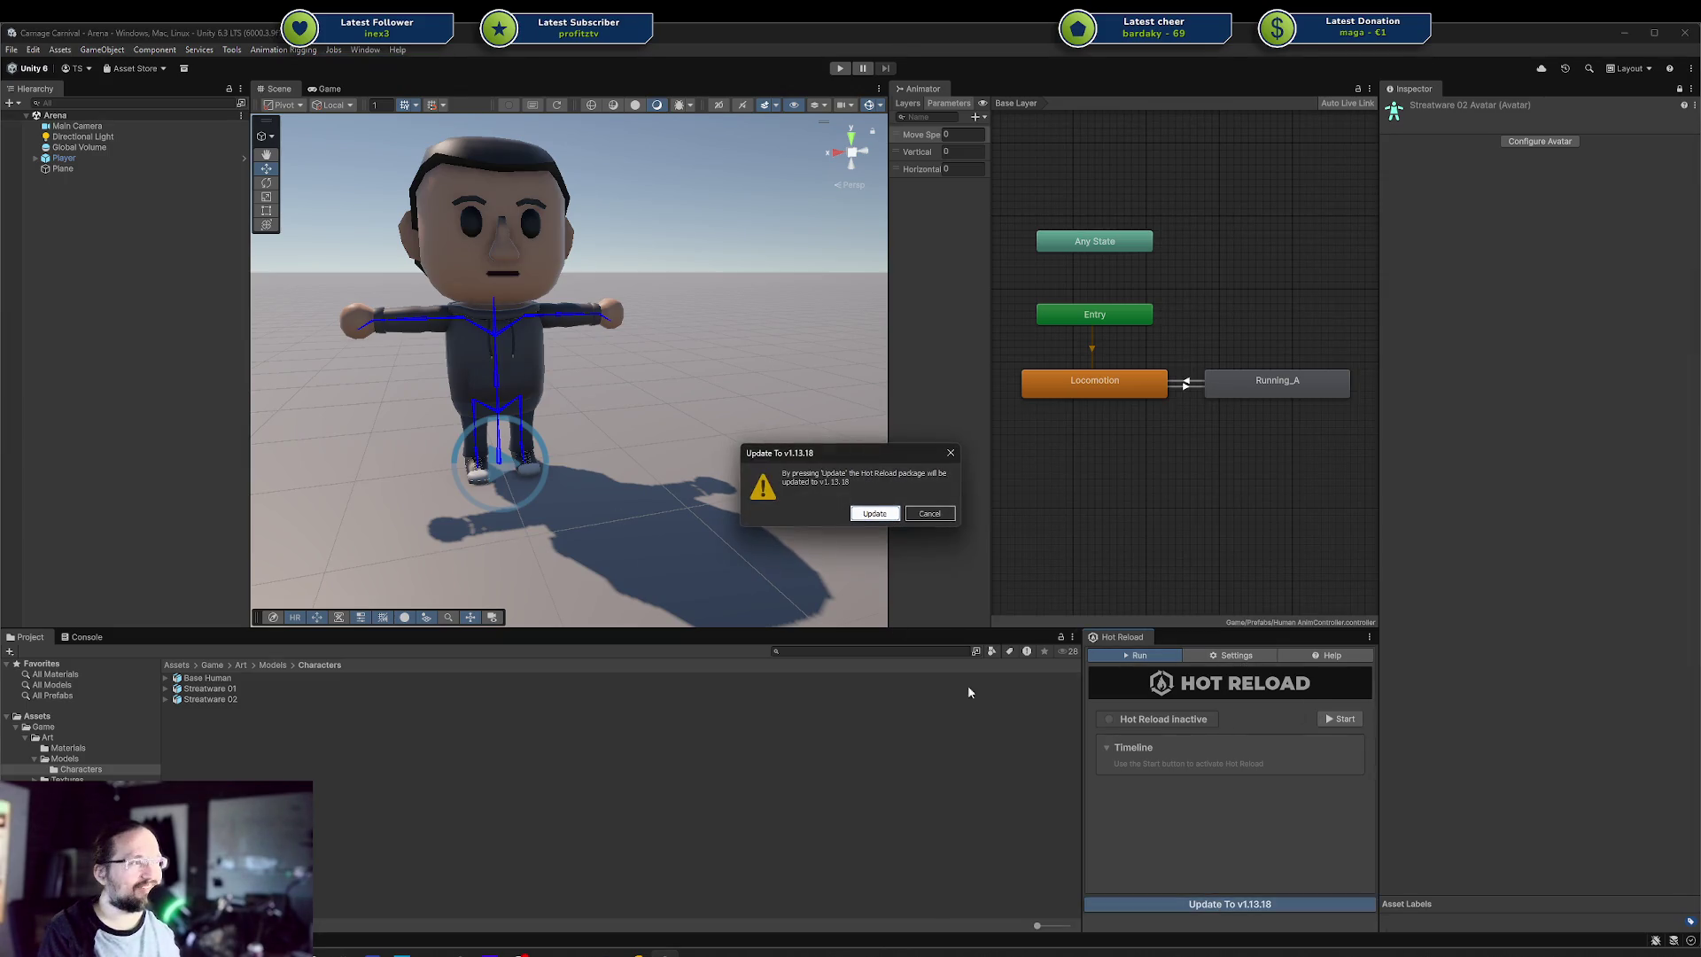
{"action": "left_click", "coordinate": [872, 513]}
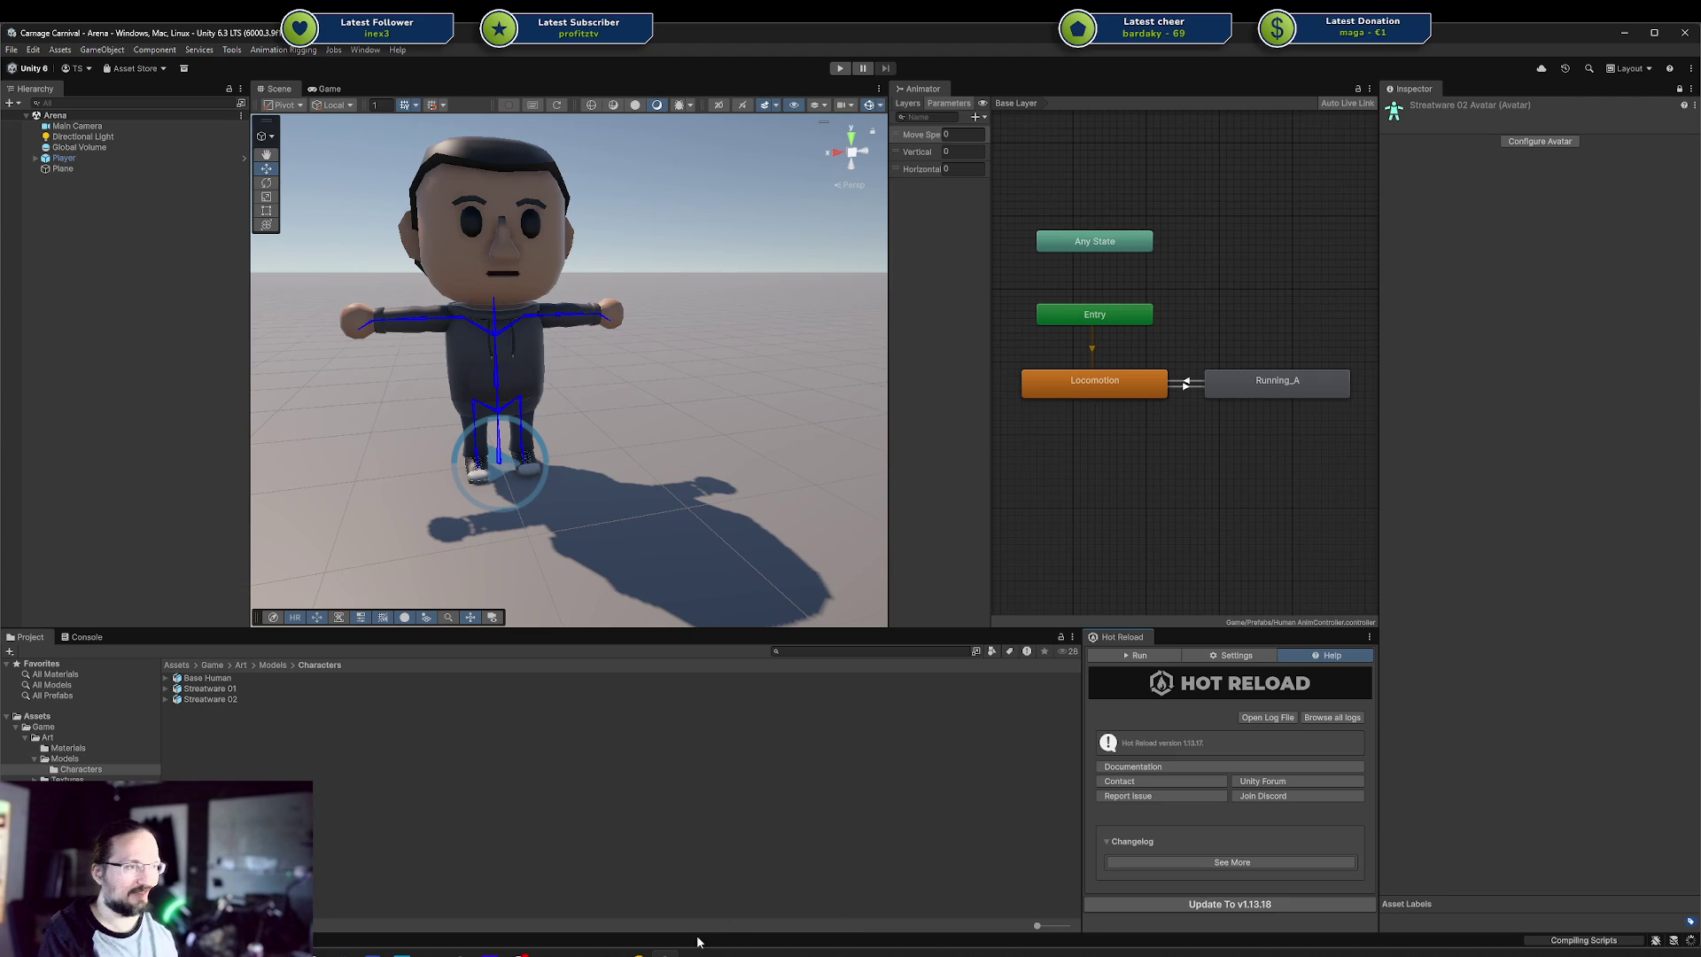
{"action": "key", "text": "alt+Tab"}
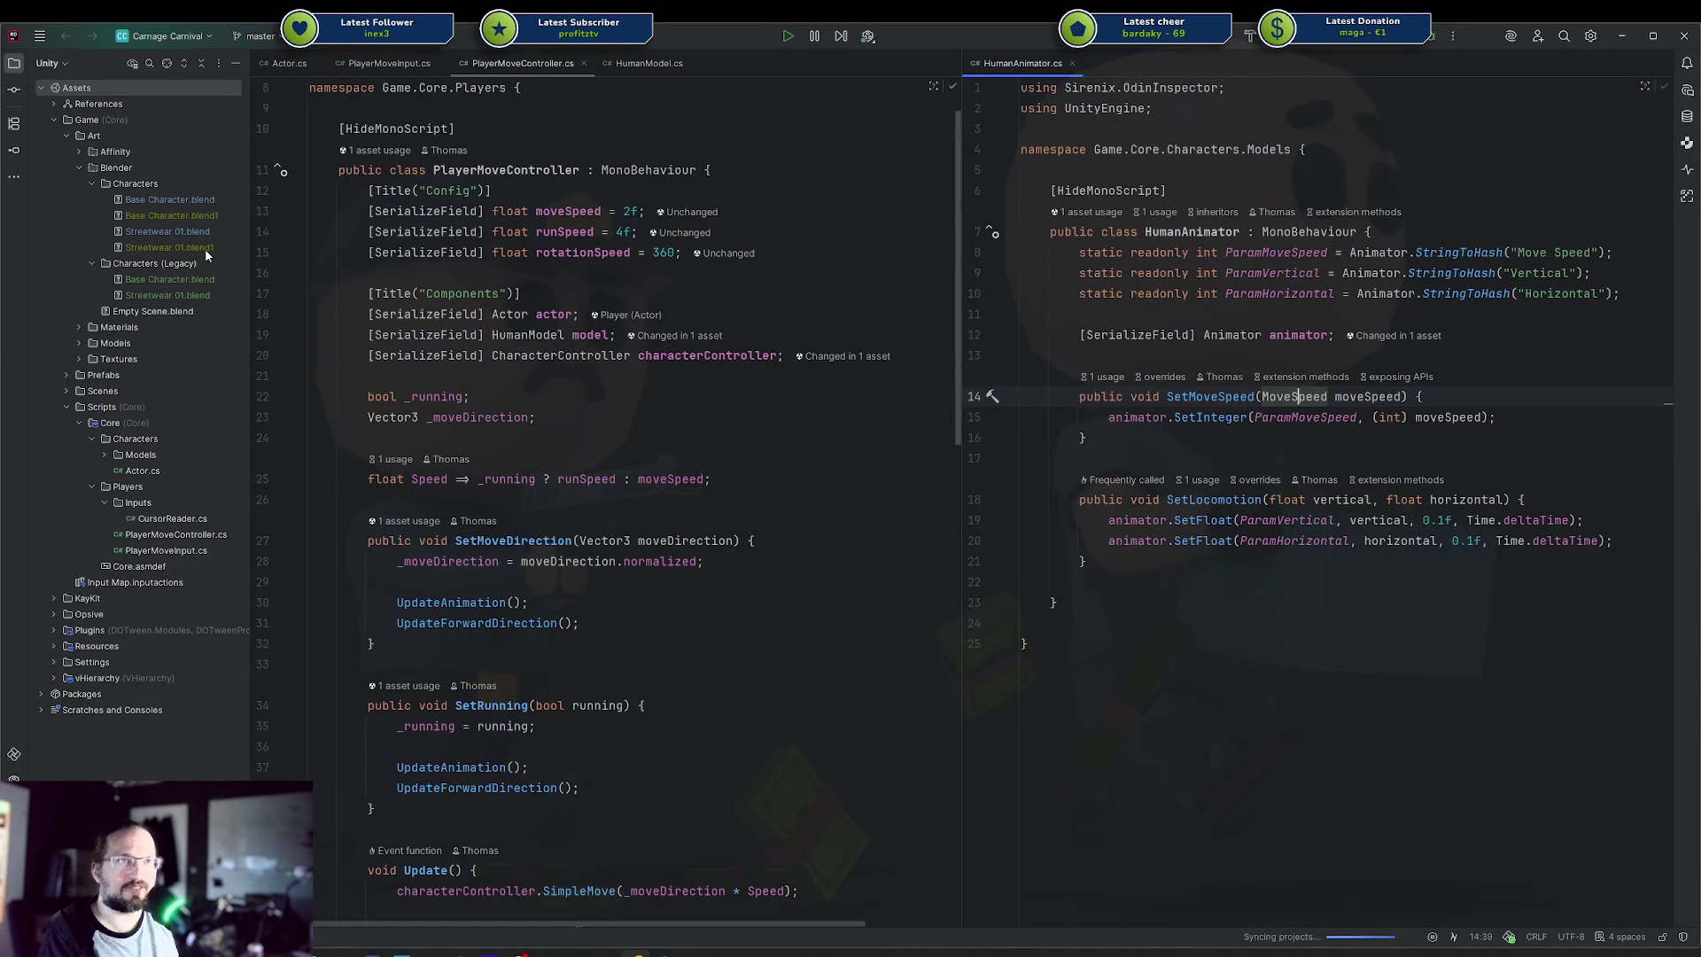
Click into SetRunning in PlayerMoveController, then switch to Blender and orbit around the character
{"action": "left_click", "coordinate": [623, 705]}
{"action": "scroll", "coordinate": [624, 620], "scroll_direction": "down", "scroll_amount": 8}
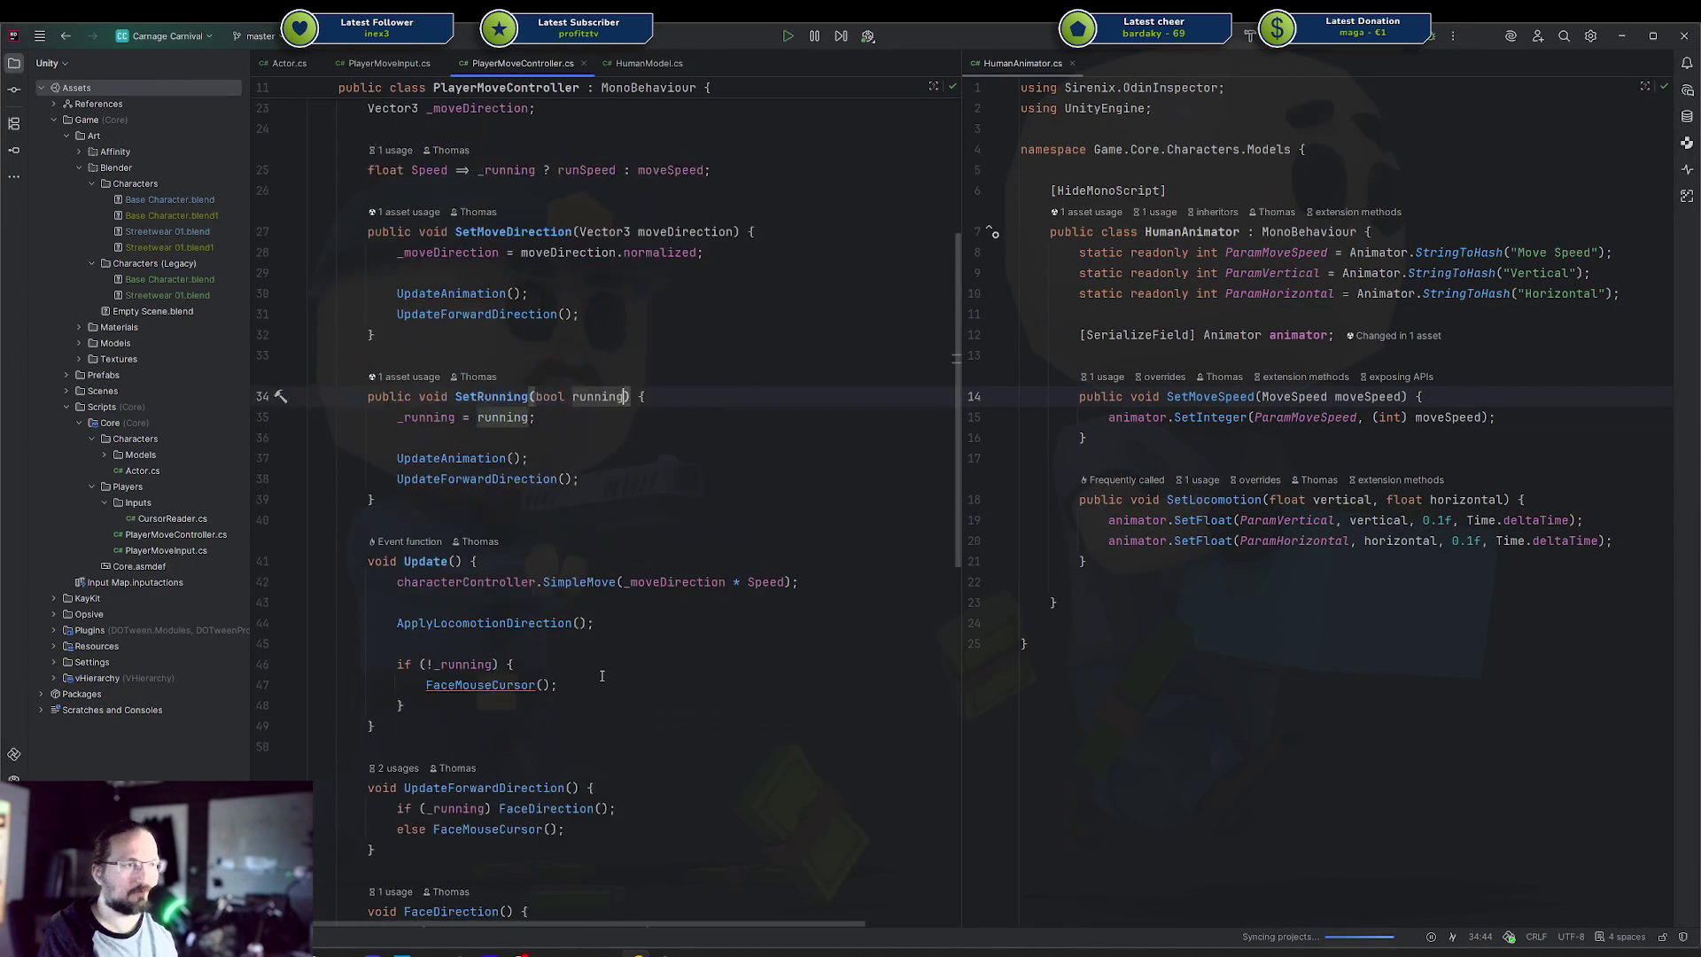
{"action": "left_click", "coordinate": [607, 954]}
{"action": "mouse_move", "coordinate": [660, 699]}
{"action": "left_mouse_down"}
{"action": "mouse_move", "coordinate": [897, 507]}
{"action": "mouse_move", "coordinate": [782, 558]}
{"action": "mouse_move", "coordinate": [811, 537]}
{"action": "left_mouse_up"}
{"action": "scroll", "coordinate": [896, 507], "scroll_direction": "up", "scroll_amount": 3}
{"action": "scroll", "coordinate": [897, 507], "scroll_direction": "down", "scroll_amount": 5}
{"action": "scroll", "coordinate": [781, 549], "scroll_direction": "up", "scroll_amount": 5}
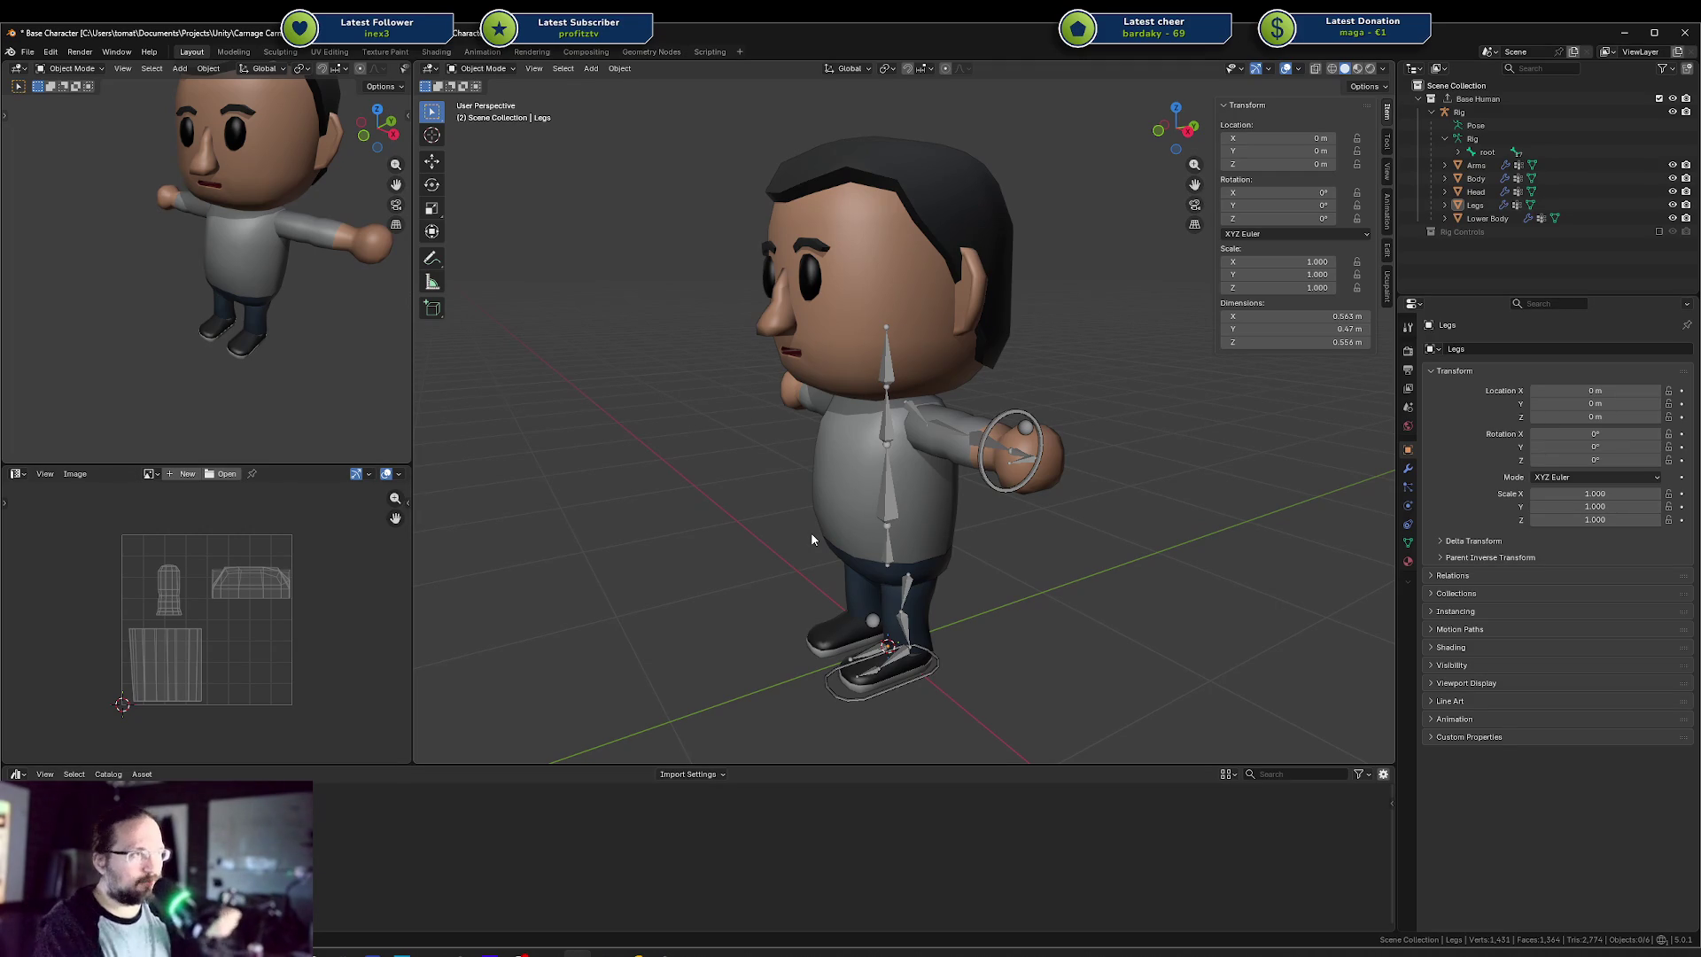
{"action": "left_click_drag", "start_coordinate": [974, 485], "coordinate": [964, 473]}
{"action": "scroll", "coordinate": [912, 488], "scroll_direction": "up", "scroll_amount": 3}
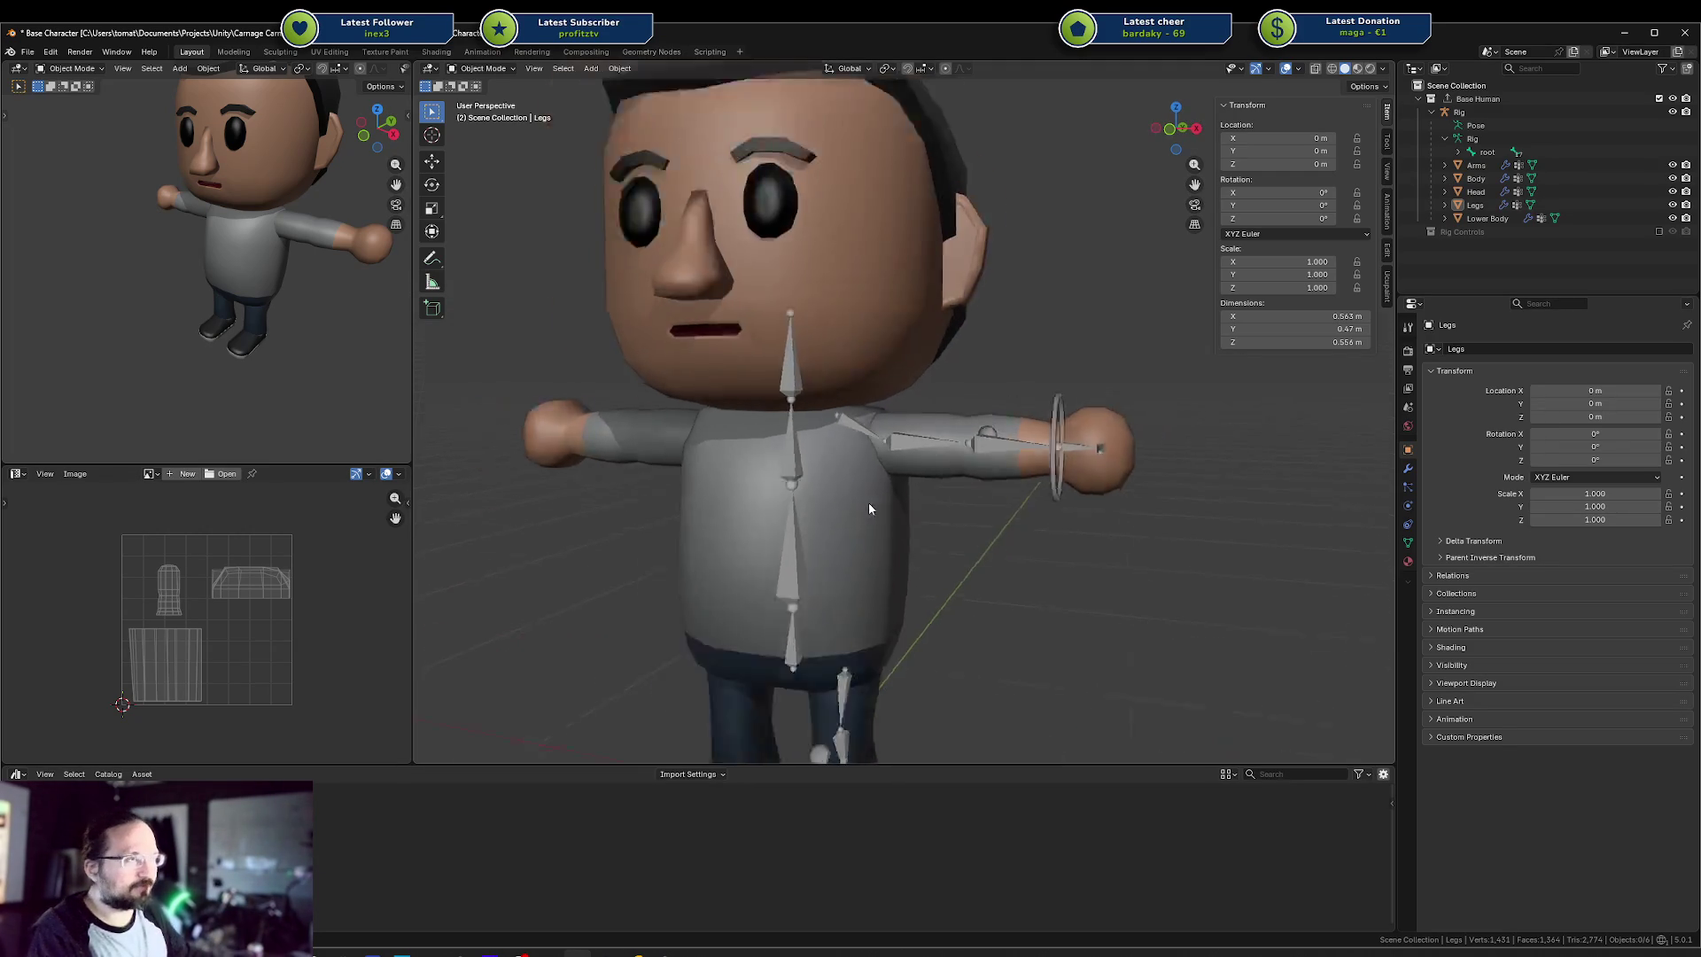
{"action": "scroll", "coordinate": [883, 452], "scroll_direction": "down", "scroll_amount": 3}
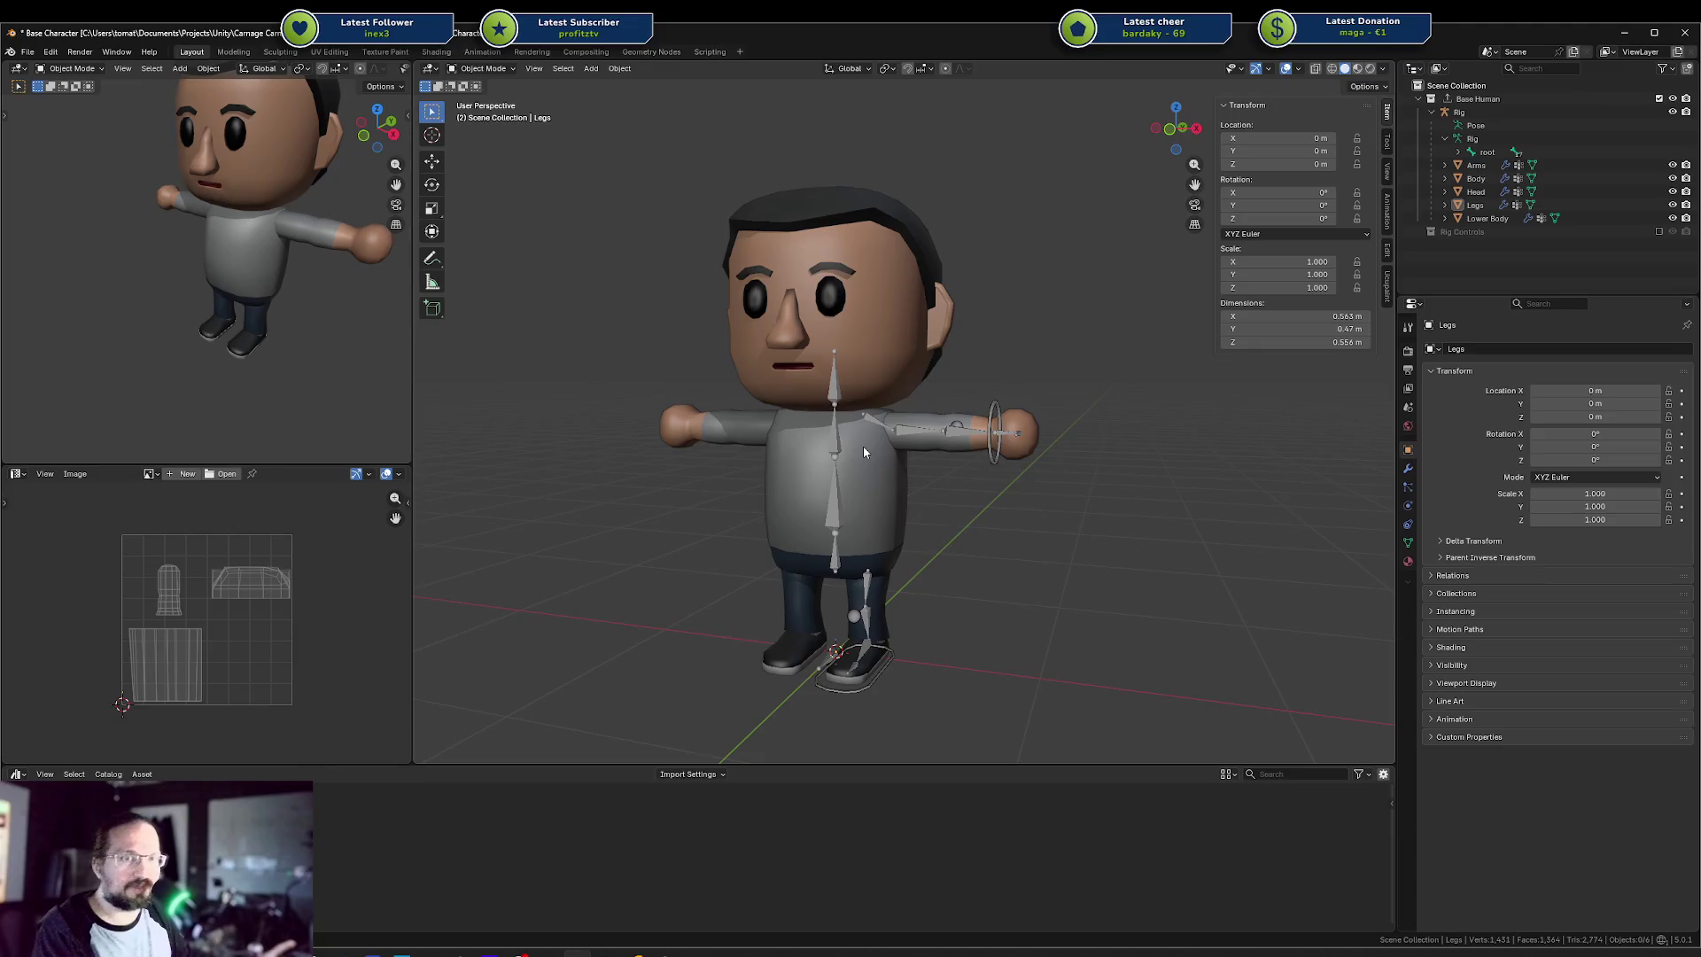
{"action": "left_click", "coordinate": [864, 476]}
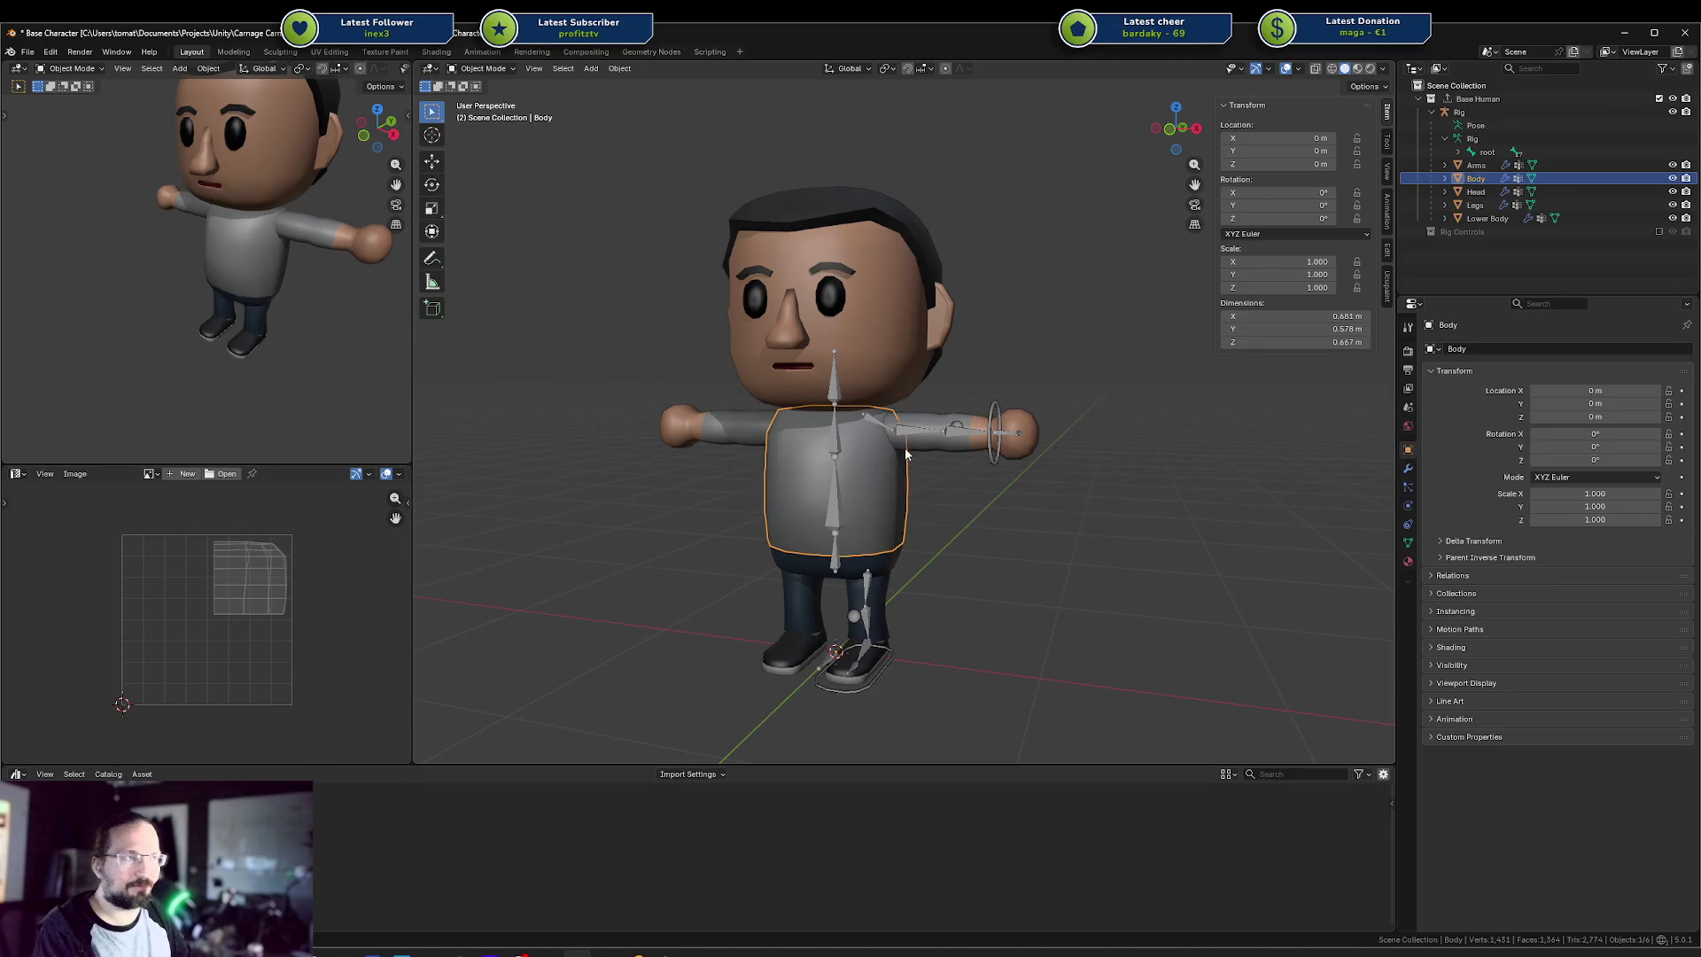
{"action": "scroll", "coordinate": [907, 425], "scroll_direction": "up", "scroll_amount": 3}
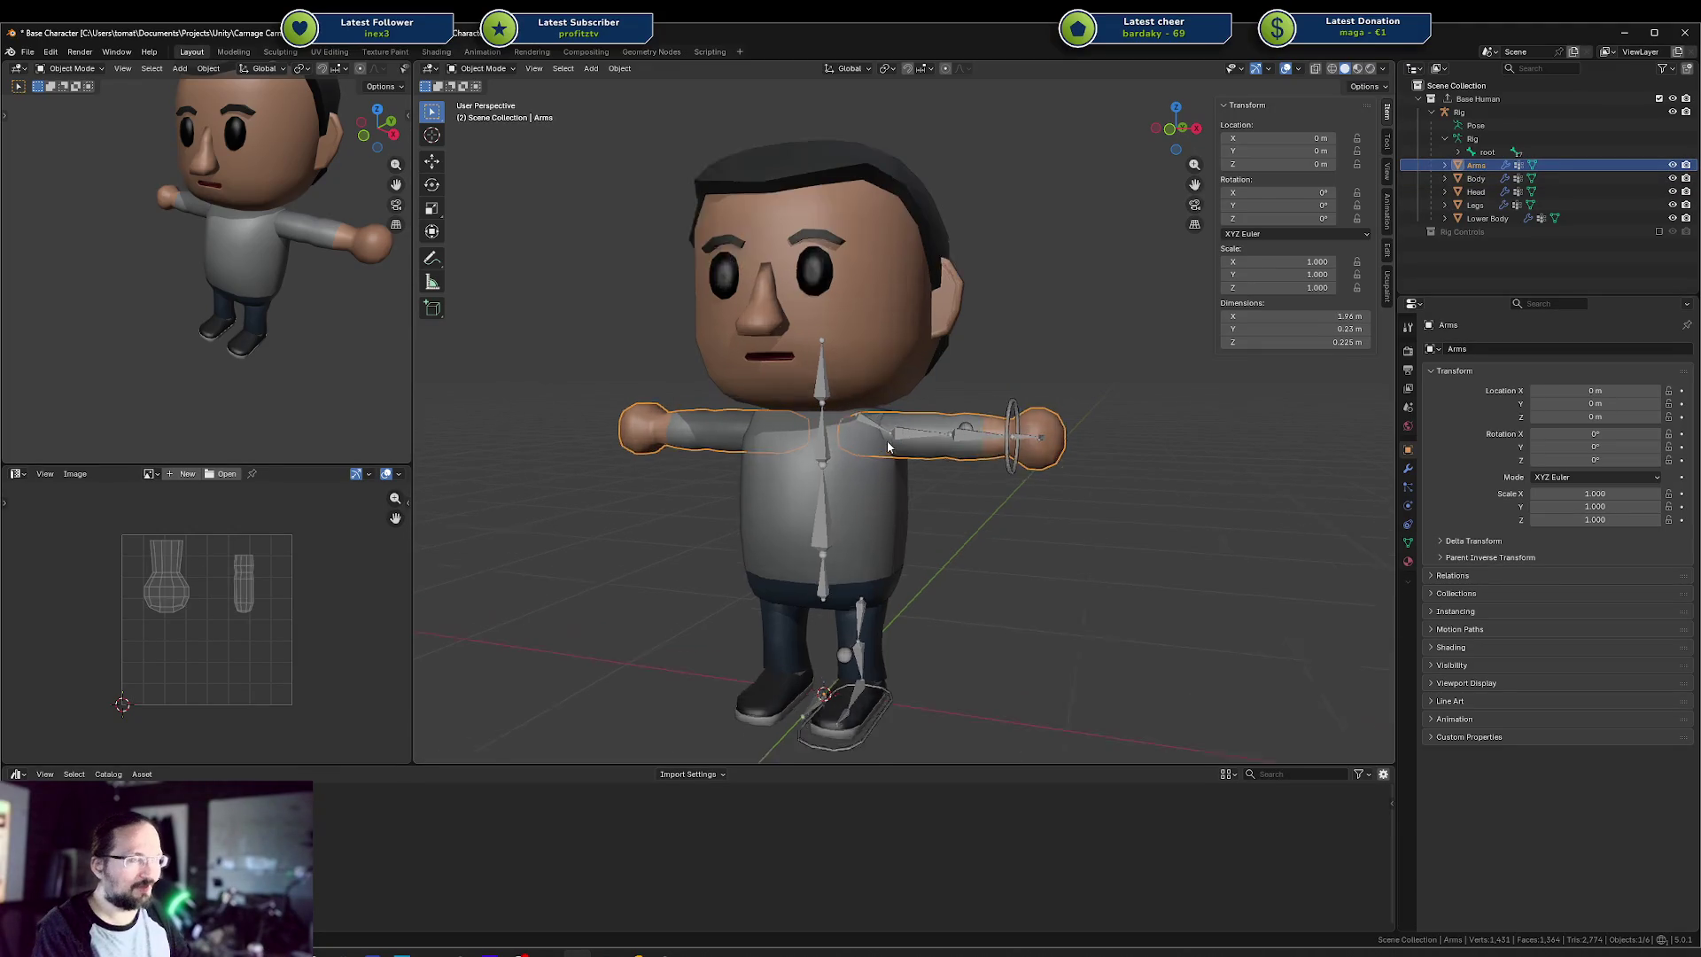
{"action": "left_click", "coordinate": [909, 438], "text": "shift"}
{"action": "left_click", "coordinate": [889, 433]}
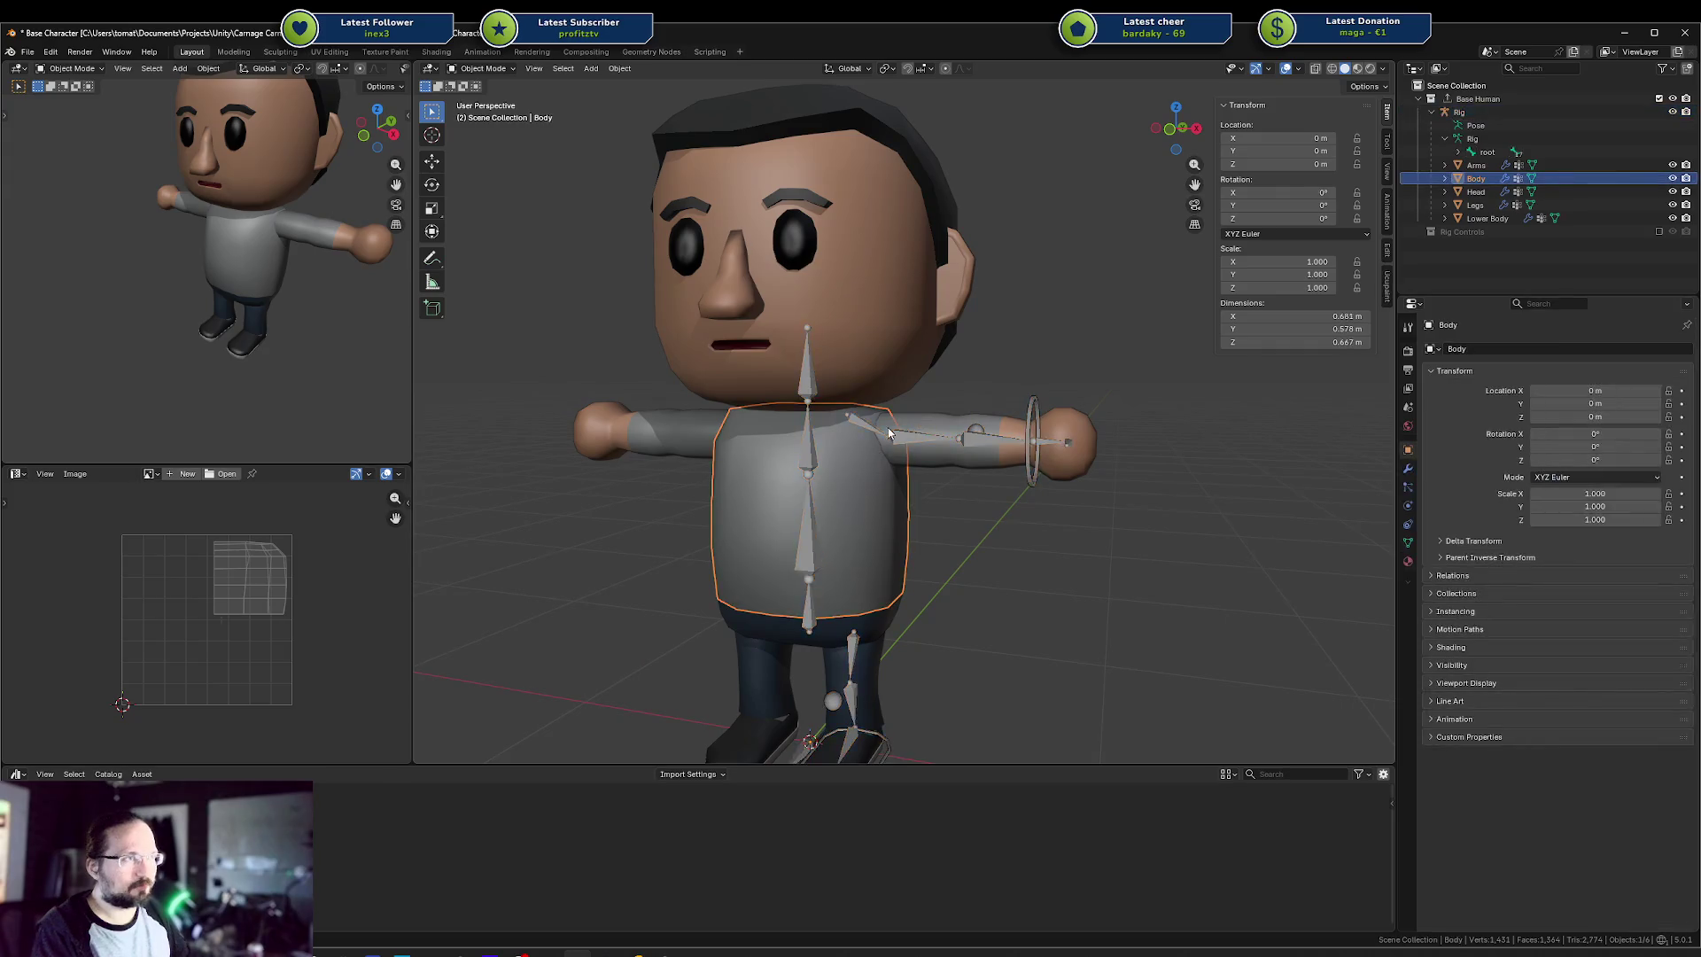
{"action": "left_click", "coordinate": [849, 359]}
{"action": "key", "text": "r"}
{"action": "key", "text": "Escape"}
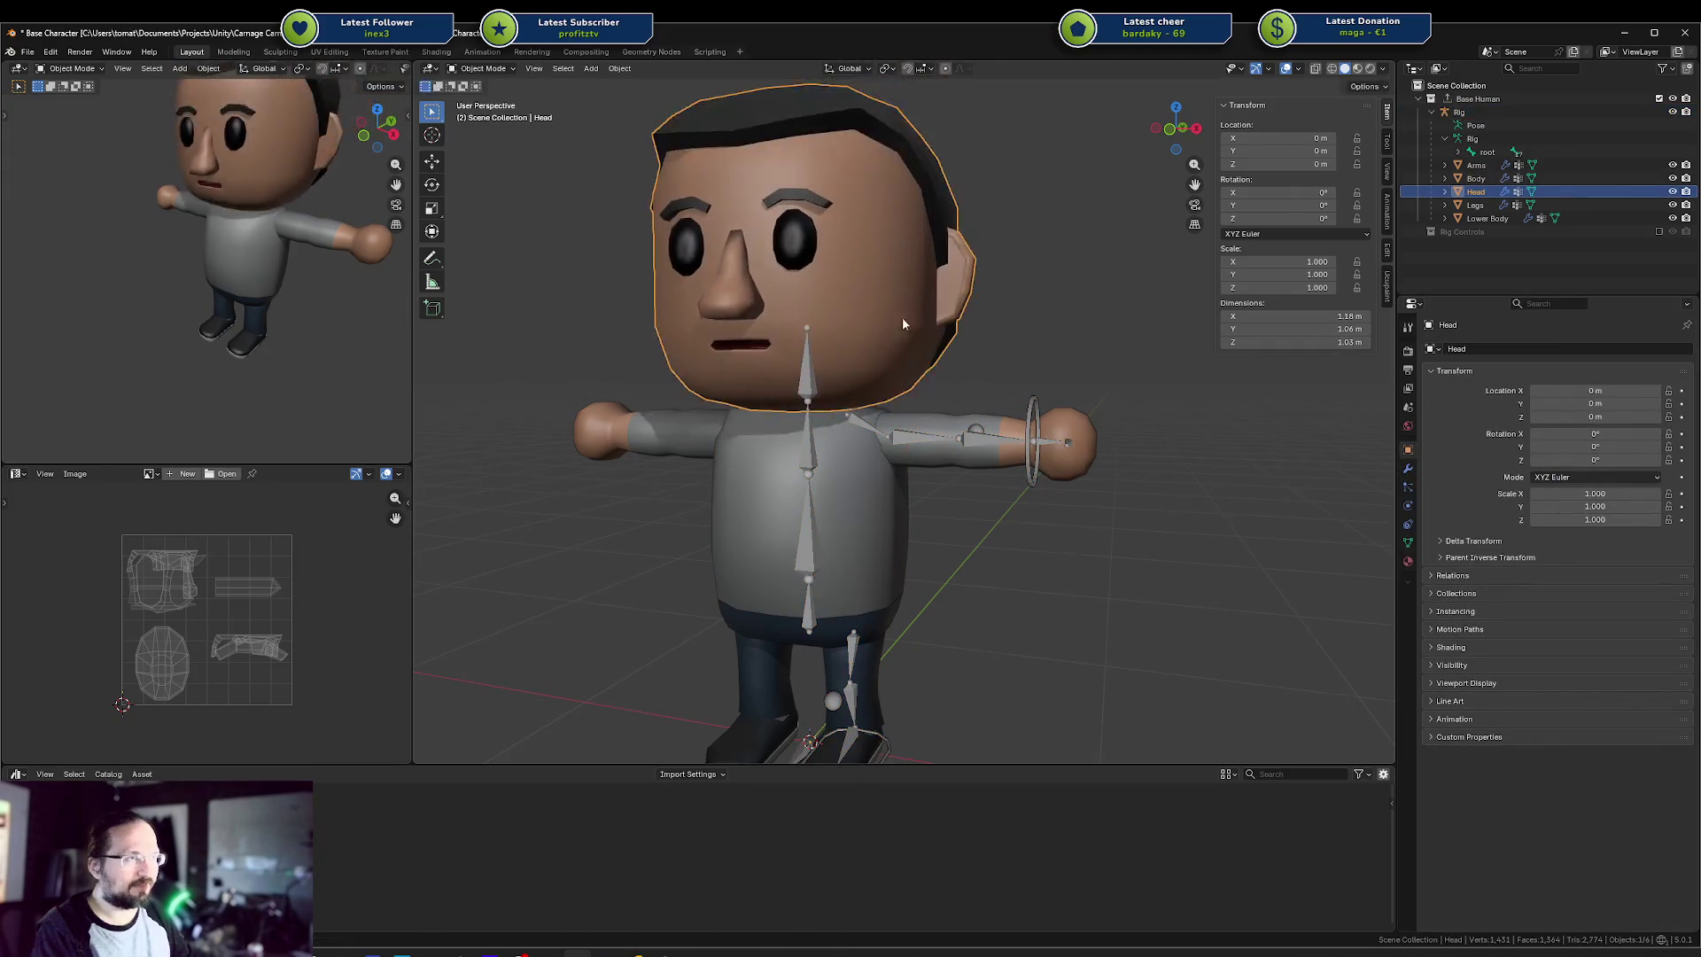
{"action": "left_click", "coordinate": [846, 478]}
{"action": "left_click", "coordinate": [924, 433], "text": "shift"}
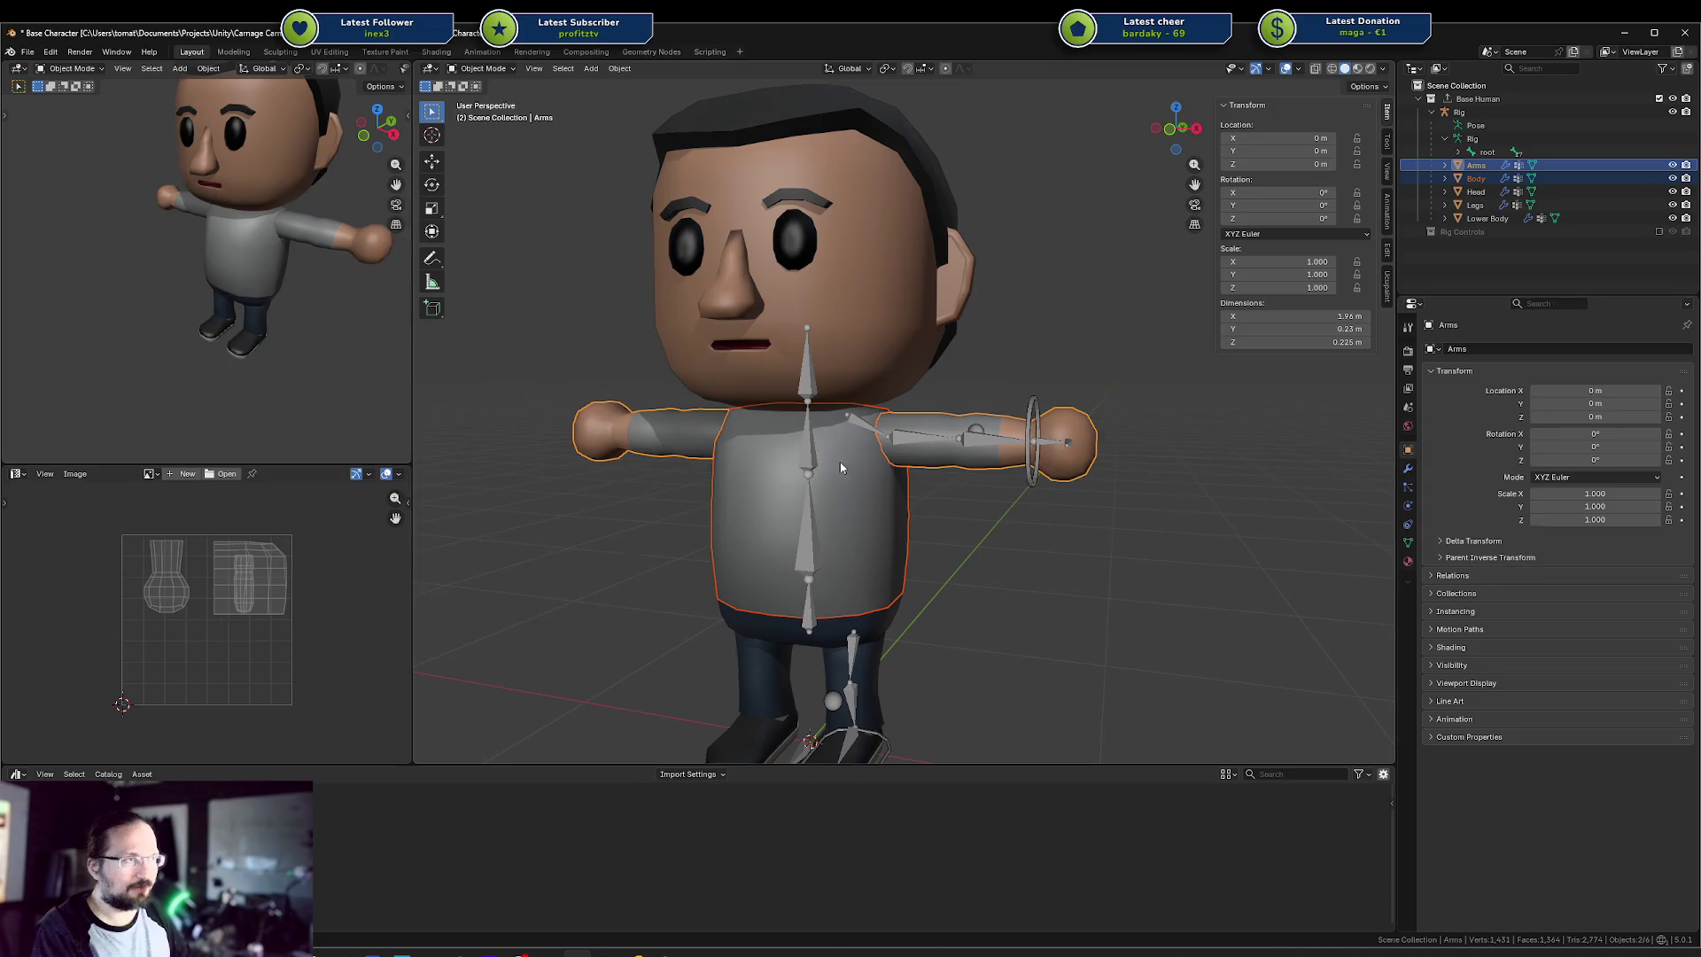
{"action": "left_click", "coordinate": [939, 434]}
{"action": "left_click_drag", "start_coordinate": [1039, 354], "coordinate": [1156, 523]}
{"action": "left_click", "coordinate": [1017, 487]}
{"action": "scroll", "coordinate": [922, 611], "scroll_direction": "down", "scroll_amount": 2}
{"action": "left_click", "coordinate": [930, 471]}
{"action": "left_click", "coordinate": [946, 541], "text": "shift"}
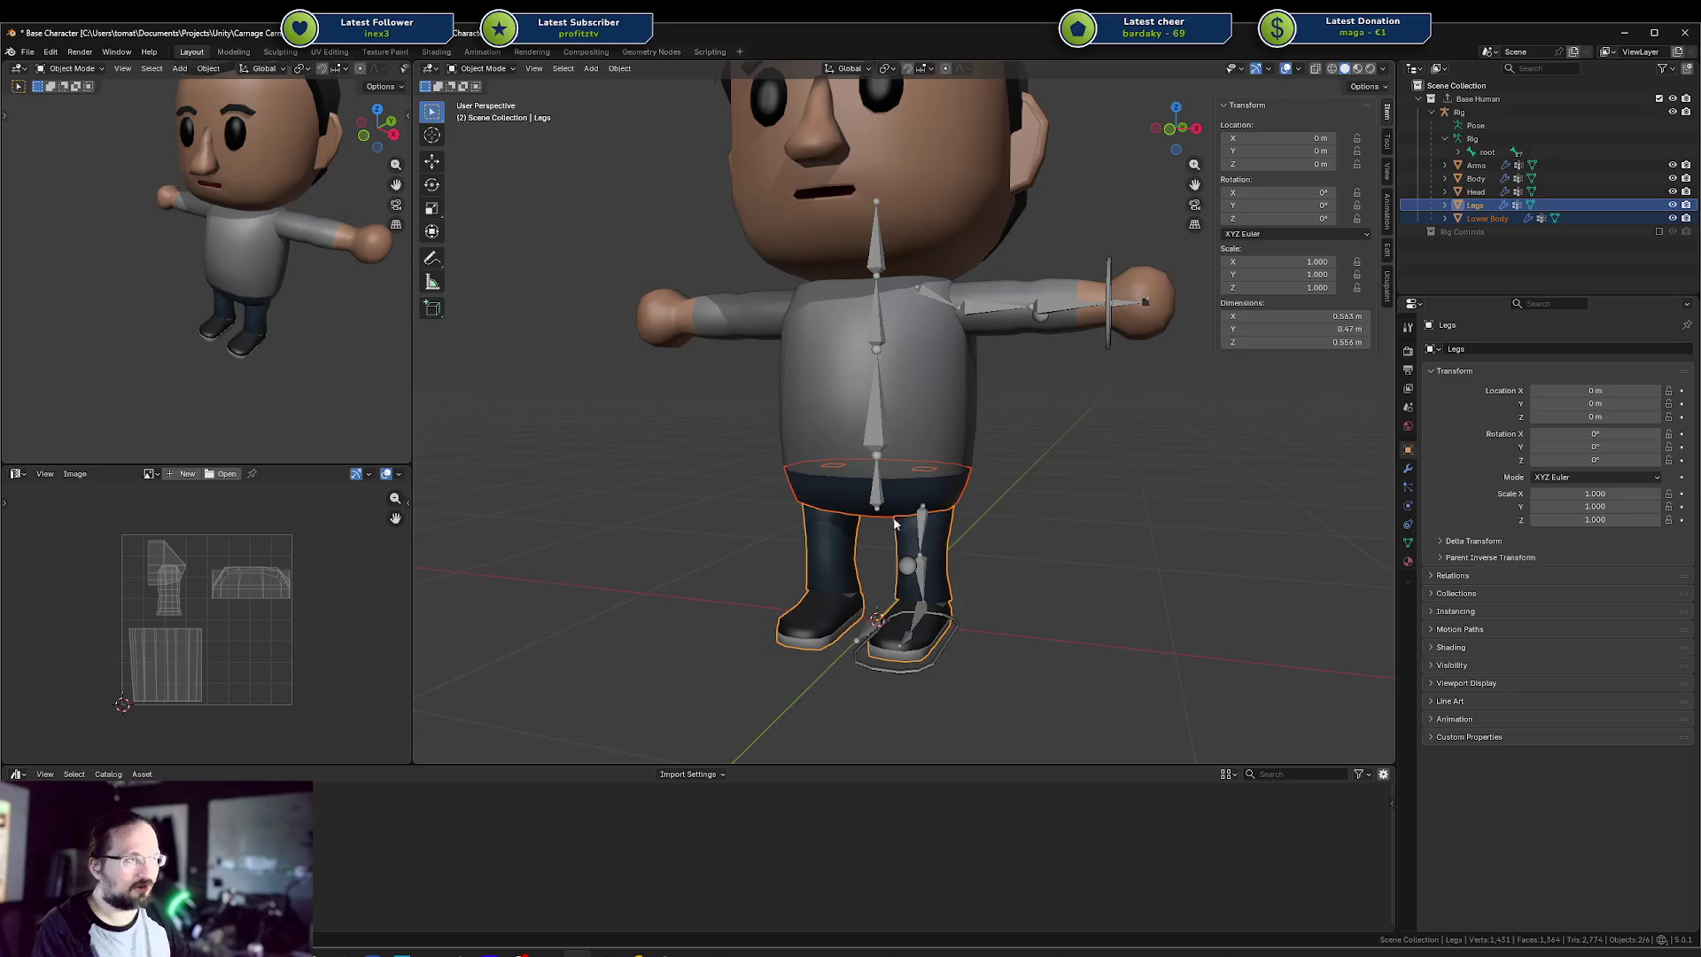
{"action": "left_click_drag", "start_coordinate": [1072, 595], "coordinate": [749, 723]}
{"action": "left_click", "coordinate": [904, 686]}
{"action": "left_click", "coordinate": [922, 639]}
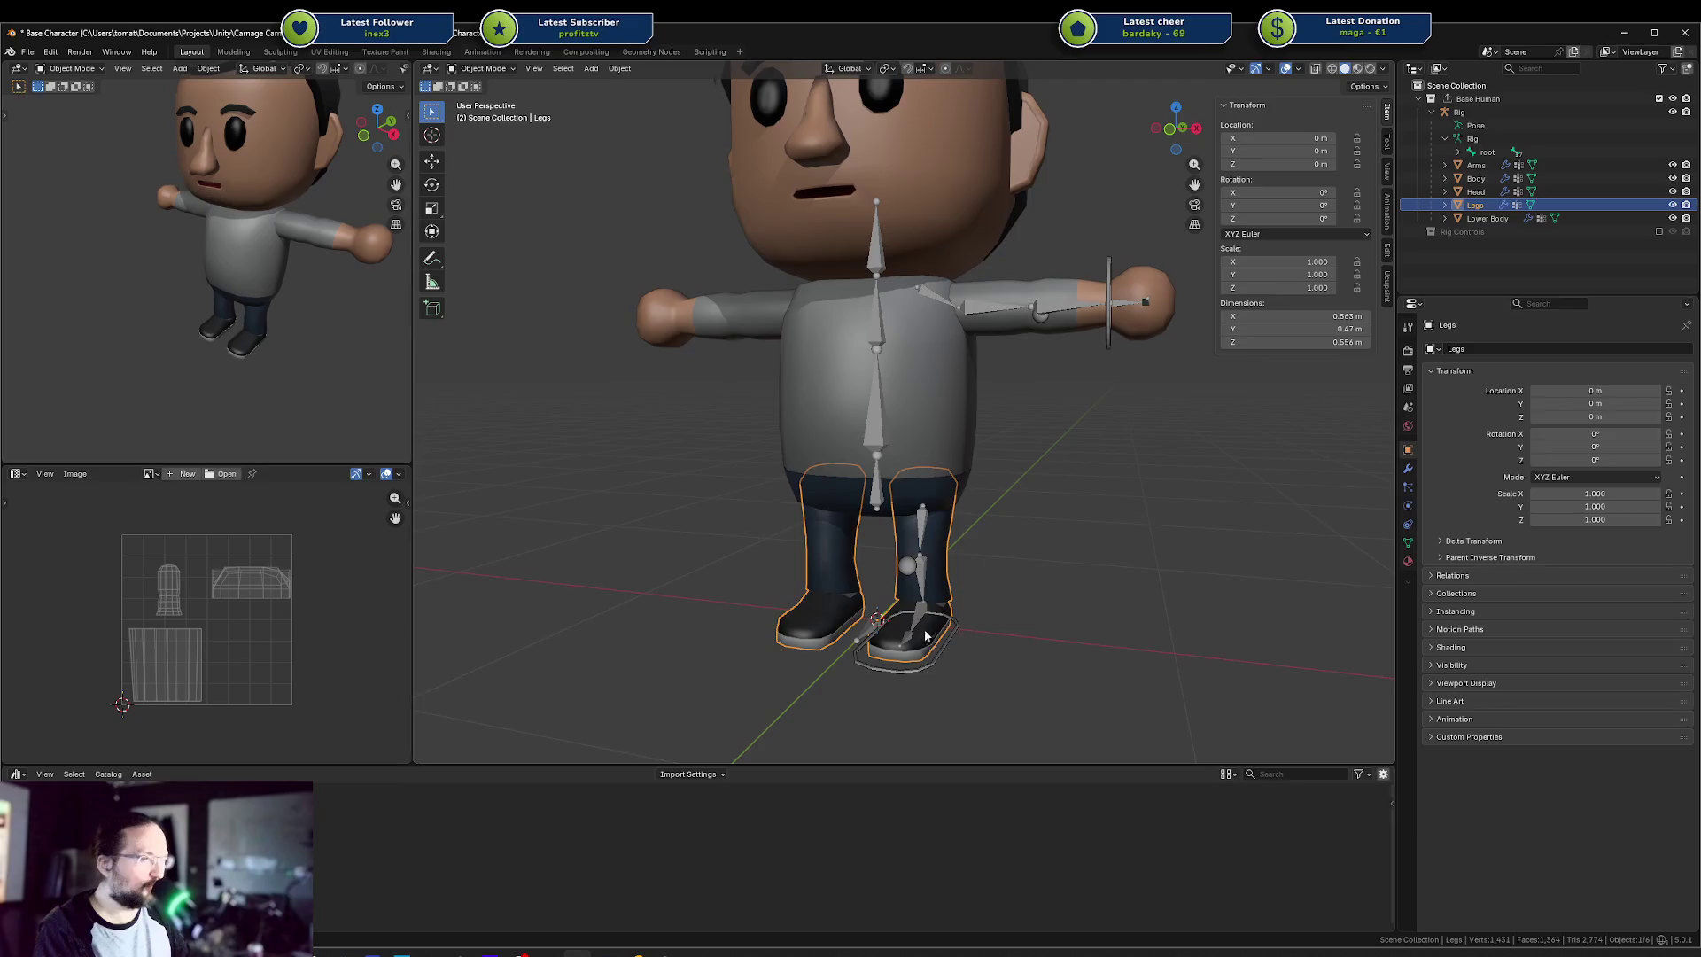
{"action": "left_click", "coordinate": [940, 505]}
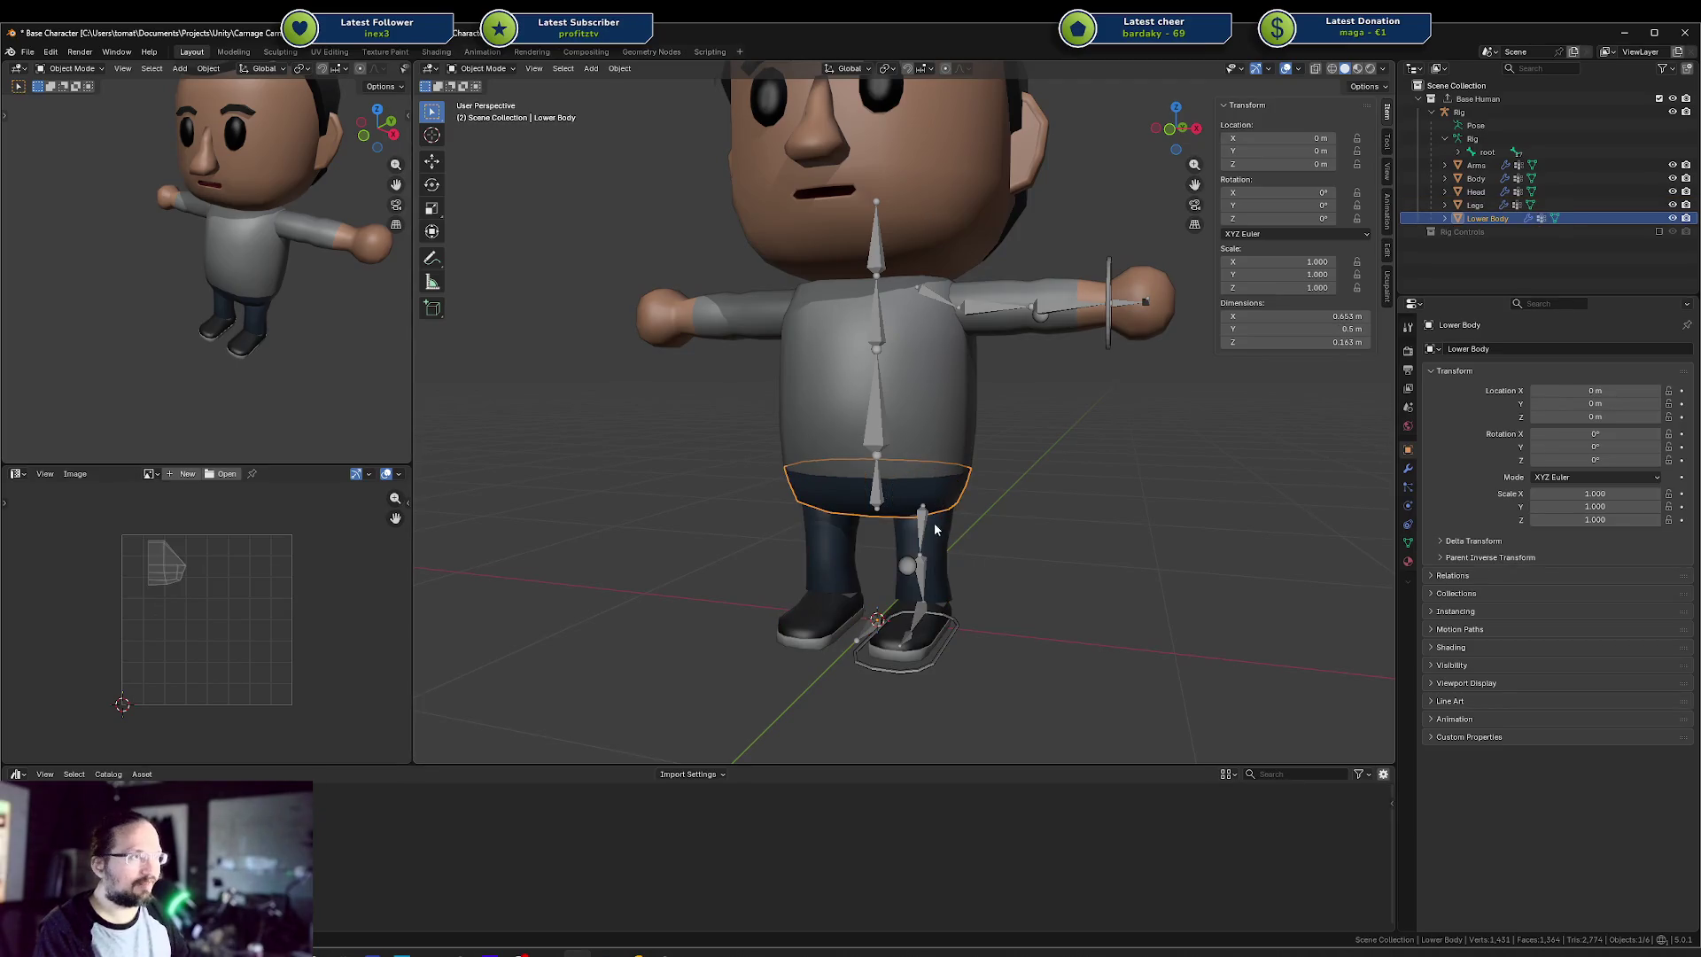
{"action": "scroll", "coordinate": [964, 431], "scroll_direction": "up", "scroll_amount": 3}
{"action": "left_click", "coordinate": [935, 480]}
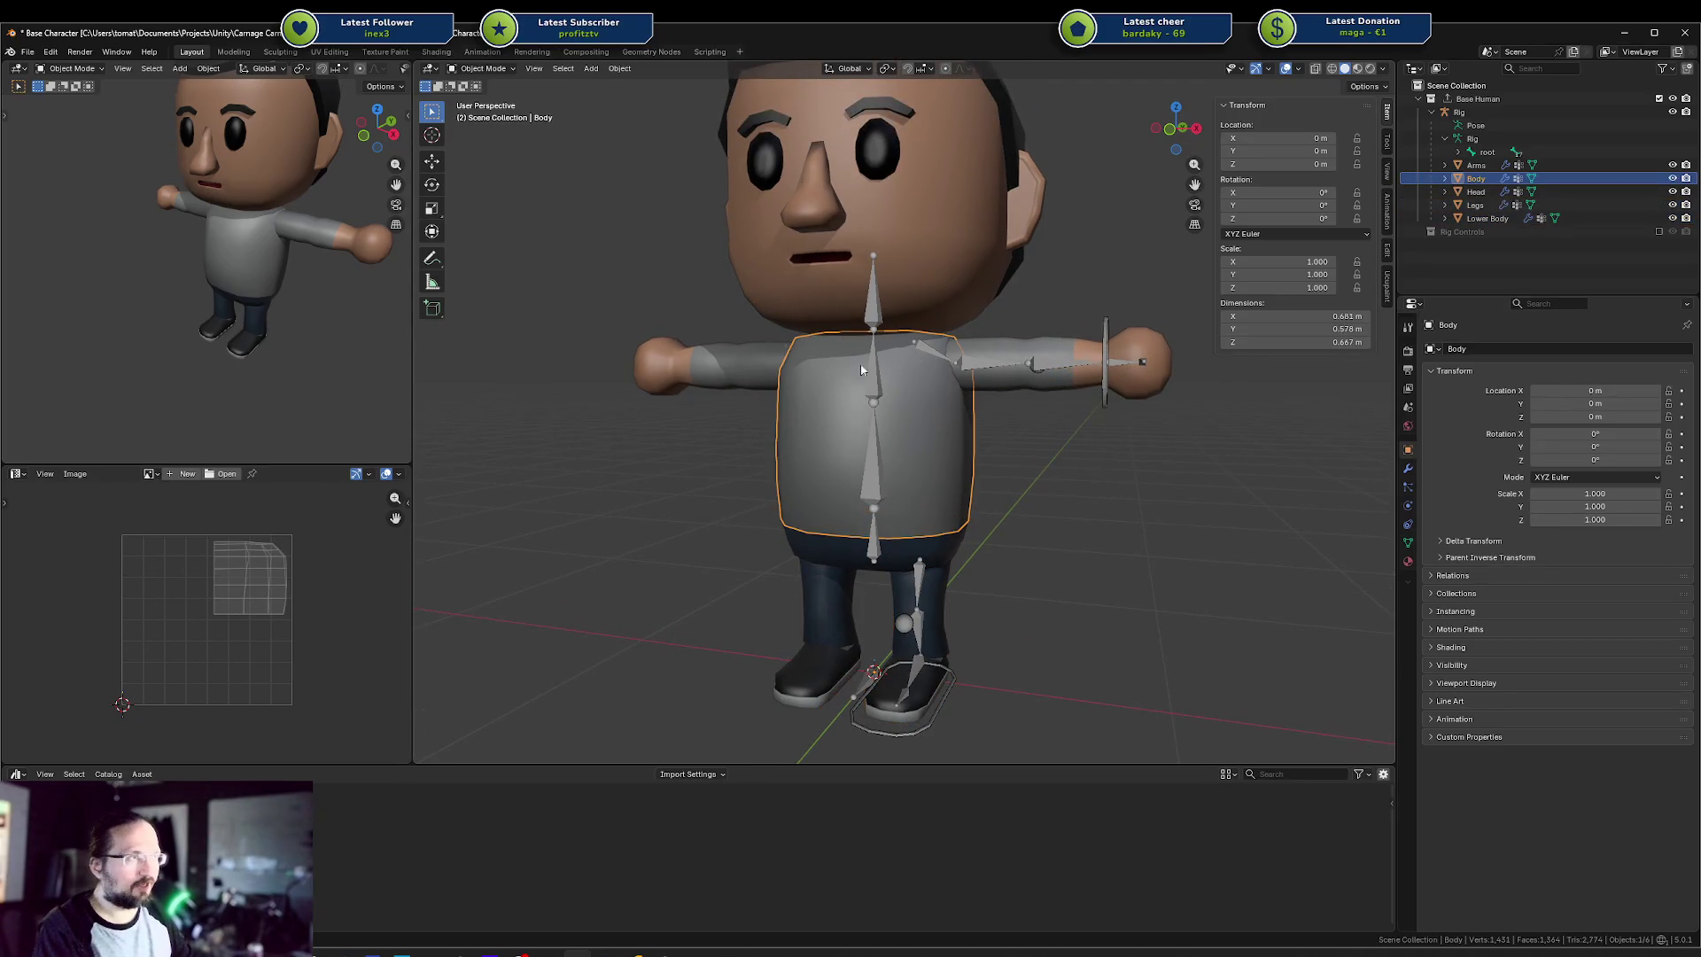
{"action": "left_click", "coordinate": [933, 350], "text": "shift"}
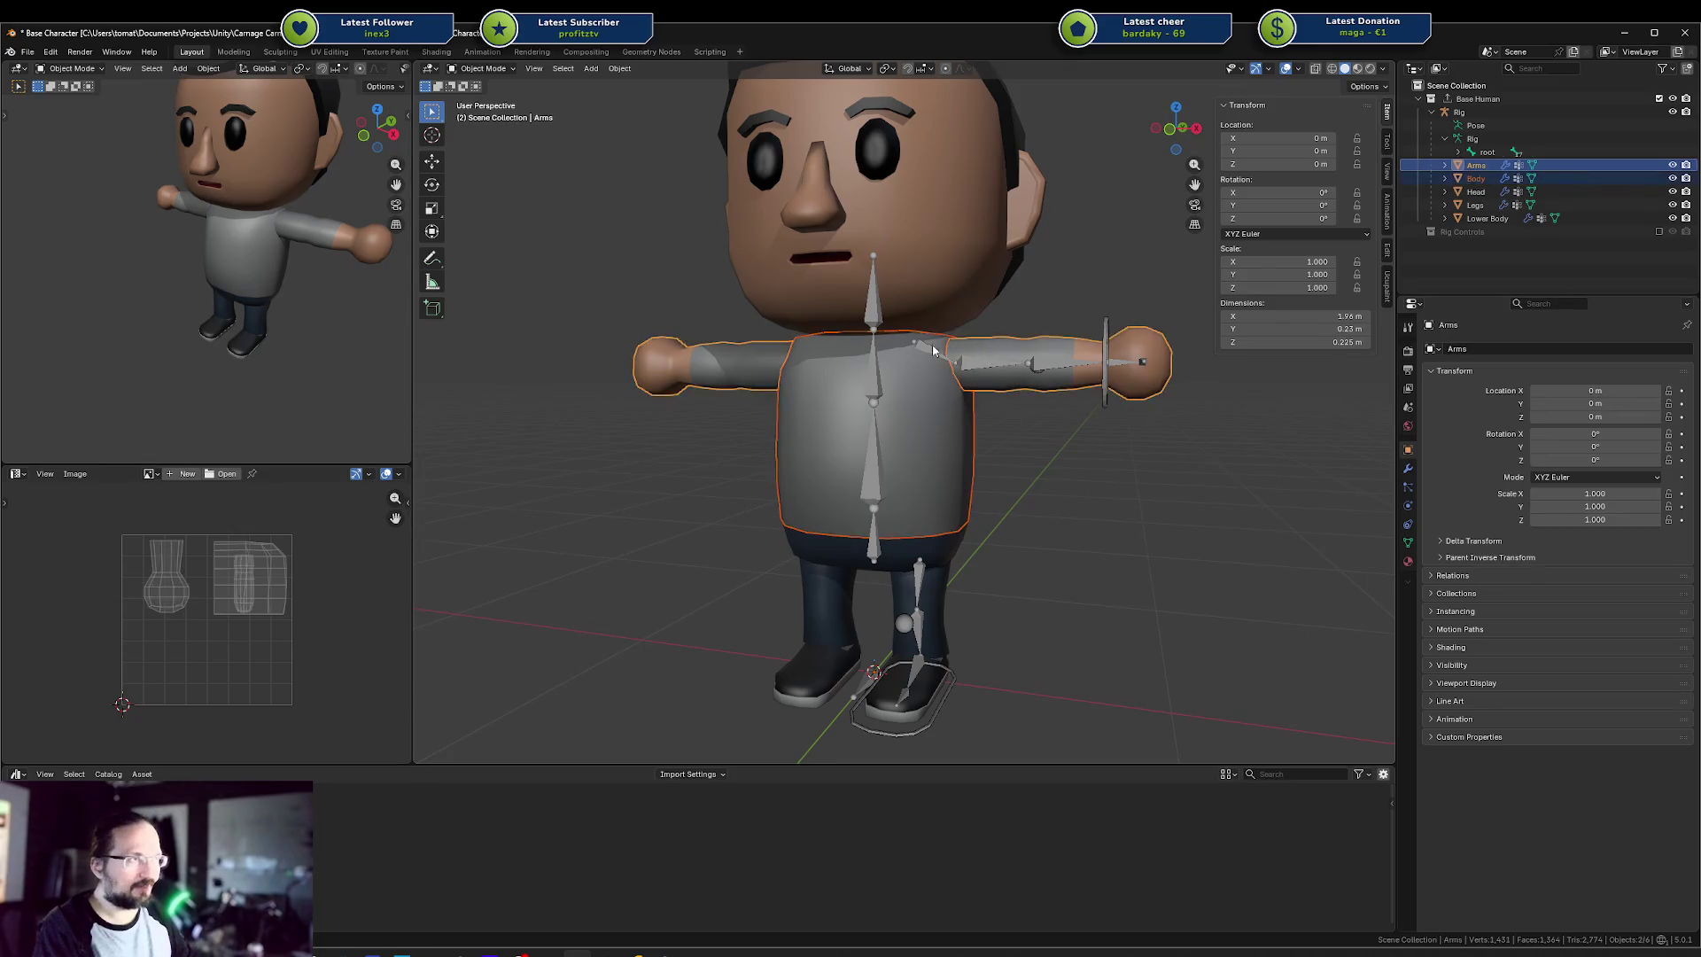
{"action": "left_click", "coordinate": [1102, 368]}
{"action": "left_click", "coordinate": [1148, 363], "text": "shift"}
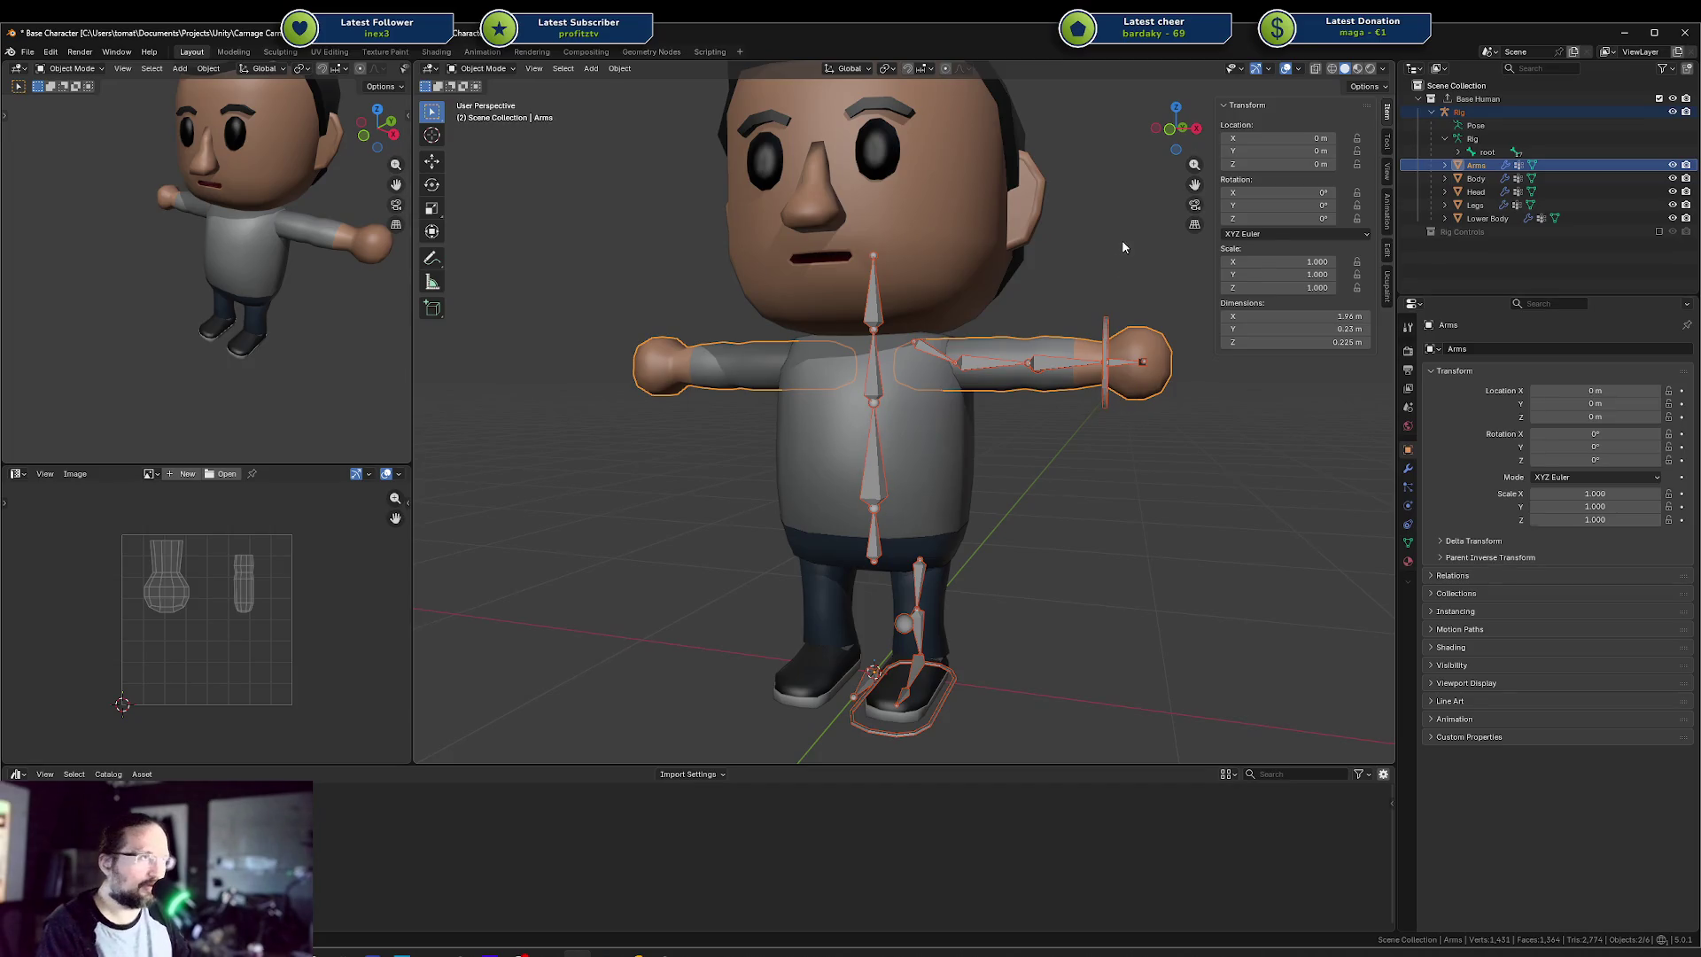
{"action": "scroll", "coordinate": [1121, 247], "scroll_direction": "down", "scroll_amount": 2}
{"action": "key", "text": "alt+a"}
{"action": "scroll", "coordinate": [960, 193], "scroll_direction": "down", "scroll_amount": 1}
{"action": "left_click", "coordinate": [960, 193]}
{"action": "scroll", "coordinate": [964, 237], "scroll_direction": "down", "scroll_amount": 1}
{"action": "left_click", "coordinate": [992, 244]}
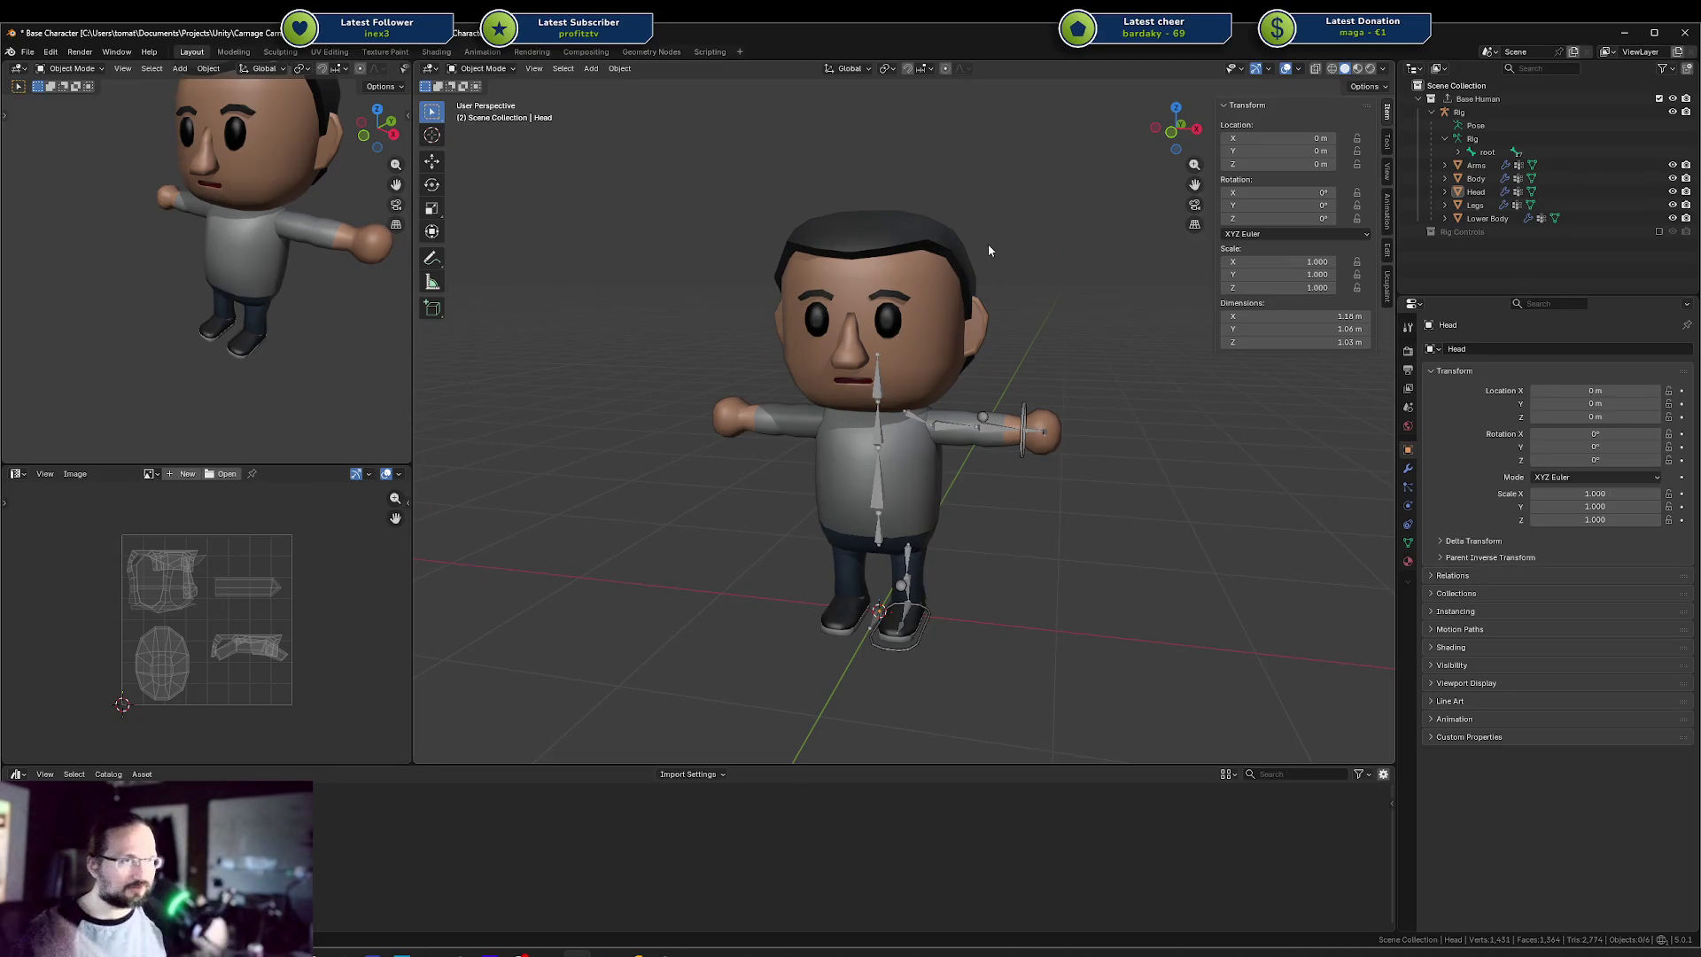
{"action": "scroll", "coordinate": [1038, 250], "scroll_direction": "down", "scroll_amount": 1}
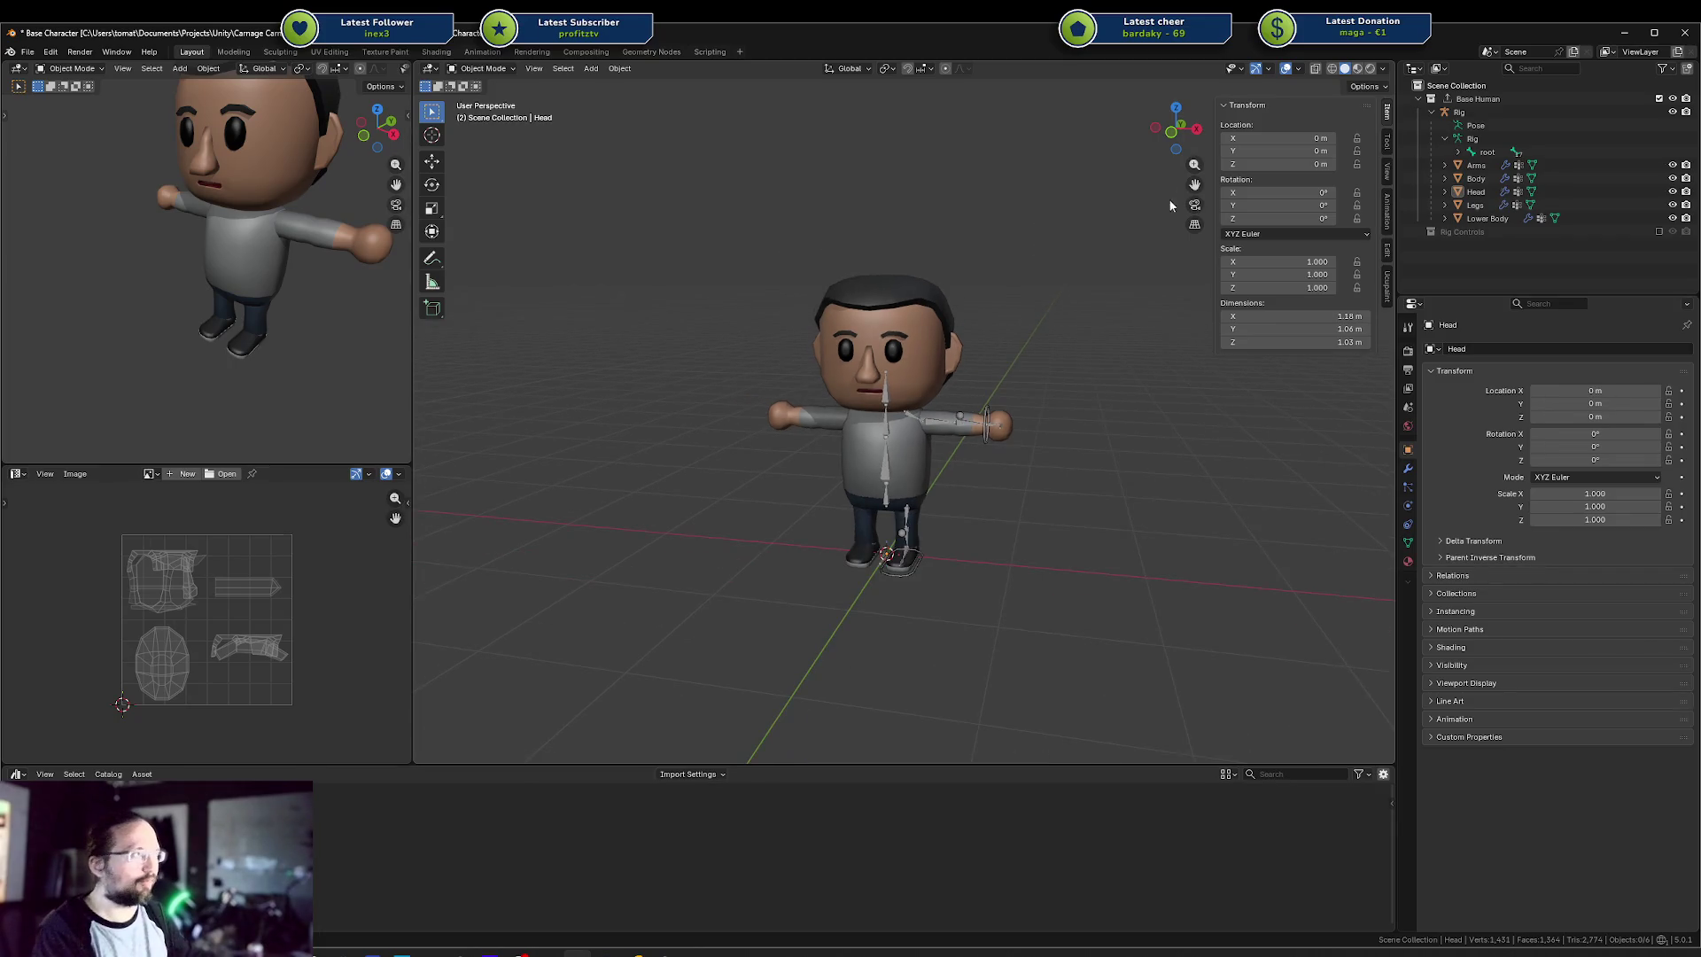
{"action": "scroll", "coordinate": [1068, 280], "scroll_direction": "up", "scroll_amount": 3}
{"action": "mouse_move", "coordinate": [1049, 438]}
{"action": "left_mouse_down"}
{"action": "mouse_move", "coordinate": [822, 434]}
{"action": "mouse_move", "coordinate": [905, 476]}
{"action": "mouse_move", "coordinate": [1010, 443]}
{"action": "left_mouse_up"}
Select the character's Rig armature, orbit and zoom to inspect its bones, then enter Pose Mode
{"action": "left_click", "coordinate": [1054, 427]}
{"action": "scroll", "coordinate": [1087, 437], "scroll_direction": "up", "scroll_amount": 2}
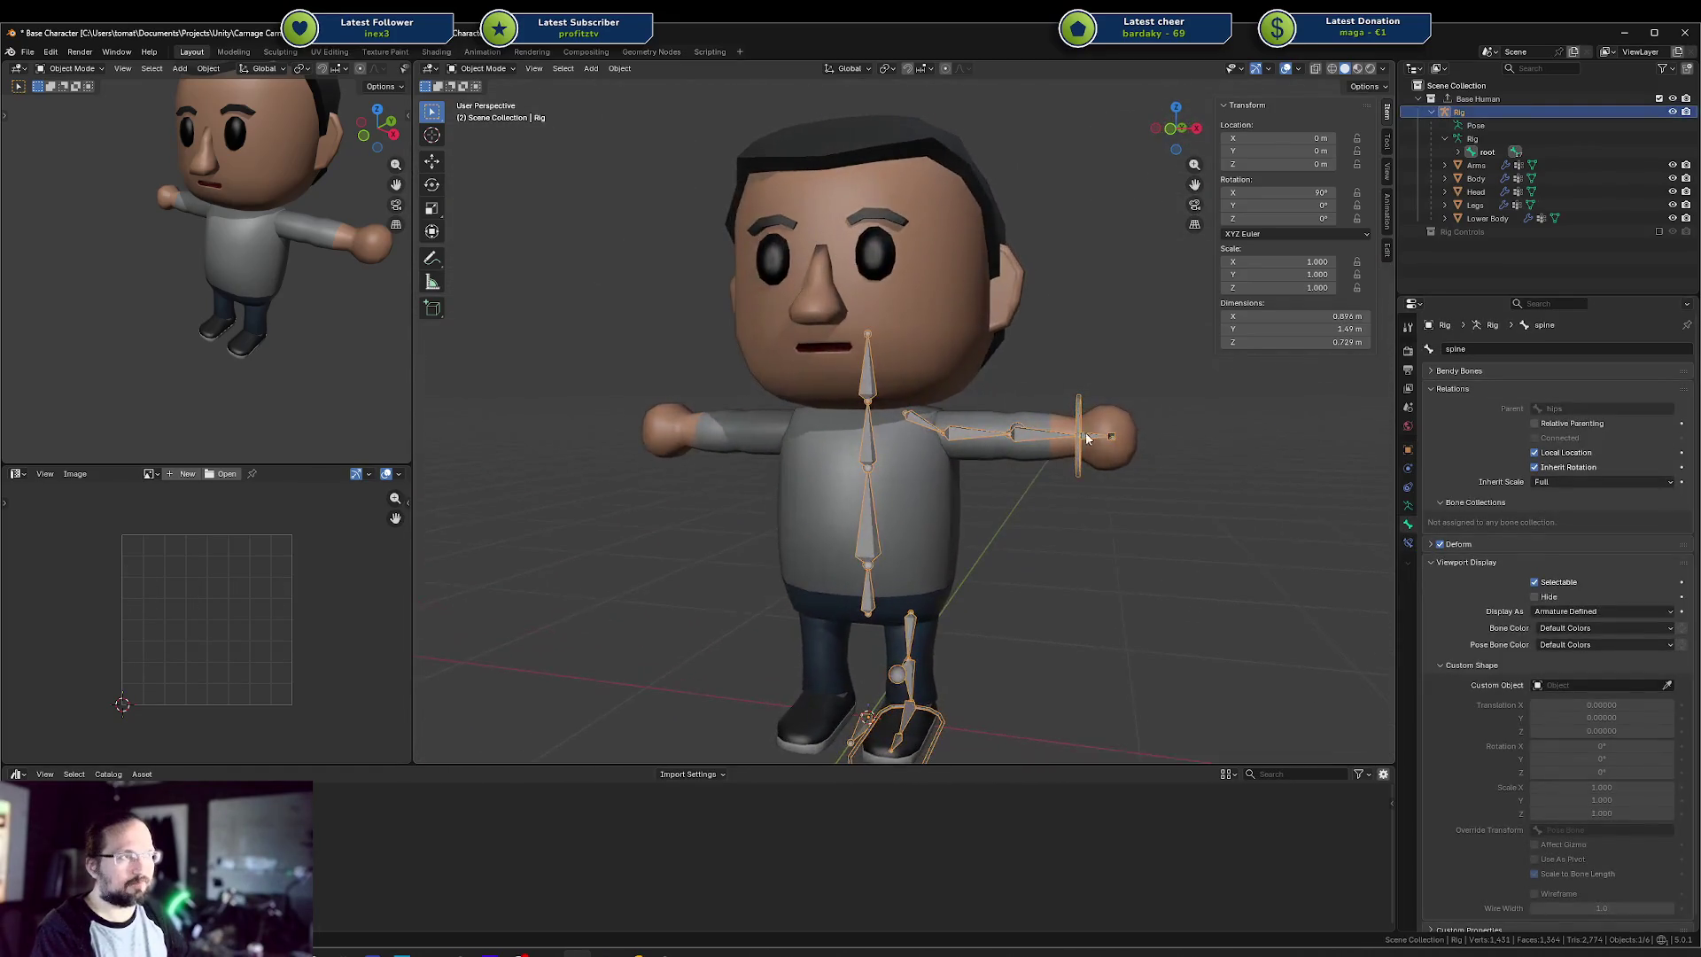
{"action": "scroll", "coordinate": [1012, 448], "scroll_direction": "down", "scroll_amount": 1}
{"action": "scroll", "coordinate": [995, 465], "scroll_direction": "up", "scroll_amount": 4}
{"action": "mouse_move", "coordinate": [980, 392]}
{"action": "left_mouse_down"}
{"action": "mouse_move", "coordinate": [898, 407]}
{"action": "mouse_move", "coordinate": [985, 428]}
{"action": "mouse_move", "coordinate": [987, 446]}
{"action": "left_mouse_up"}
{"action": "key", "text": "Tab"}
{"action": "key", "text": "Tab"}
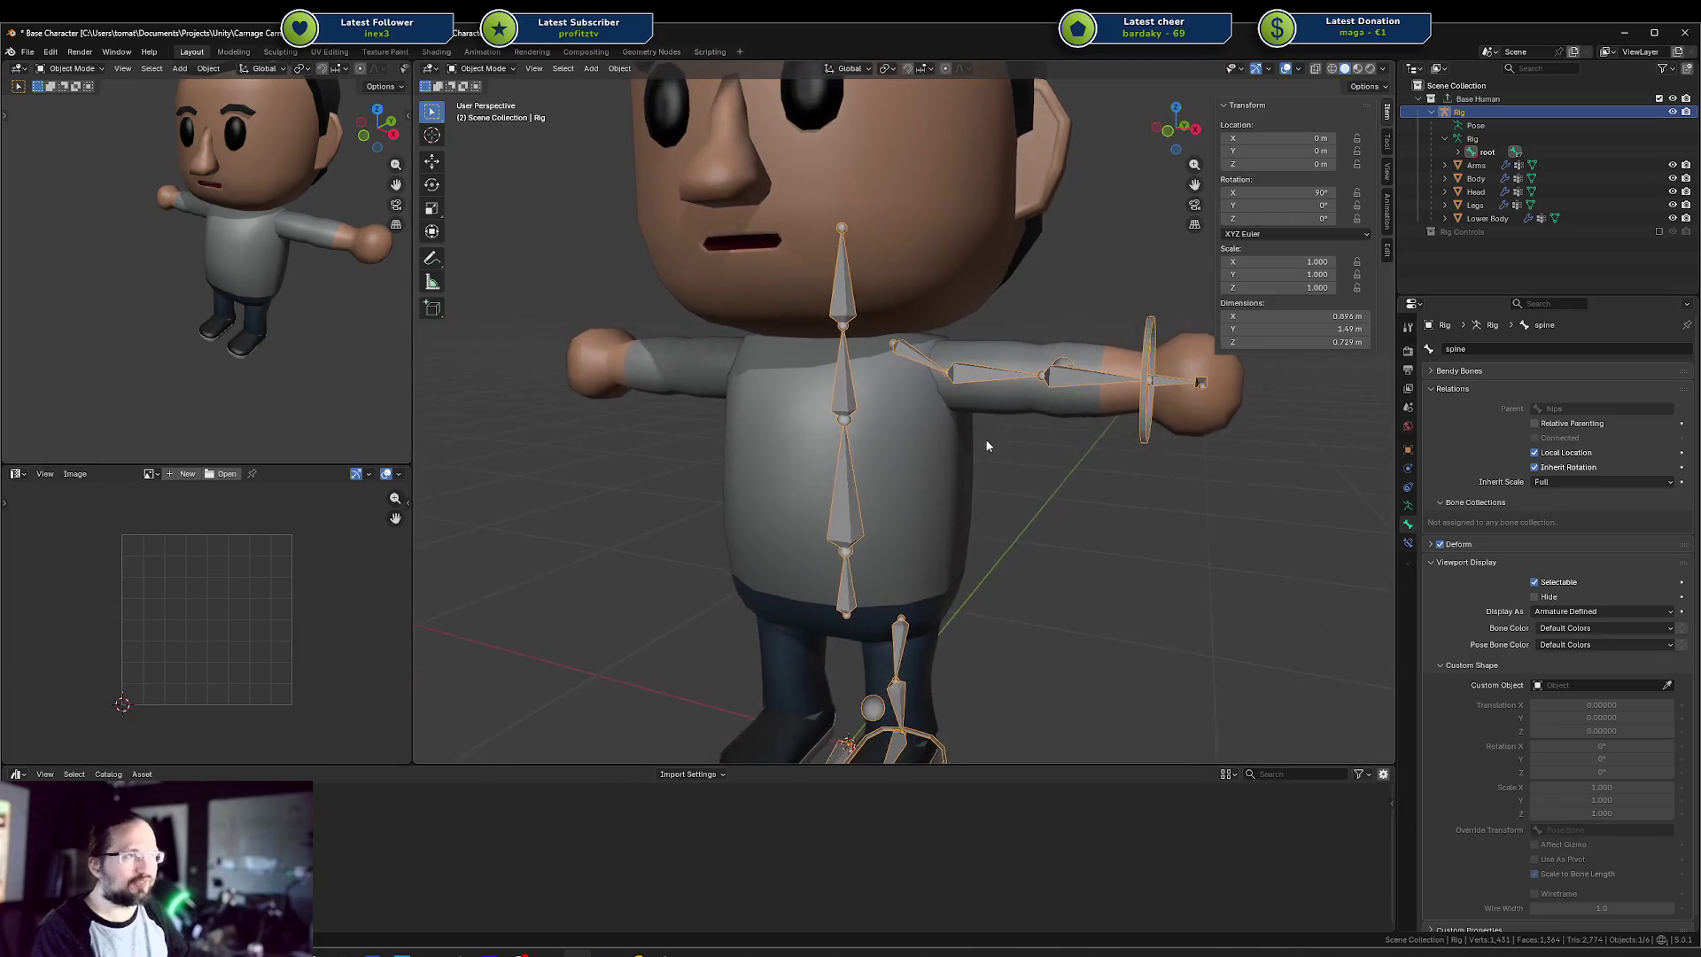
{"action": "scroll", "coordinate": [983, 447], "scroll_direction": "down", "scroll_amount": 3}
{"action": "scroll", "coordinate": [980, 425], "scroll_direction": "up", "scroll_amount": 5}
{"action": "scroll", "coordinate": [983, 416], "scroll_direction": "down", "scroll_amount": 4}
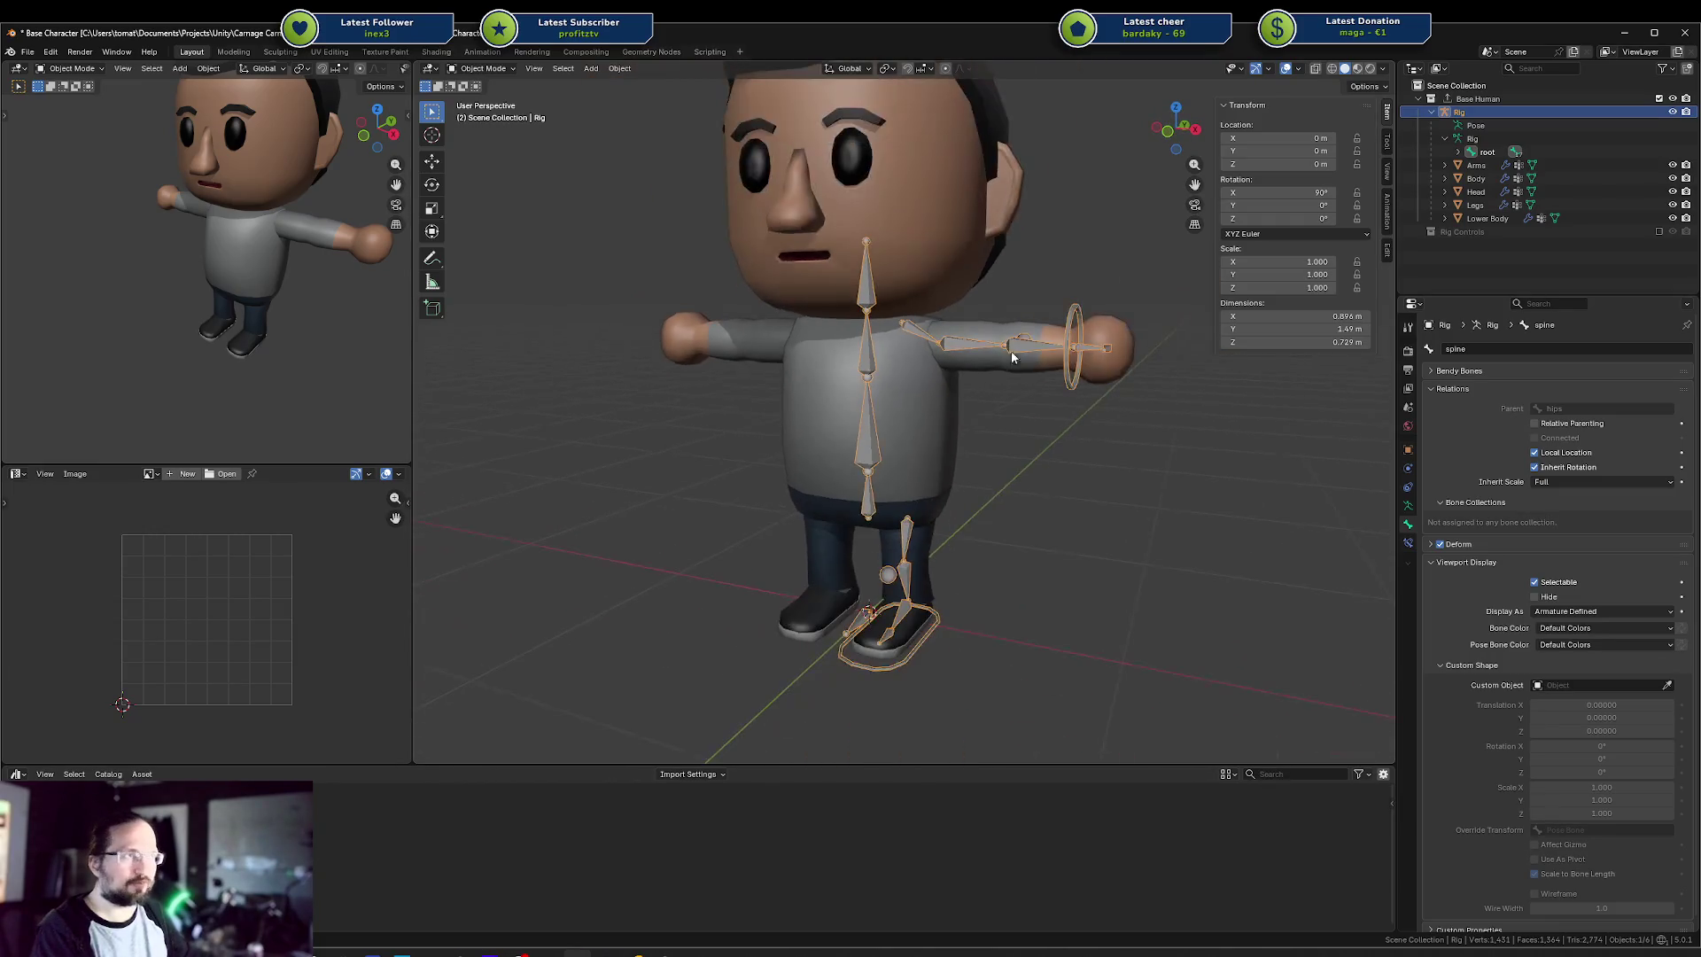
{"action": "scroll", "coordinate": [919, 335], "scroll_direction": "up", "scroll_amount": 2}
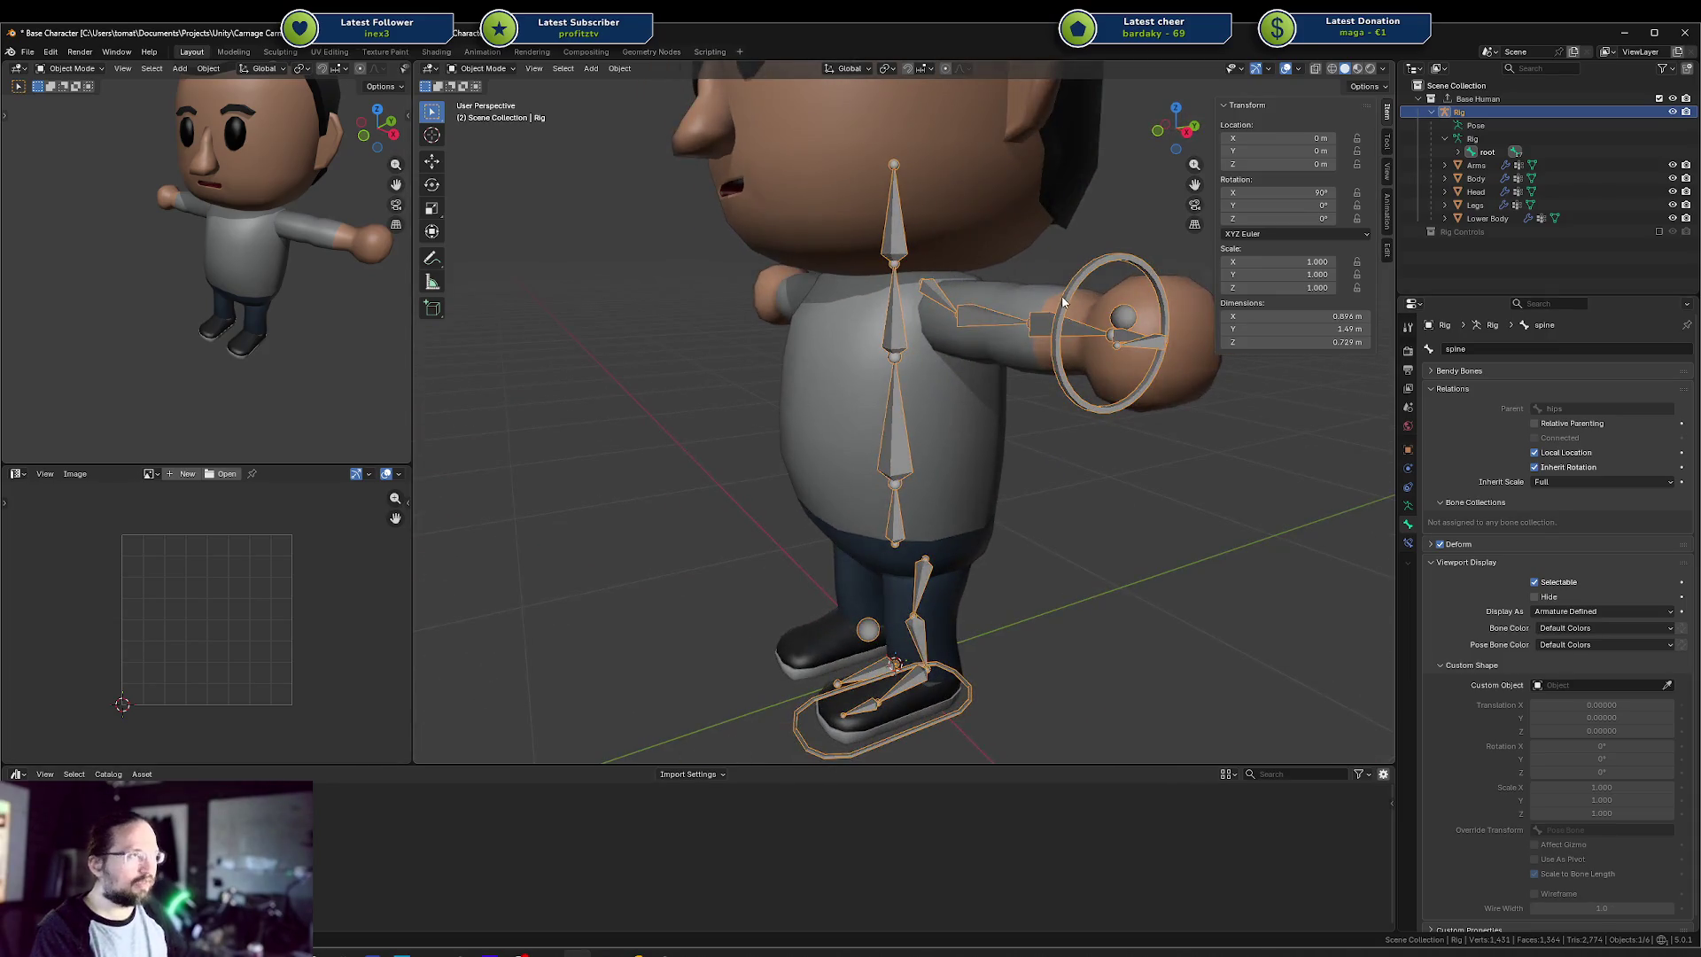
{"action": "key", "text": "ctrl+Tab"}
Test-move the left arm IK ring and left foot control with G, cancelling each move
{"action": "left_click", "coordinate": [1166, 329]}
{"action": "key", "text": "g"}
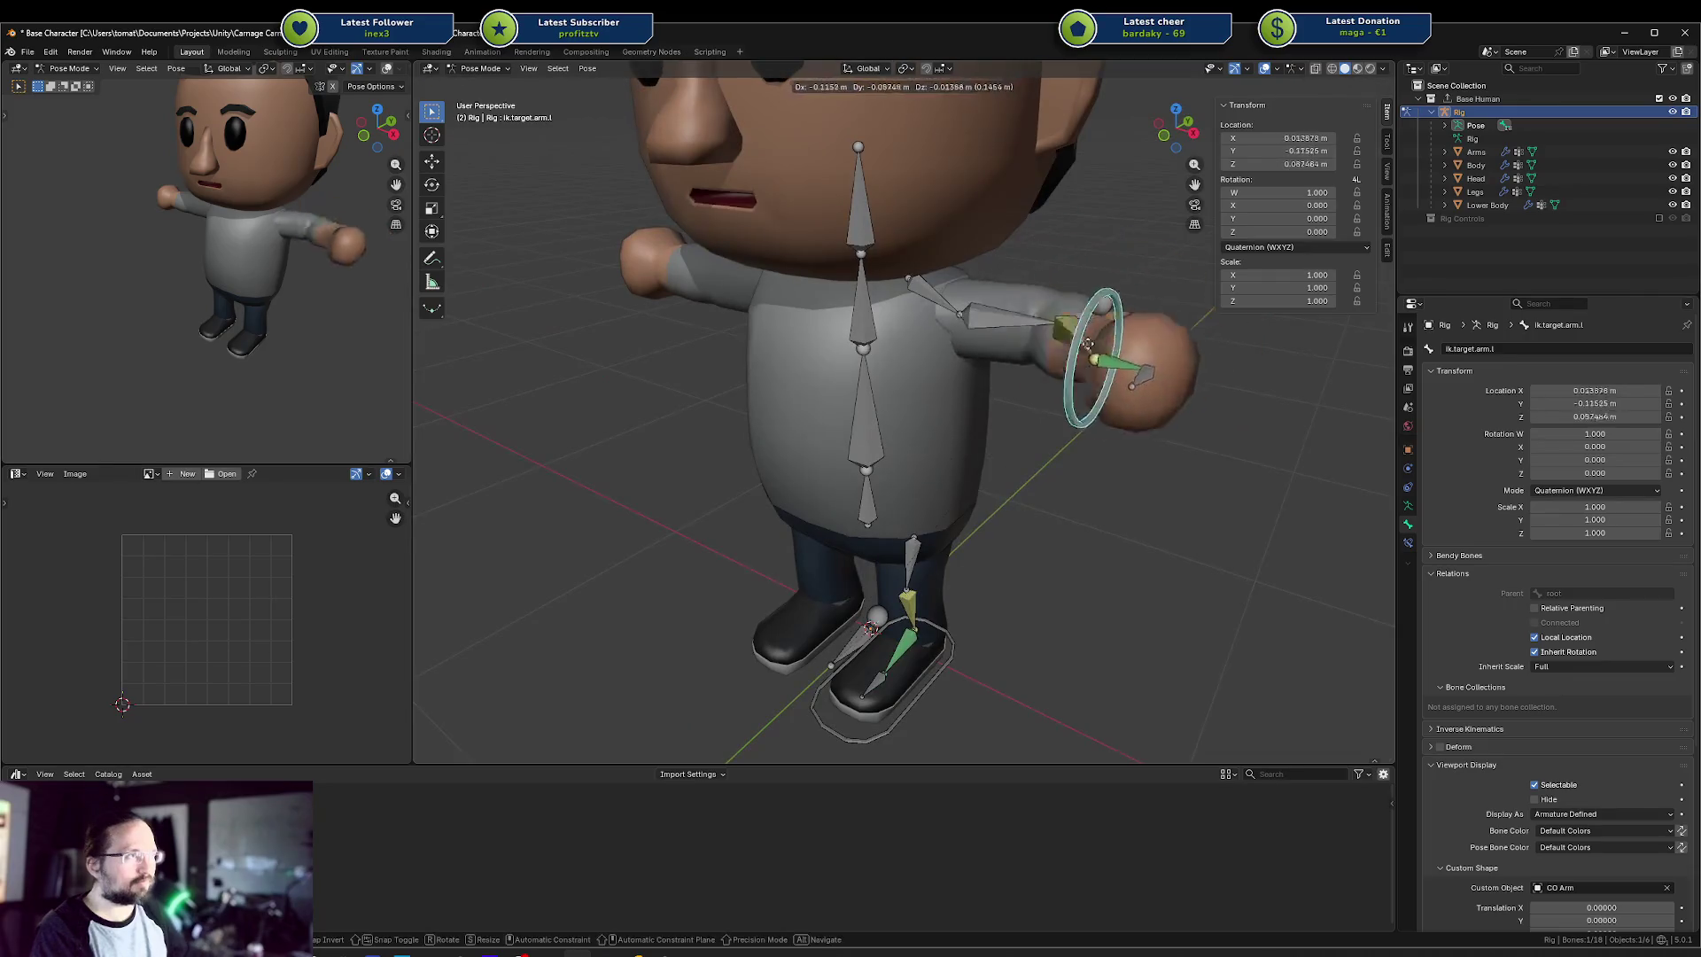
{"action": "key", "text": "Escape"}
{"action": "left_click", "coordinate": [897, 704]}
{"action": "key", "text": "g"}
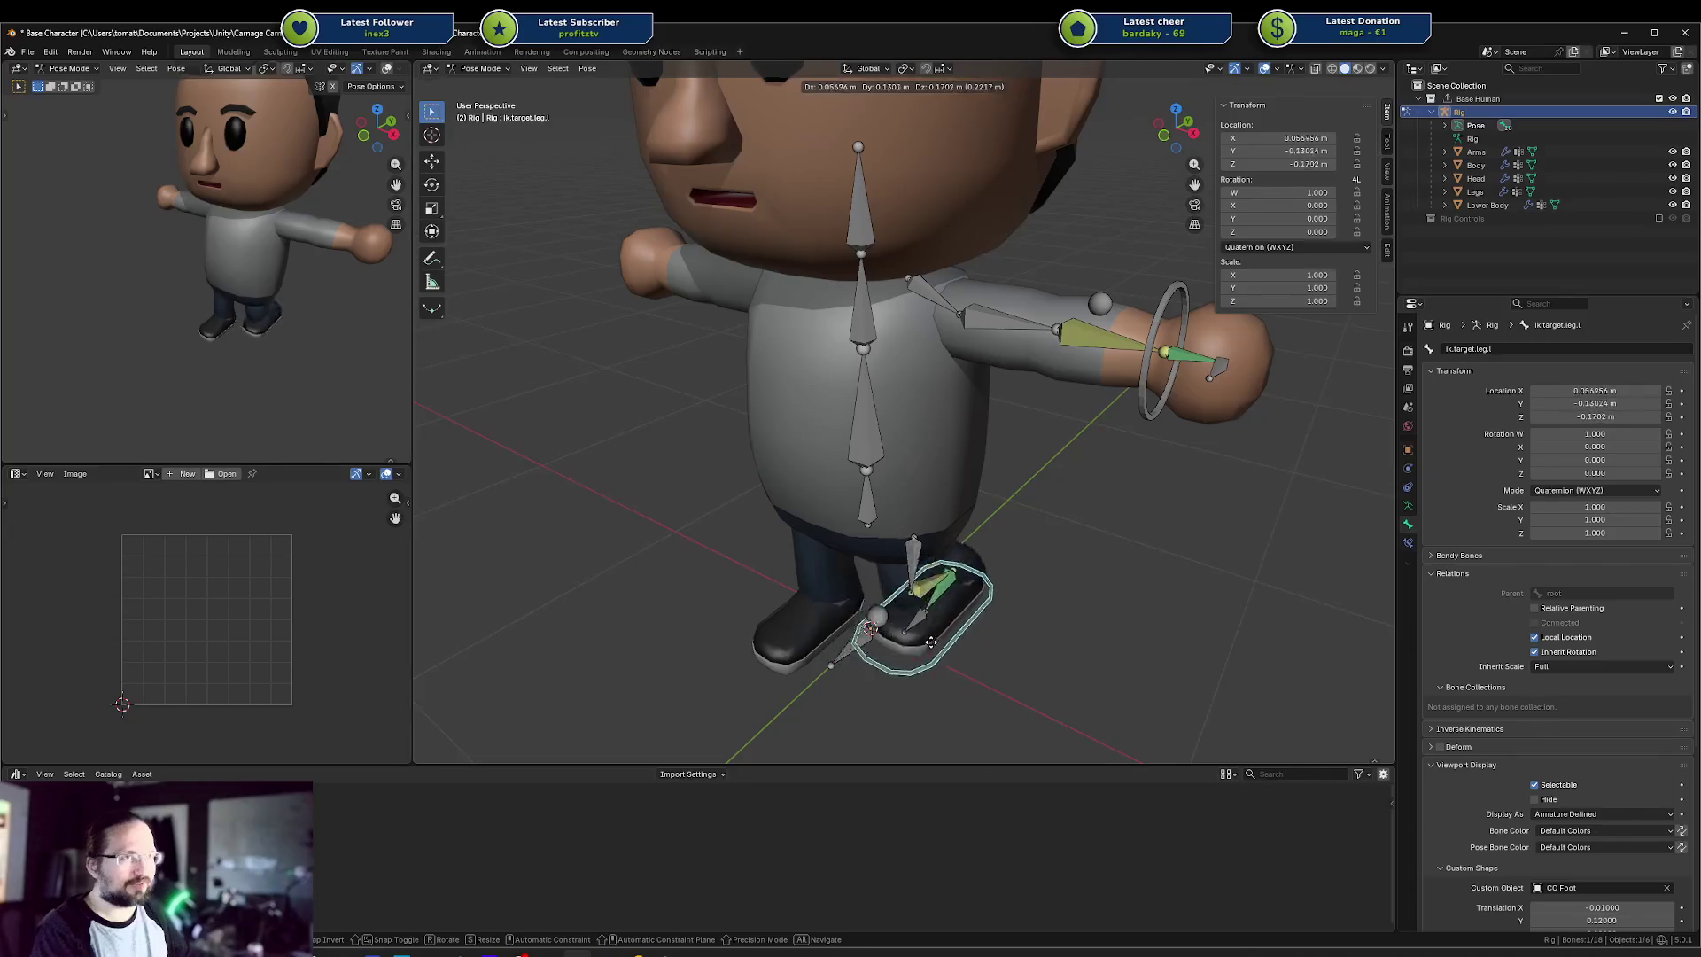
{"action": "key", "text": "Escape"}
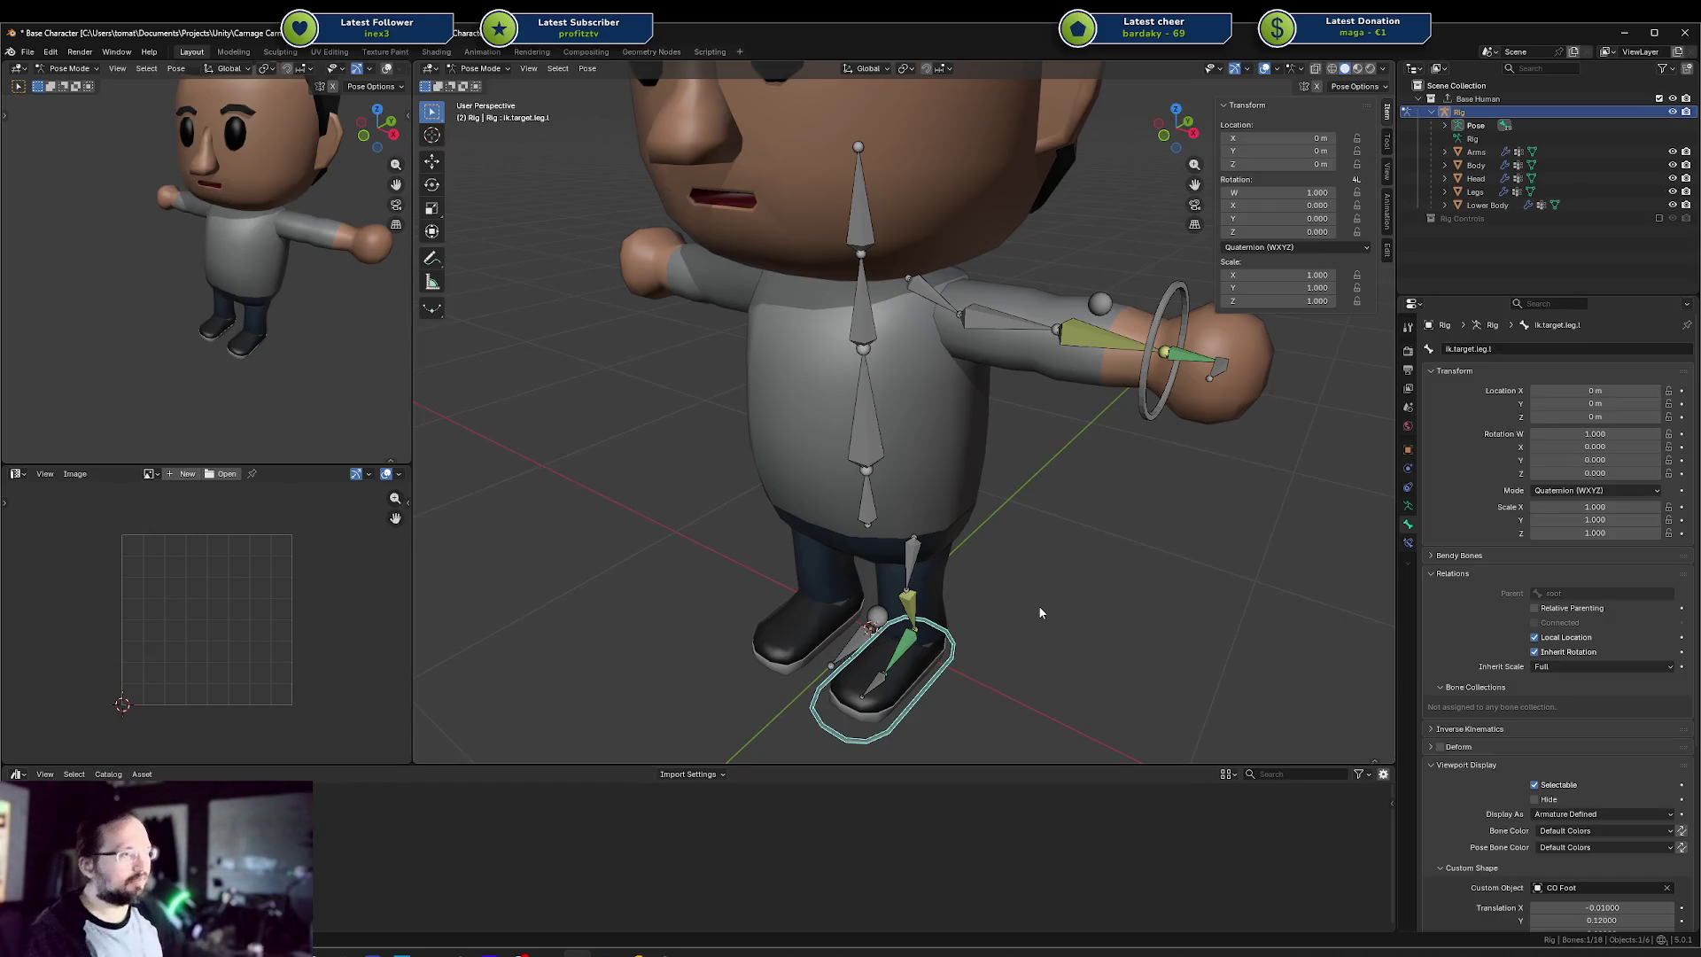
Deselect the foot control, select the lowerarm.l bone, and switch the rig into Edit Mode
{"action": "scroll", "coordinate": [1038, 604], "scroll_direction": "down", "scroll_amount": 5}
{"action": "scroll", "coordinate": [1070, 578], "scroll_direction": "up", "scroll_amount": 2}
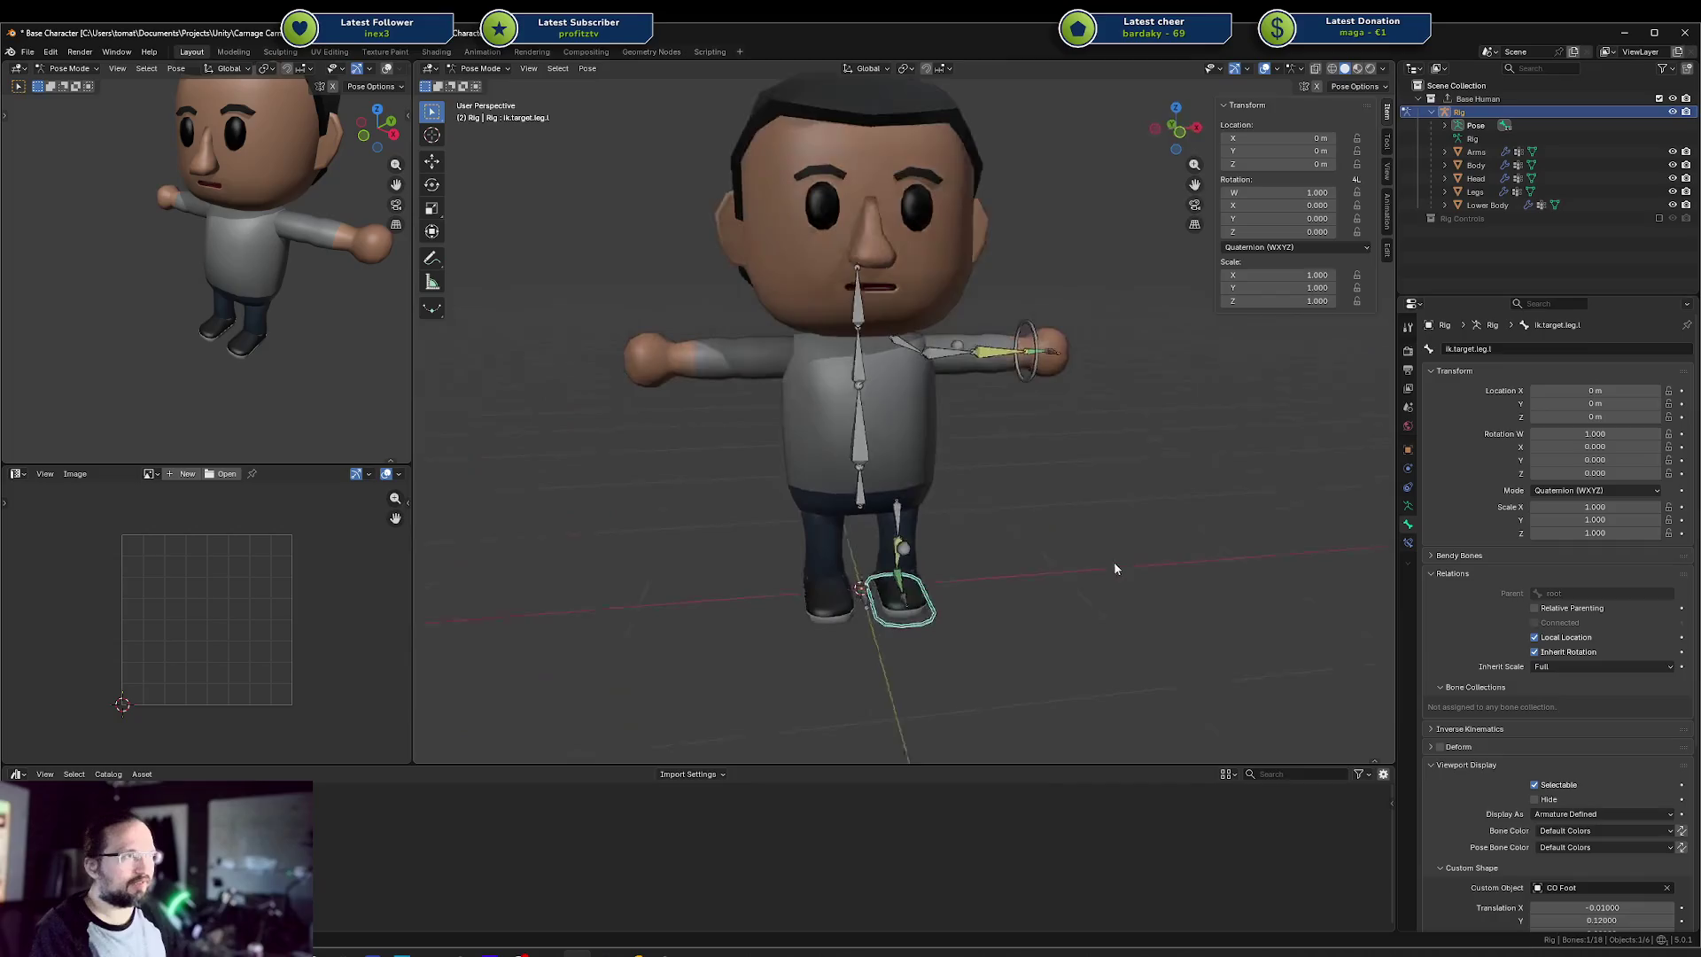
{"action": "left_click", "coordinate": [889, 416]}
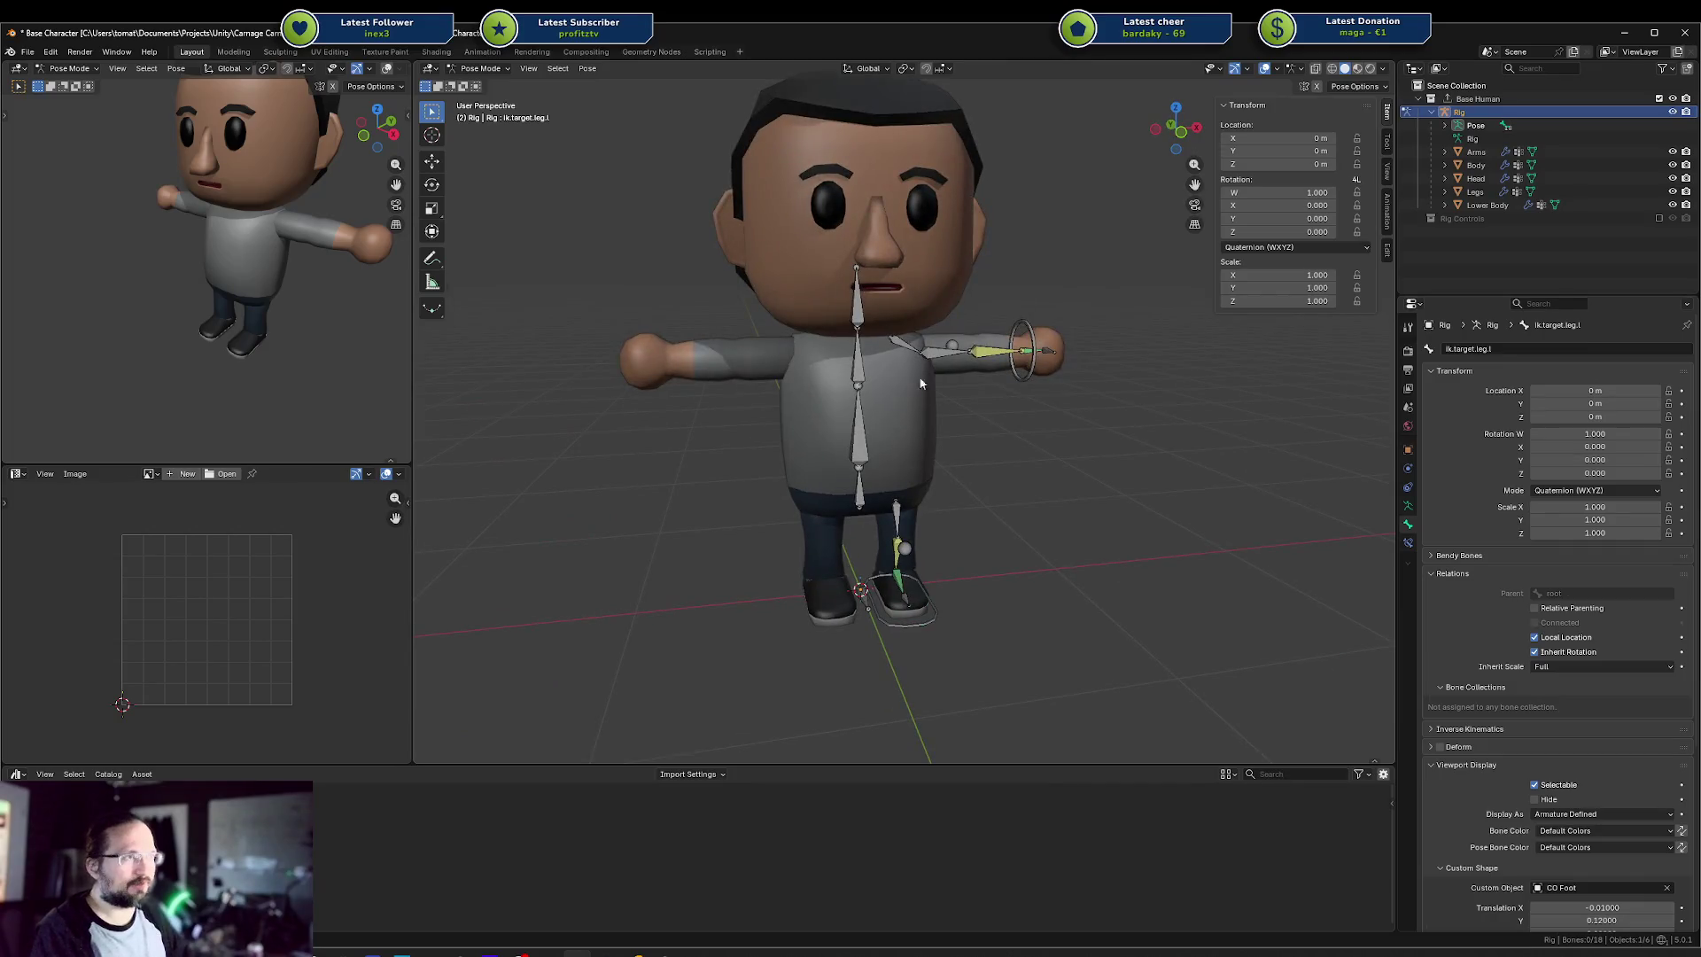
{"action": "left_click", "coordinate": [979, 355]}
{"action": "left_click_drag", "start_coordinate": [882, 356], "coordinate": [892, 357]}
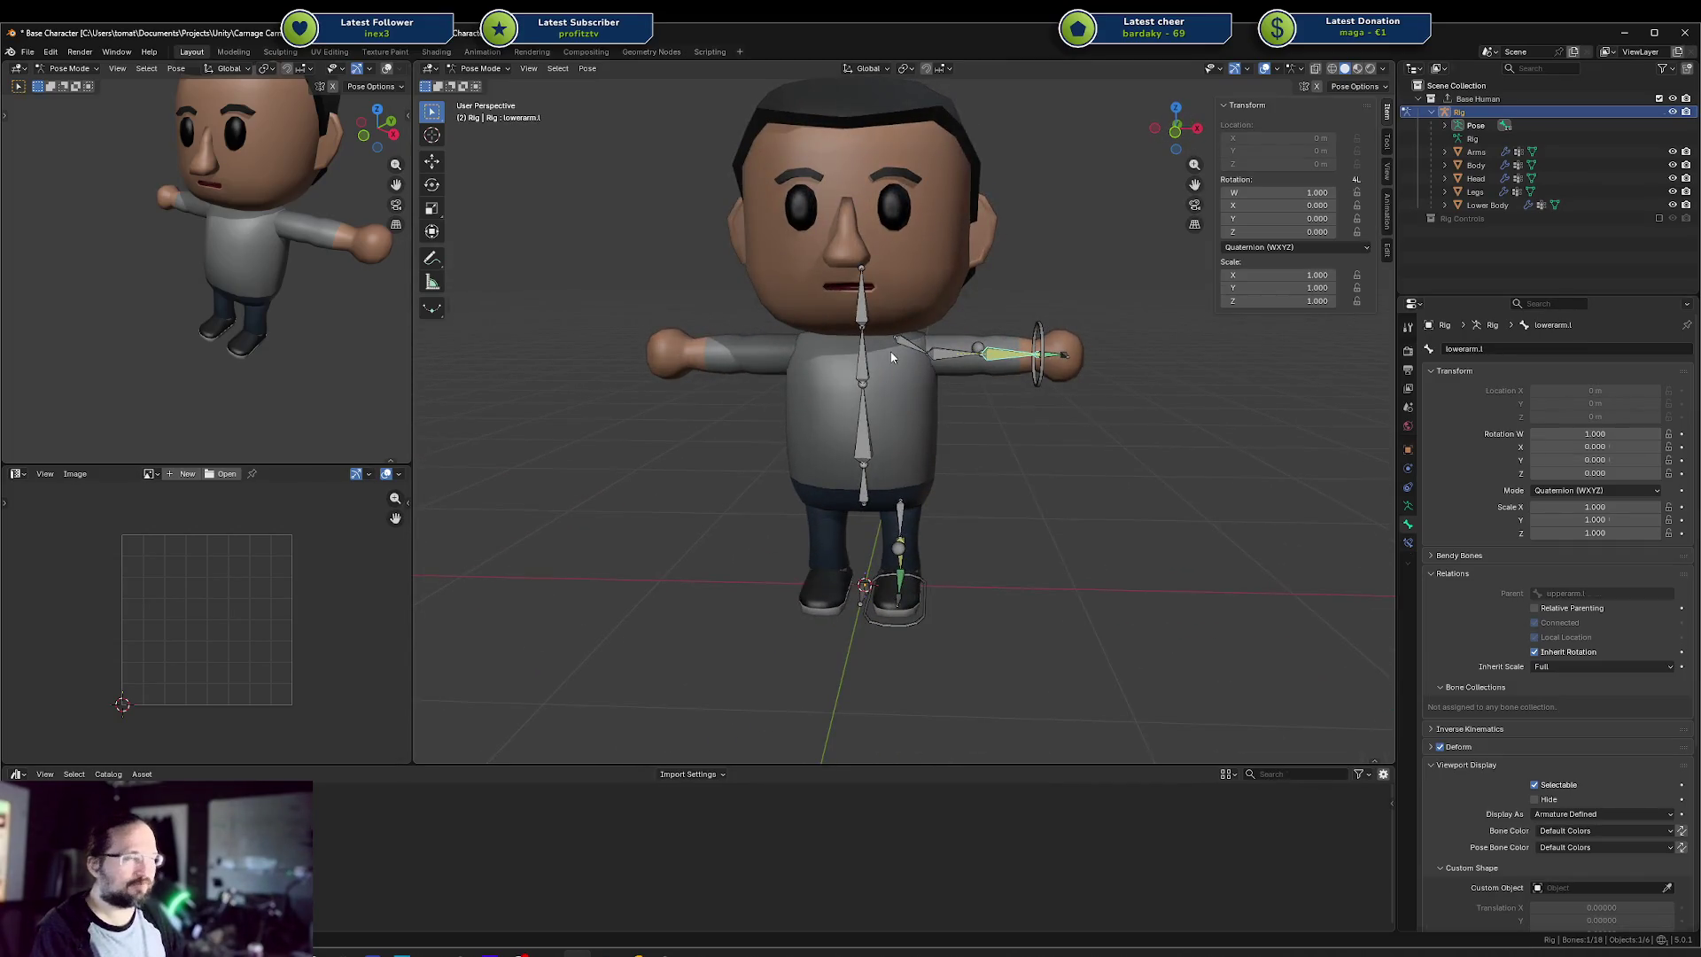
{"action": "key", "text": "Tab"}
Select all bones and run Symmetrize (searched as 'symt') to mirror the arm bones to the other side
{"action": "key", "text": "a"}
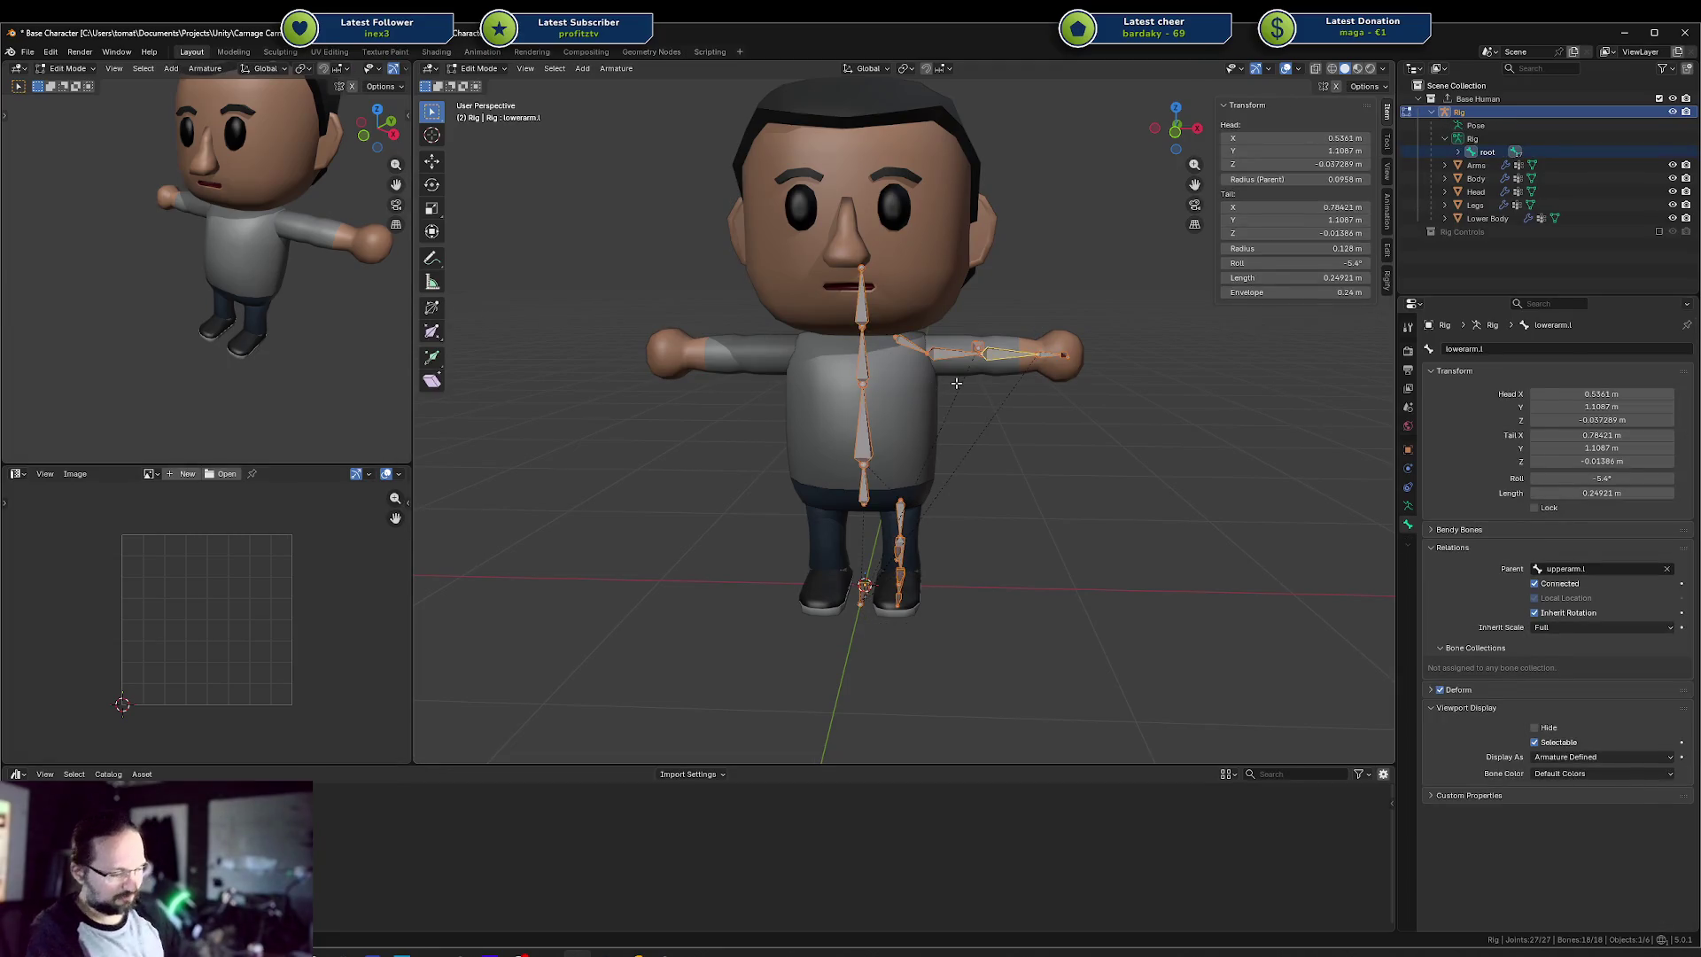
{"action": "key", "text": "shift+n"}
{"action": "key", "text": "Escape"}
{"action": "key", "text": "F3"}
{"action": "type", "text": "symt"}
{"action": "key", "text": "Down"}
{"action": "key", "text": "Down"}
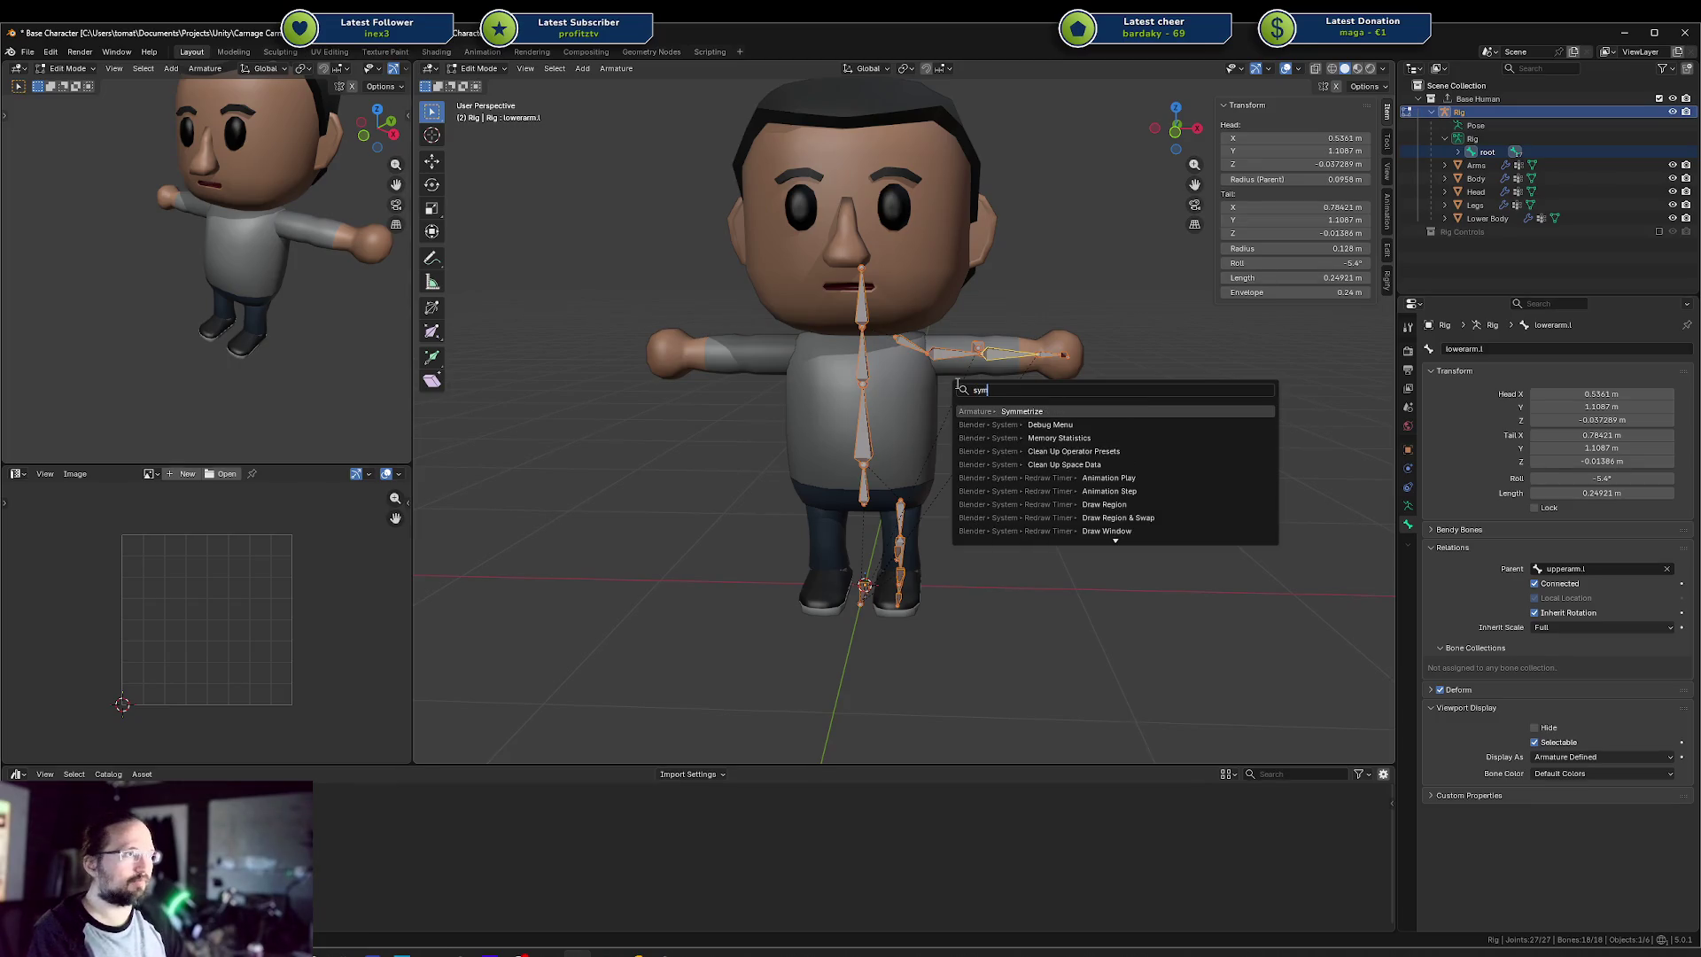
{"action": "key", "text": "Return"}
Switch to Pose Mode, save Base Character.blend, and select the head bone from a front view
{"action": "key", "text": "ctrl+Tab"}
{"action": "key", "text": "ctrl+s"}
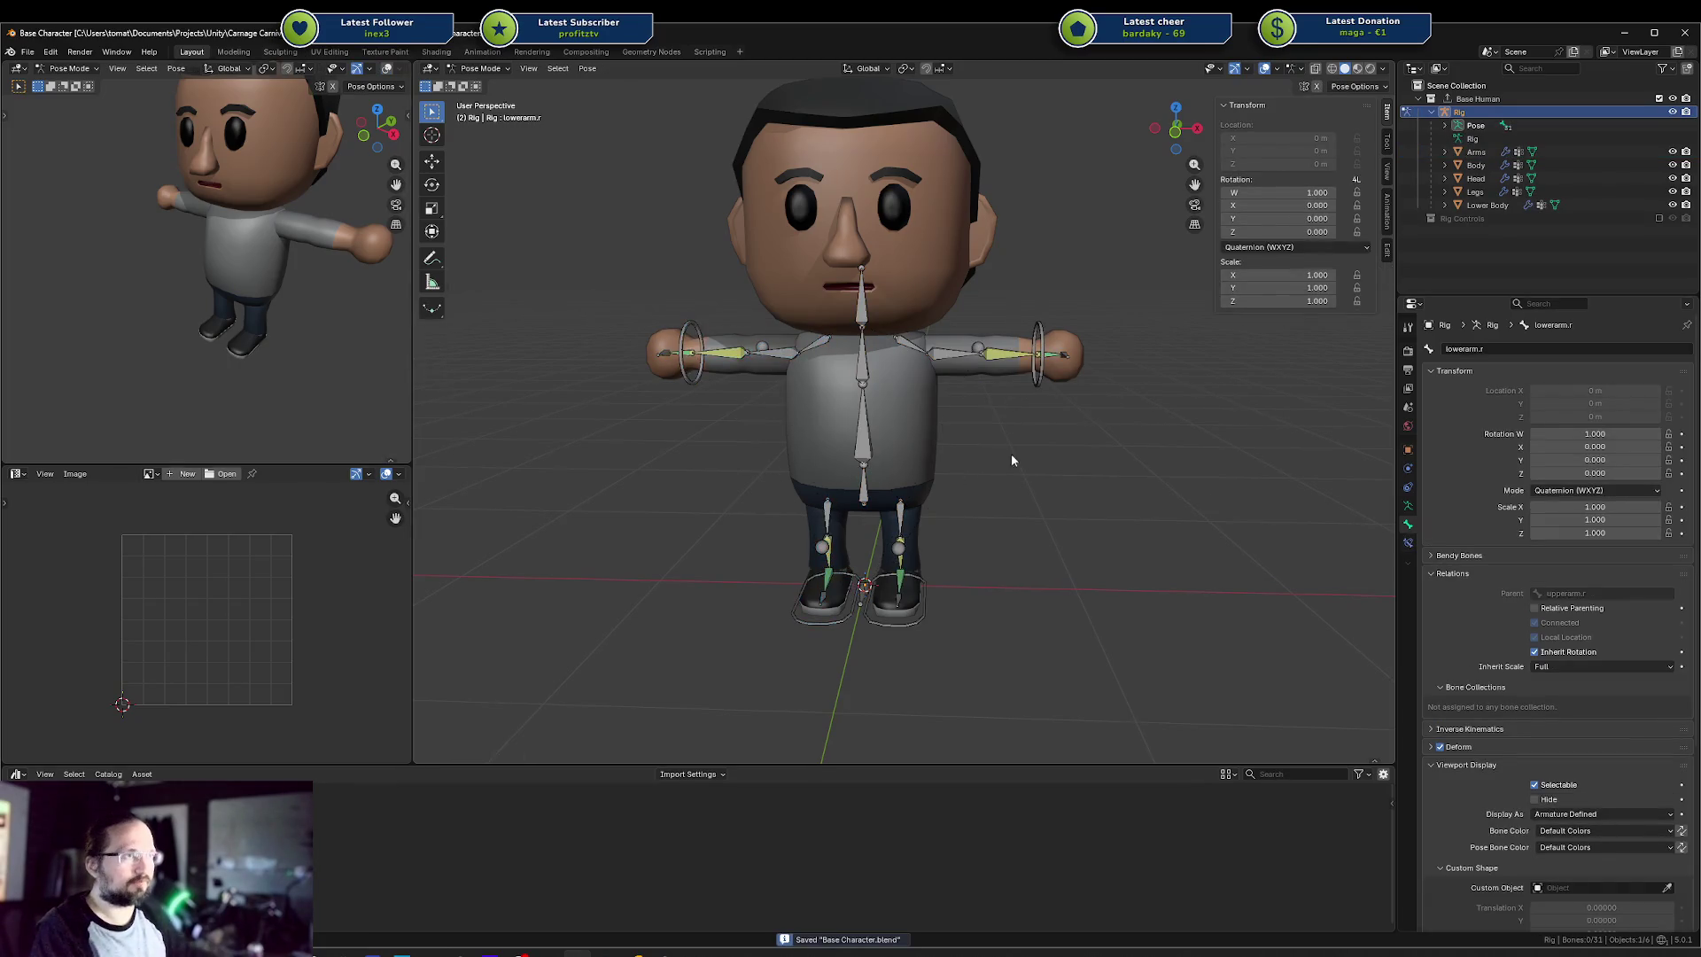
{"action": "key", "text": "ctrl+KP_1"}
{"action": "key", "text": "KP_1"}
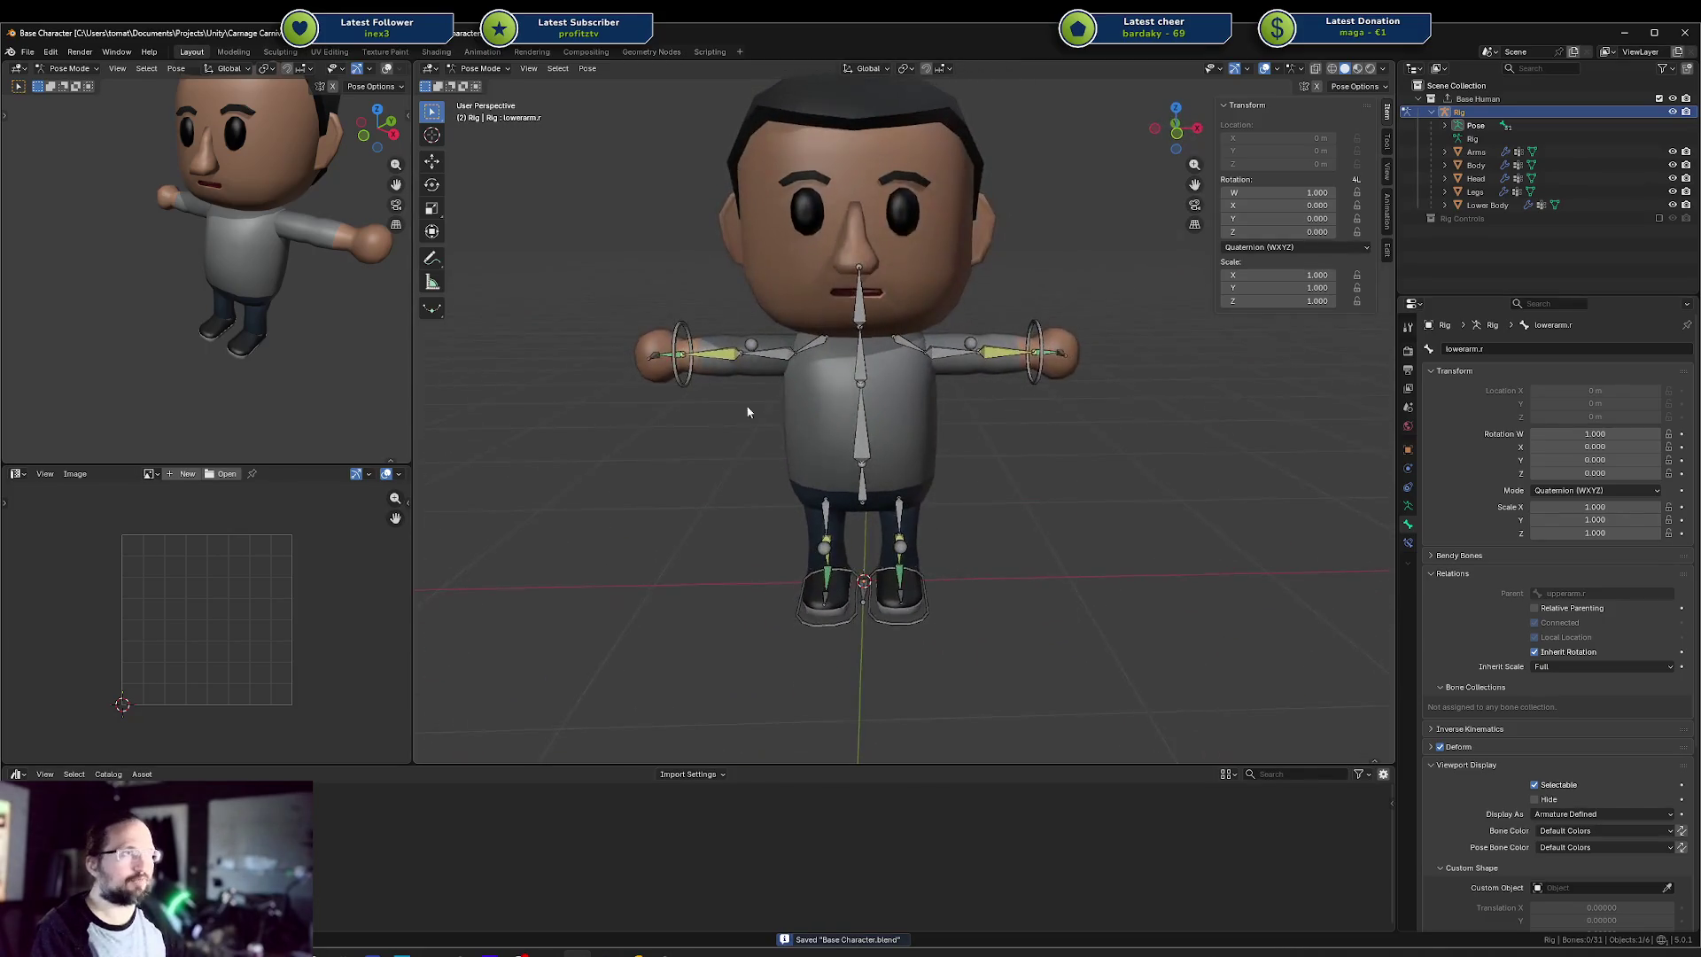
{"action": "key", "text": "KP_6"}
{"action": "key", "text": "KP_6"}
{"action": "key", "text": "KP_8"}
{"action": "left_click", "coordinate": [889, 238]}
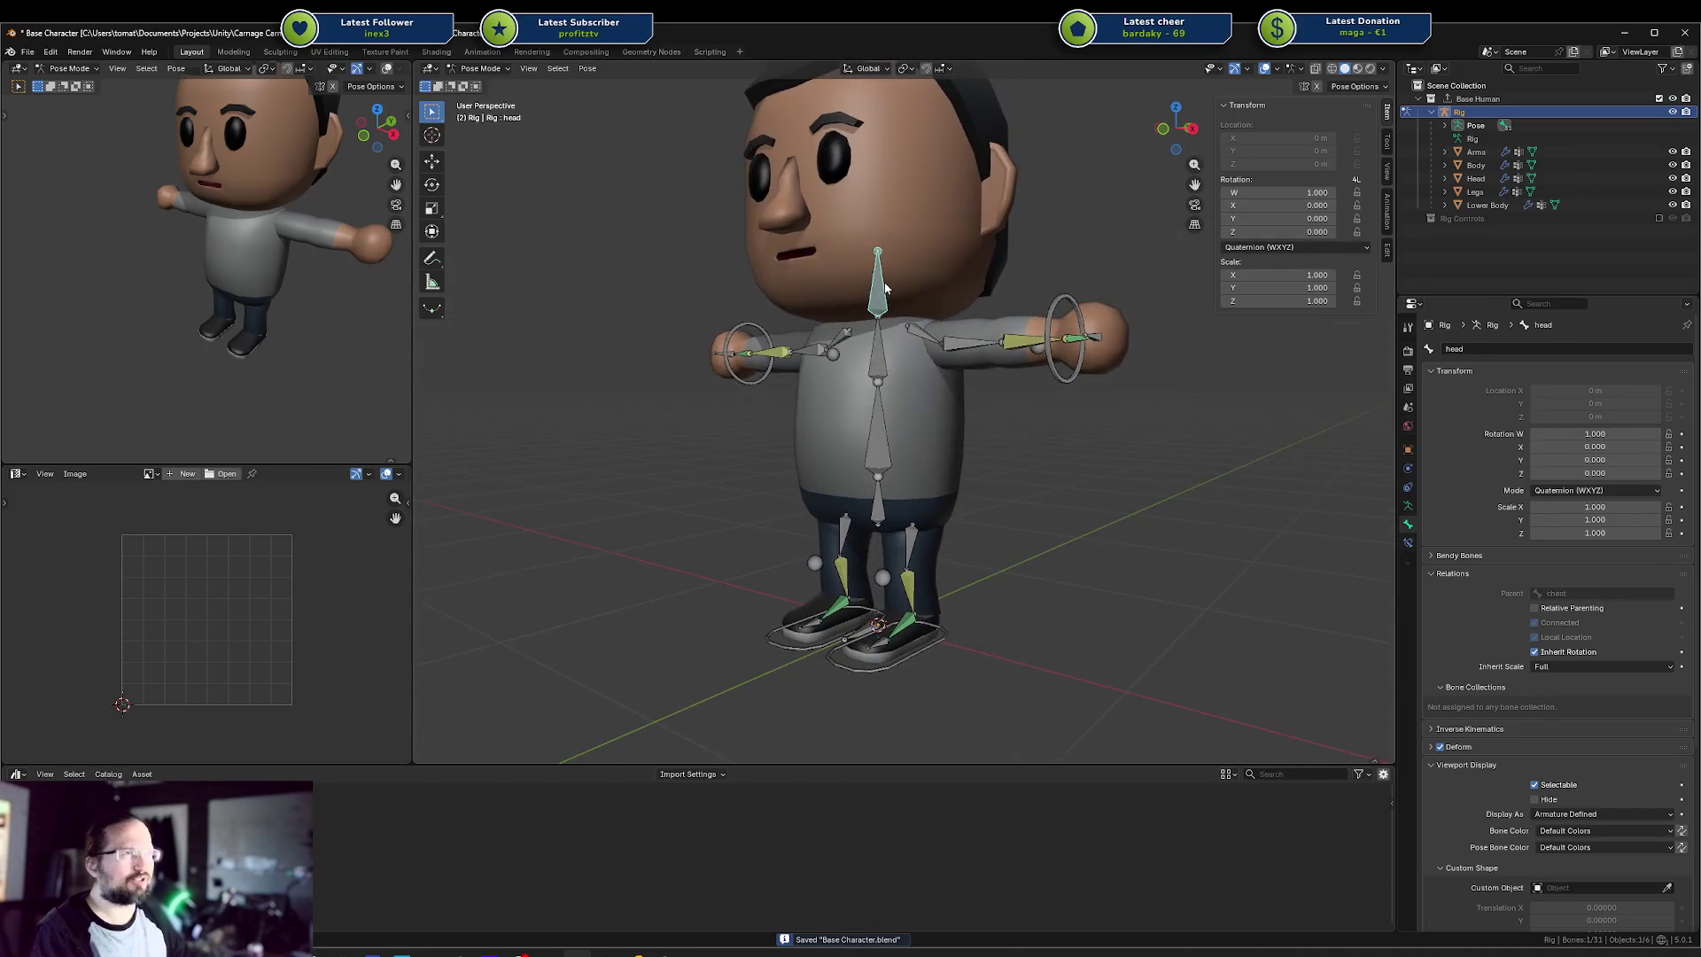
In Object Mode, start moving the Head mesh, then cancel so it stays in its original place
{"action": "key", "text": "ctrl+Tab"}
{"action": "left_click", "coordinate": [900, 200]}
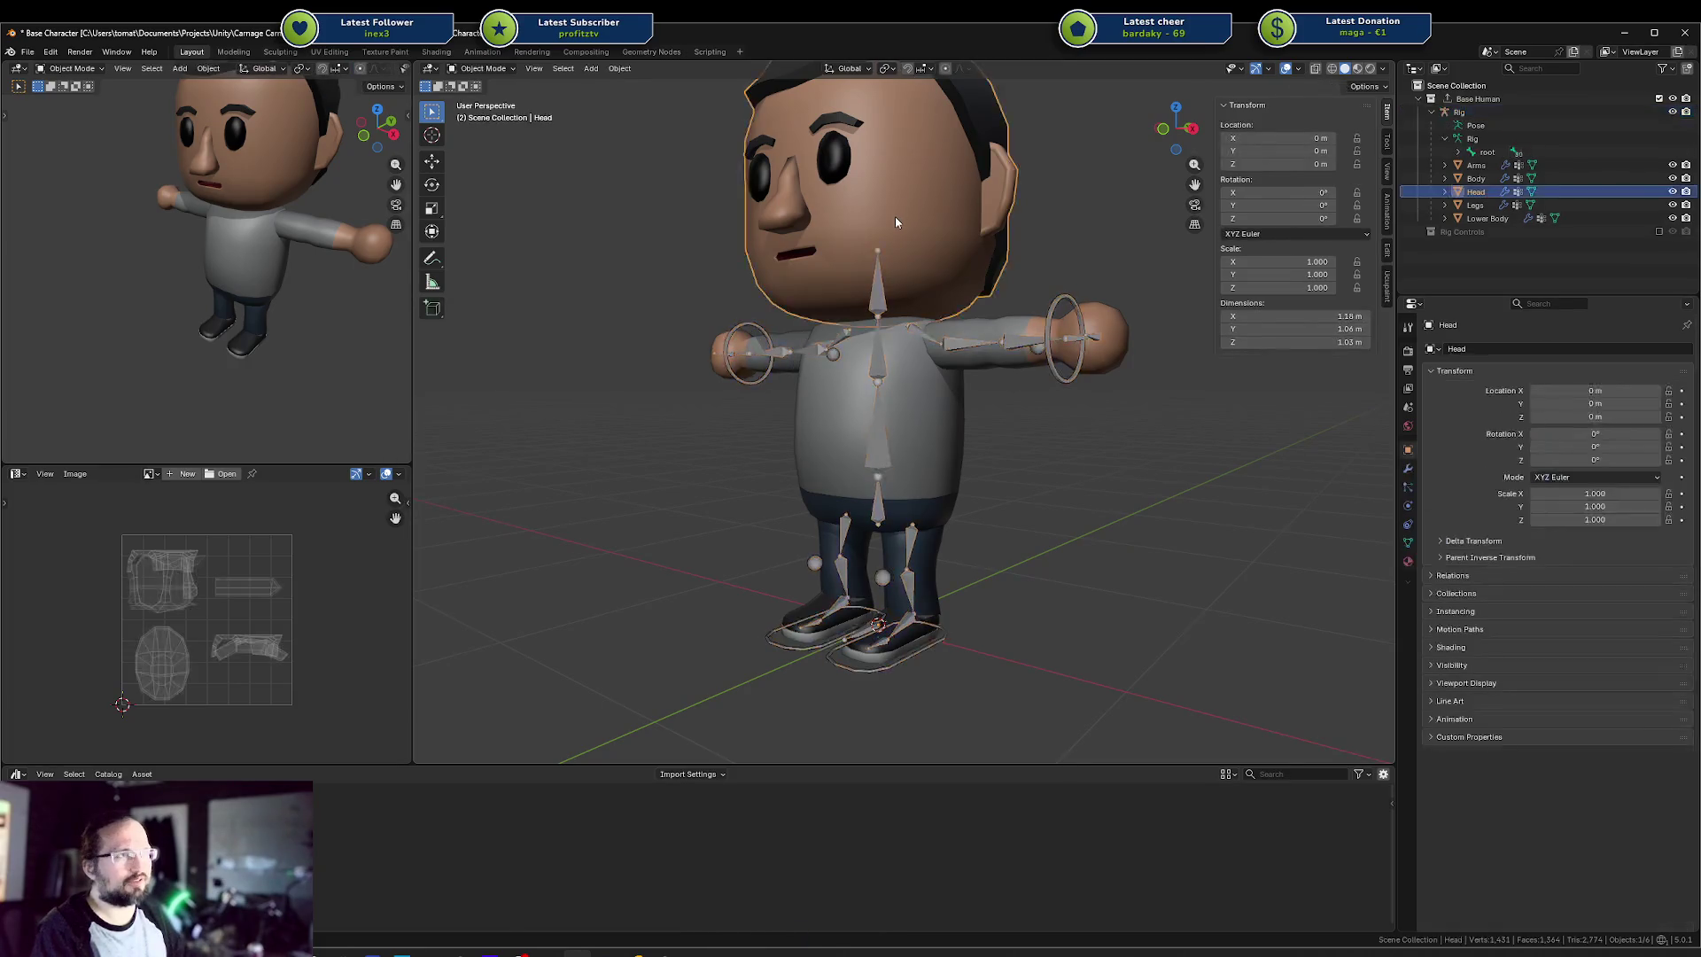
{"action": "key", "text": "g"}
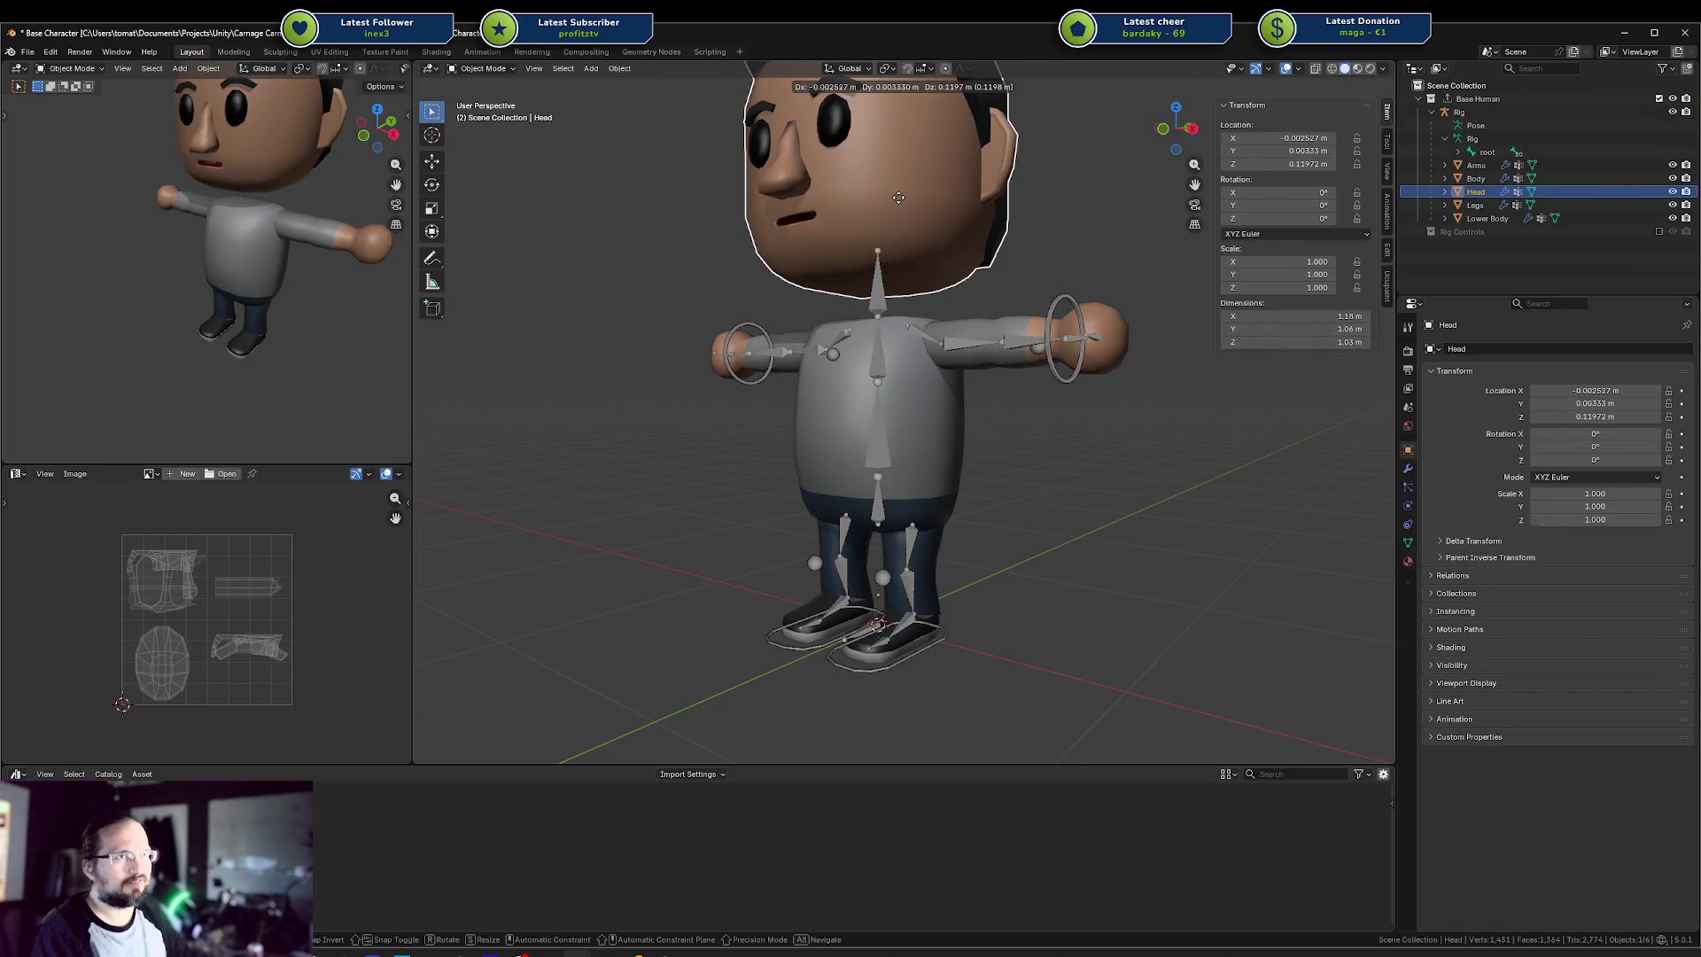
{"action": "right_click", "coordinate": [899, 202]}
{"action": "left_click", "coordinate": [1059, 403]}
Save Base Character.blend again and switch over to Rider
{"action": "key", "text": "KP_2"}
{"action": "key", "text": "KP_4"}
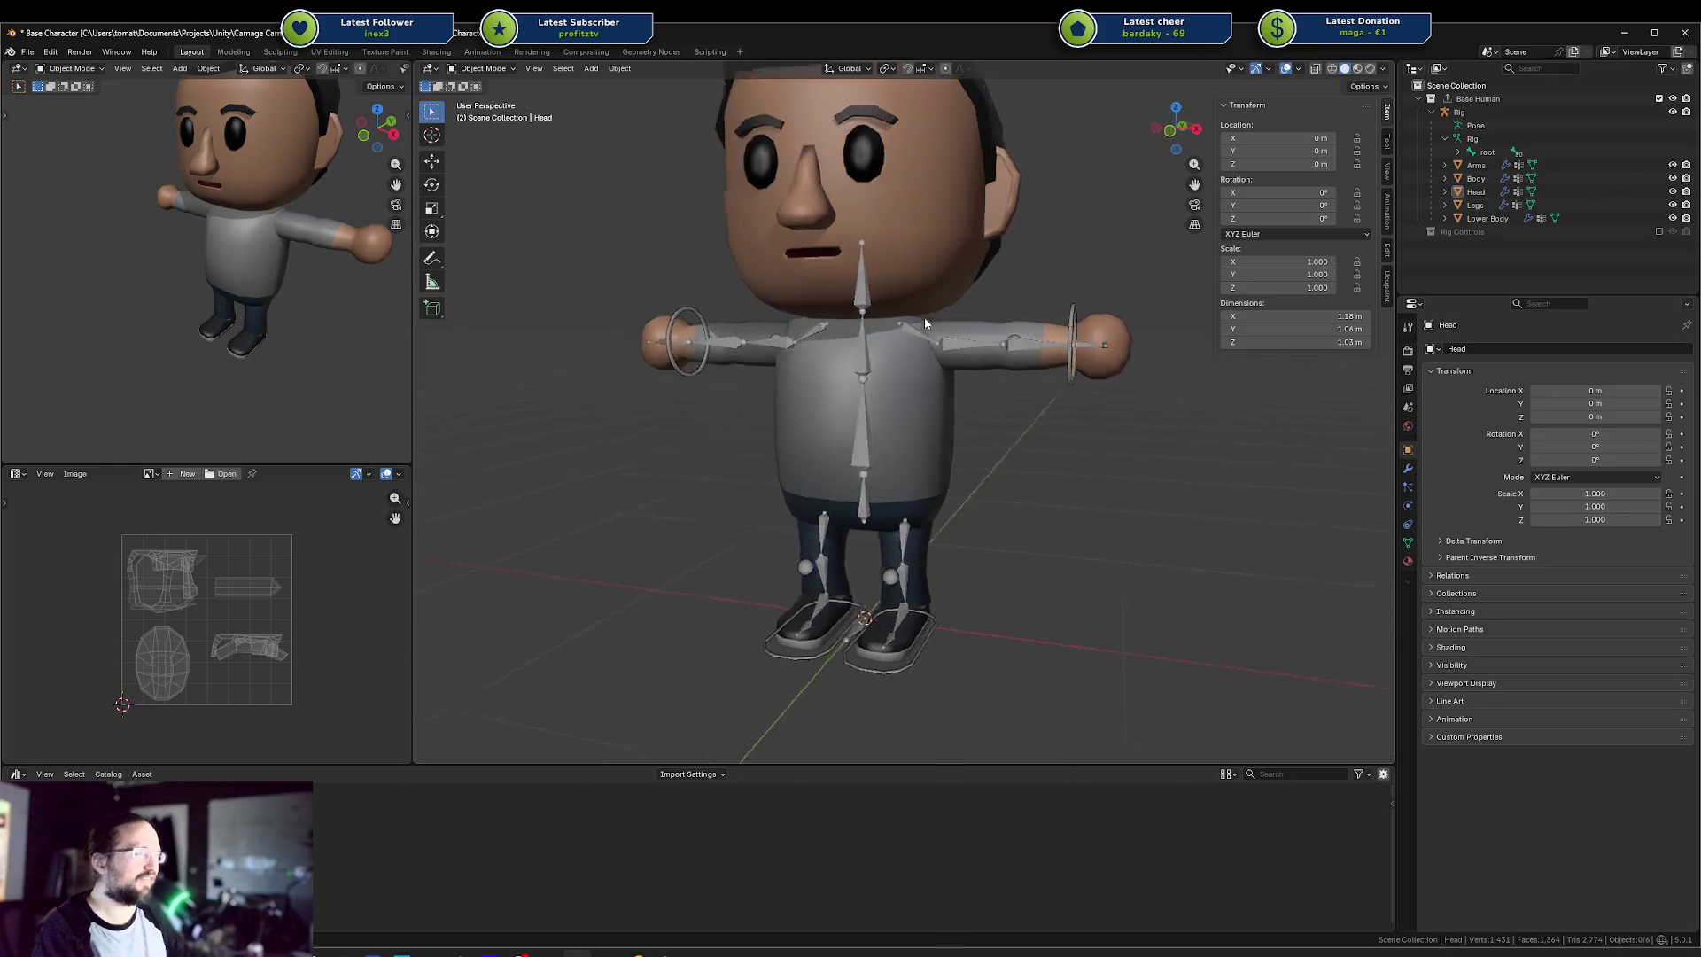
{"action": "key", "text": "ctrl+s"}
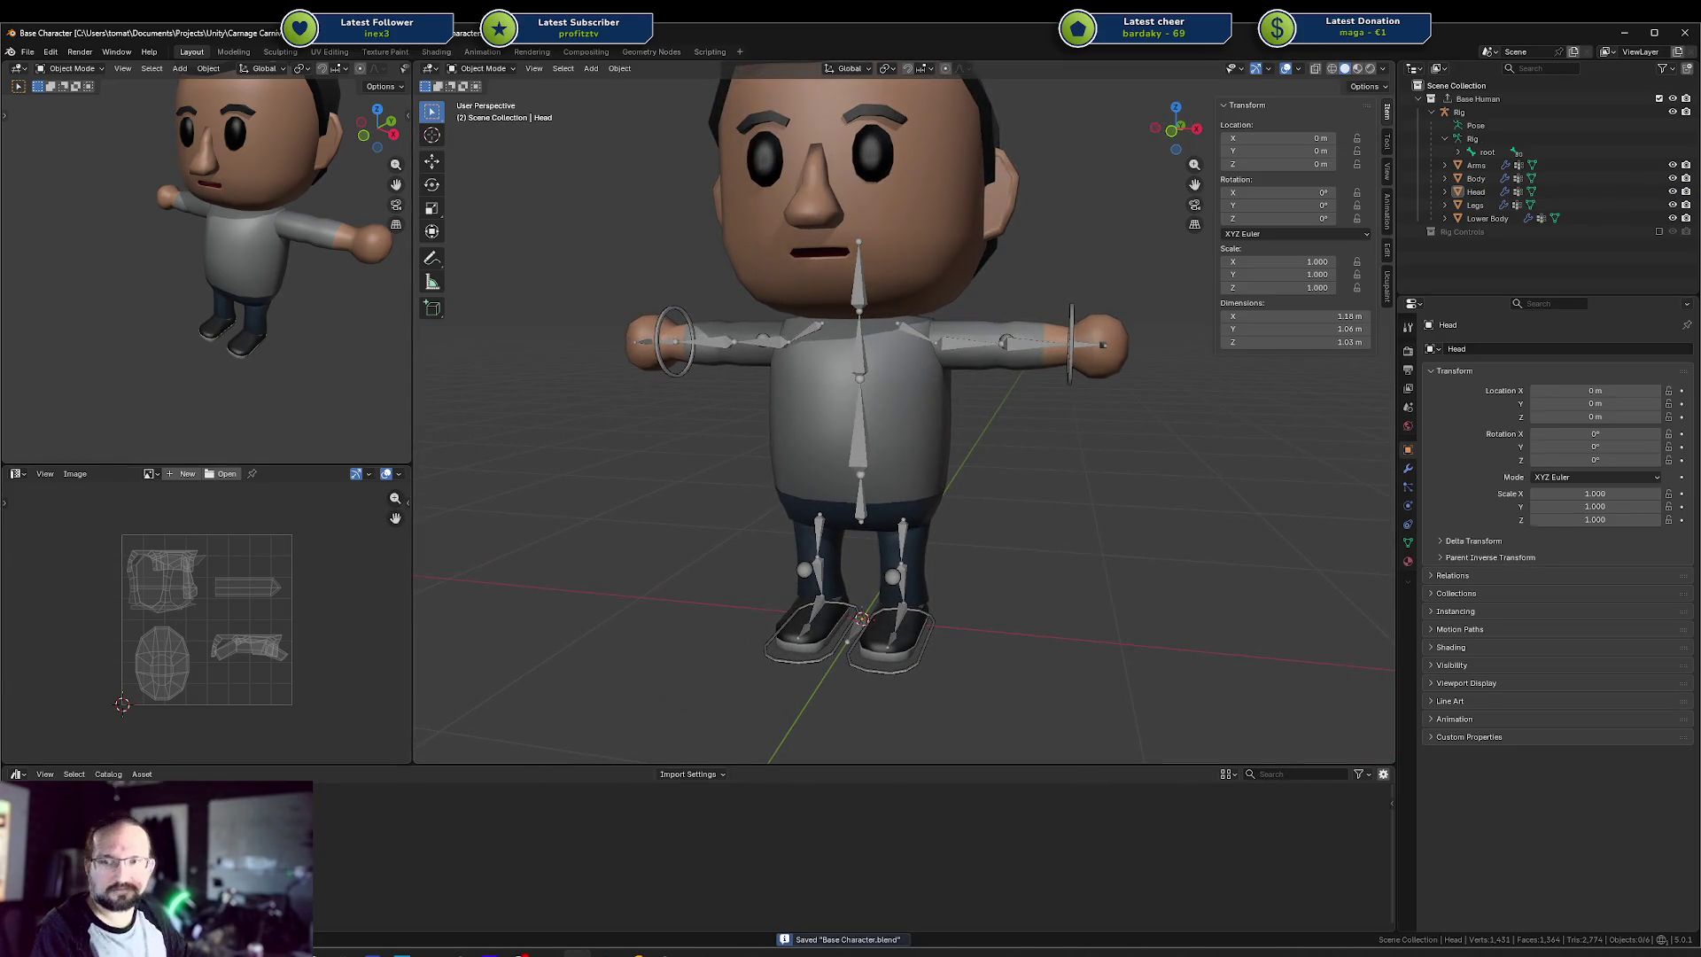
{"action": "left_click", "coordinate": [638, 952]}
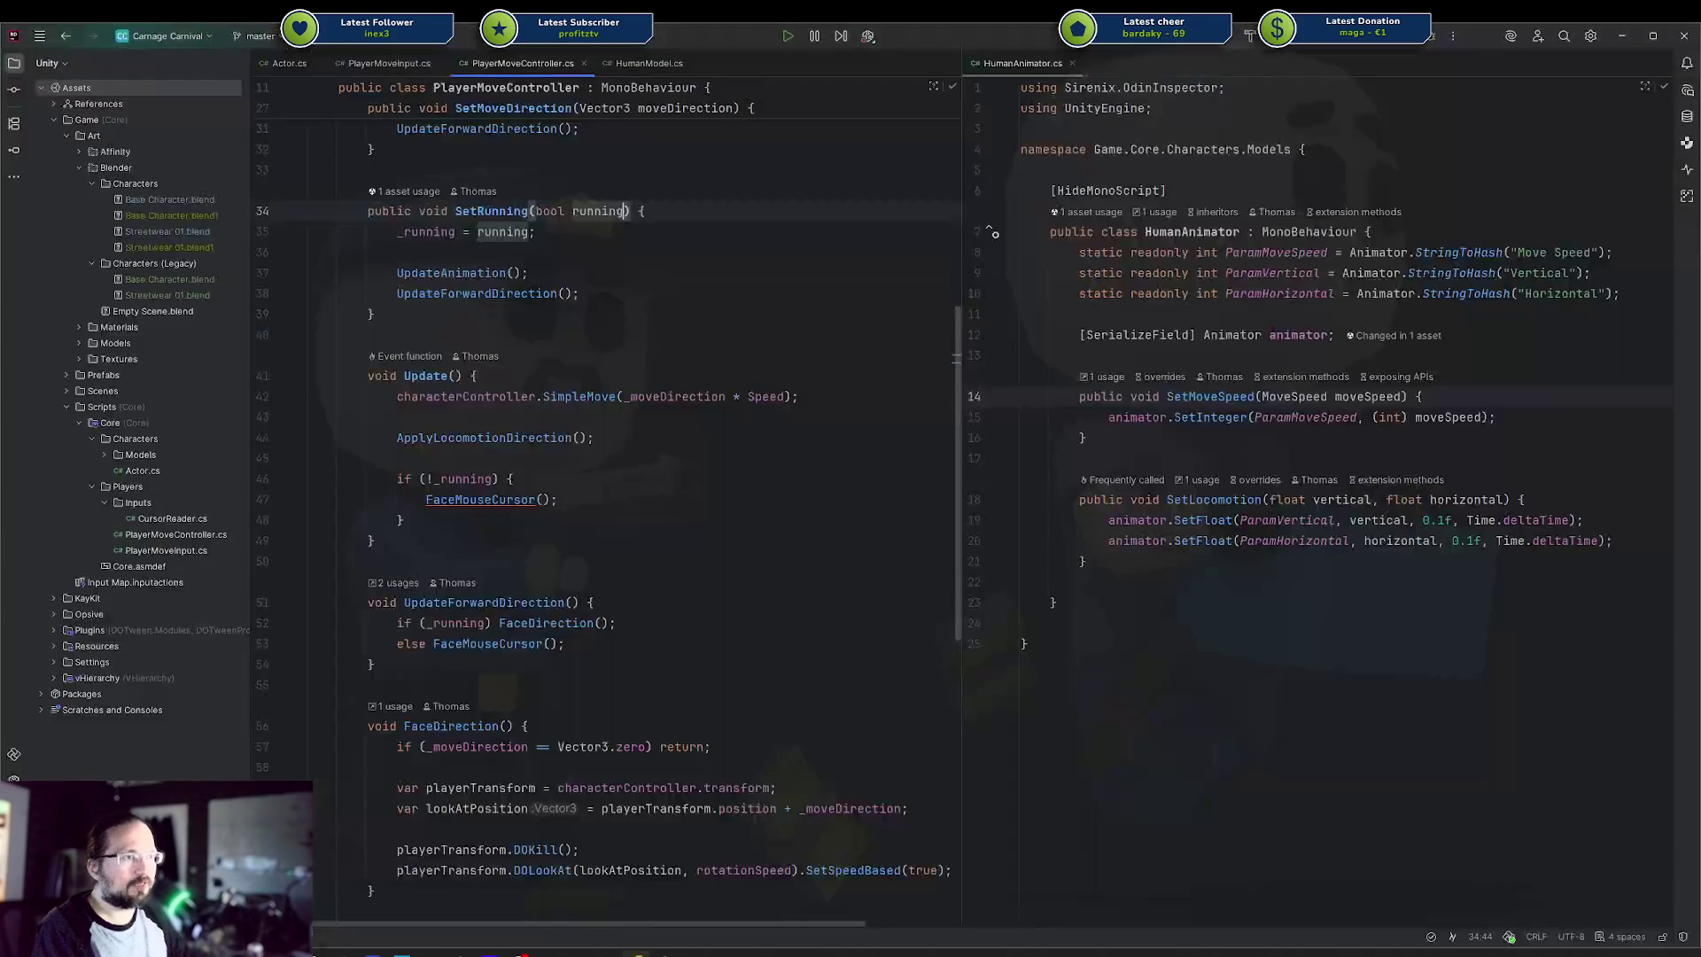
{"action": "left_click", "coordinate": [664, 952]}
{"action": "mouse_move", "coordinate": [617, 523]}
{"action": "left_mouse_down"}
{"action": "mouse_move", "coordinate": [744, 467]}
{"action": "mouse_move", "coordinate": [635, 456]}
{"action": "mouse_move", "coordinate": [620, 426]}
{"action": "mouse_move", "coordinate": [683, 349]}
{"action": "left_mouse_up"}
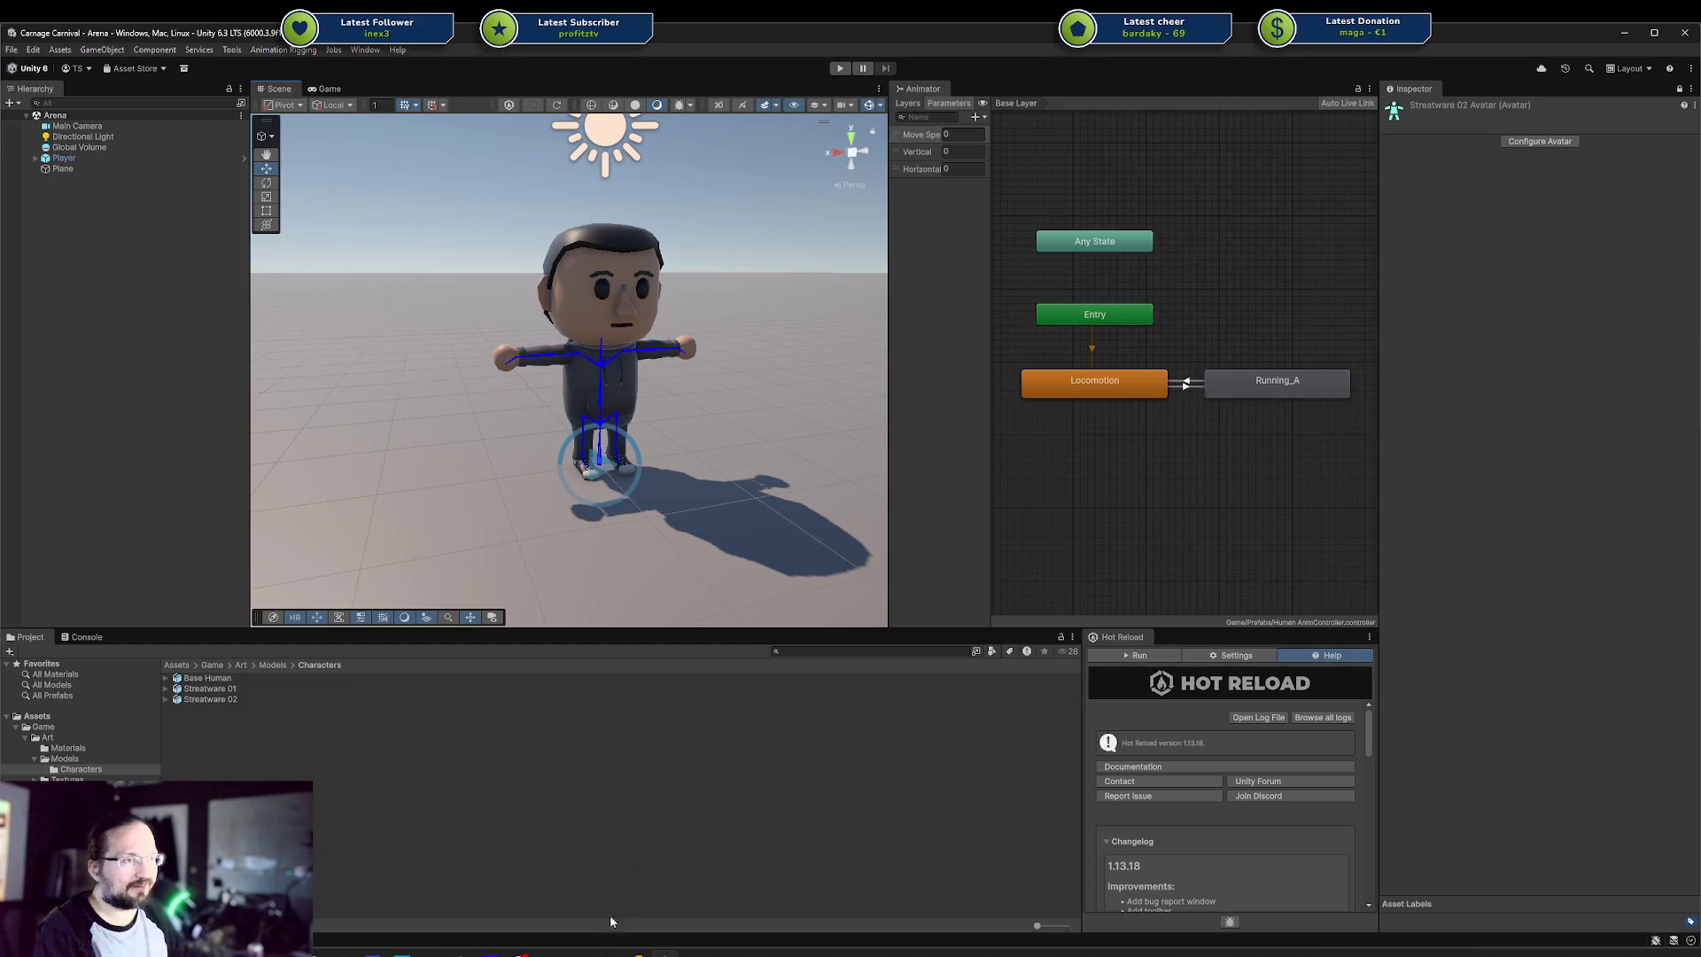
{"action": "key", "text": "alt+Tab"}
{"action": "scroll", "coordinate": [841, 506], "scroll_direction": "down", "scroll_amount": 8}
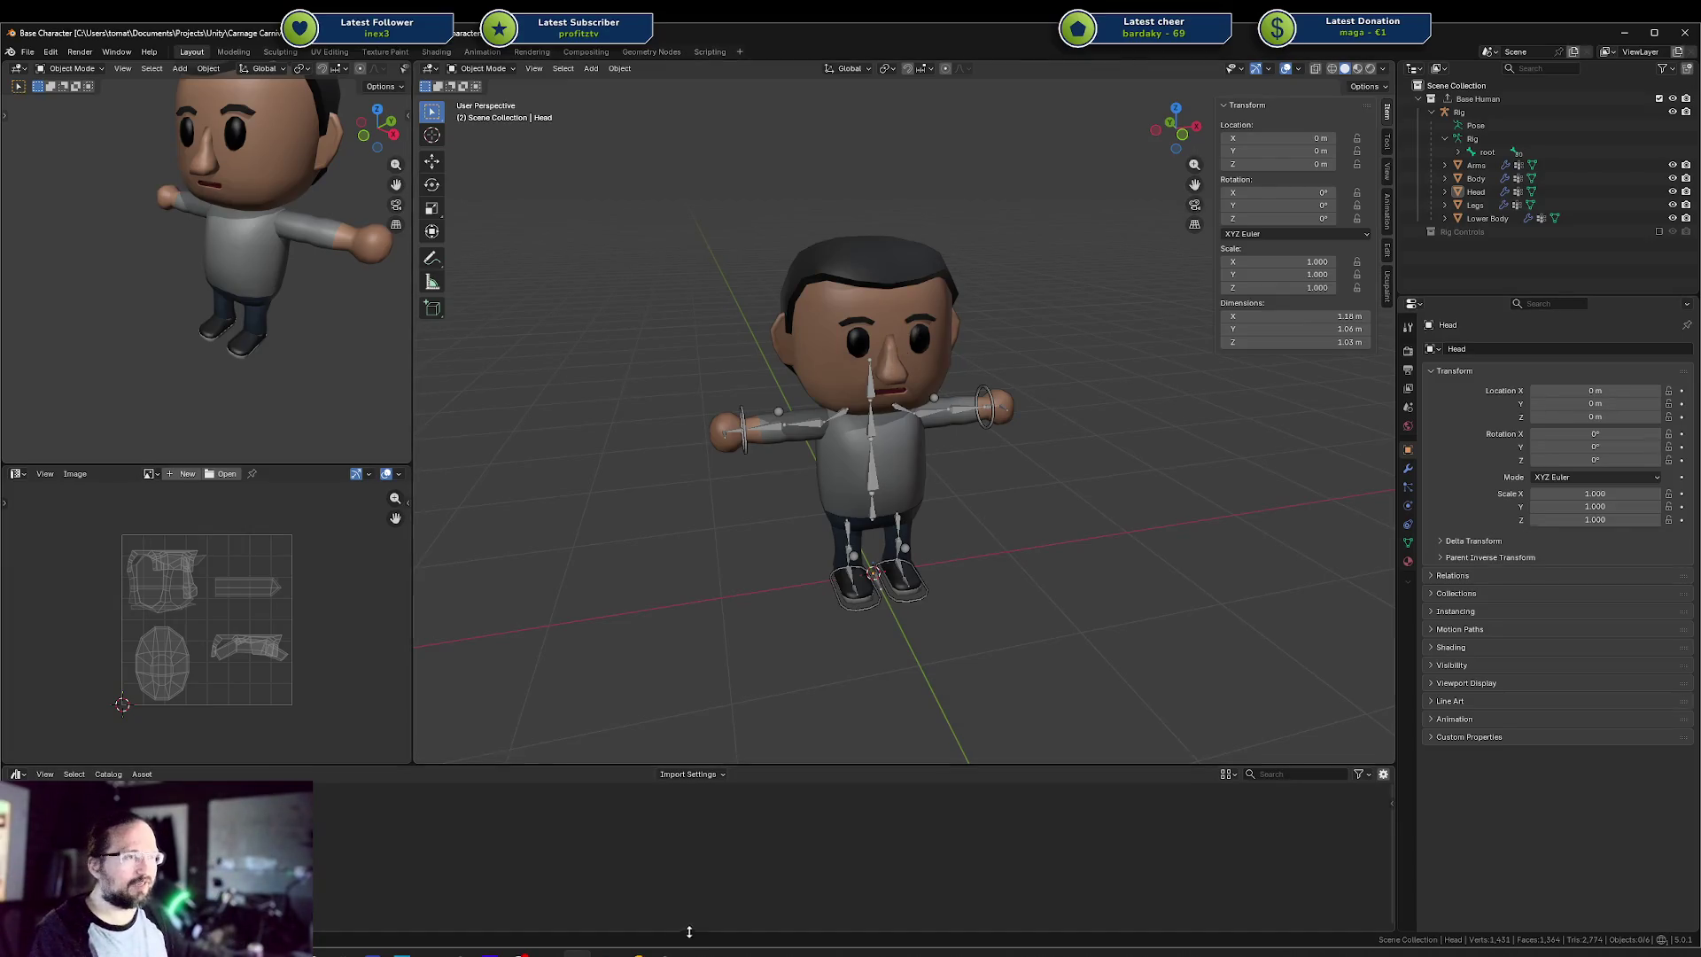
Bring Unity to the front, widen the Scene view, and start Play mode
{"action": "left_click", "coordinate": [664, 951]}
{"action": "left_click_drag", "start_coordinate": [889, 168], "coordinate": [987, 168]}
{"action": "left_click", "coordinate": [839, 68]}
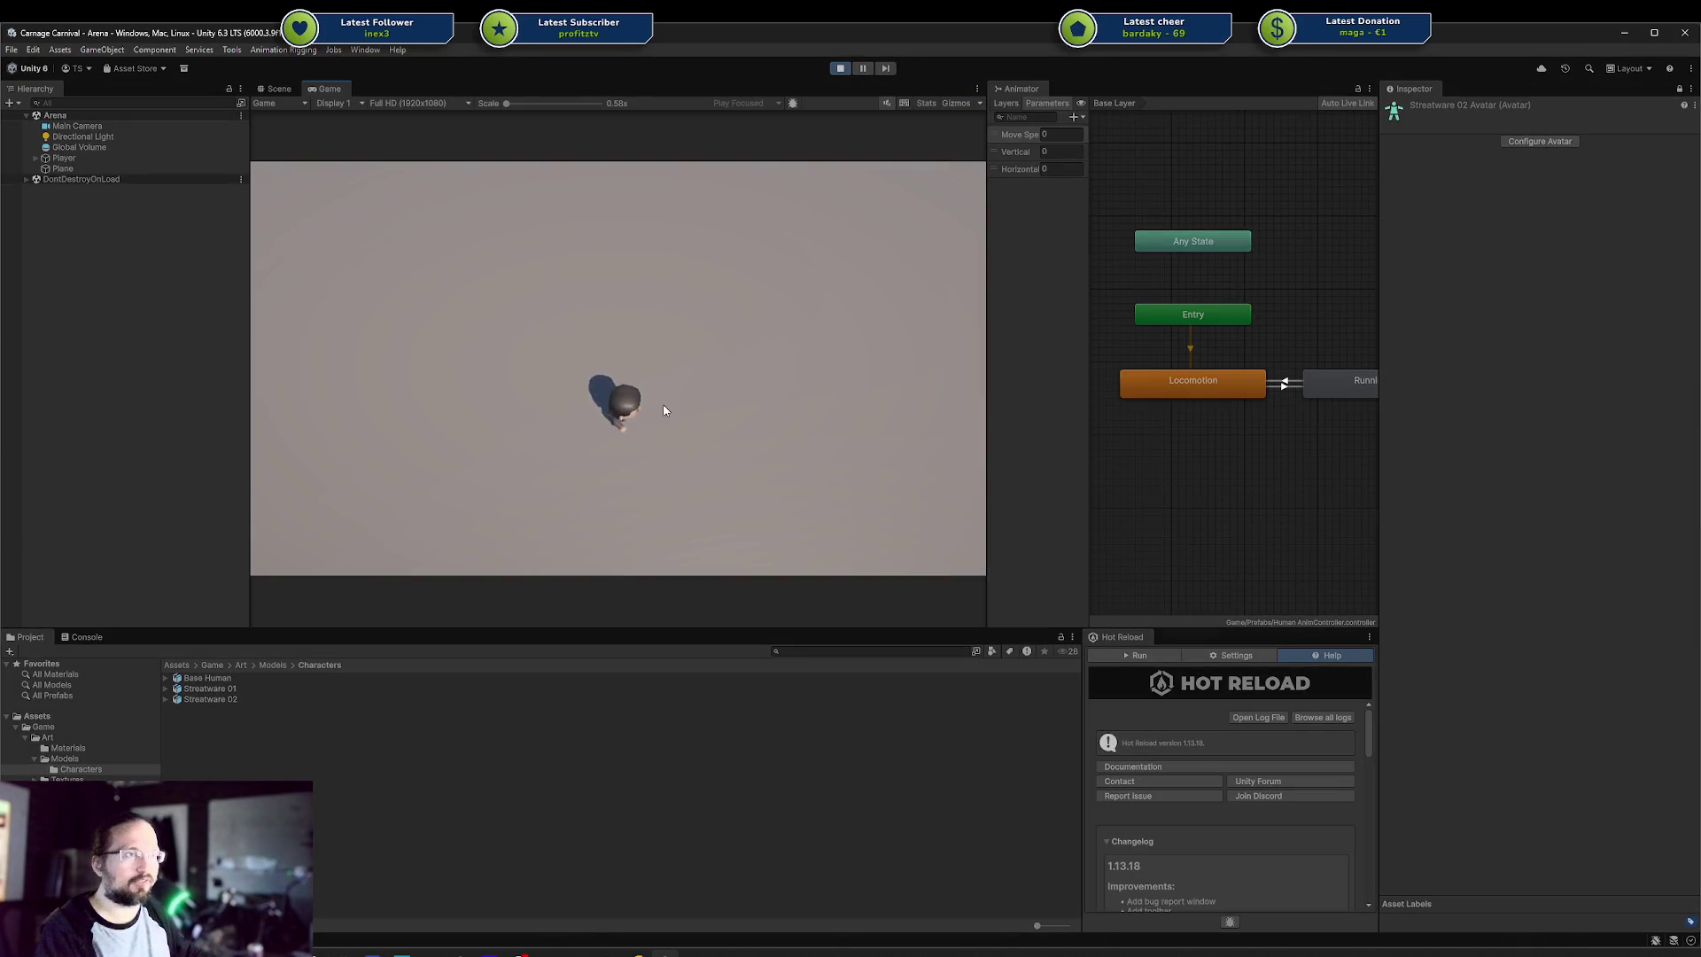
Walk the character around the arena with WASD: right, left, down and up
{"action": "key", "text": "d"}
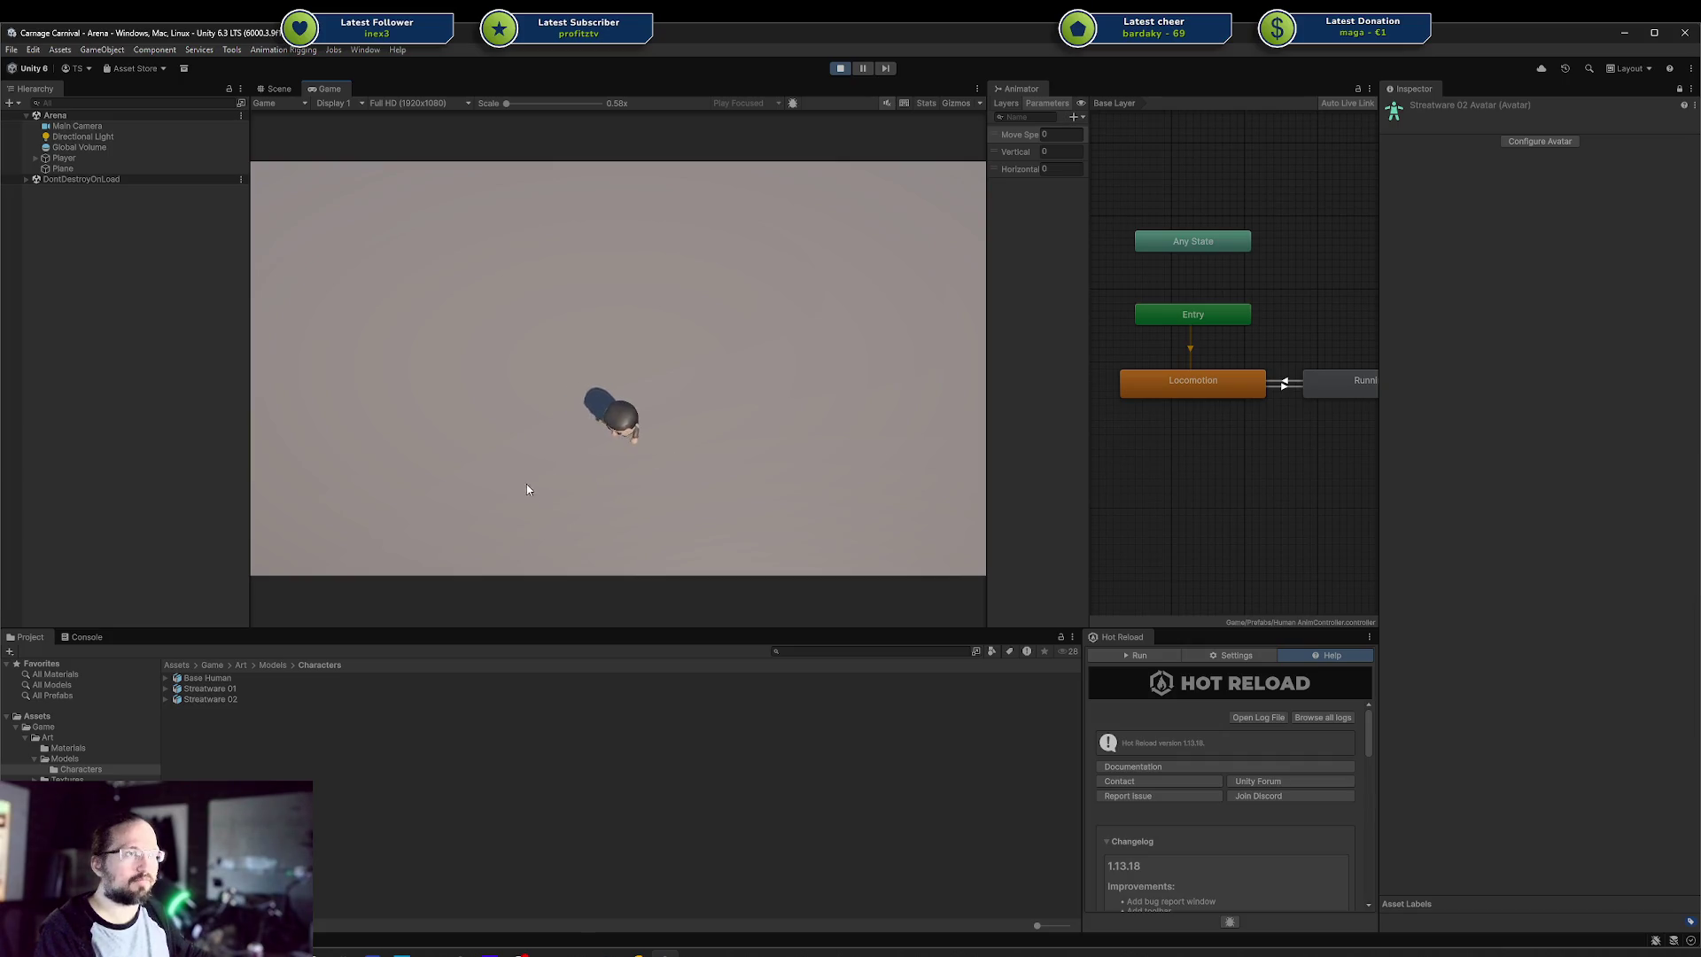
{"action": "key", "text": "d"}
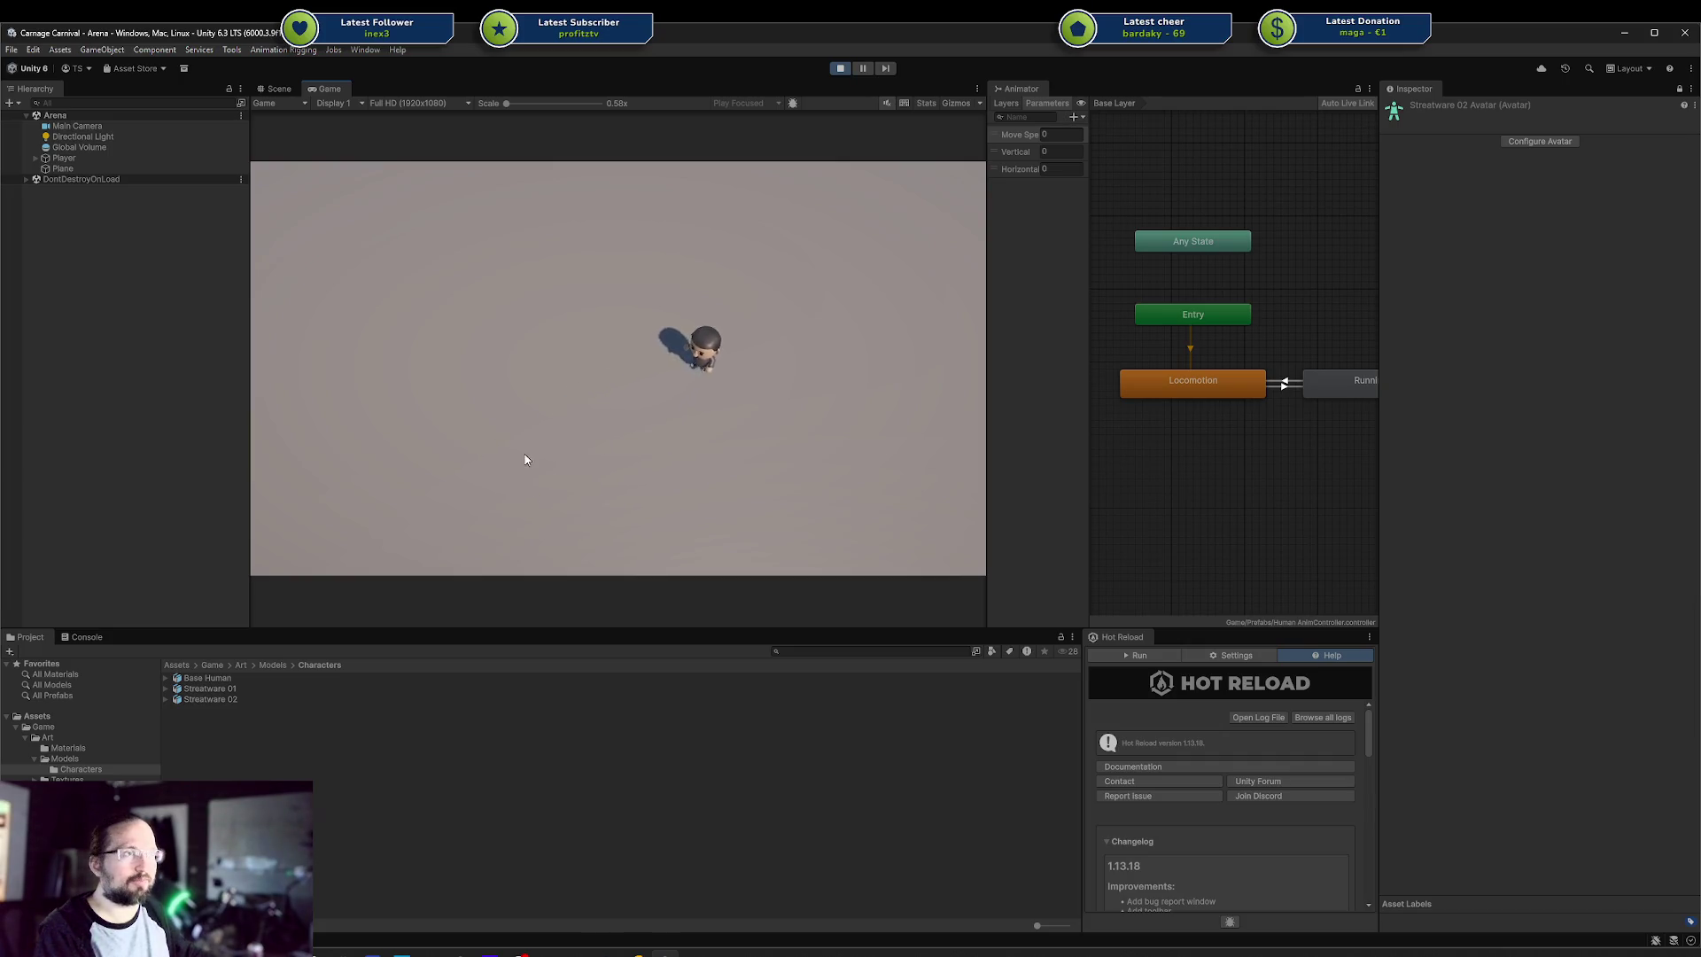
{"action": "key", "text": "a"}
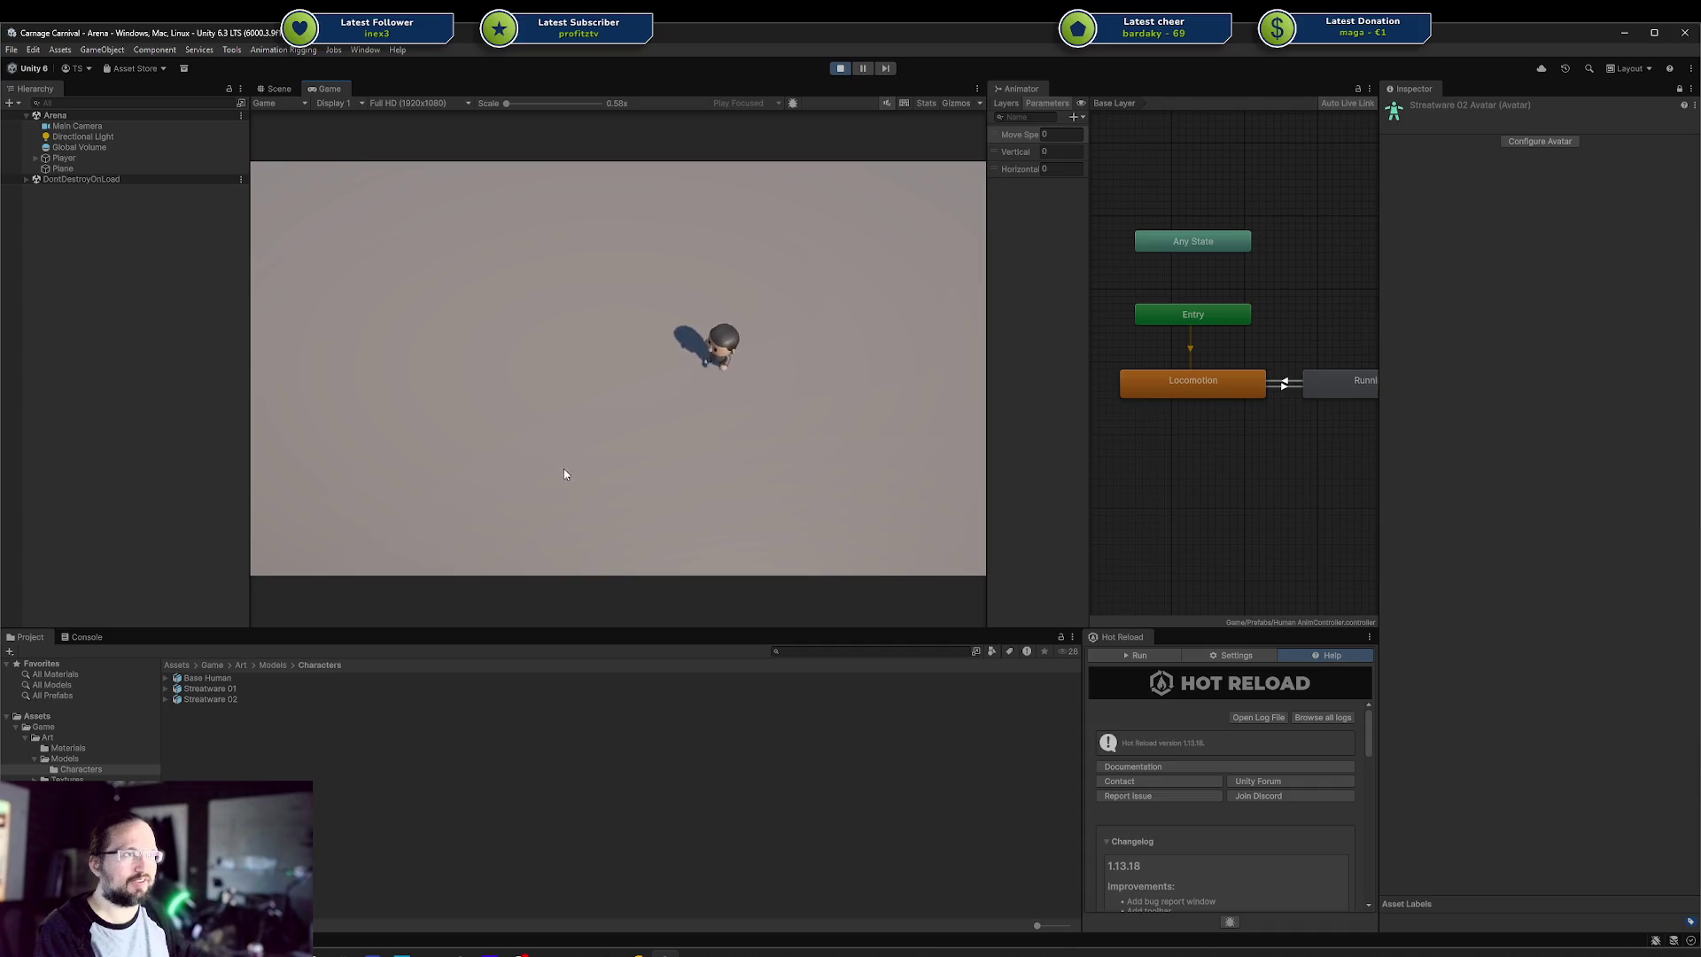
{"action": "key", "text": "s"}
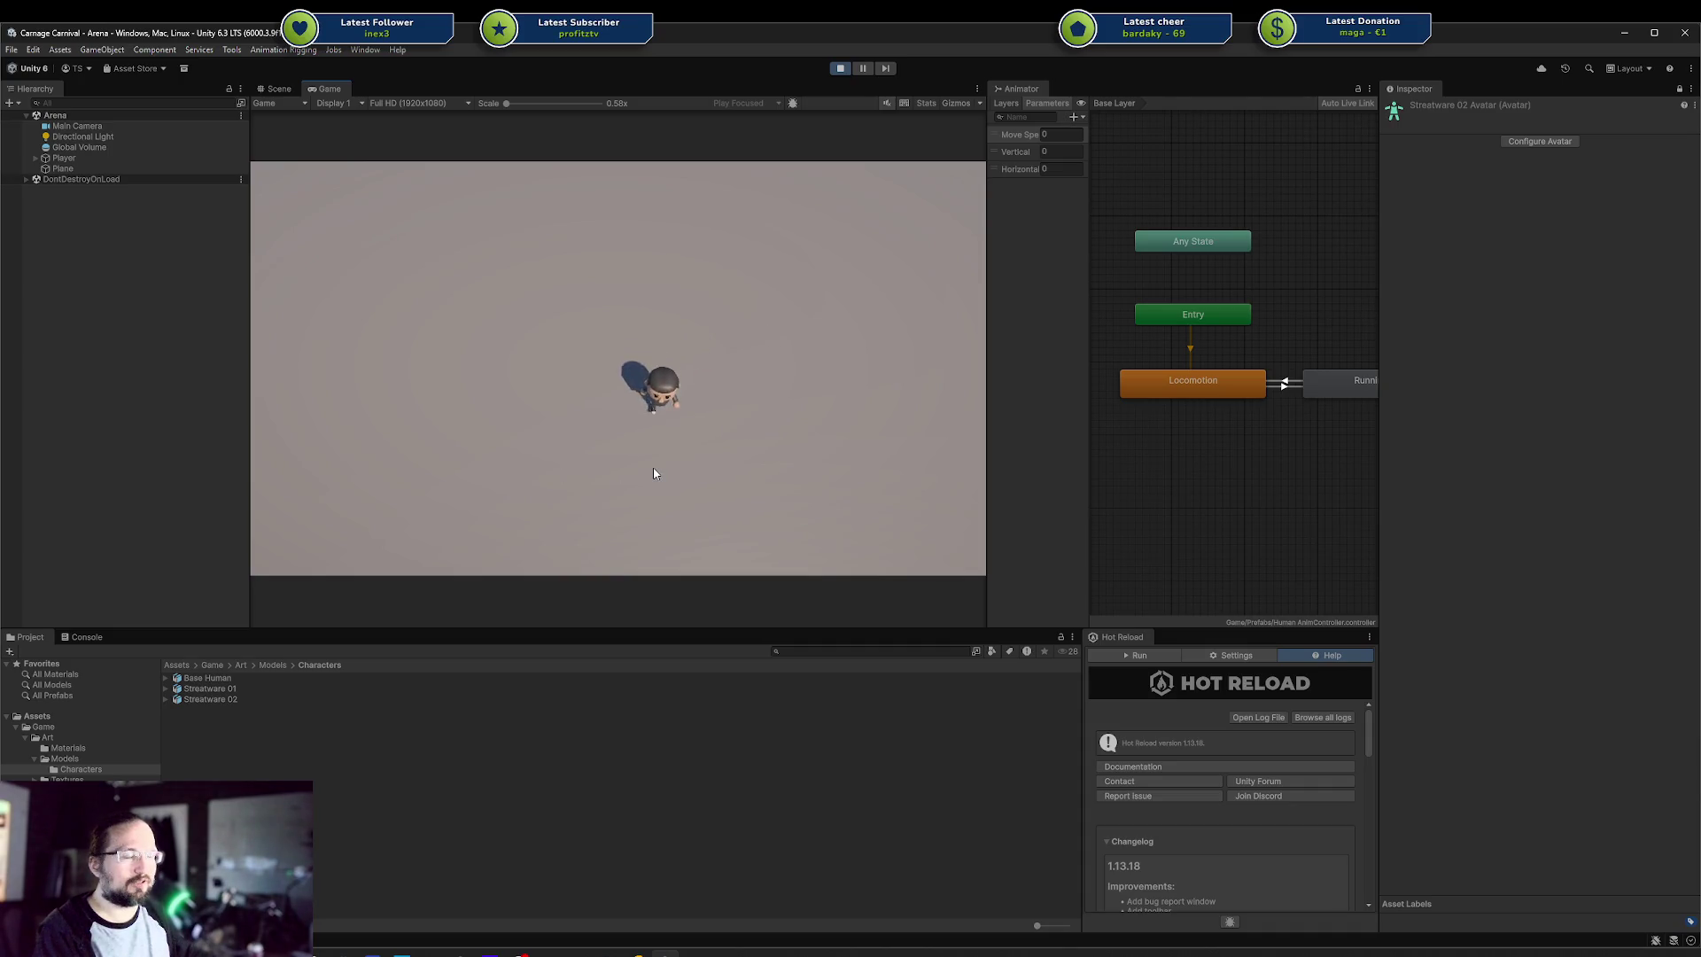
{"action": "key", "text": "w"}
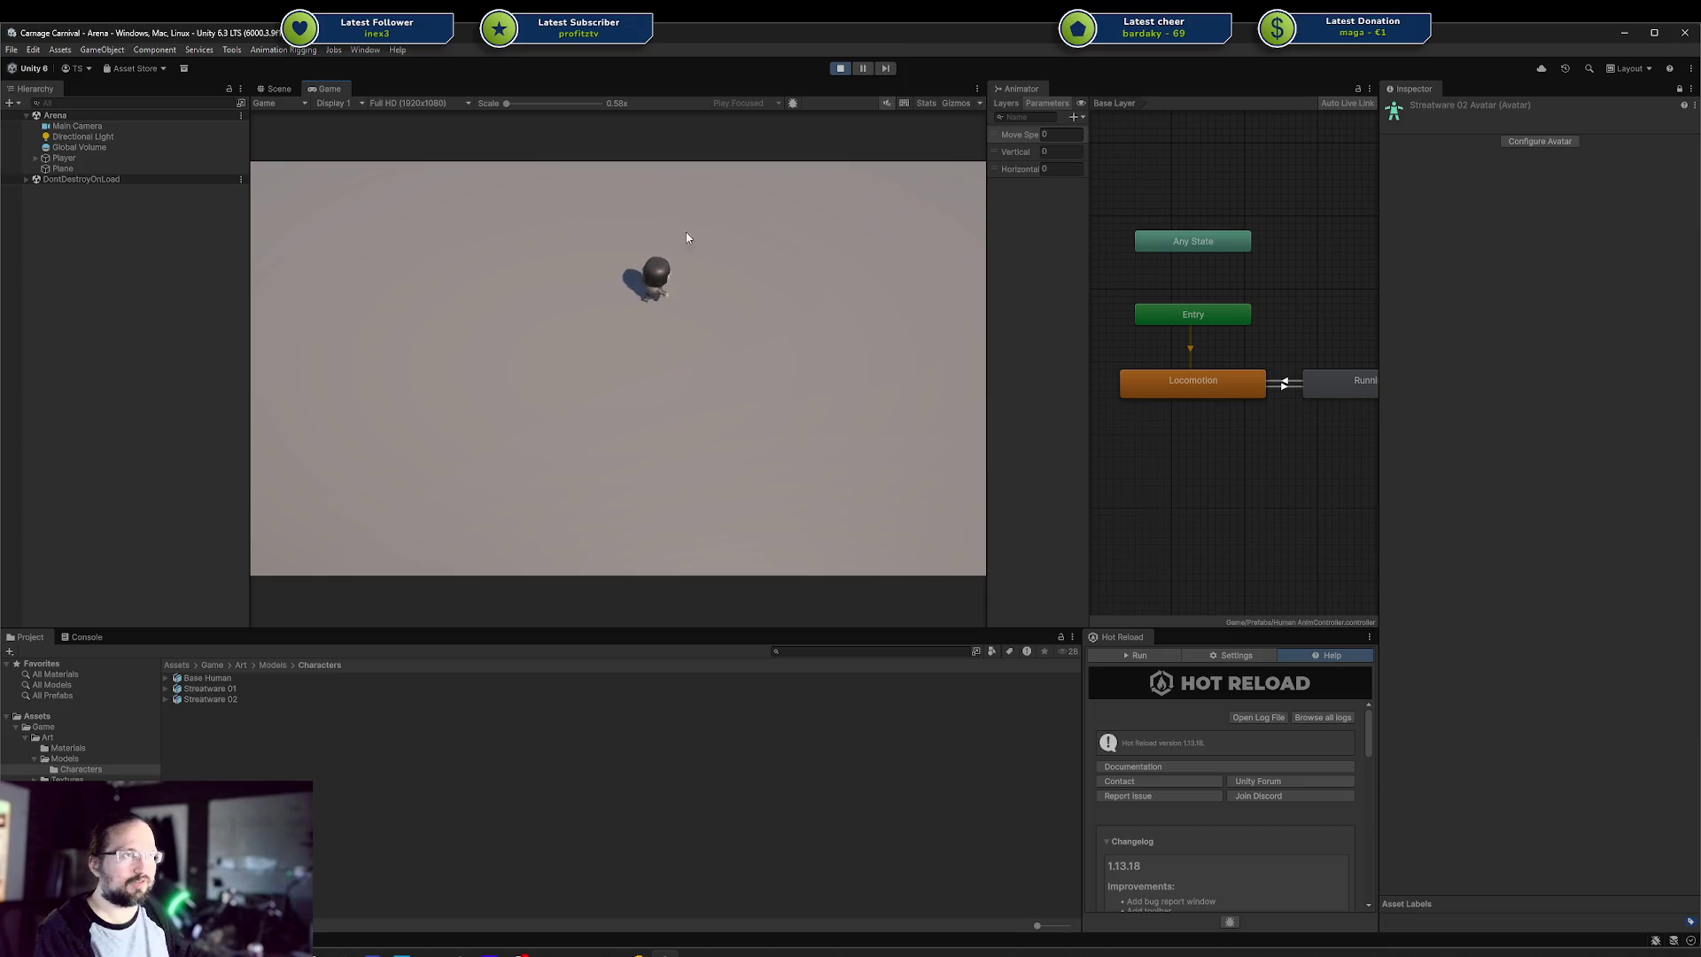
{"action": "key", "text": "d"}
{"action": "key", "text": "s"}
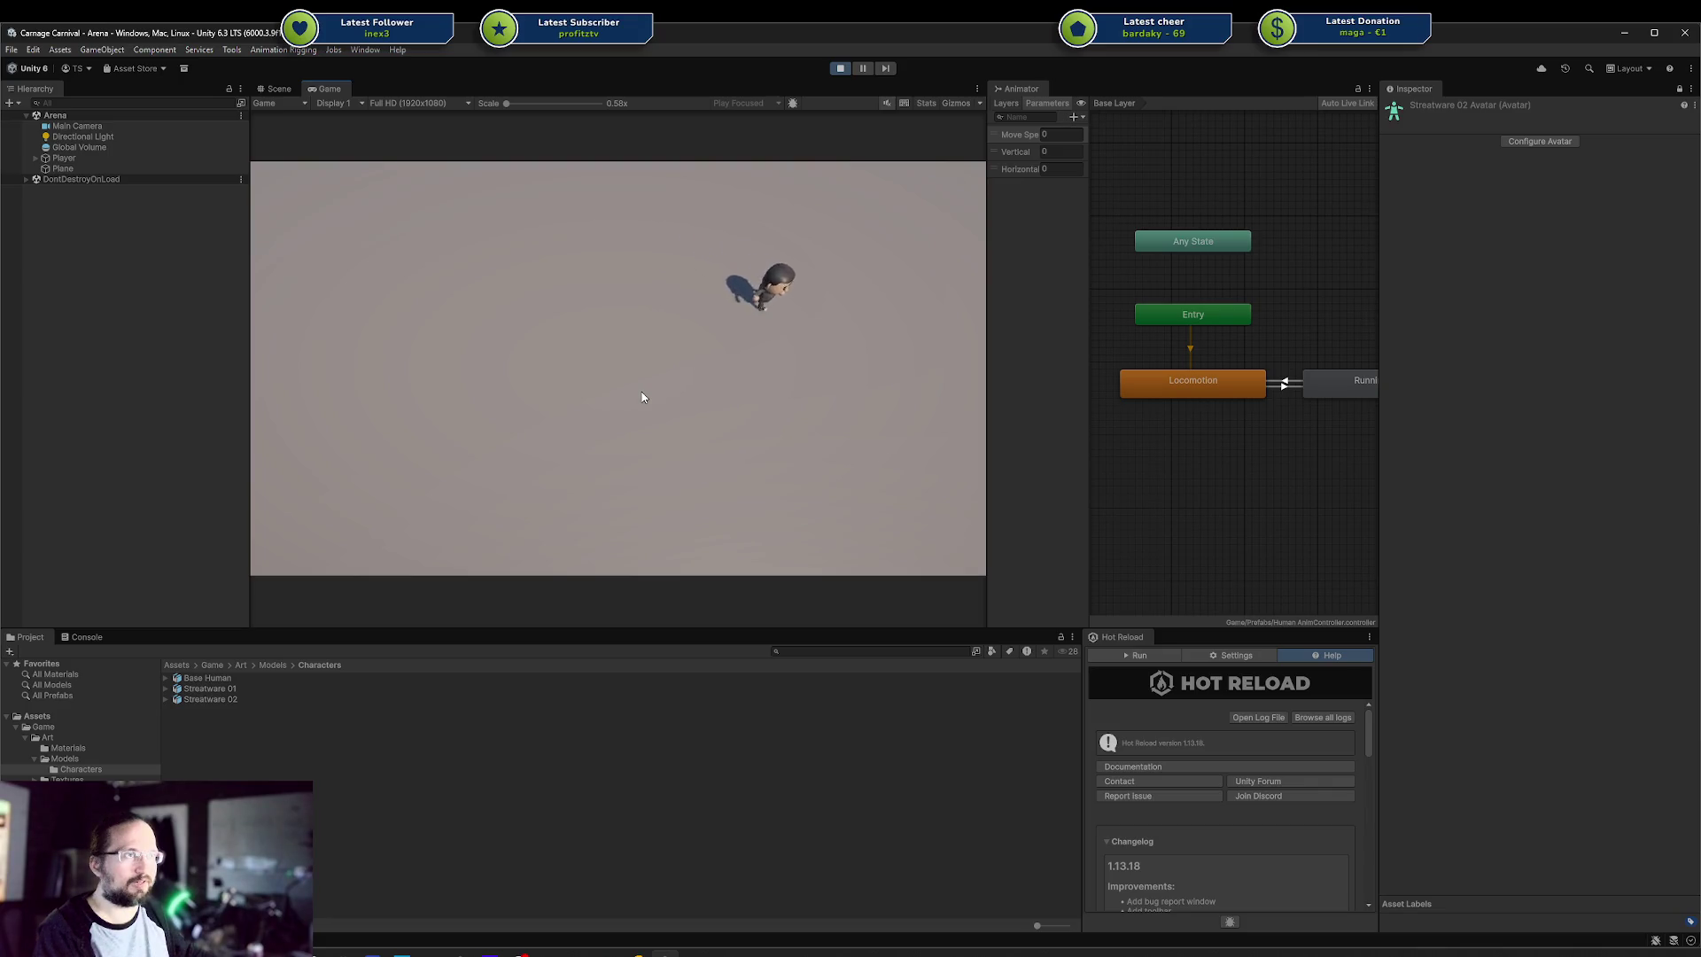
{"action": "key", "text": "a"}
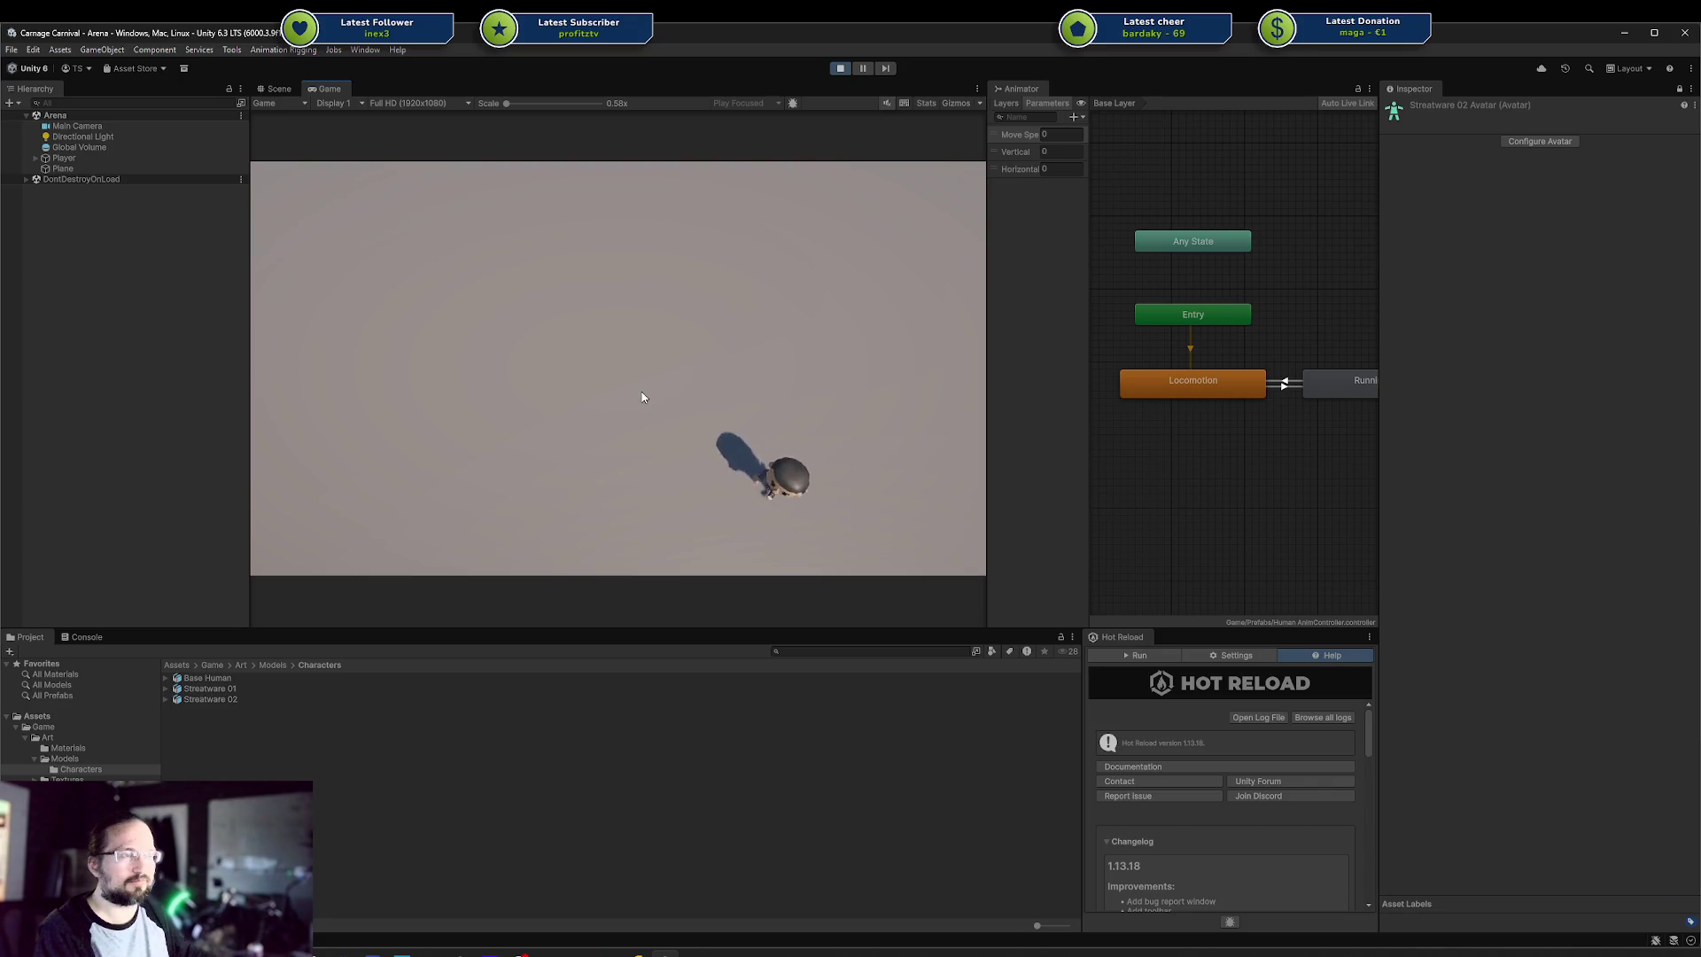
Enlarge the Game view with the panel splitters and keep walking the character in every direction
{"action": "left_click_drag", "start_coordinate": [574, 637], "coordinate": [577, 805]}
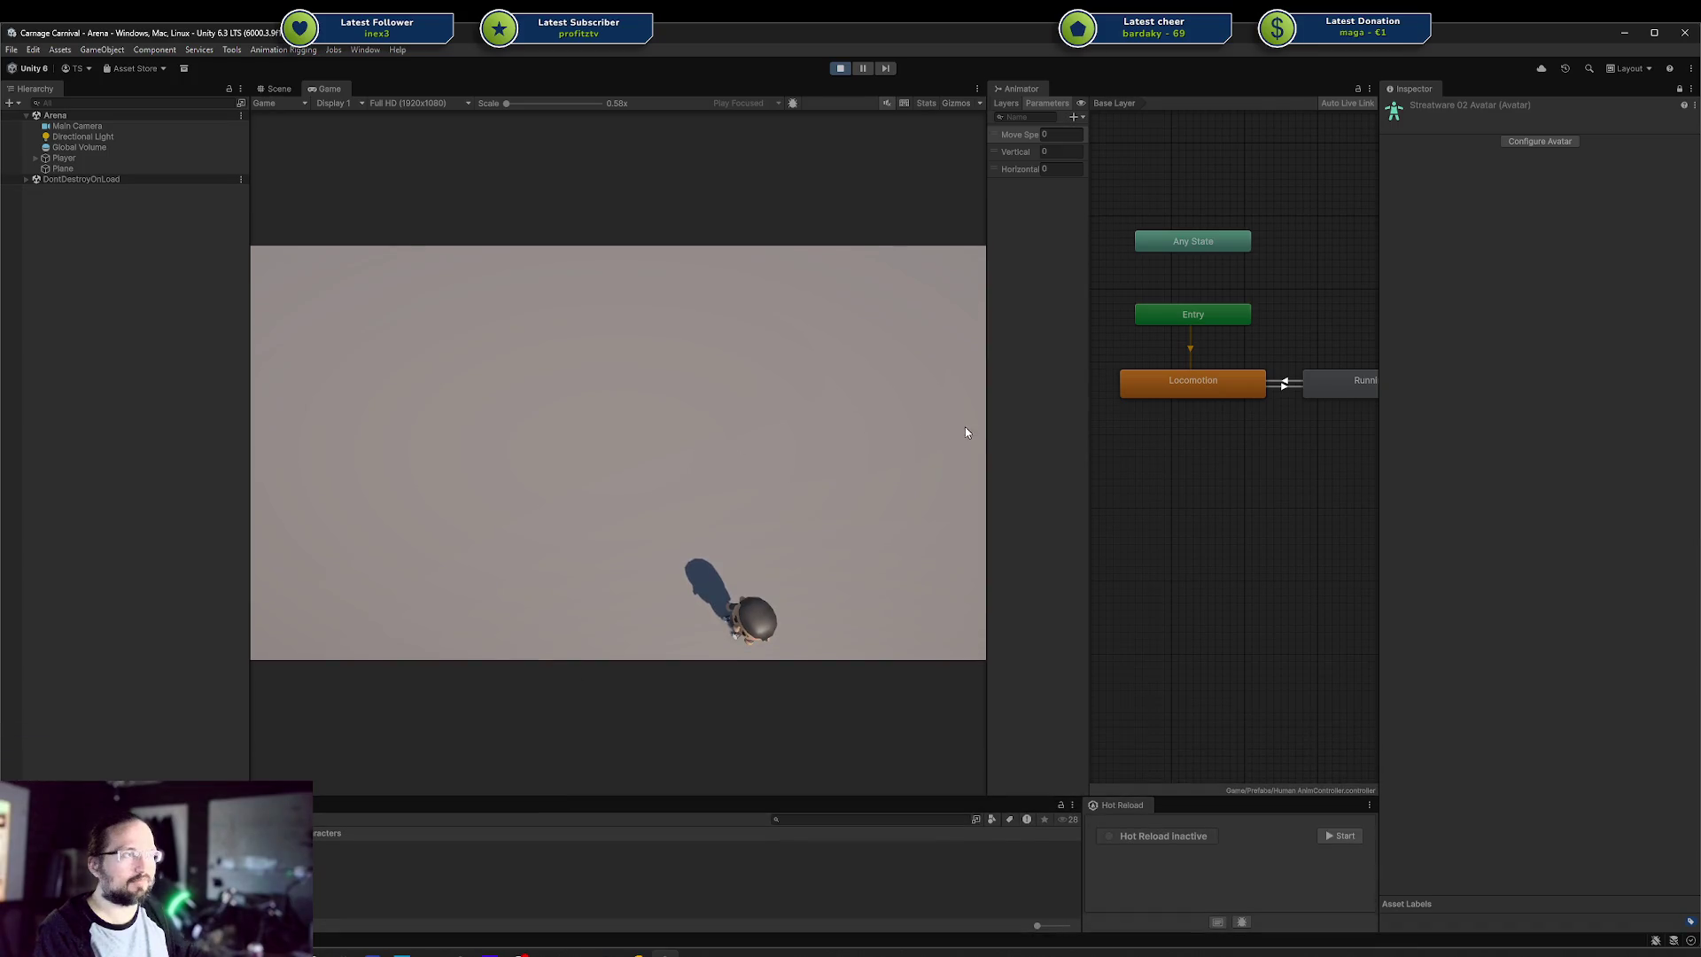
{"action": "left_click_drag", "start_coordinate": [986, 431], "coordinate": [1052, 431]}
{"action": "key", "text": "a"}
{"action": "key", "text": "w"}
{"action": "key", "text": "d"}
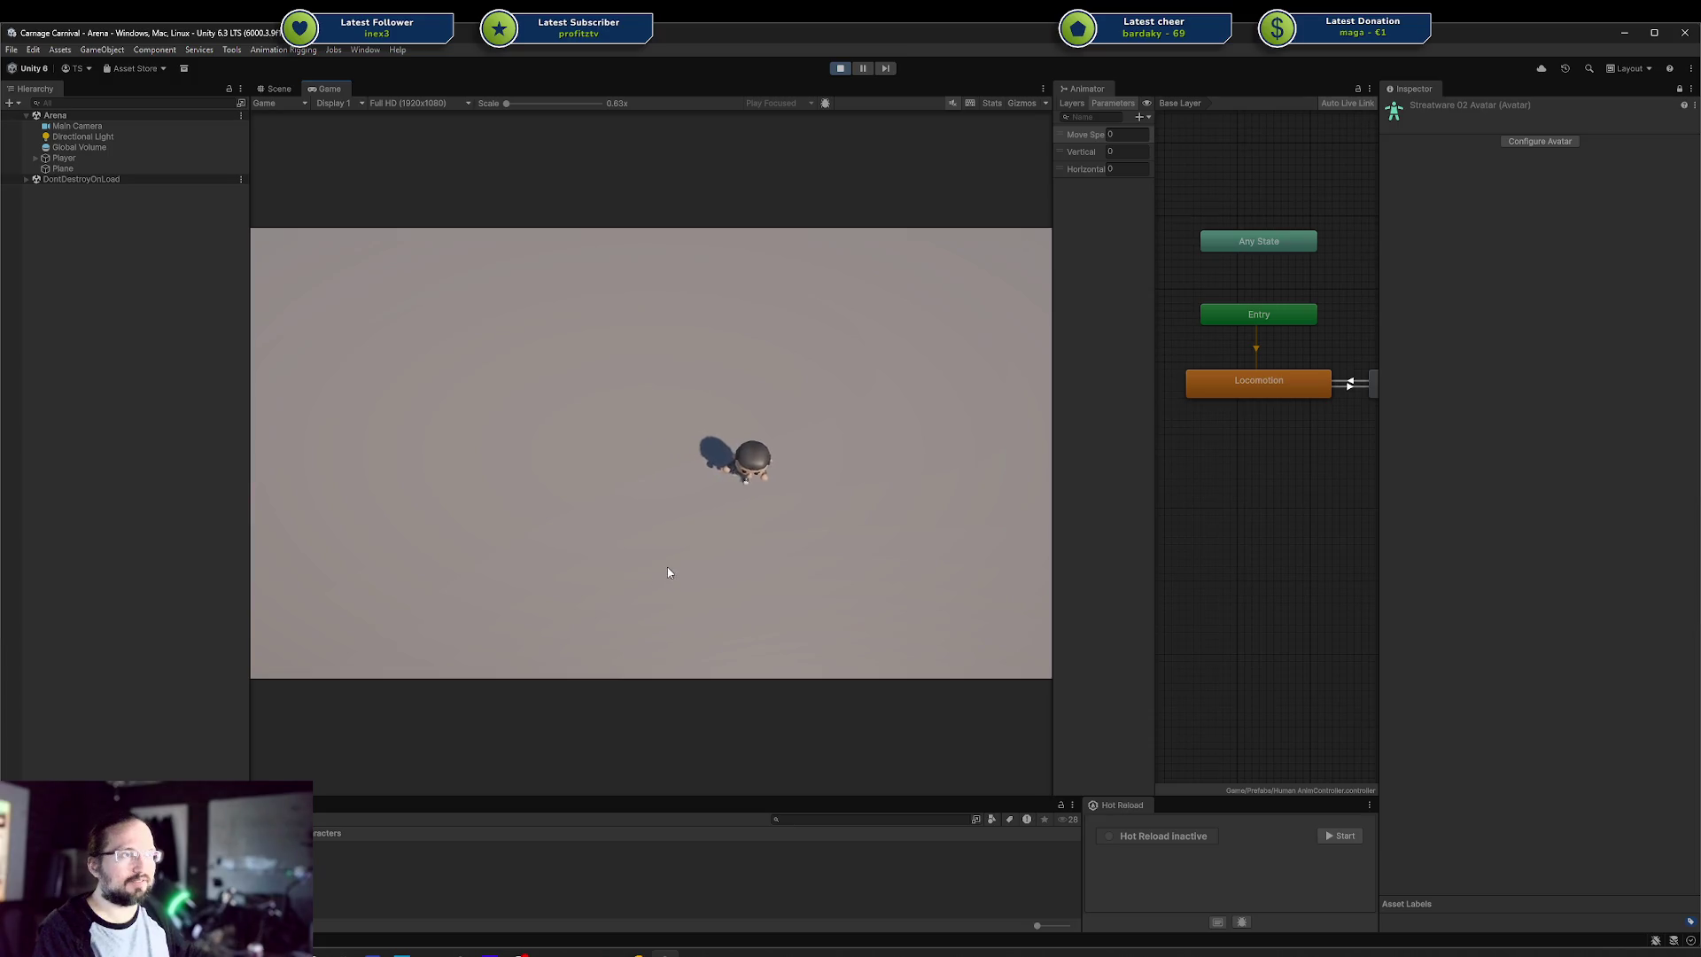
{"action": "key", "text": "a"}
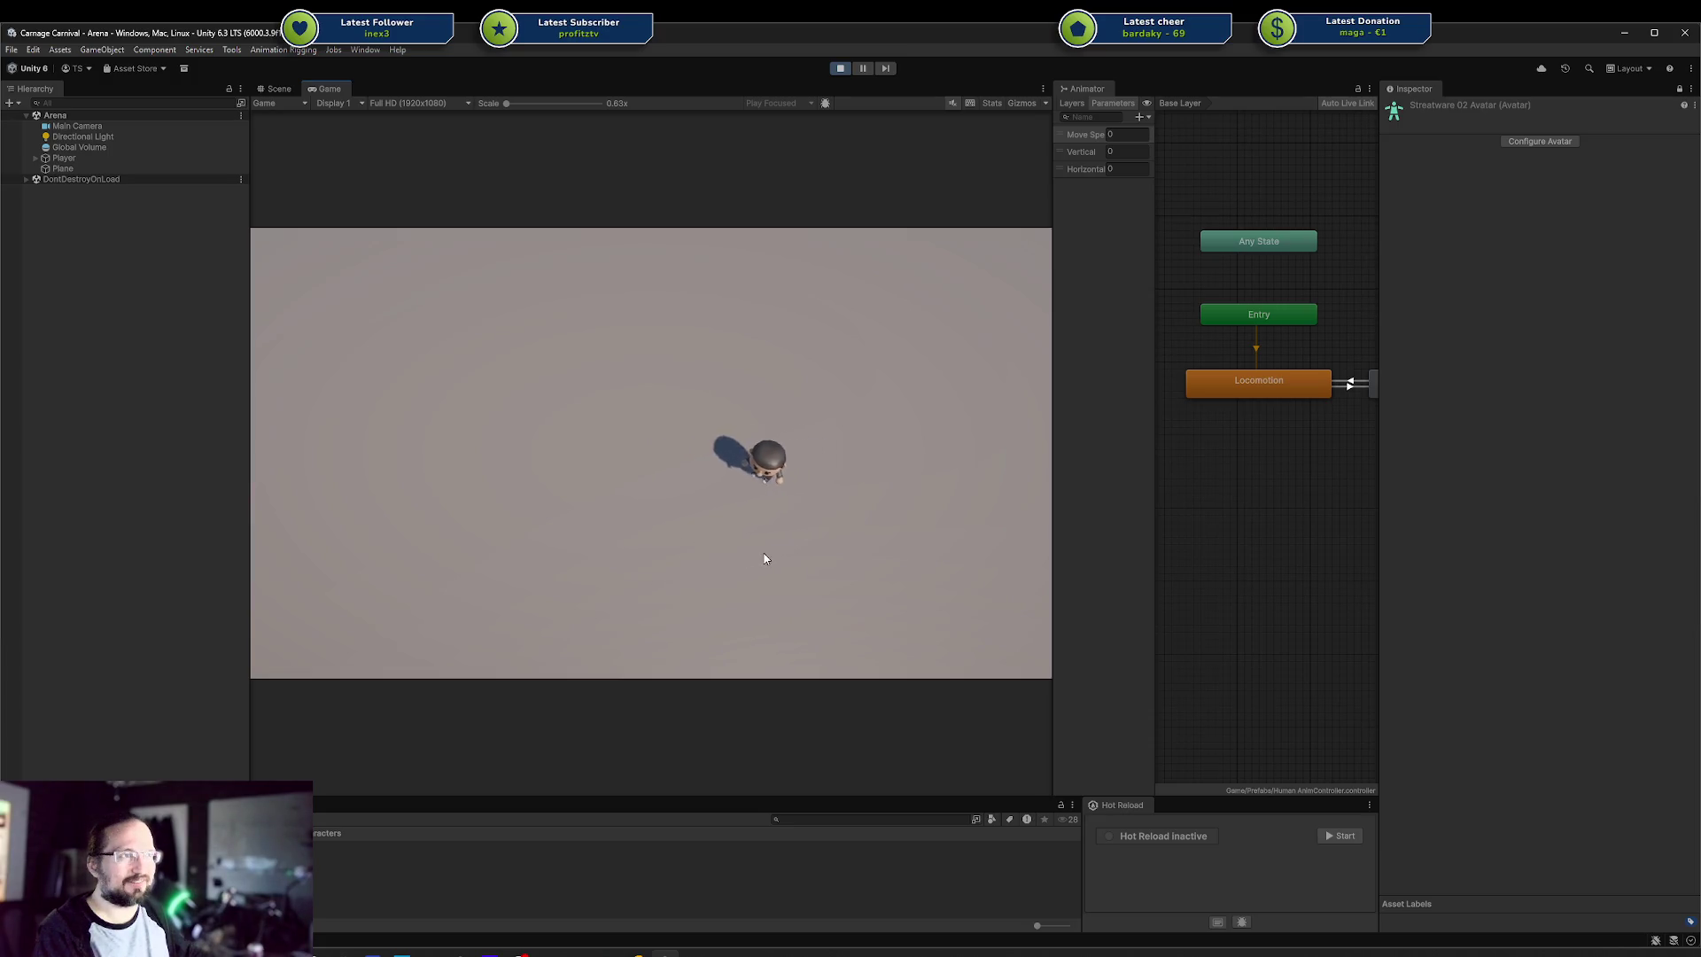
{"action": "key", "text": "w"}
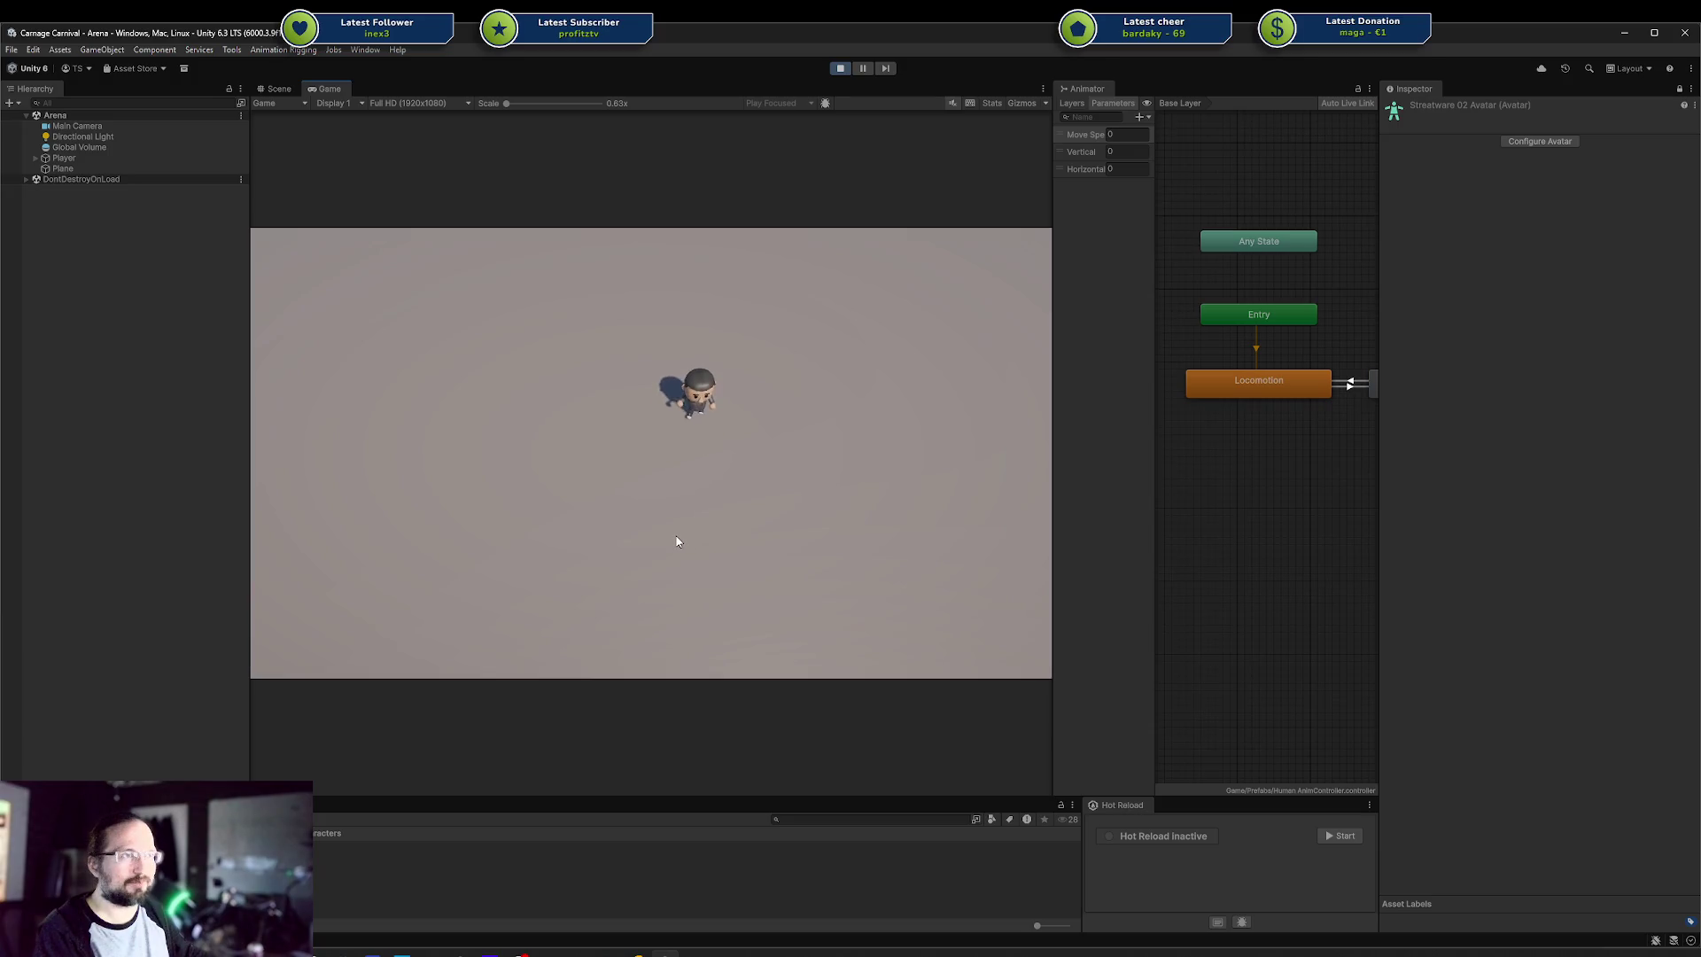
{"action": "key", "text": "s"}
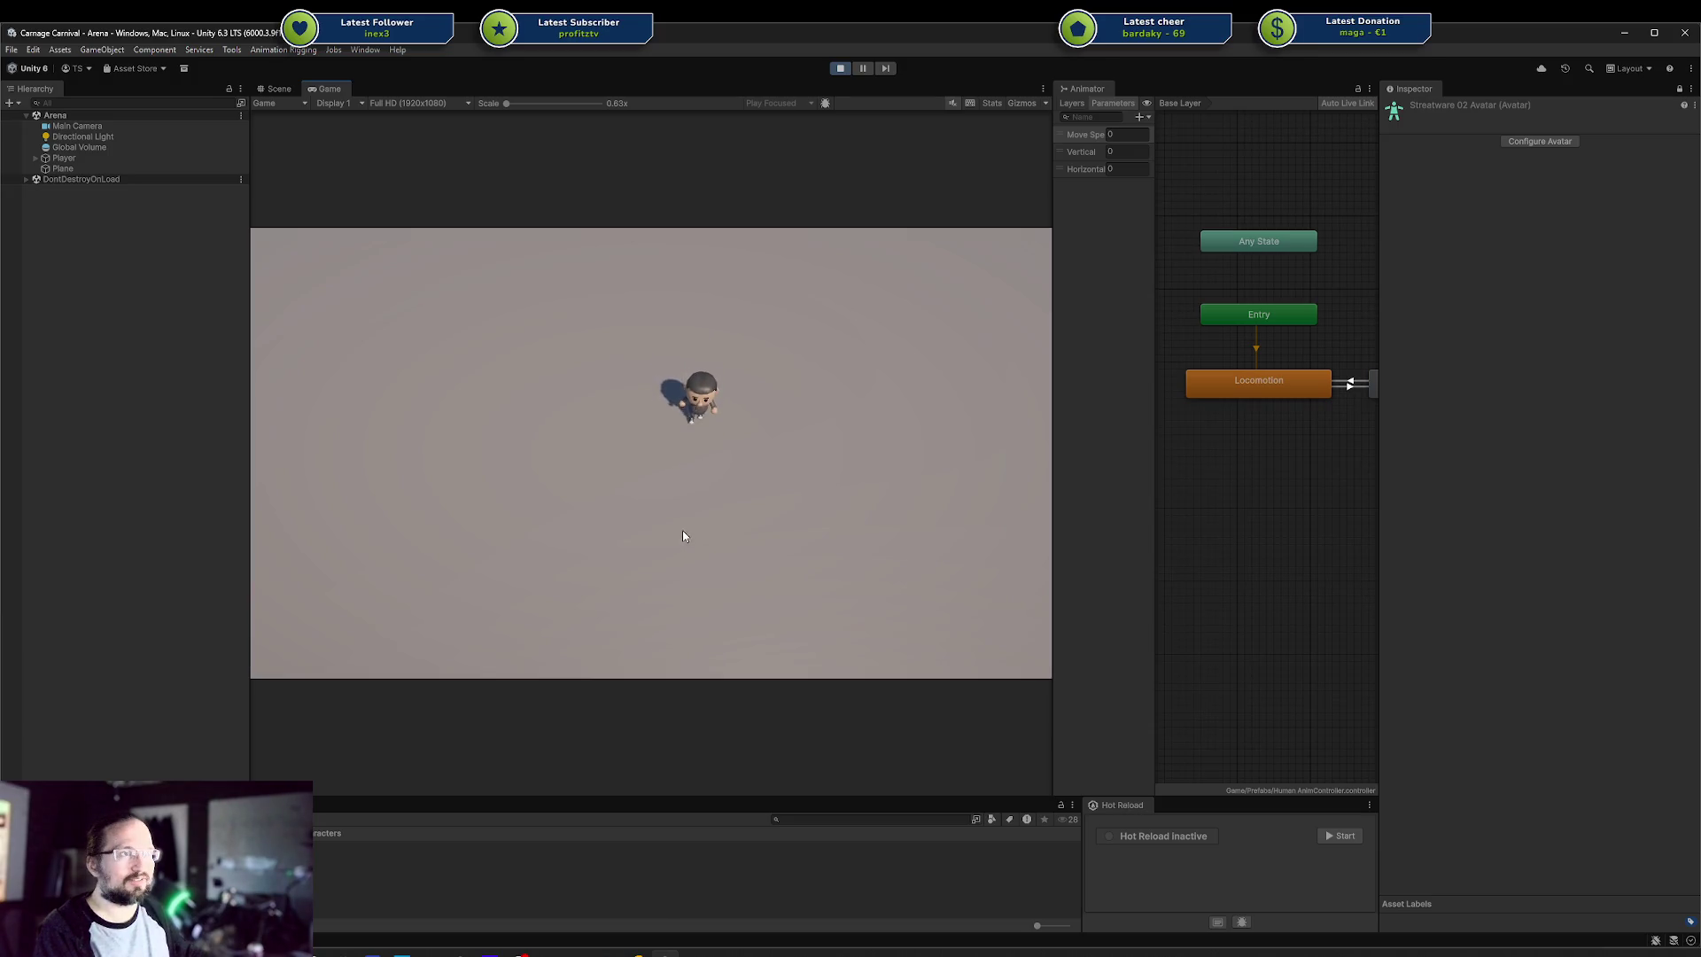
{"action": "key", "text": "a"}
{"action": "key", "text": "a"}
{"action": "key", "text": "a"}
Stop Play mode, confirm deleting the Streetware 02 asset, and return to Blender
{"action": "left_click", "coordinate": [840, 68]}
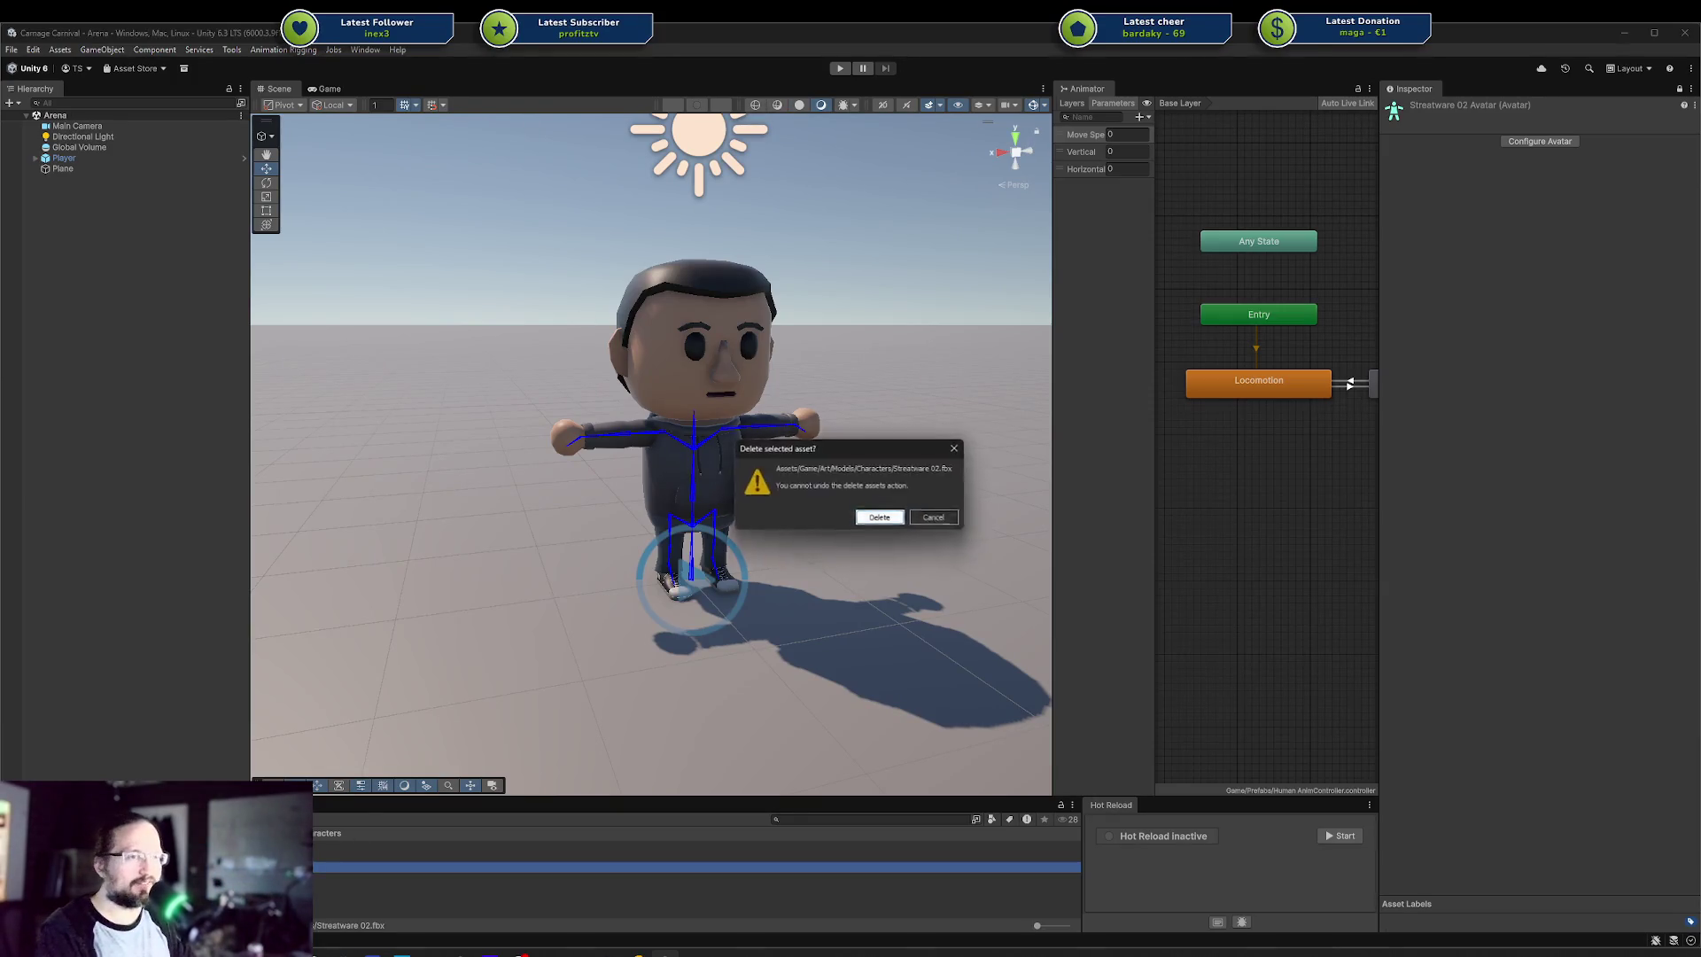
{"action": "left_click", "coordinate": [877, 512]}
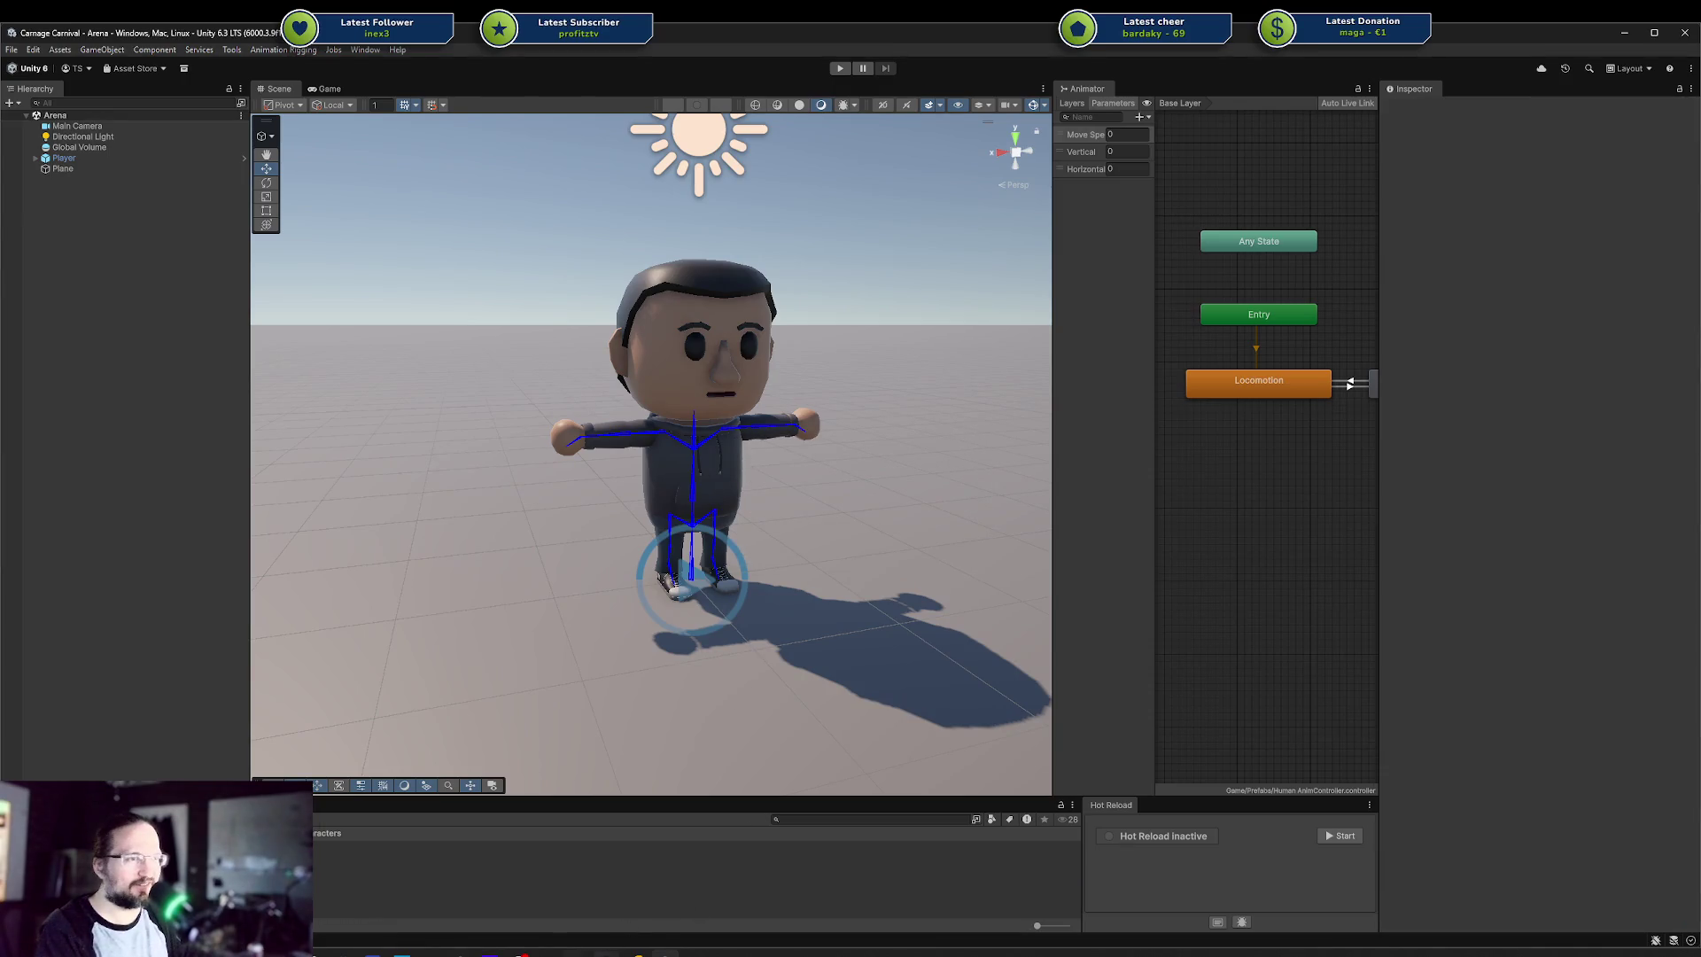
{"action": "left_click", "coordinate": [638, 952]}
{"action": "scroll", "coordinate": [752, 572], "scroll_direction": "up", "scroll_amount": 4}
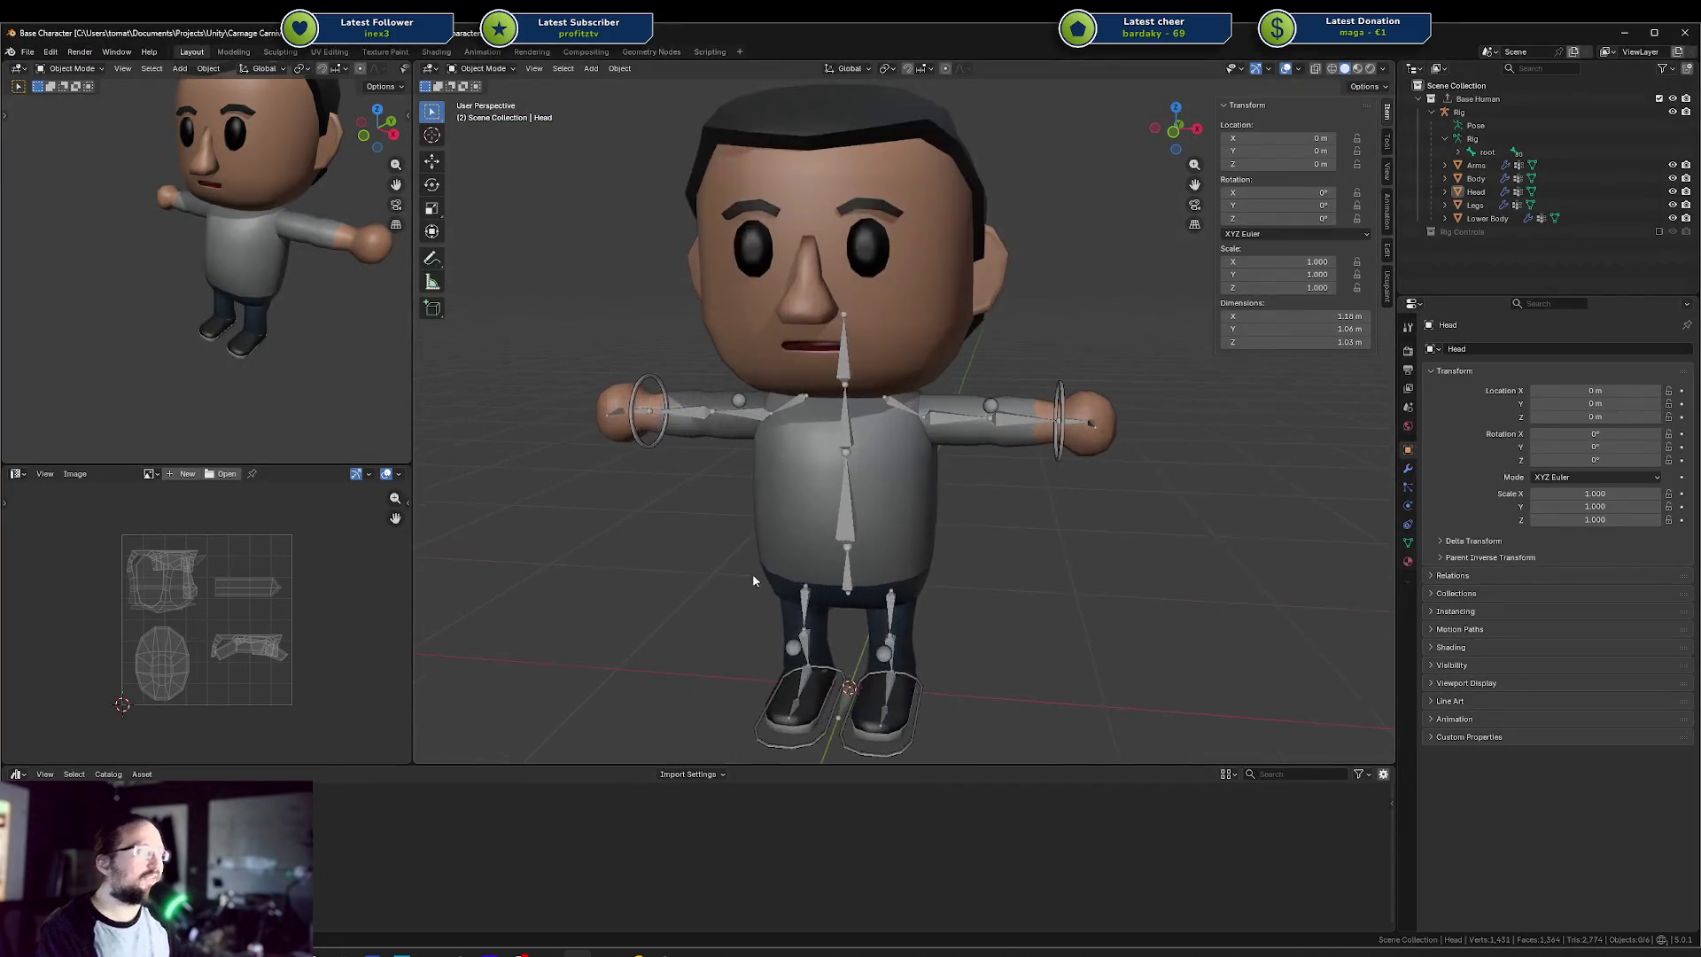
Orbit the 3D viewport around the T-posed rigged character in Base Character.blend
{"action": "mouse_move", "coordinate": [879, 499]}
{"action": "left_mouse_down"}
{"action": "mouse_move", "coordinate": [790, 535]}
{"action": "mouse_move", "coordinate": [833, 531]}
{"action": "left_mouse_up"}
{"action": "scroll", "coordinate": [832, 534], "scroll_direction": "down", "scroll_amount": 2}
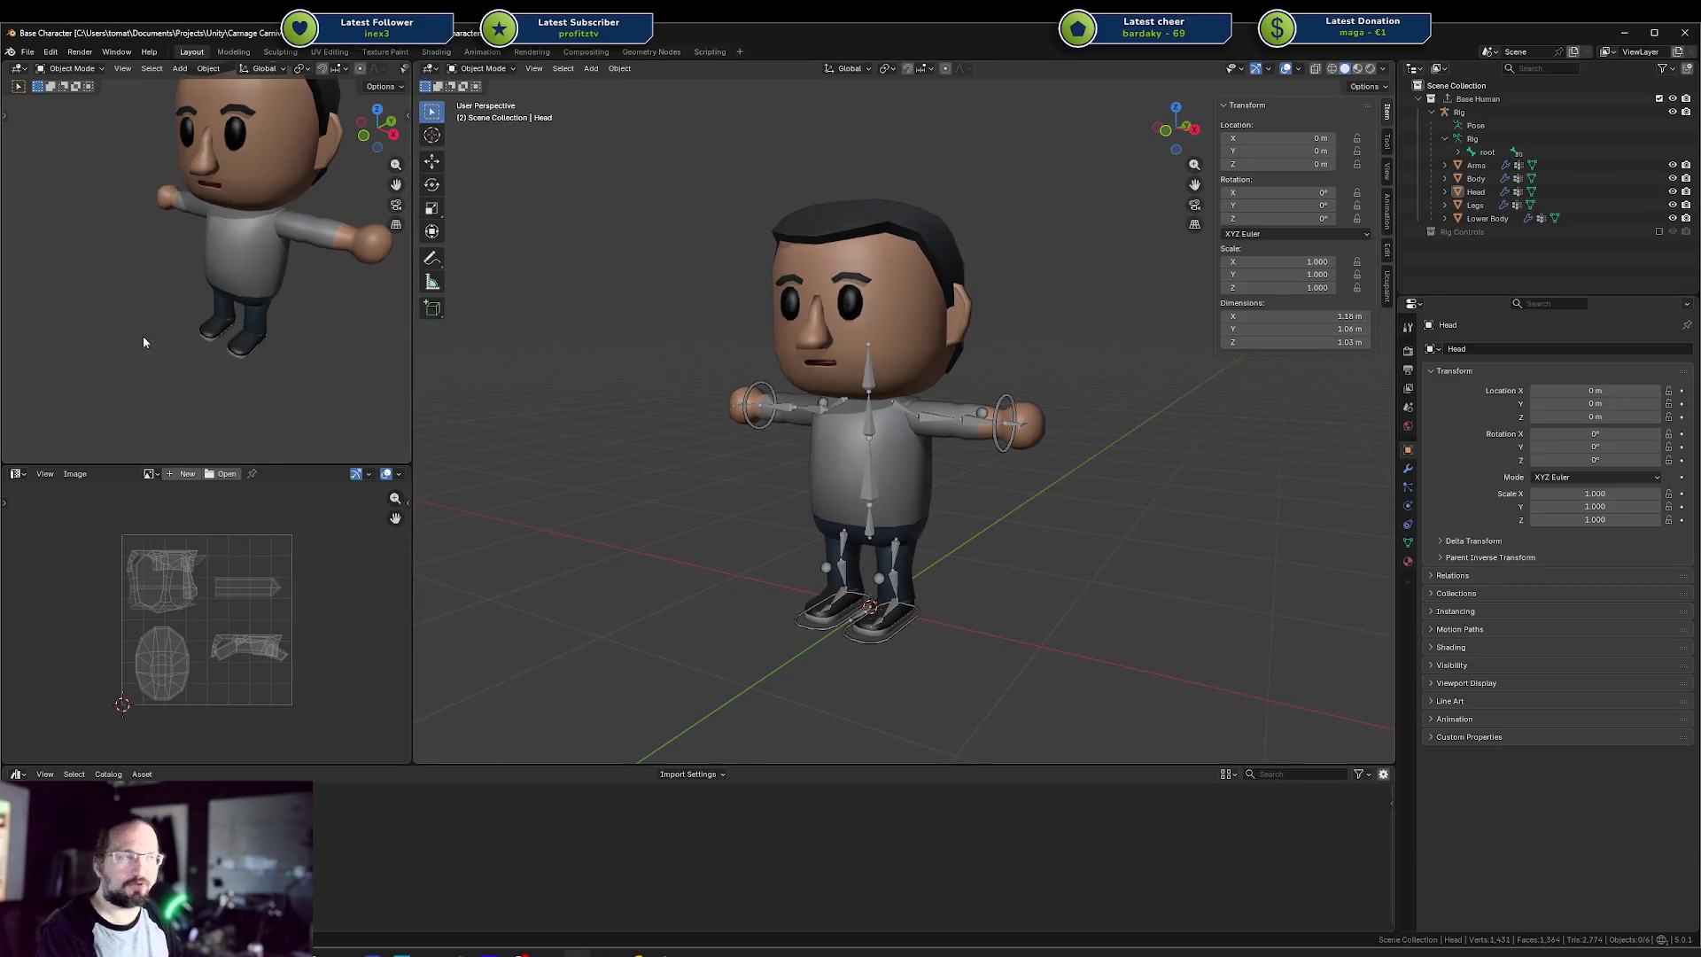
{"action": "left_click_drag", "start_coordinate": [580, 484], "coordinate": [635, 502]}
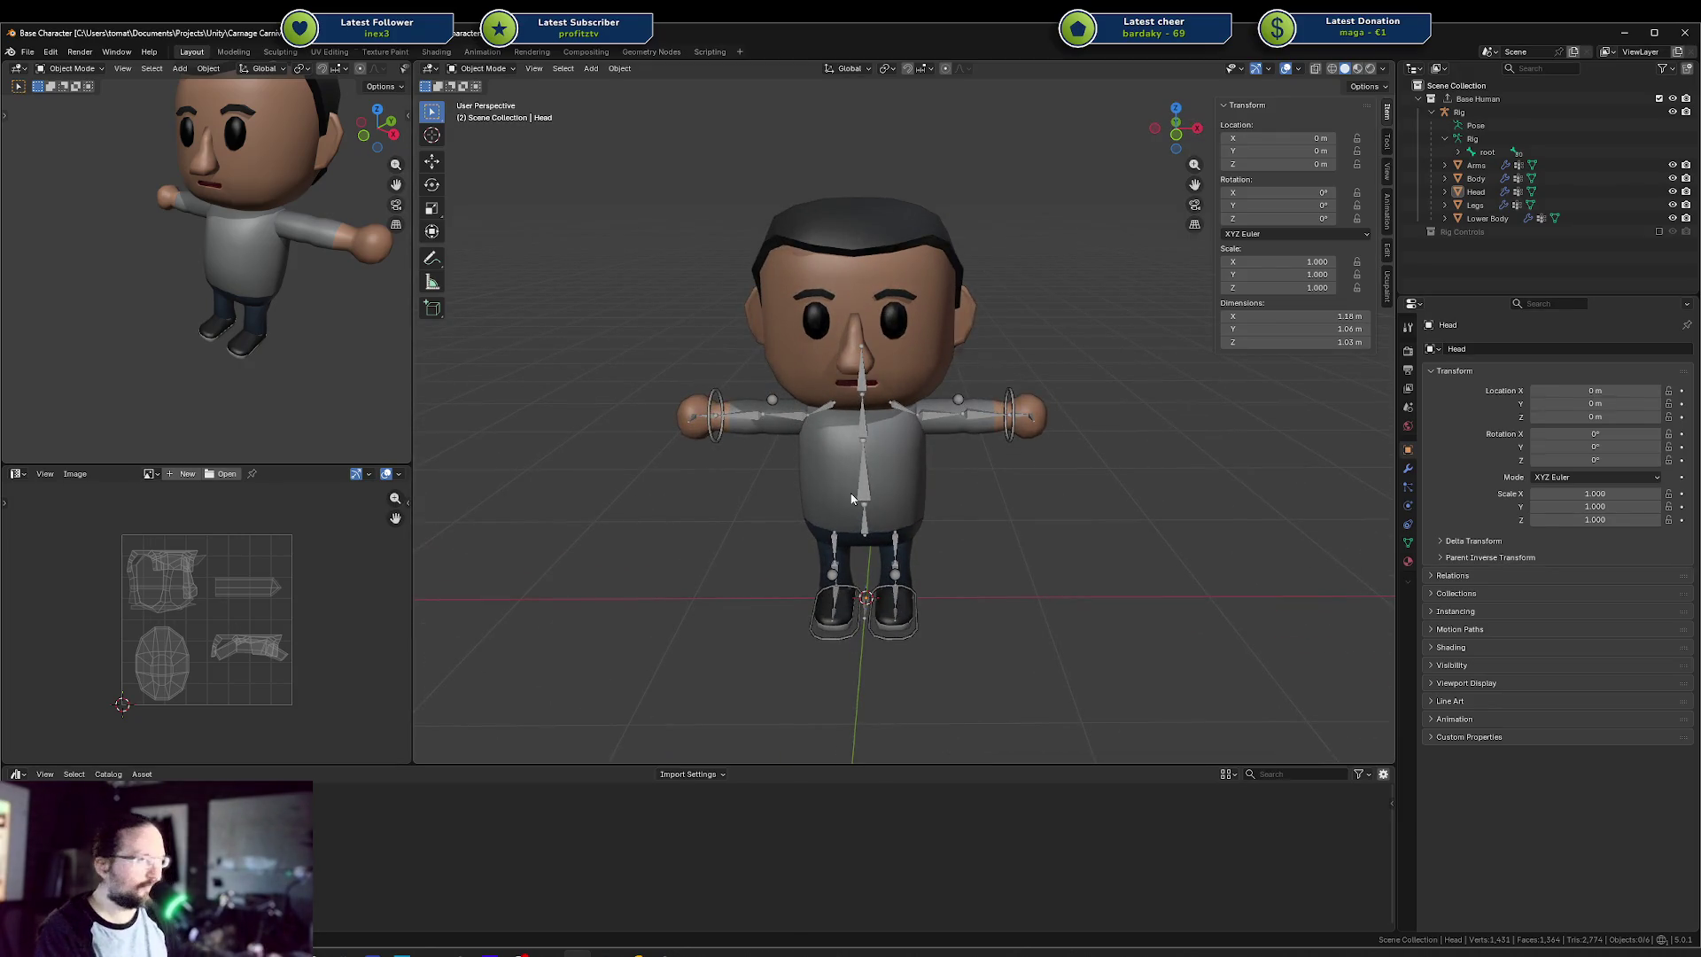
{"action": "mouse_move", "coordinate": [739, 506]}
{"action": "left_mouse_down"}
{"action": "mouse_move", "coordinate": [826, 494]}
{"action": "mouse_move", "coordinate": [779, 498]}
{"action": "mouse_move", "coordinate": [874, 525]}
{"action": "mouse_move", "coordinate": [838, 517]}
{"action": "left_mouse_up"}
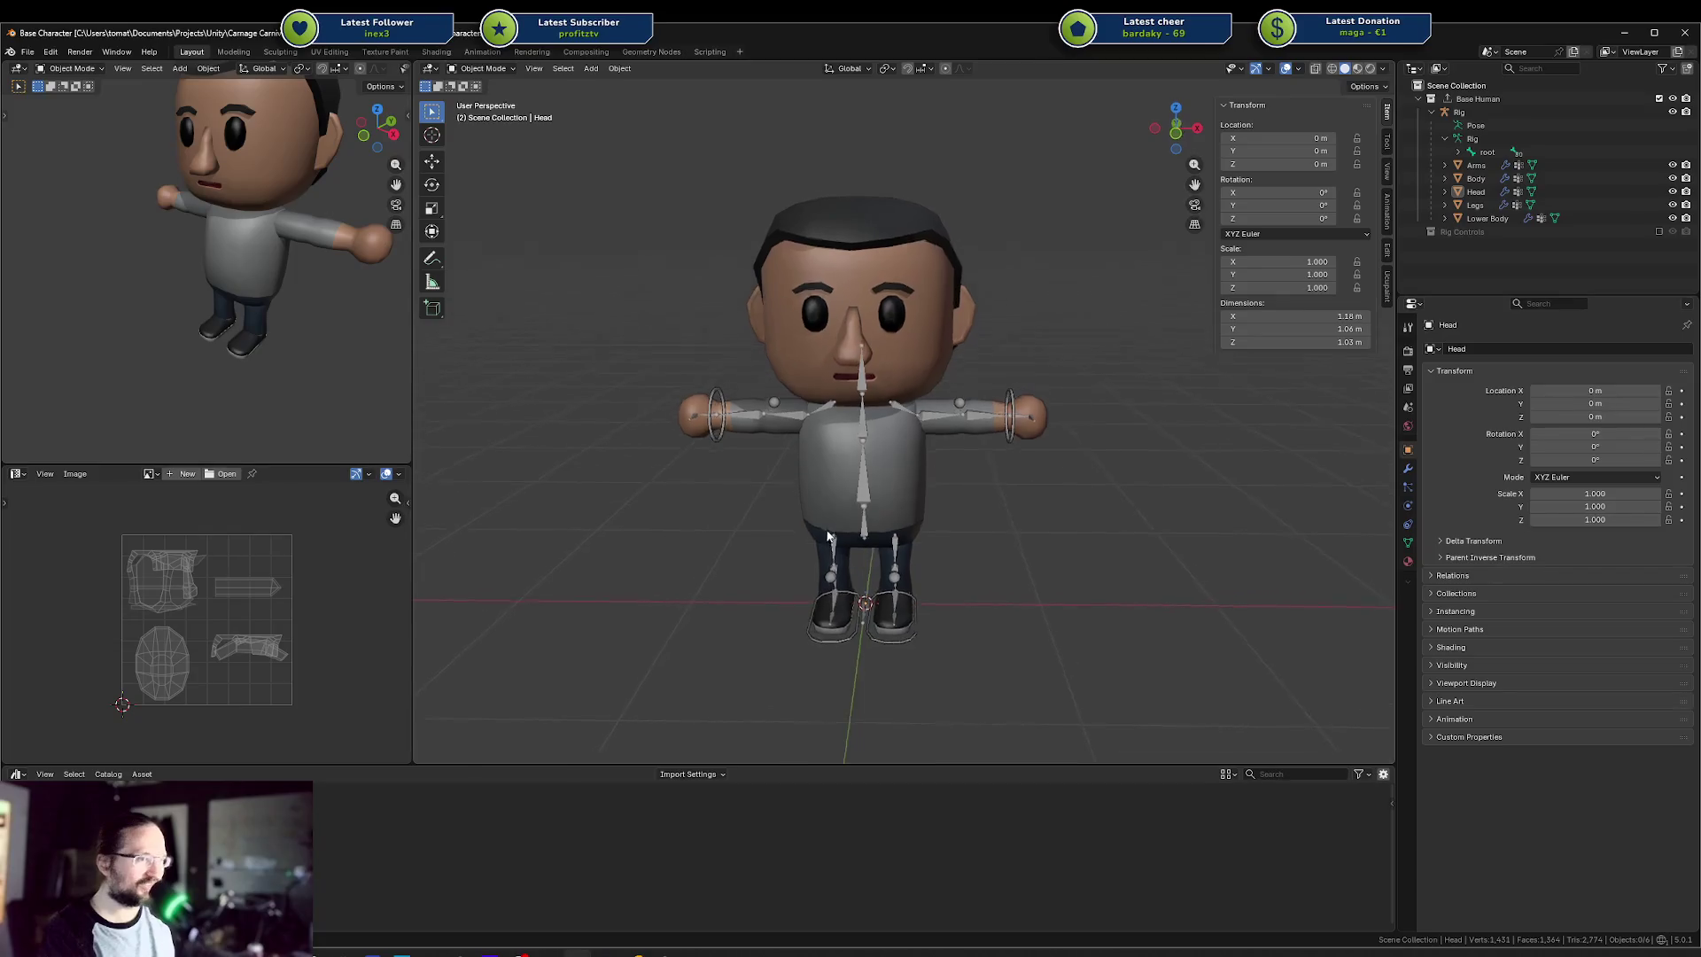
{"action": "left_click", "coordinate": [577, 953]}
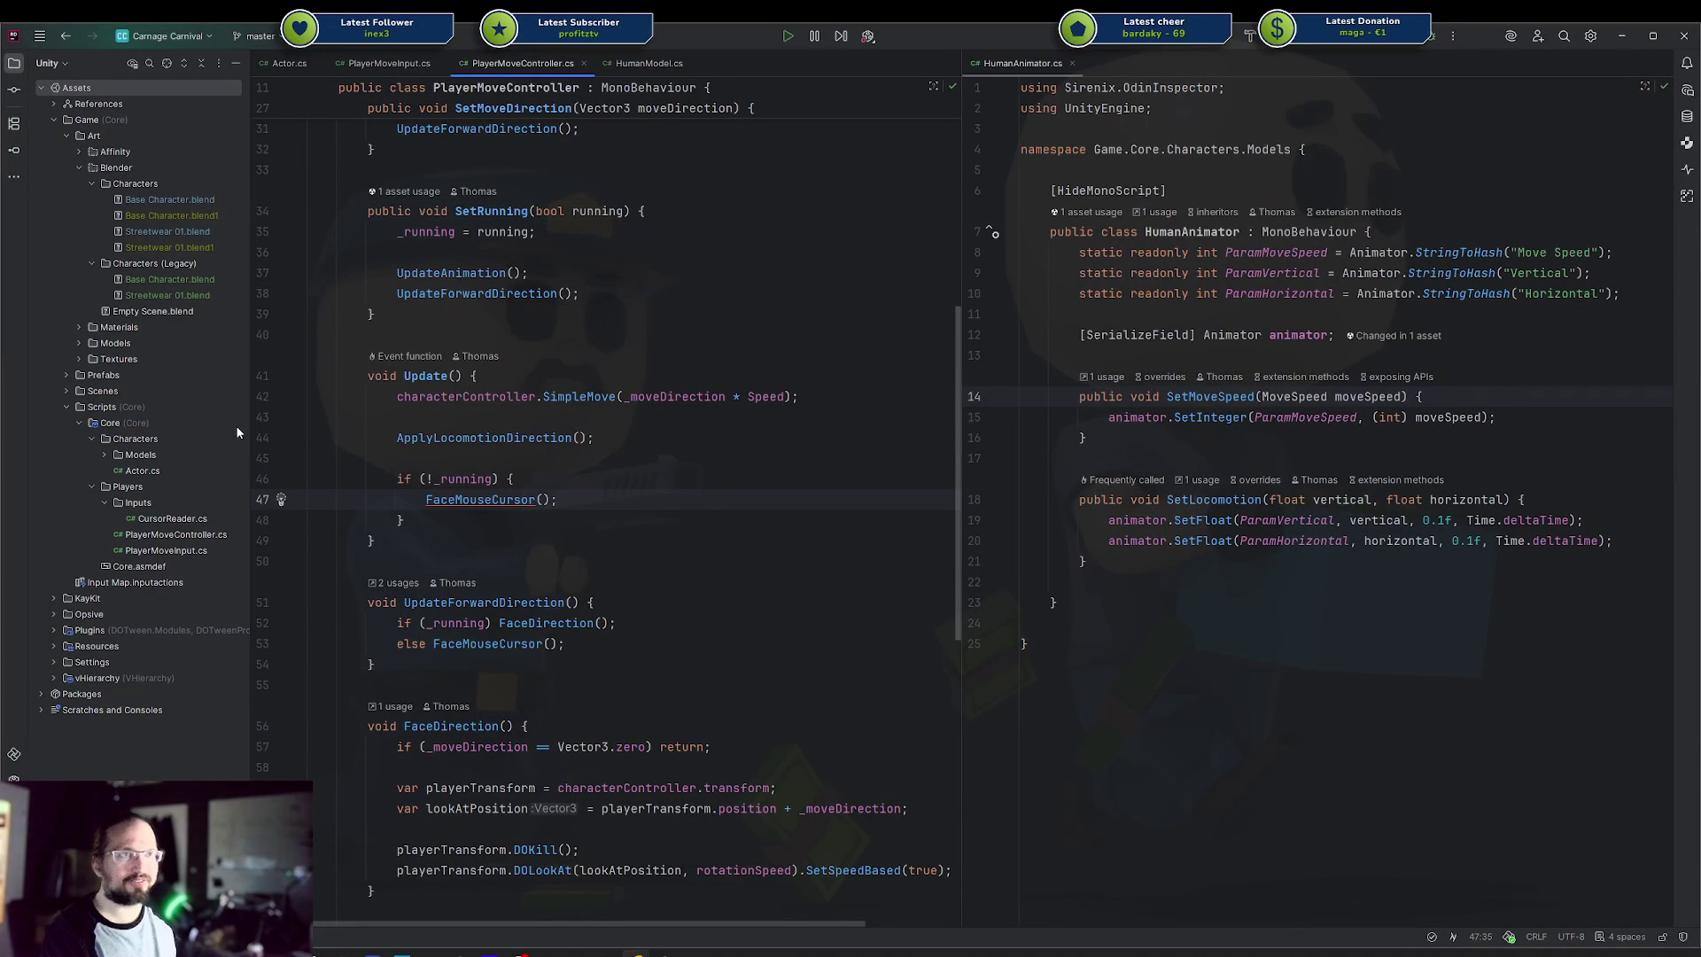
Delete the Base Character.blend1 and Streetwear 01.blend1 backup files
{"action": "left_click", "coordinate": [633, 275]}
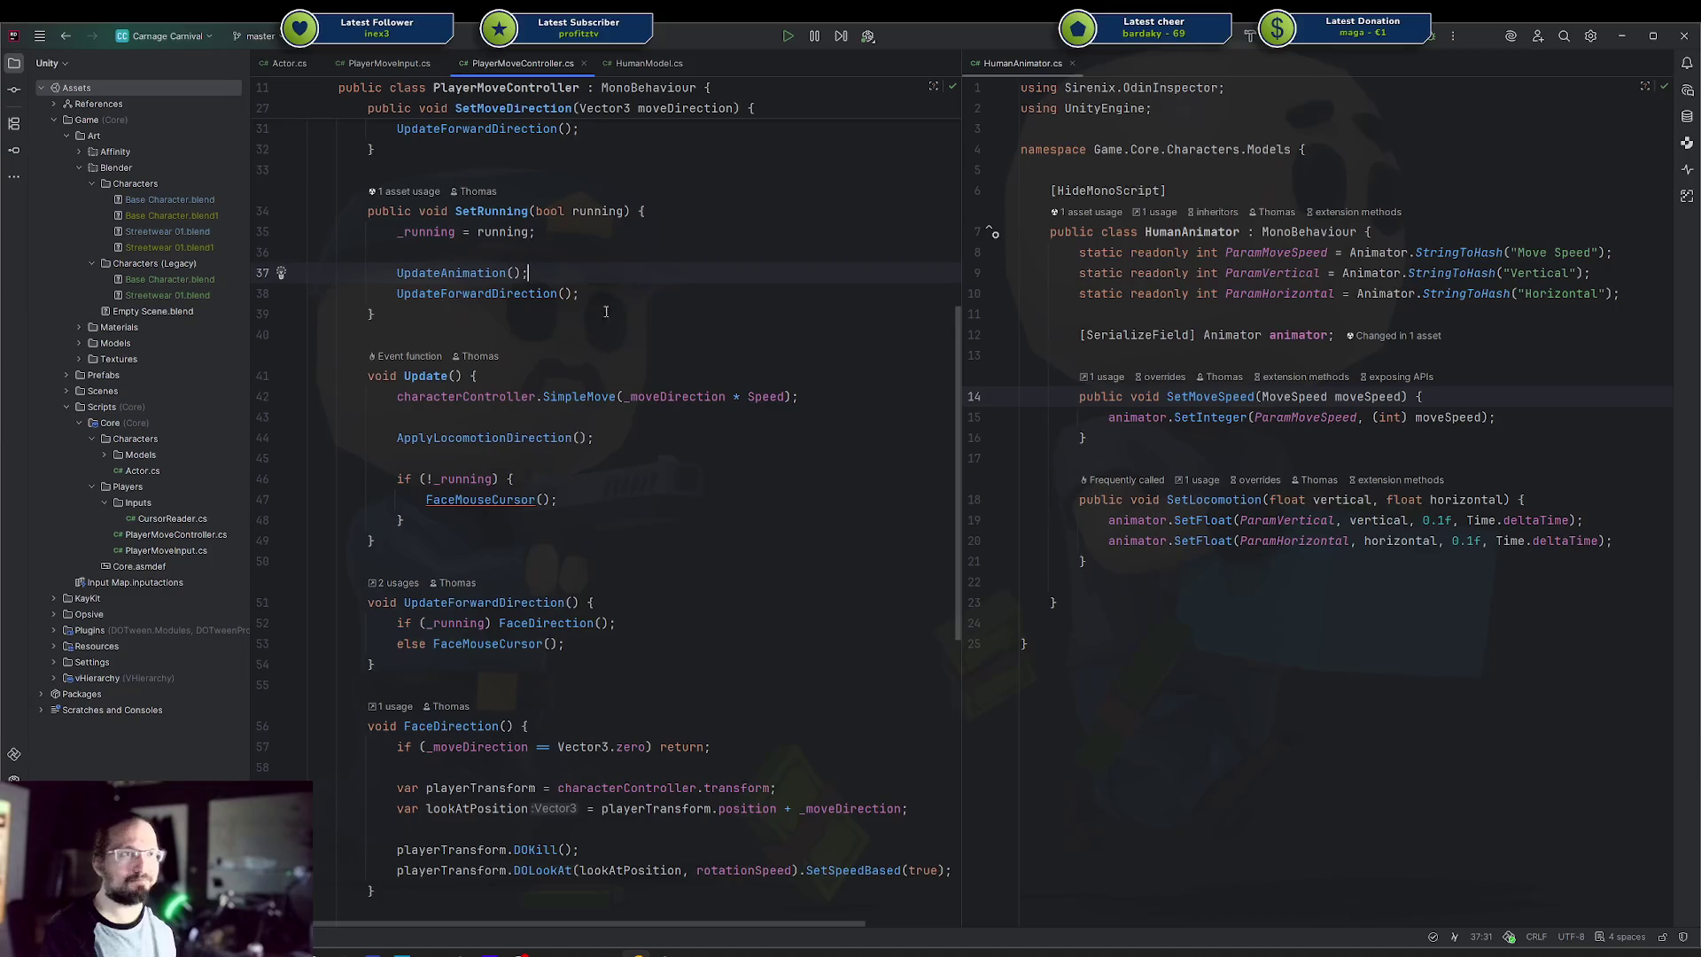
{"action": "left_click", "coordinate": [221, 248]}
{"action": "left_click", "coordinate": [210, 215], "text": "ctrl"}
{"action": "key", "text": "Delete"}
{"action": "key", "text": "Return"}
In the Commit view, close unmodified editor tabs and move Unversioned Files into Changes
{"action": "key", "text": "ctrl+k"}
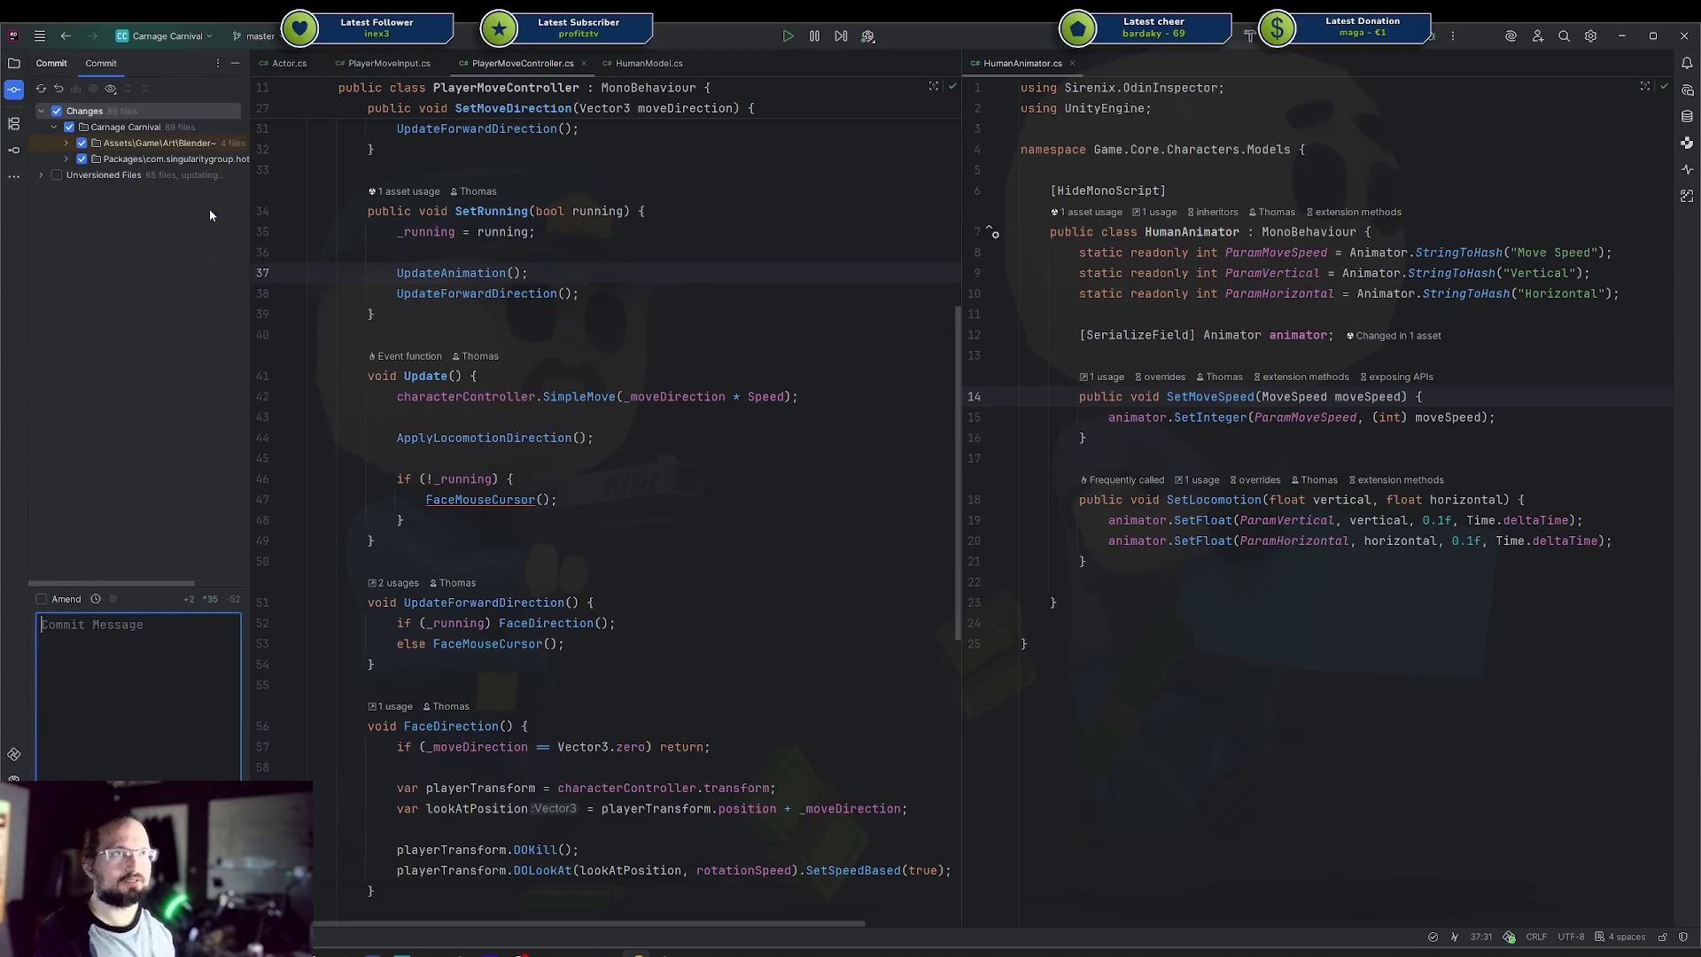
{"action": "double_click", "coordinate": [39, 177]}
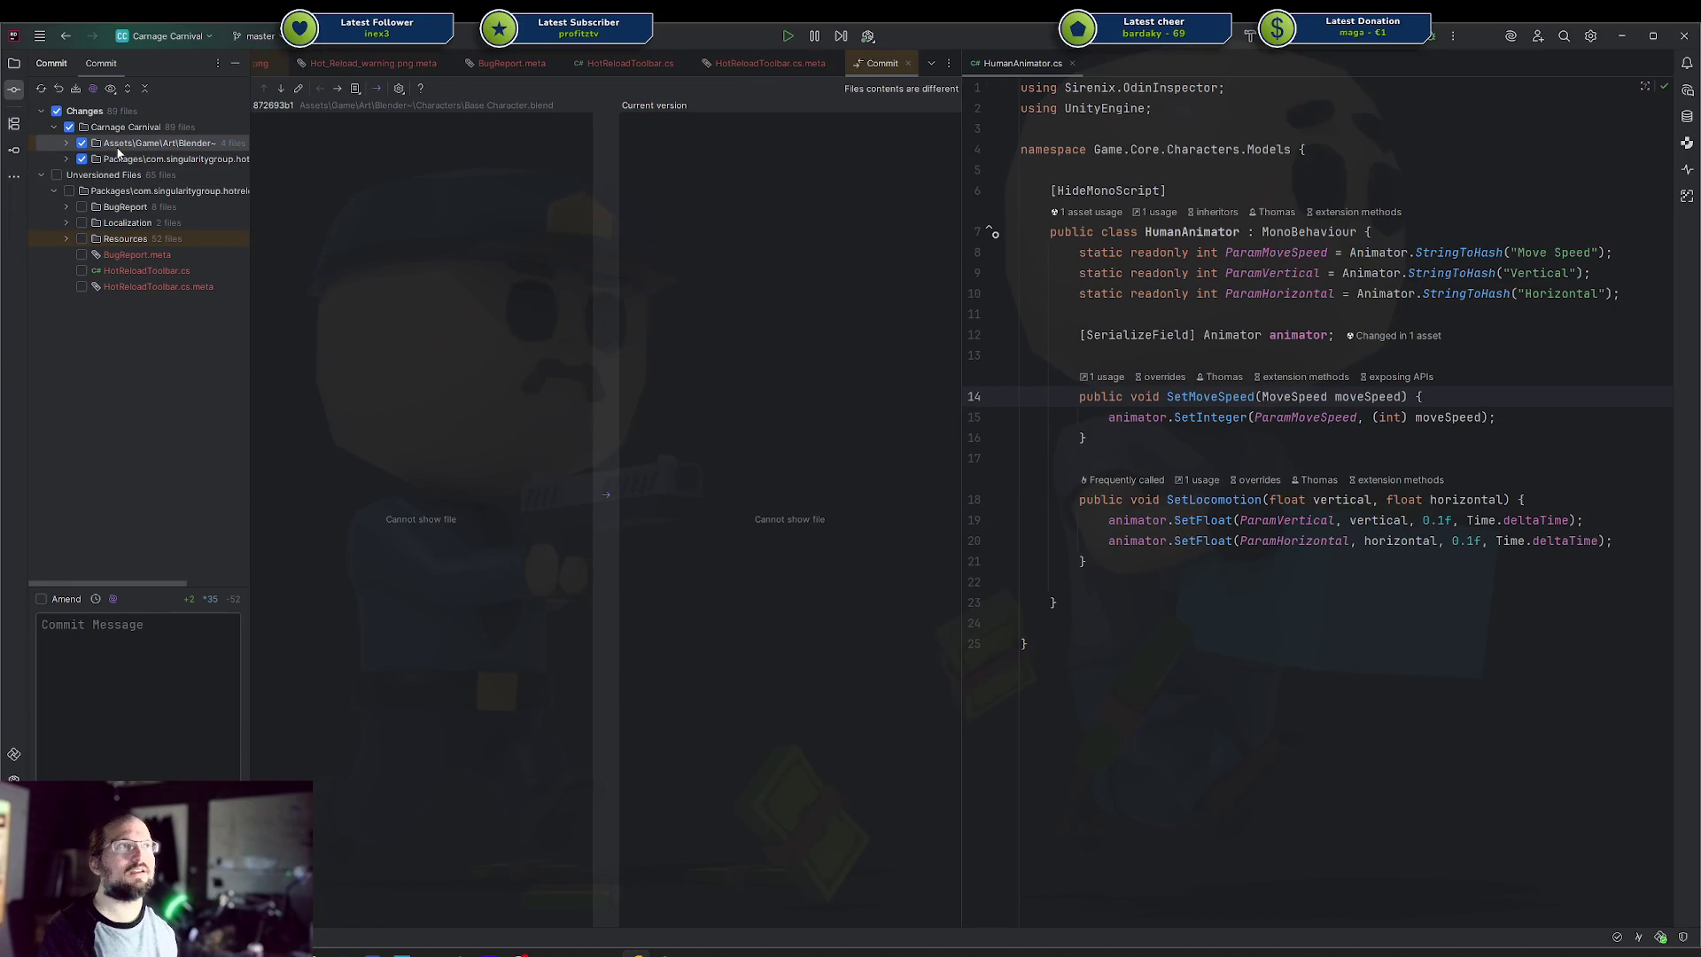
{"action": "right_click", "coordinate": [422, 55]}
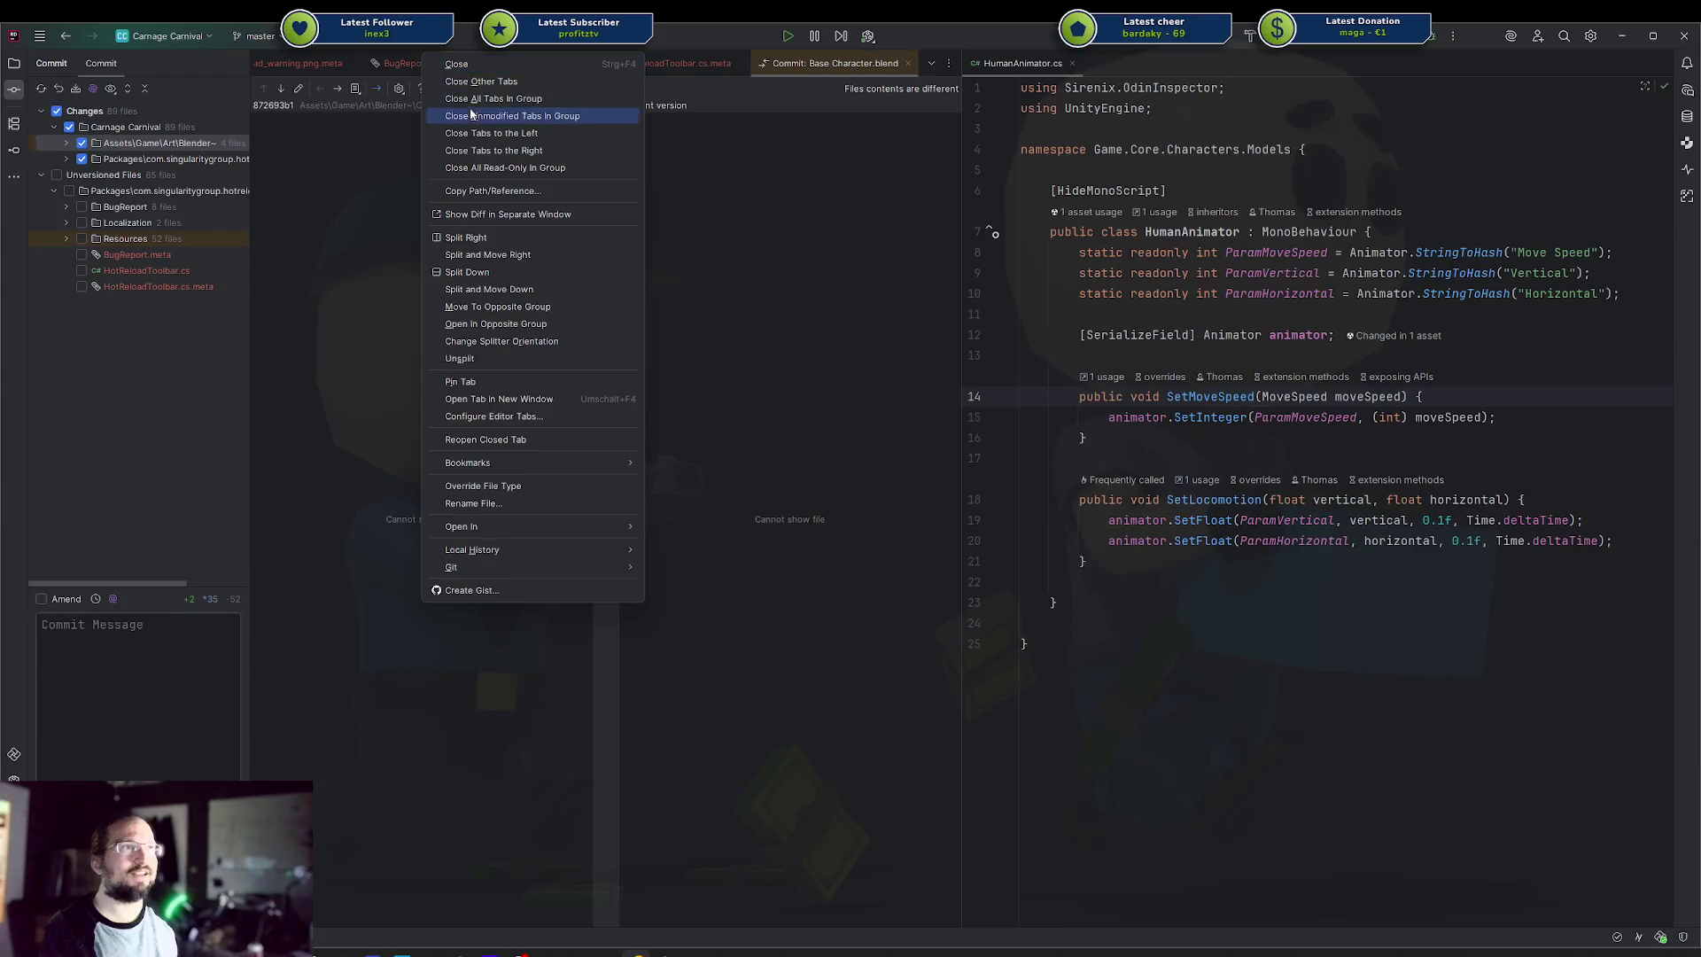
{"action": "left_click", "coordinate": [485, 116]}
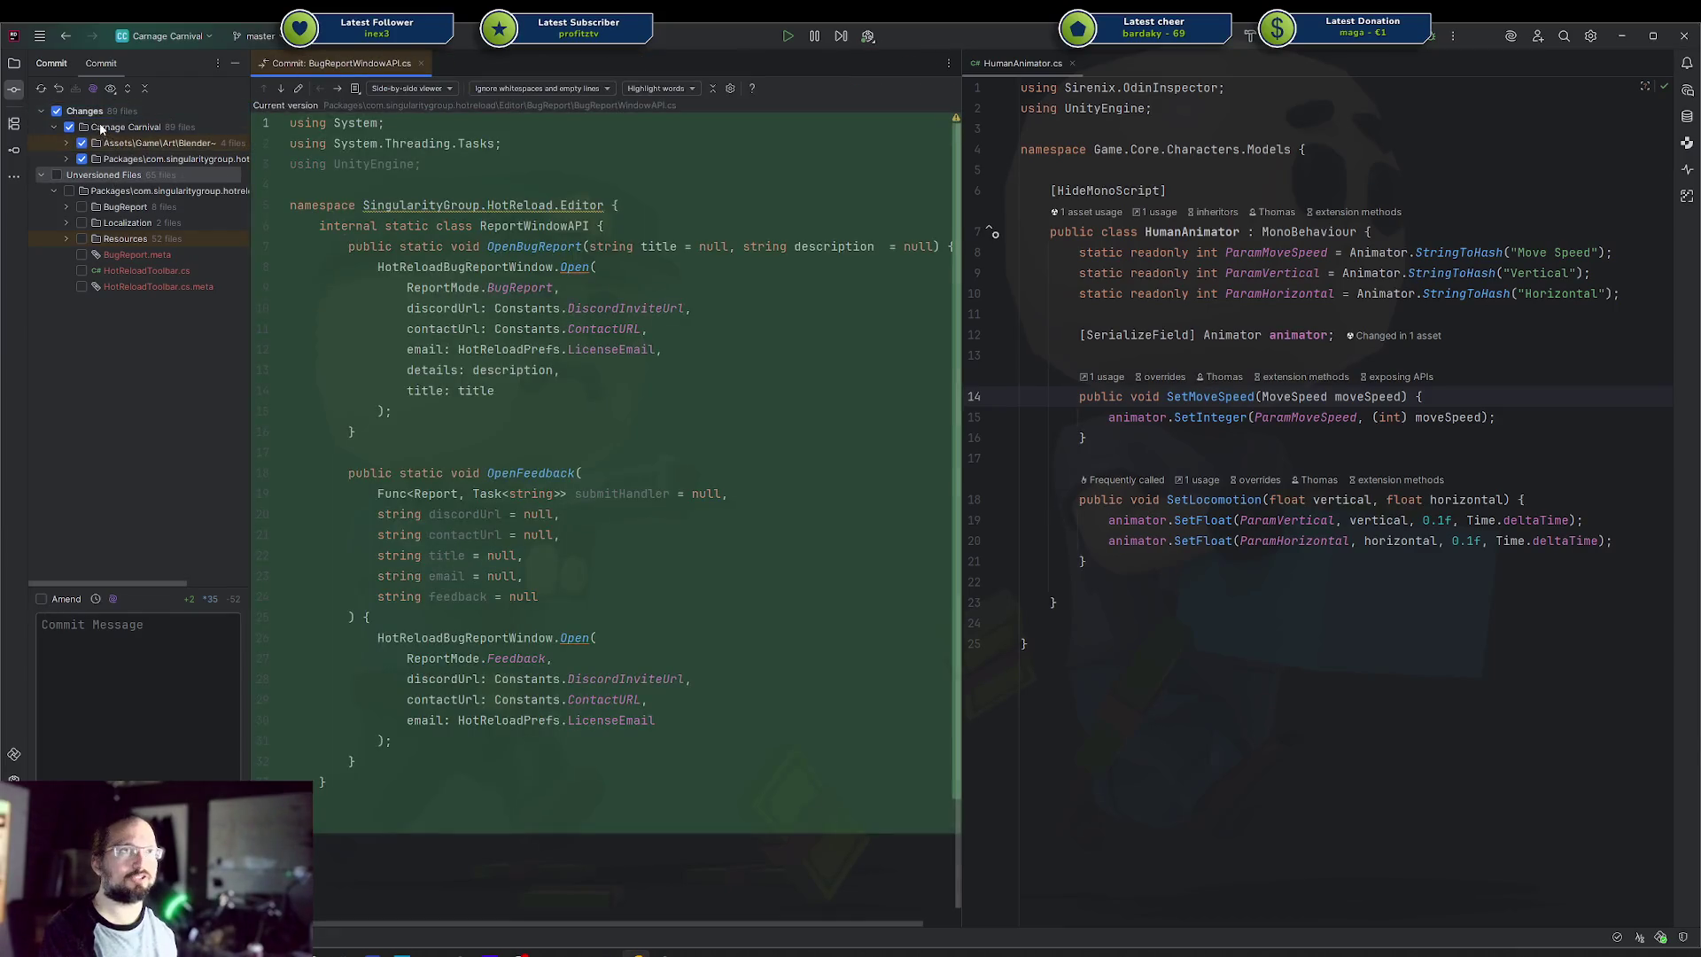
{"action": "left_click_drag", "start_coordinate": [100, 129], "coordinate": [84, 111]}
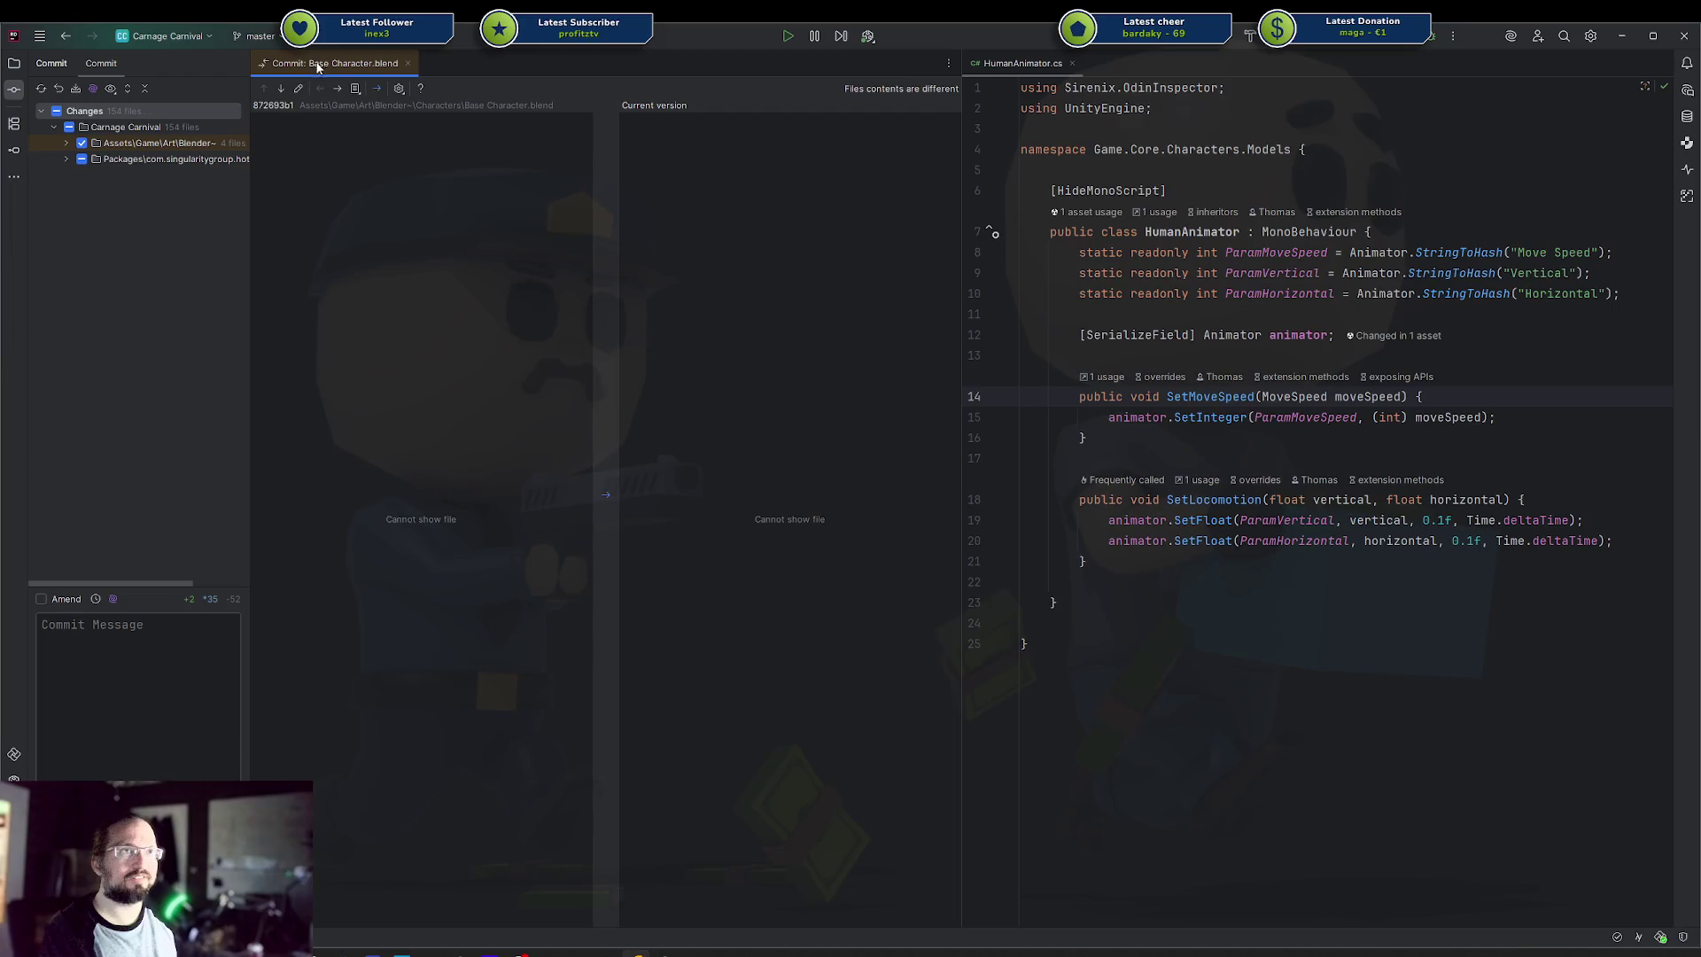
{"action": "left_click", "coordinate": [133, 673]}
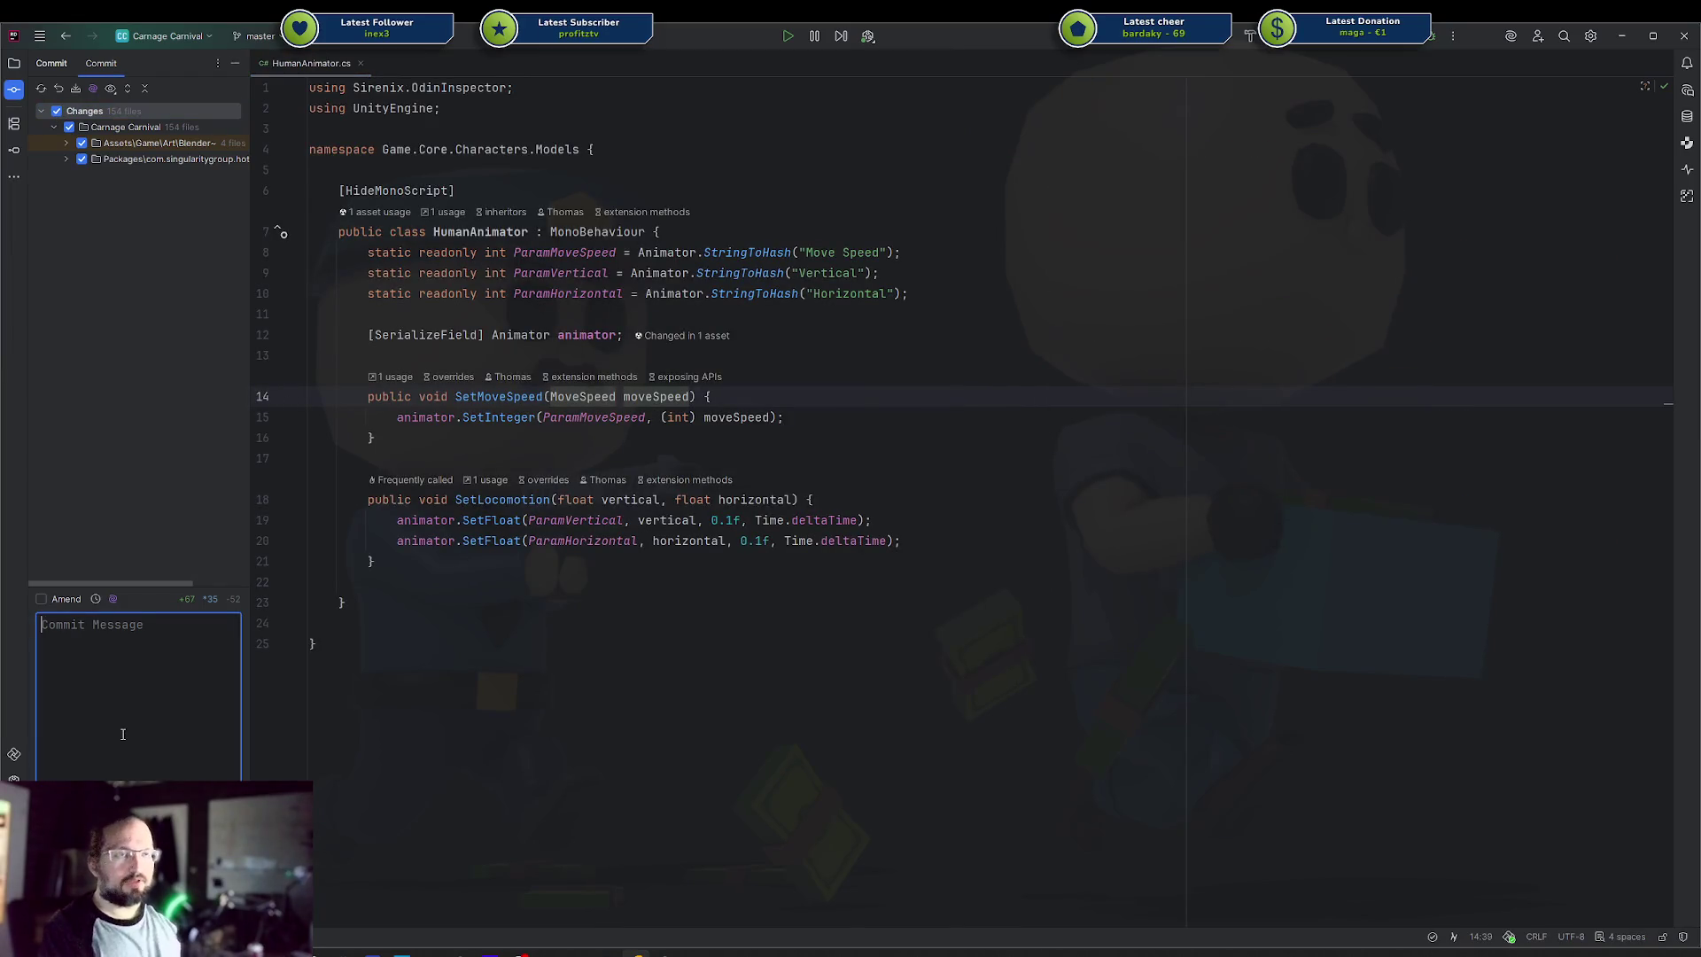
Commit with message 'Started reworking the models plus some asset updates (I think)', push, and close the image window
{"action": "type", "text": "Started rew"}
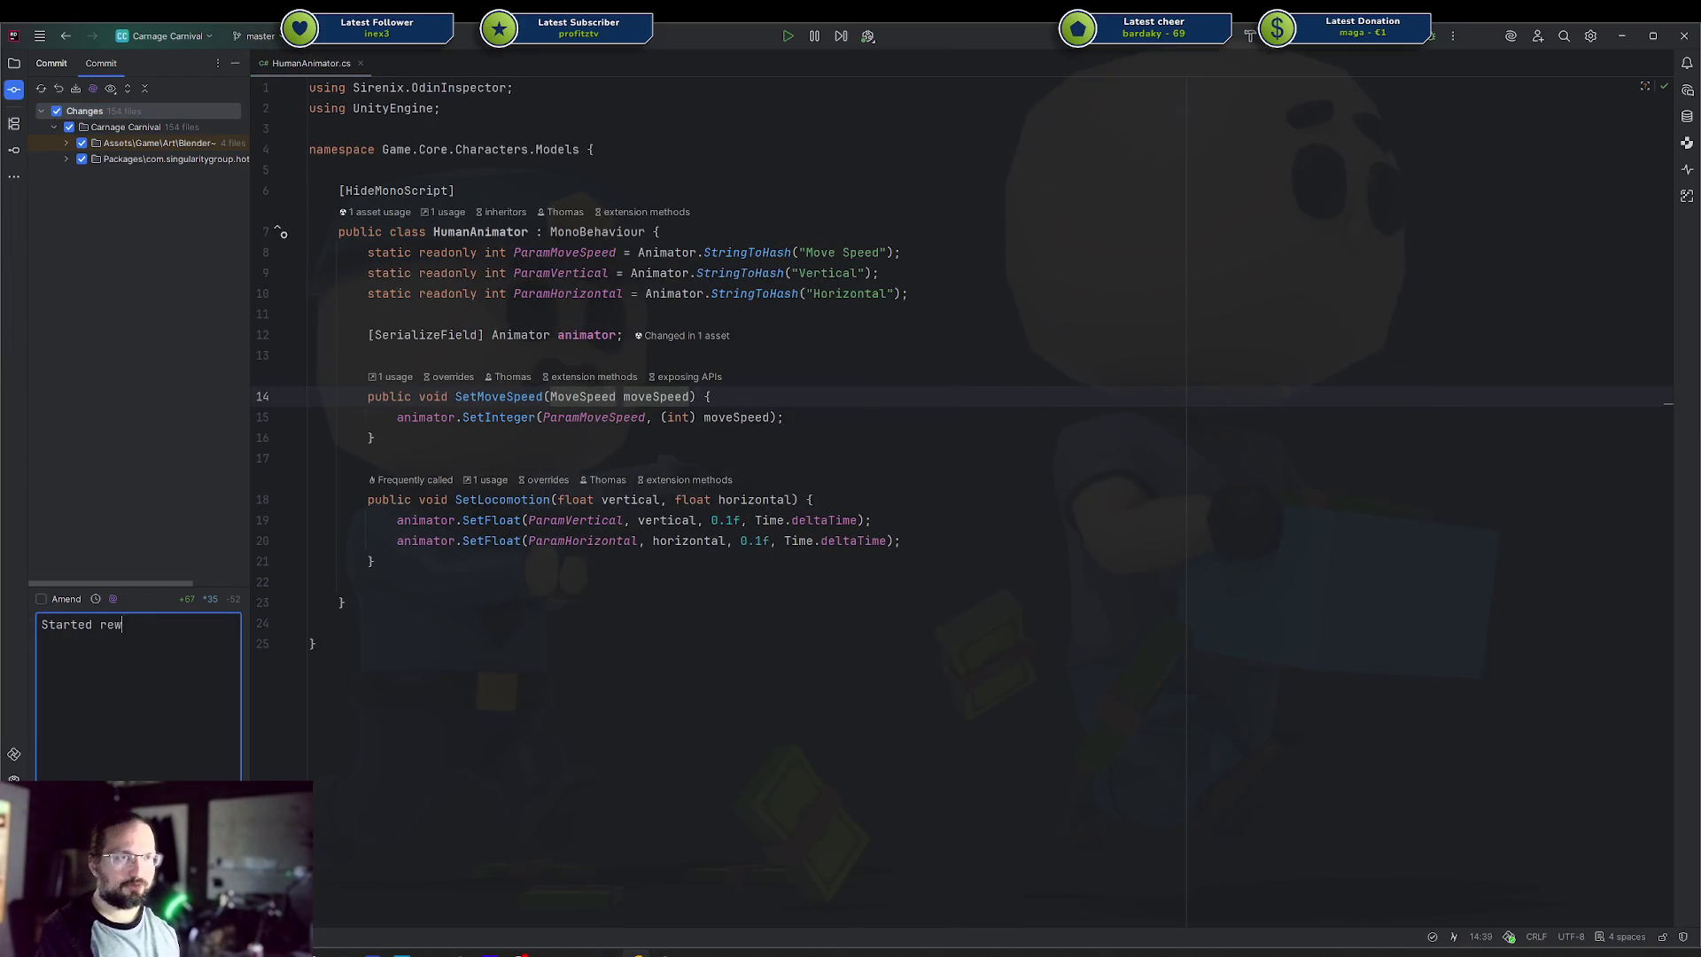
{"action": "type", "text": "orking the models p"}
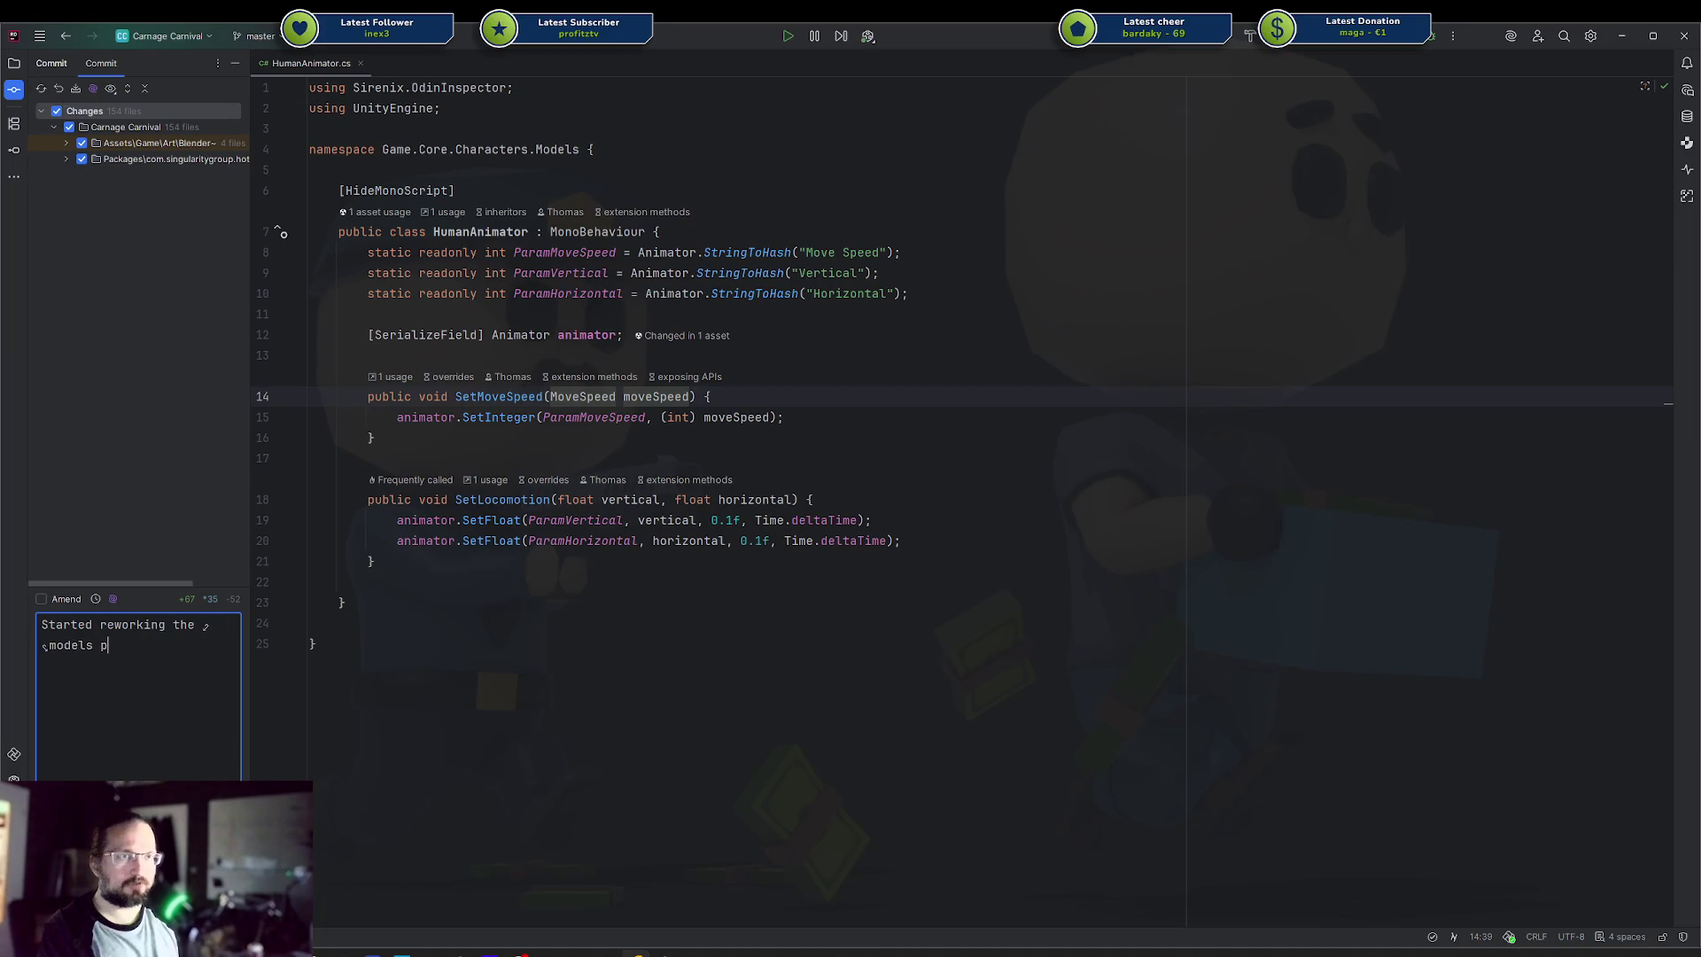
{"action": "type", "text": "lus some asset up"}
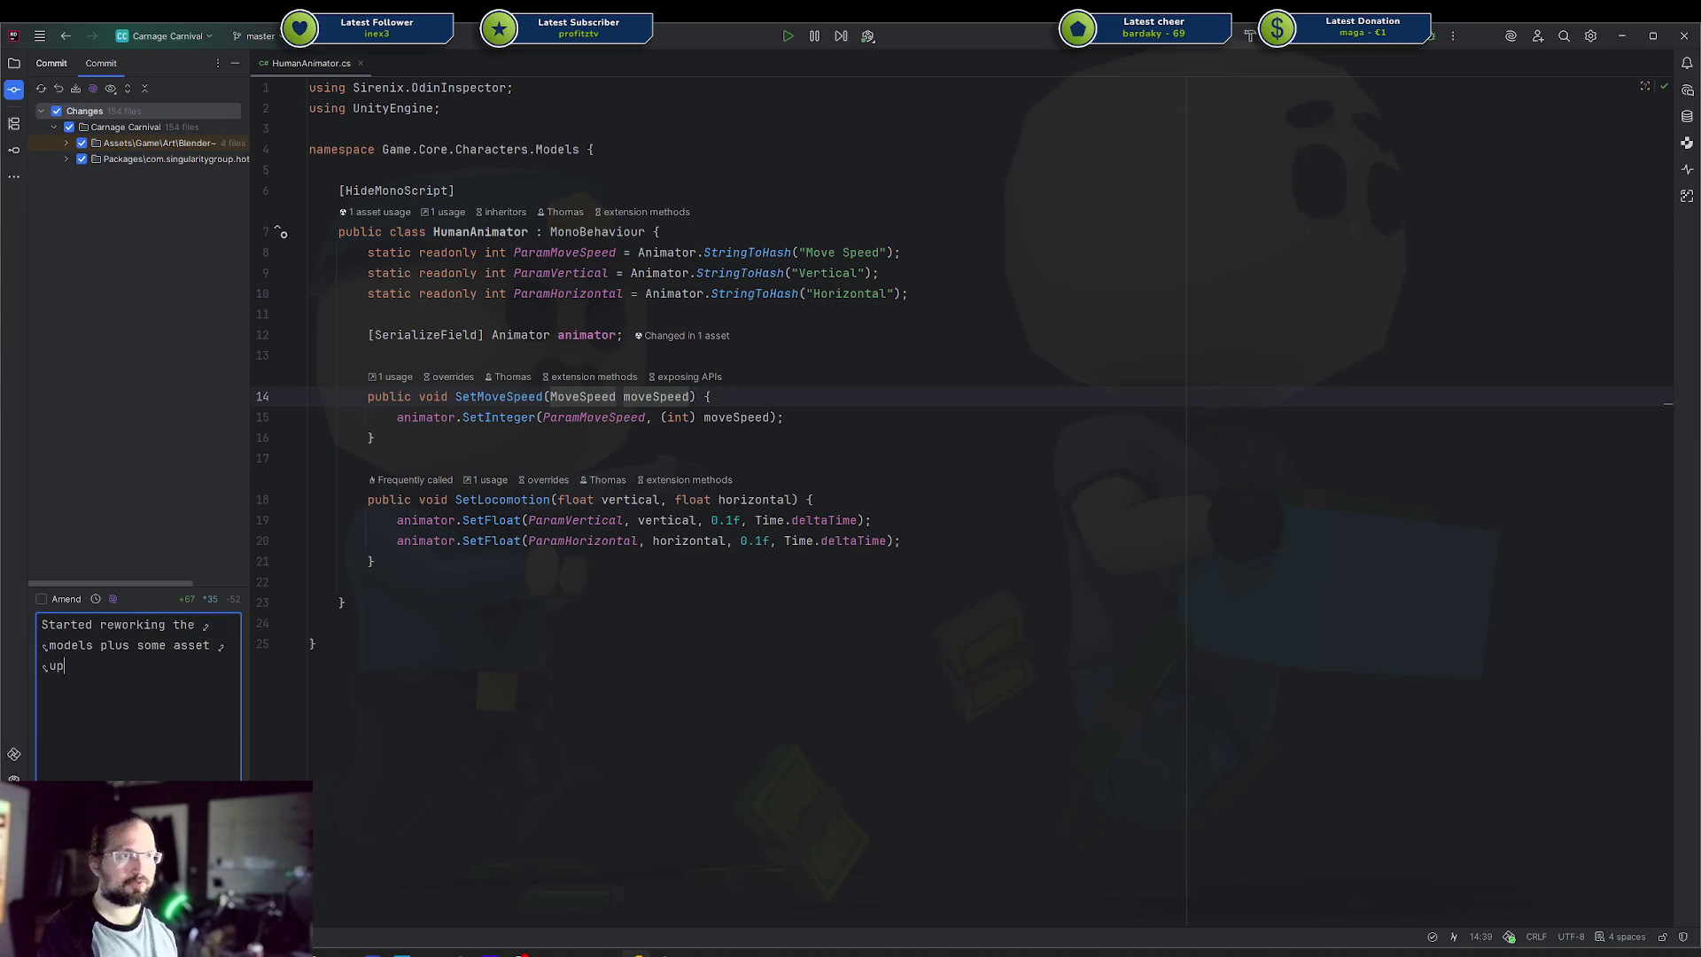
{"action": "type", "text": "dates (I think)"}
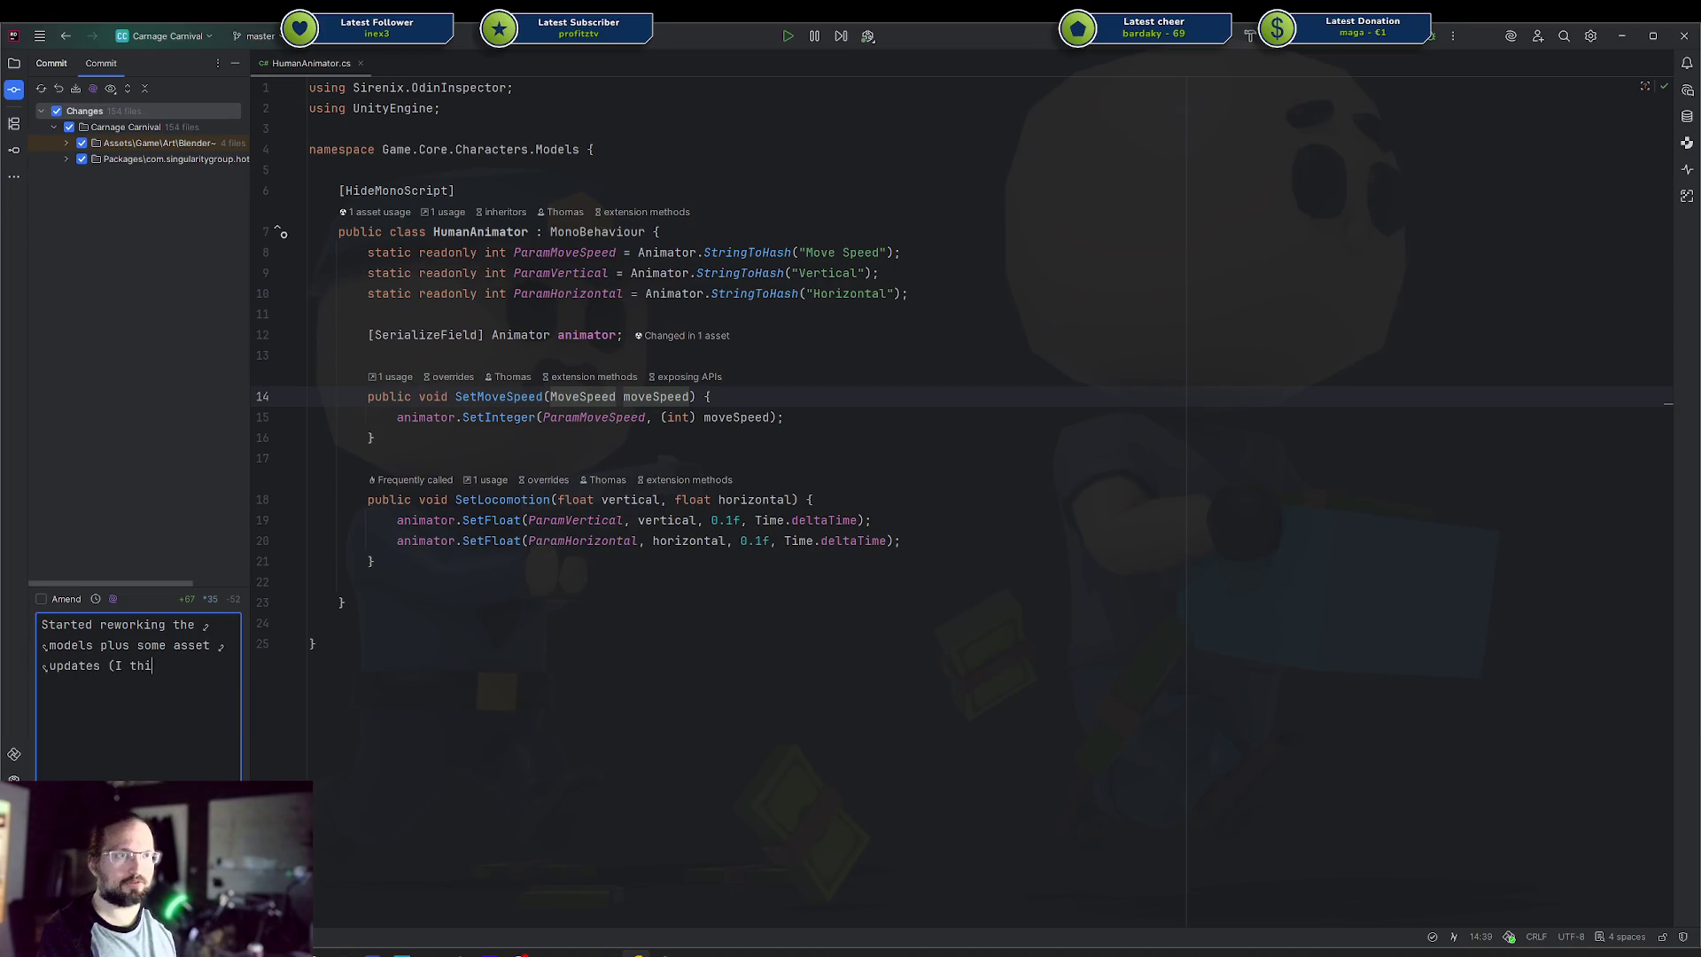
{"action": "key", "text": "ctrl+Return"}
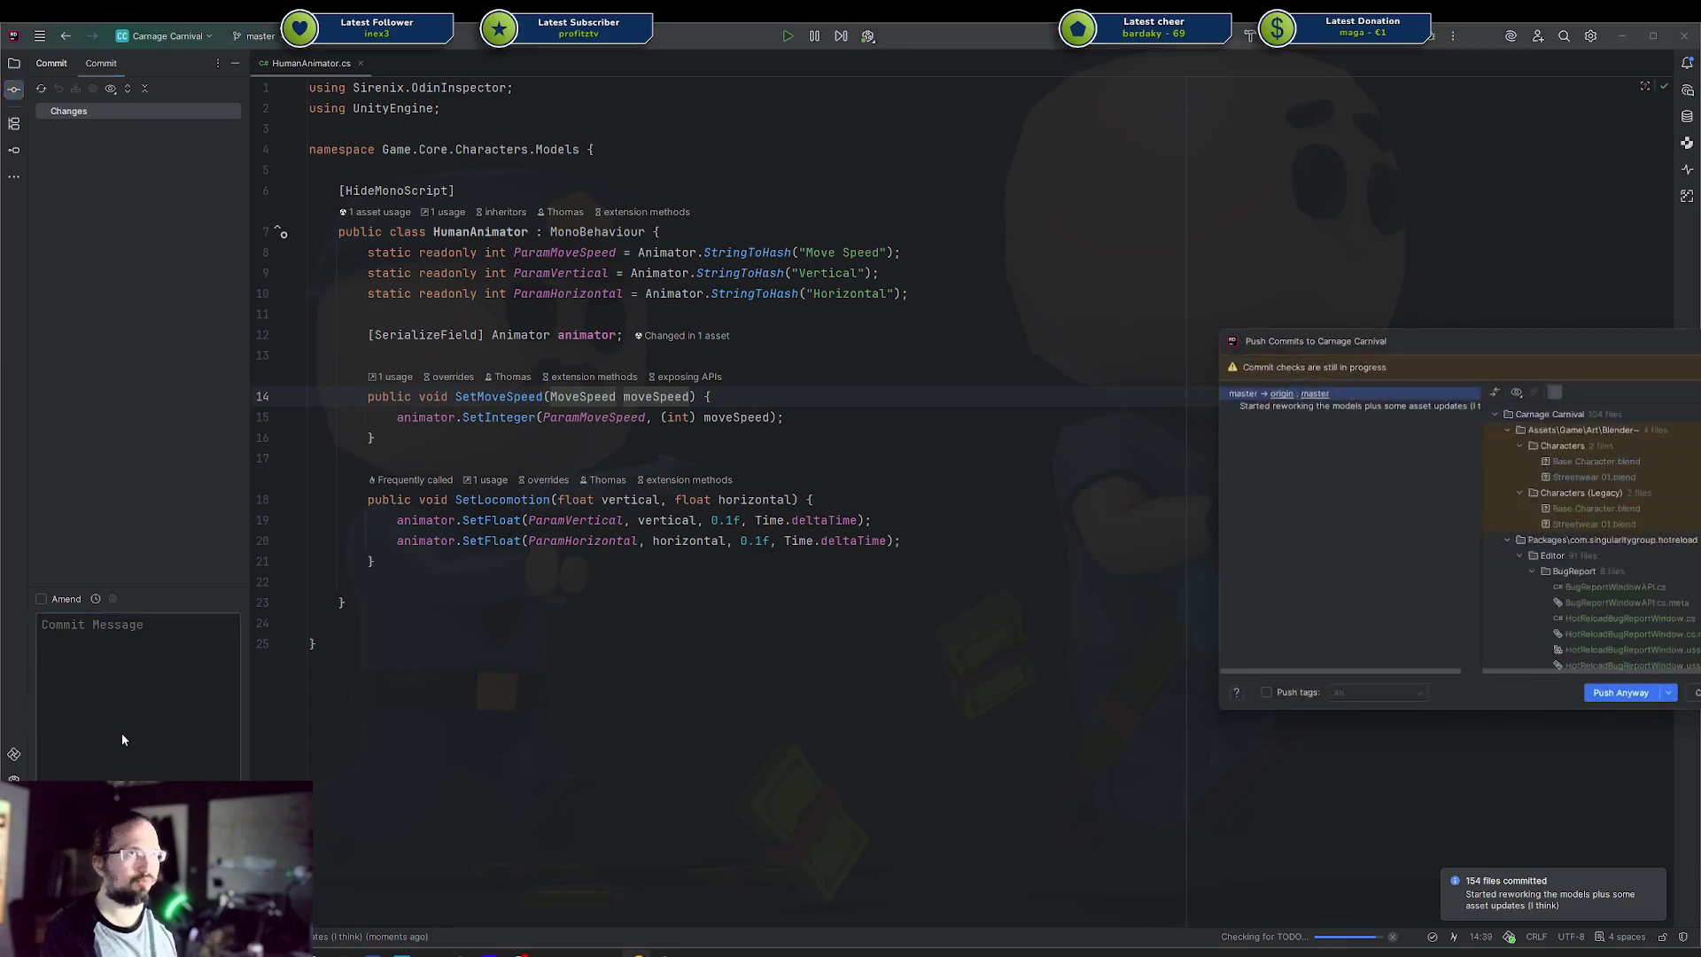
{"action": "key", "text": "Return"}
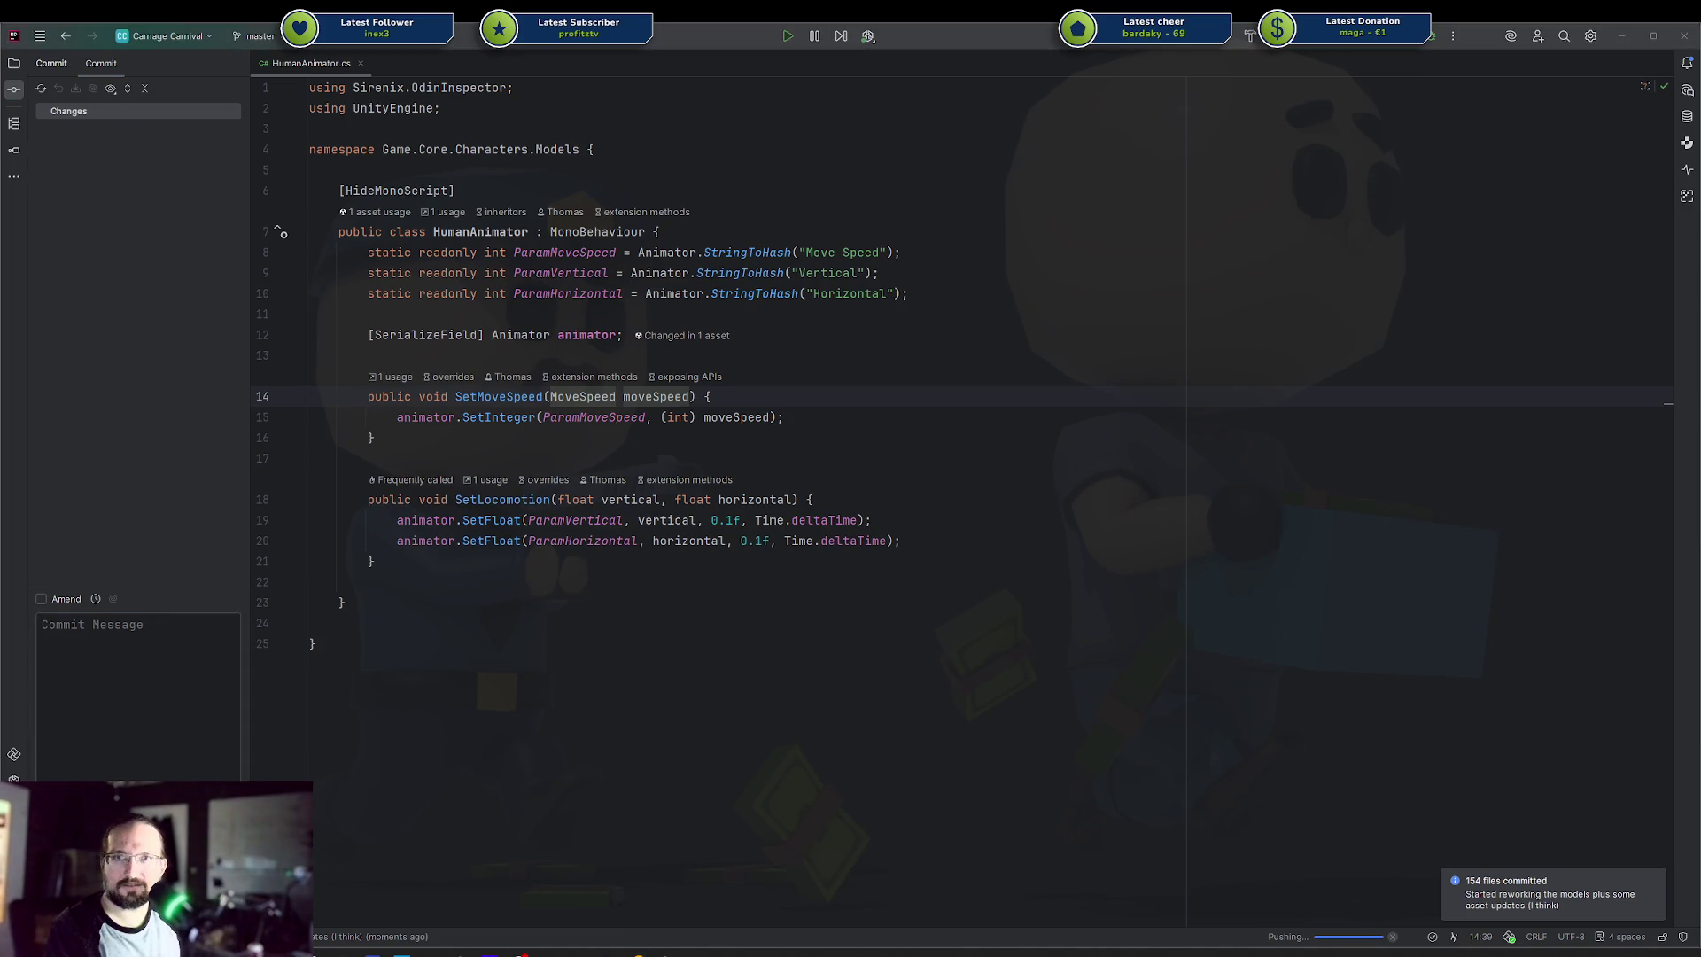
{"action": "mouse_move", "coordinate": [1699, 673]}
{"action": "left_mouse_down"}
{"action": "mouse_move", "coordinate": [1111, 416]}
{"action": "mouse_move", "coordinate": [577, 141]}
{"action": "mouse_move", "coordinate": [526, 92]}
{"action": "left_mouse_up"}
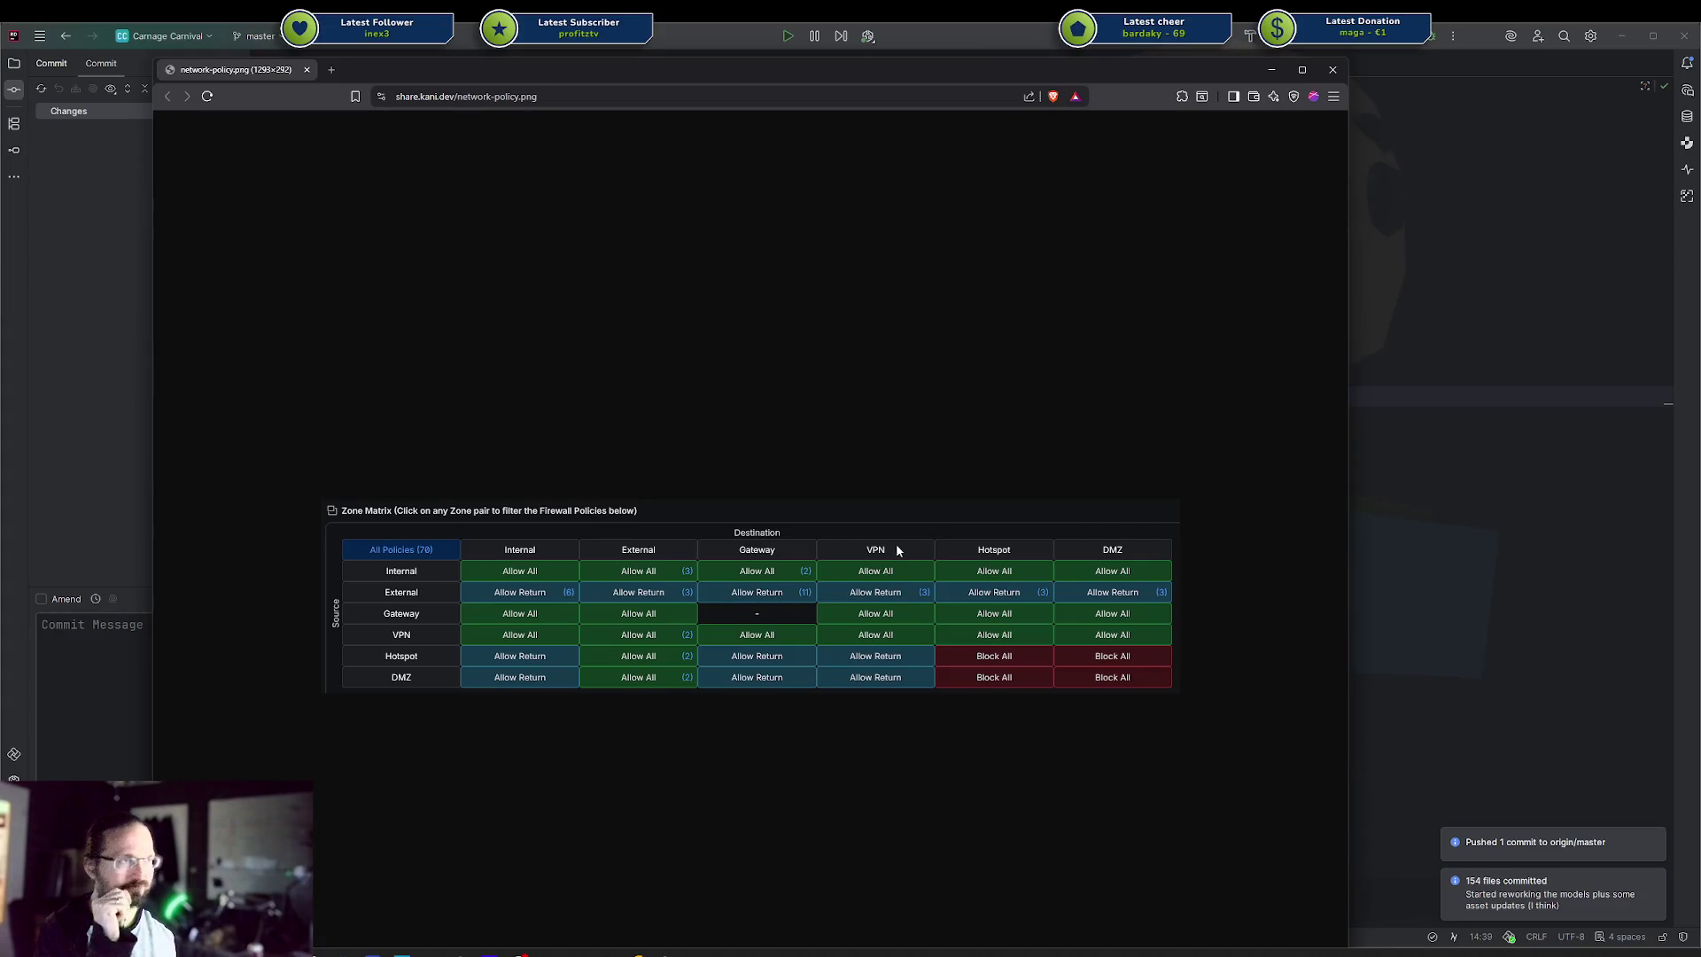
{"action": "left_click", "coordinate": [1335, 79]}
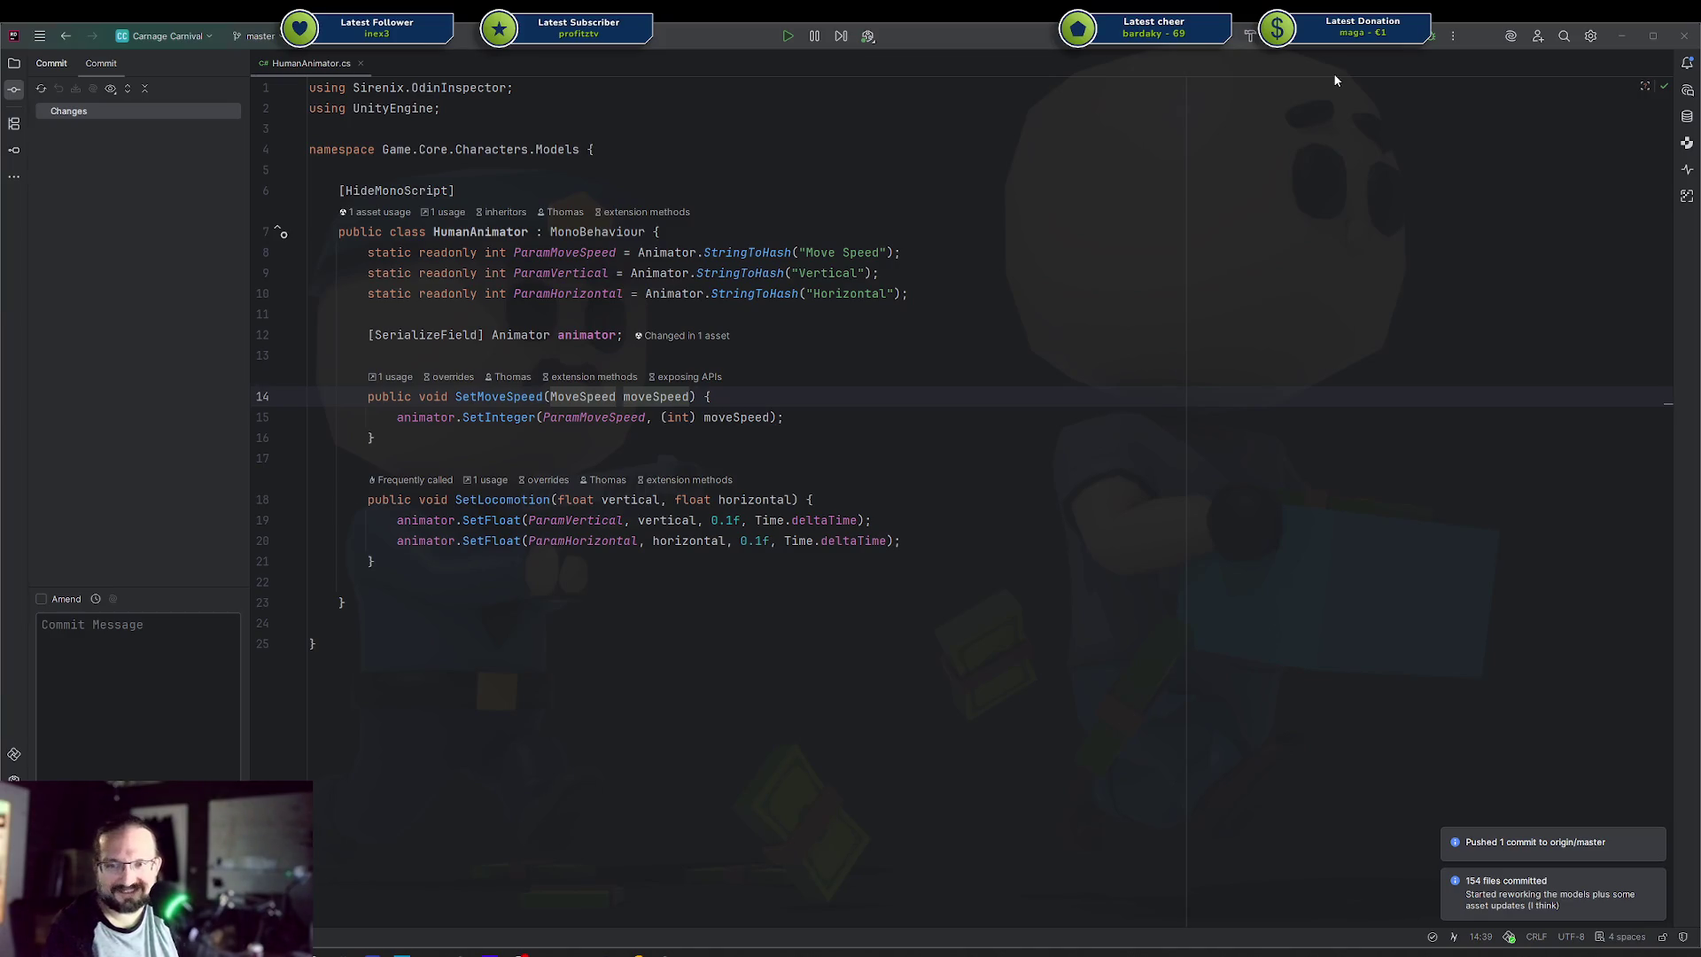
Close the HumanAnimator.cs tab, return to the project file tree, and bring Unity forward
{"action": "left_click", "coordinate": [912, 252]}
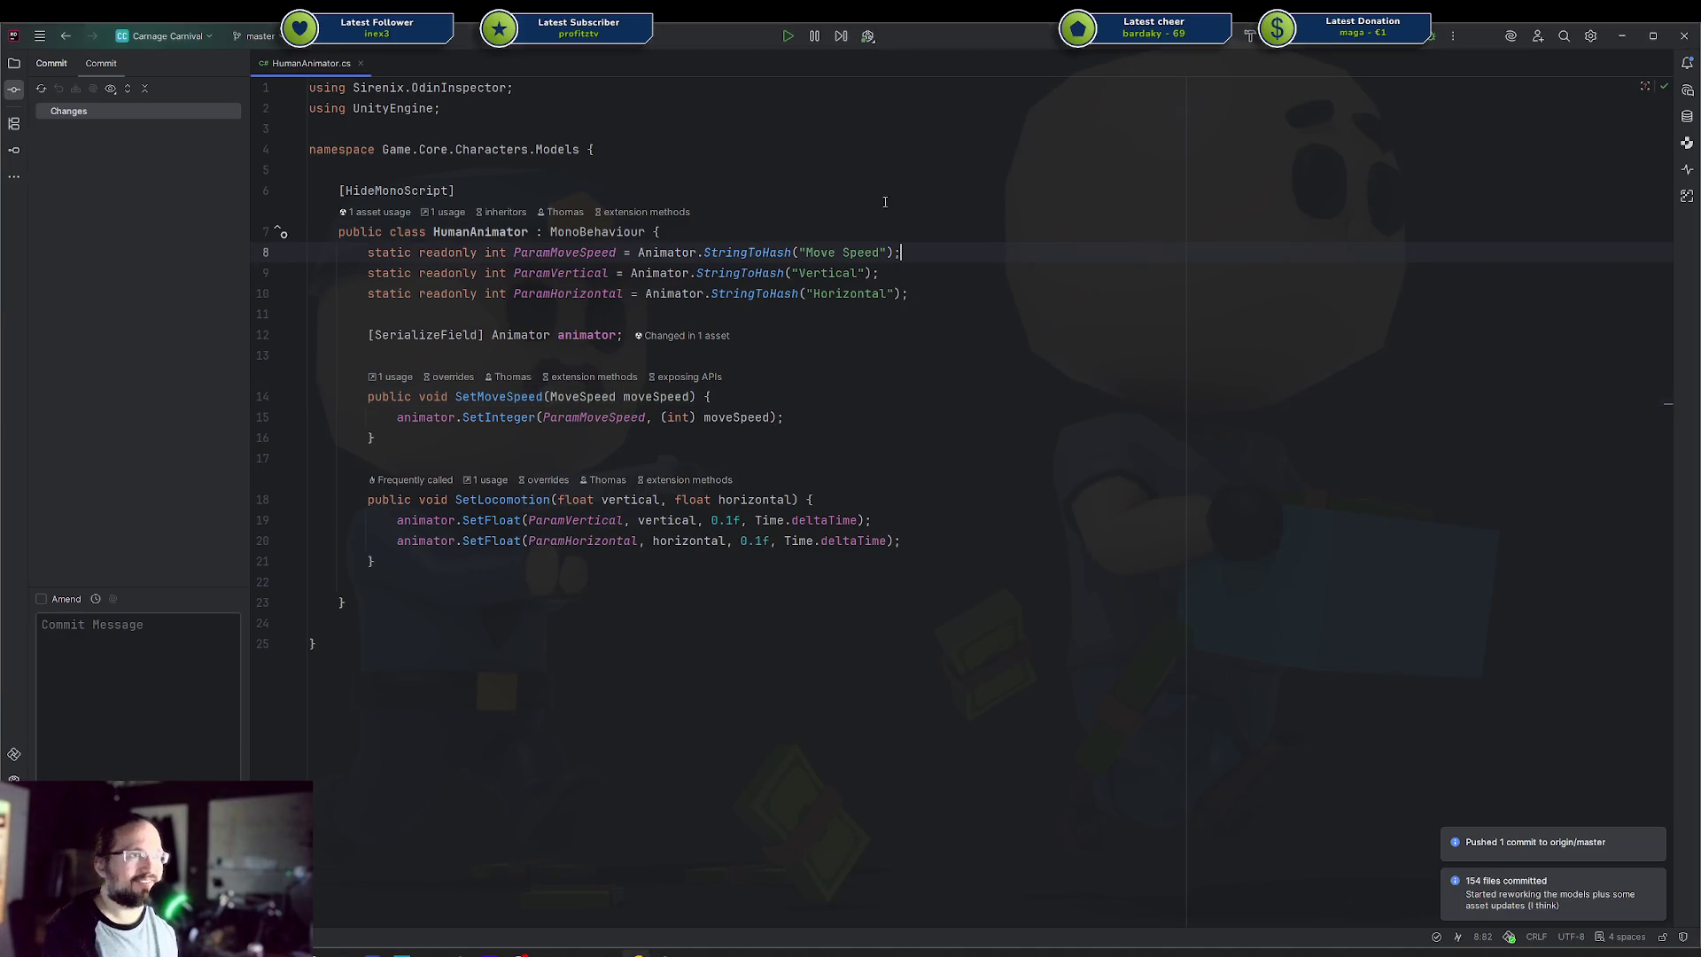
{"action": "middle_click", "coordinate": [274, 62]}
{"action": "left_click", "coordinate": [14, 64]}
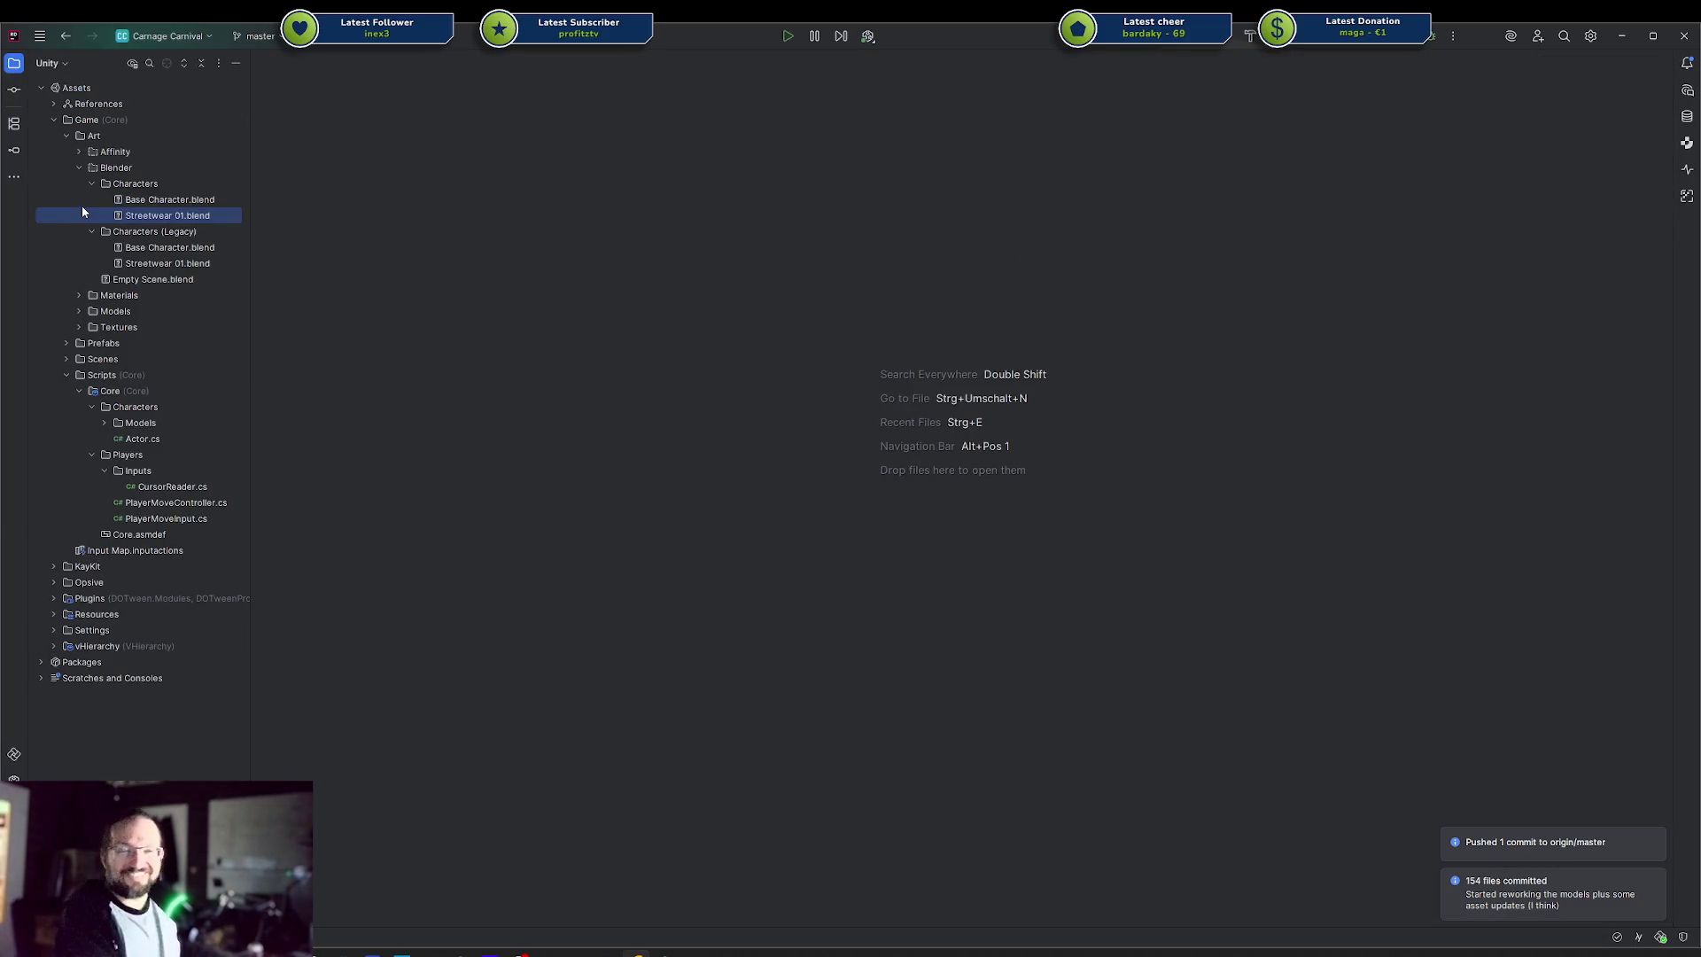
{"action": "left_click", "coordinate": [665, 952]}
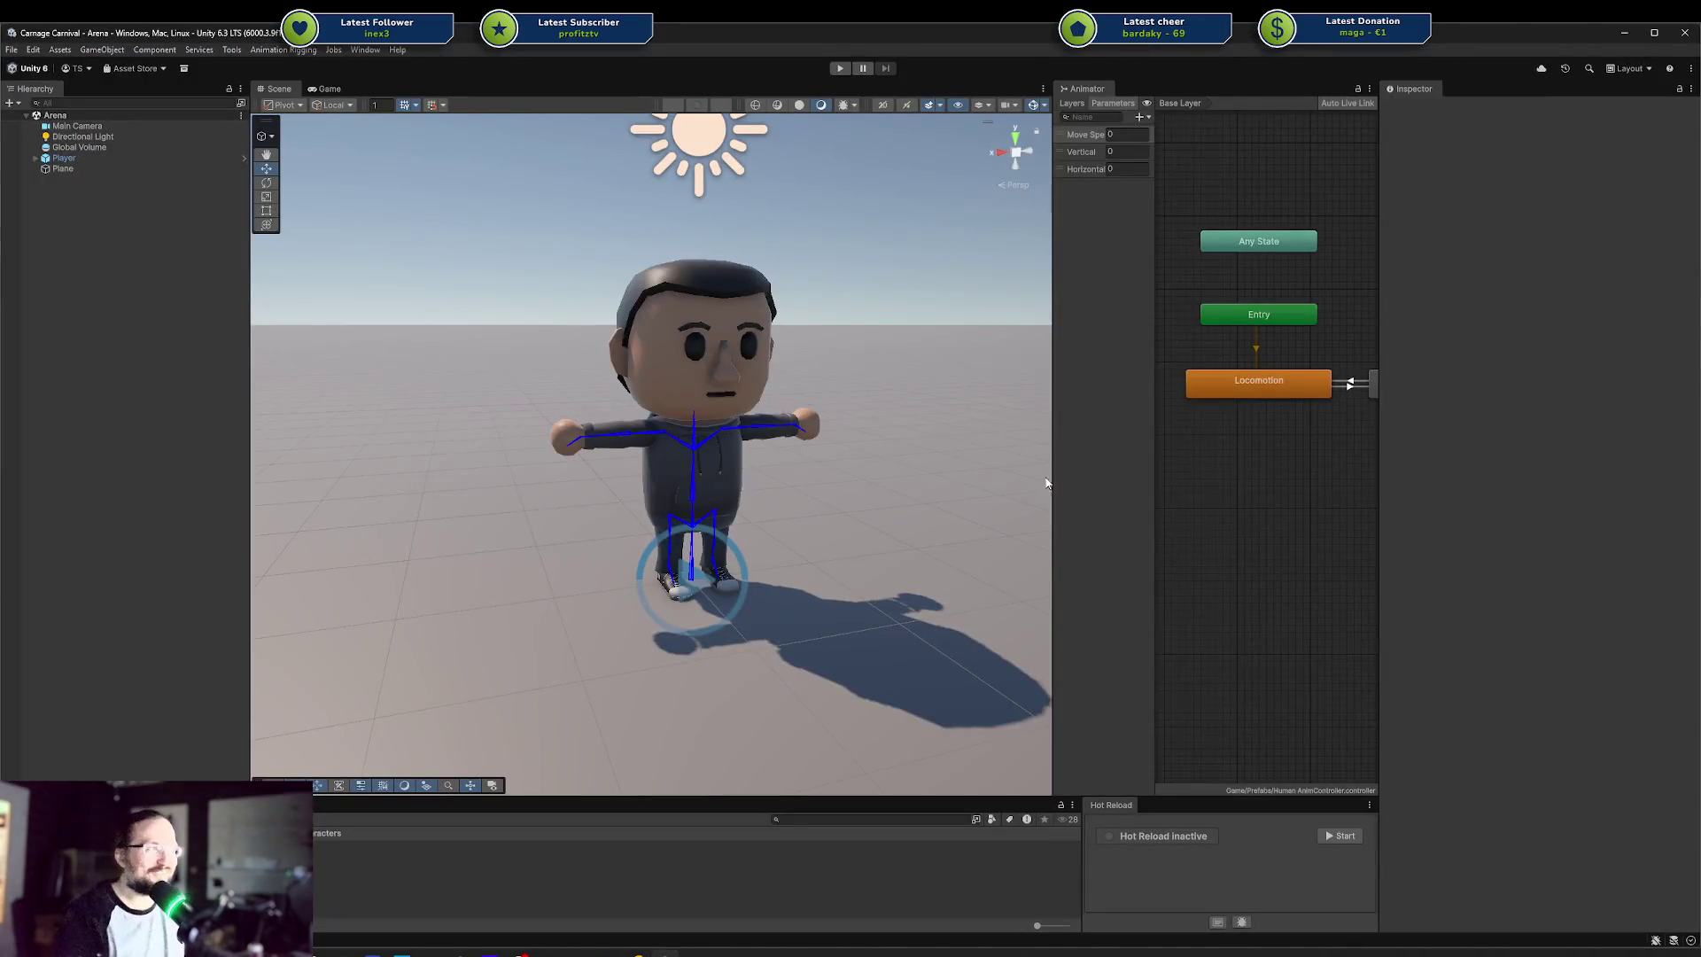
Widen the Animator graph to reveal Running_A and open the menu for adding a new parameter
{"action": "left_click_drag", "start_coordinate": [1057, 416], "coordinate": [800, 402]}
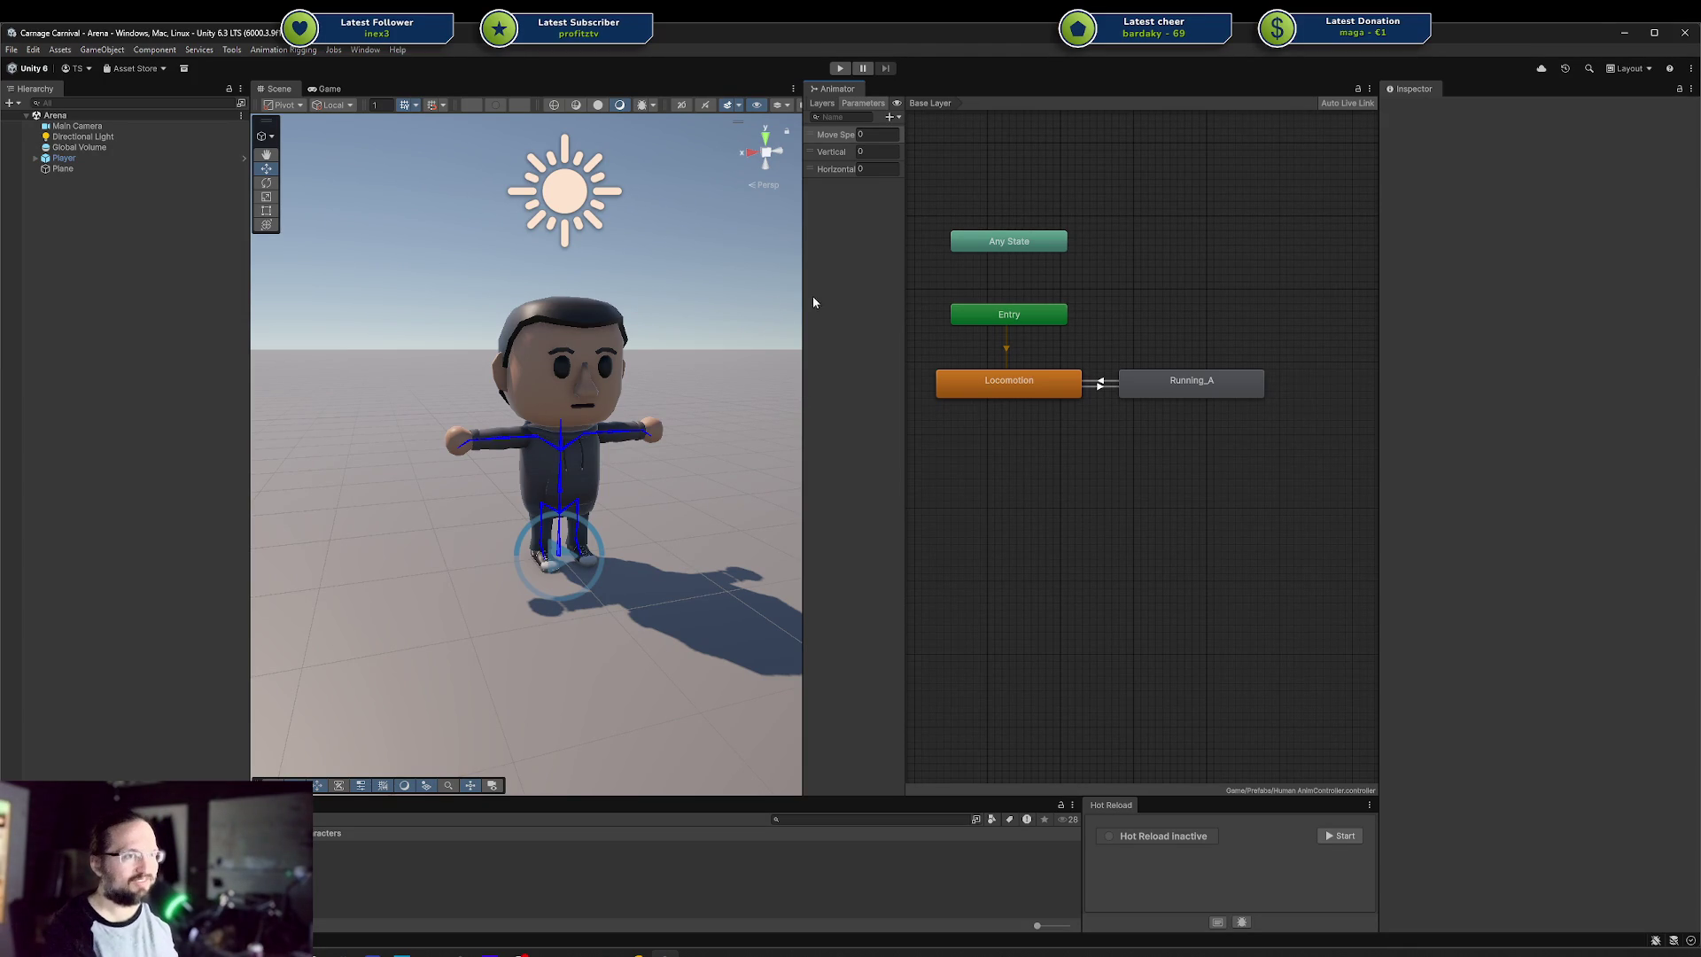
{"action": "left_click", "coordinate": [890, 117]}
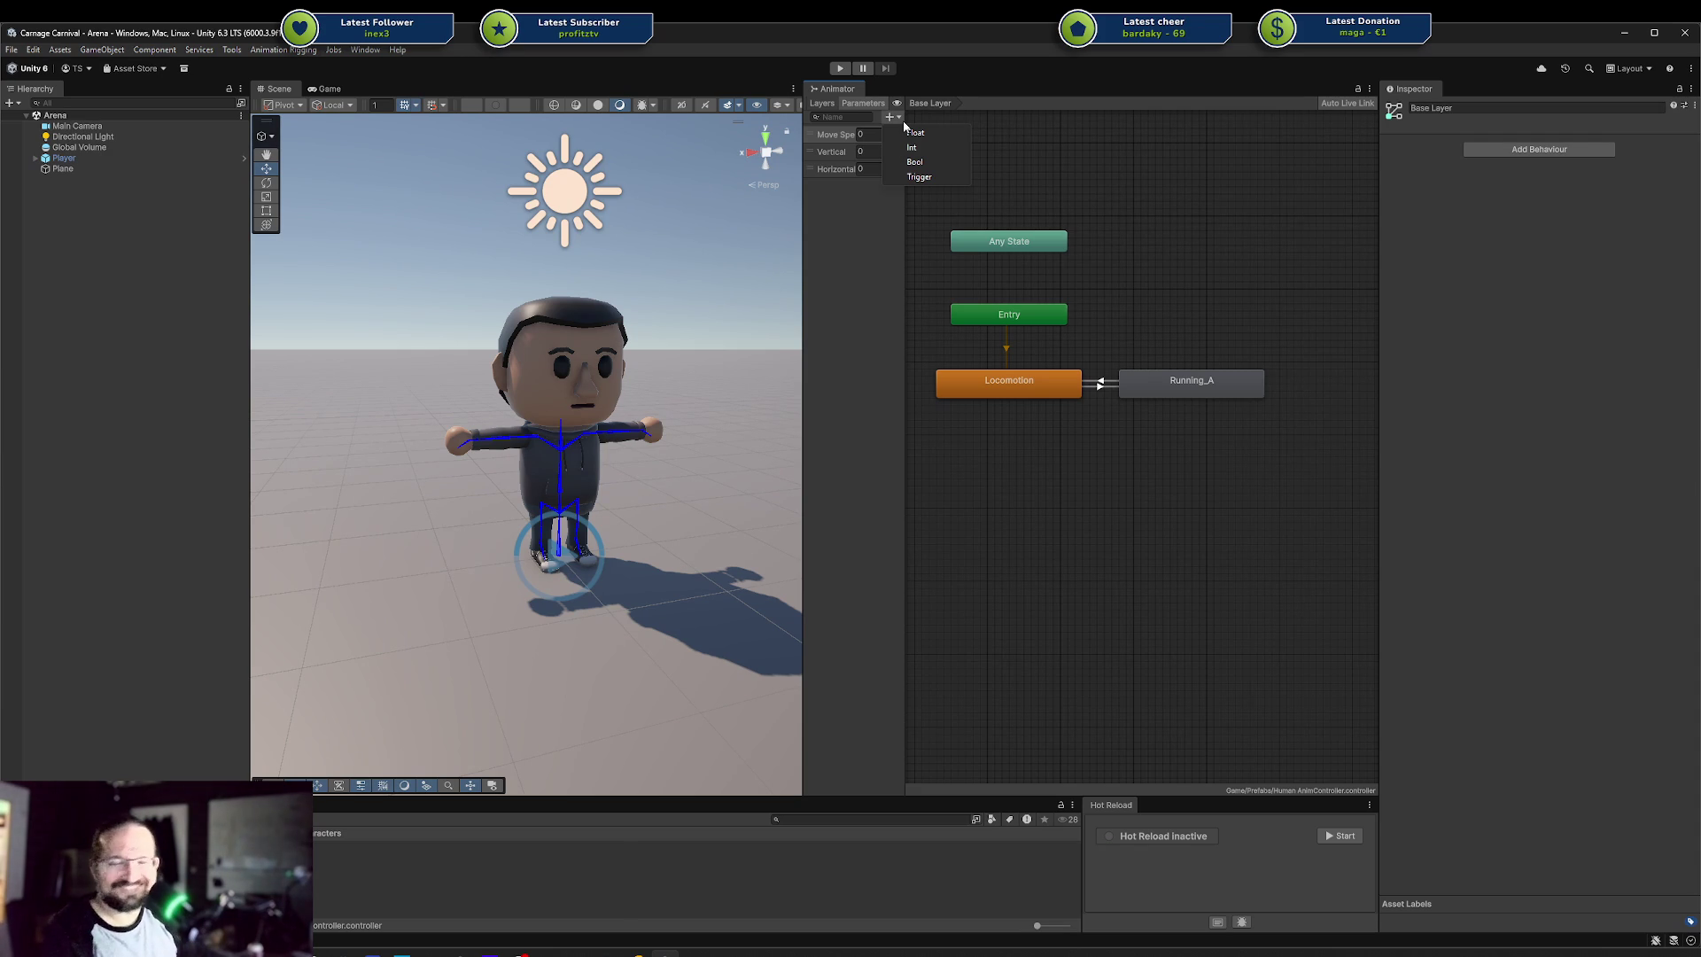
Add a Bool parameter named New Bool under Horizontal in the Animator Parameters list
{"action": "left_click", "coordinate": [914, 162]}
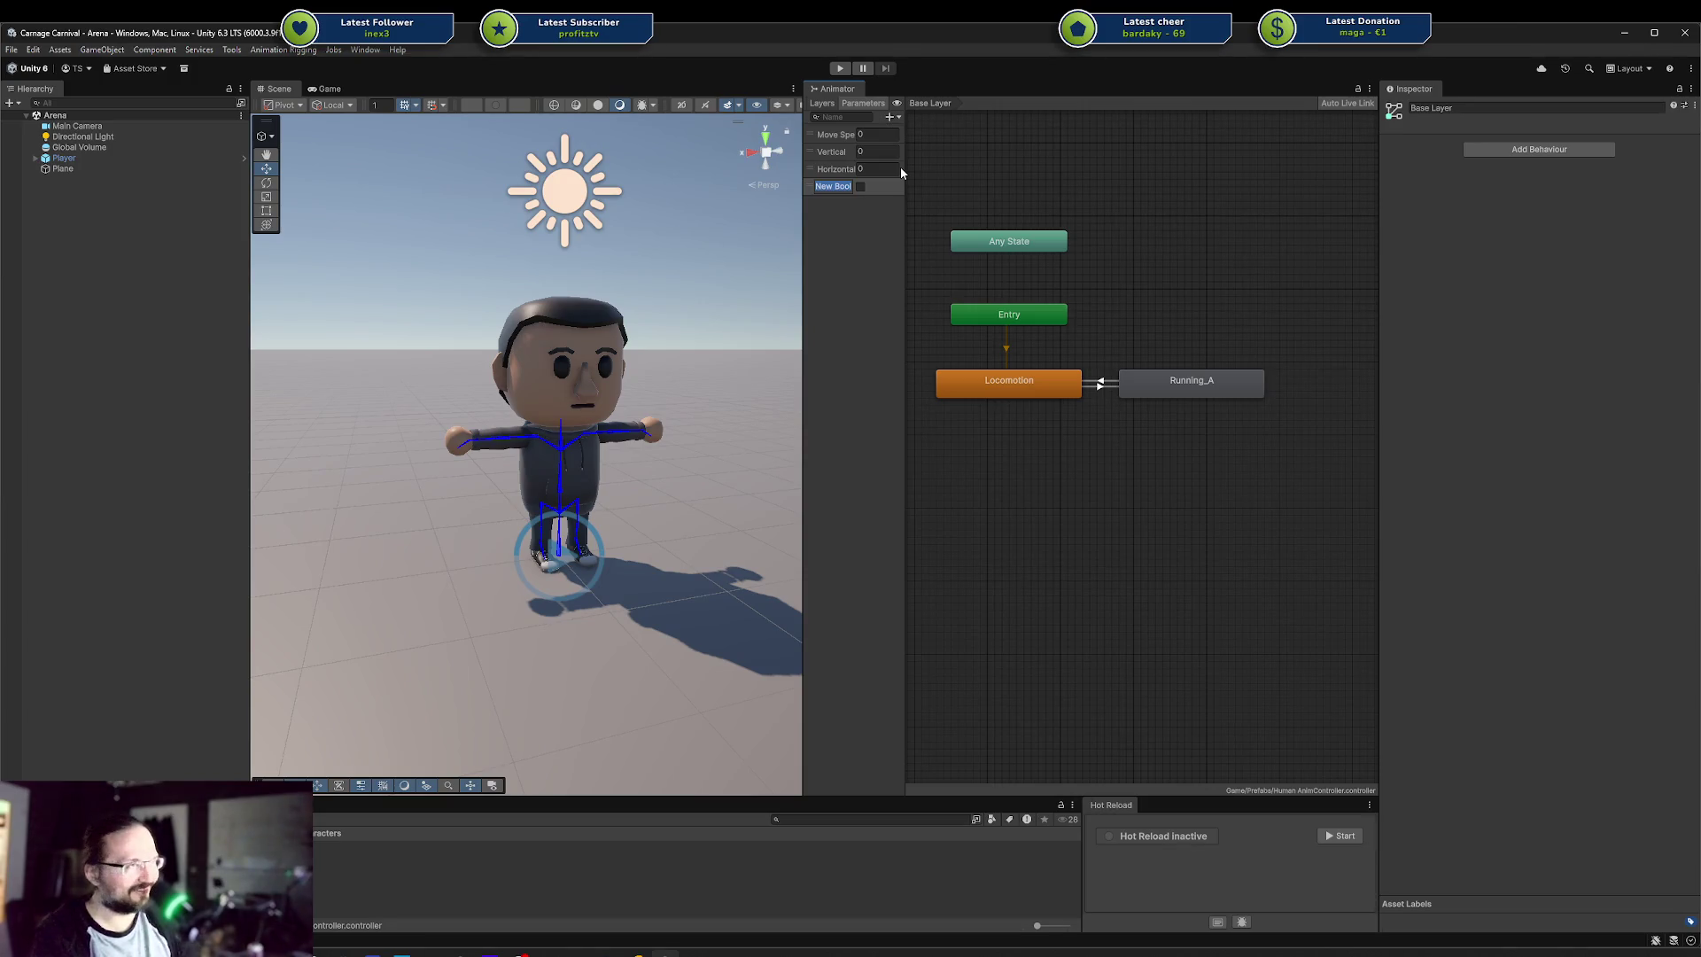
{"action": "left_click", "coordinate": [842, 187]}
{"action": "key", "text": "ctrl+a"}
{"action": "key", "text": "BackSpace"}
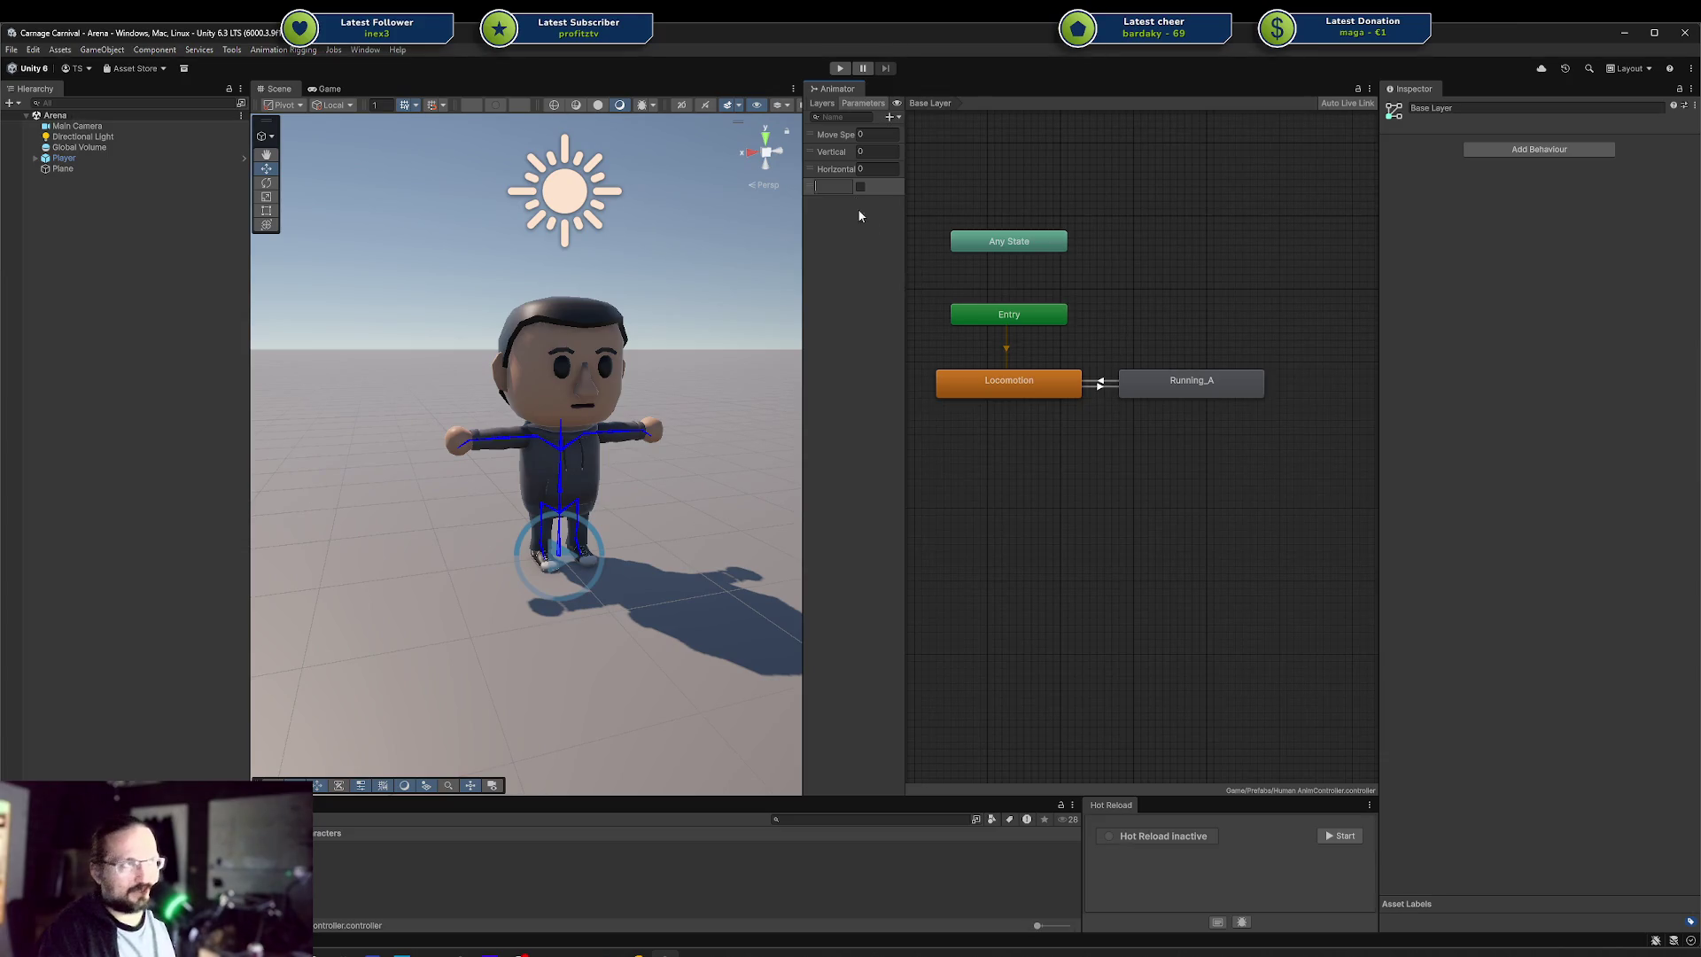
{"action": "left_click", "coordinate": [864, 137]}
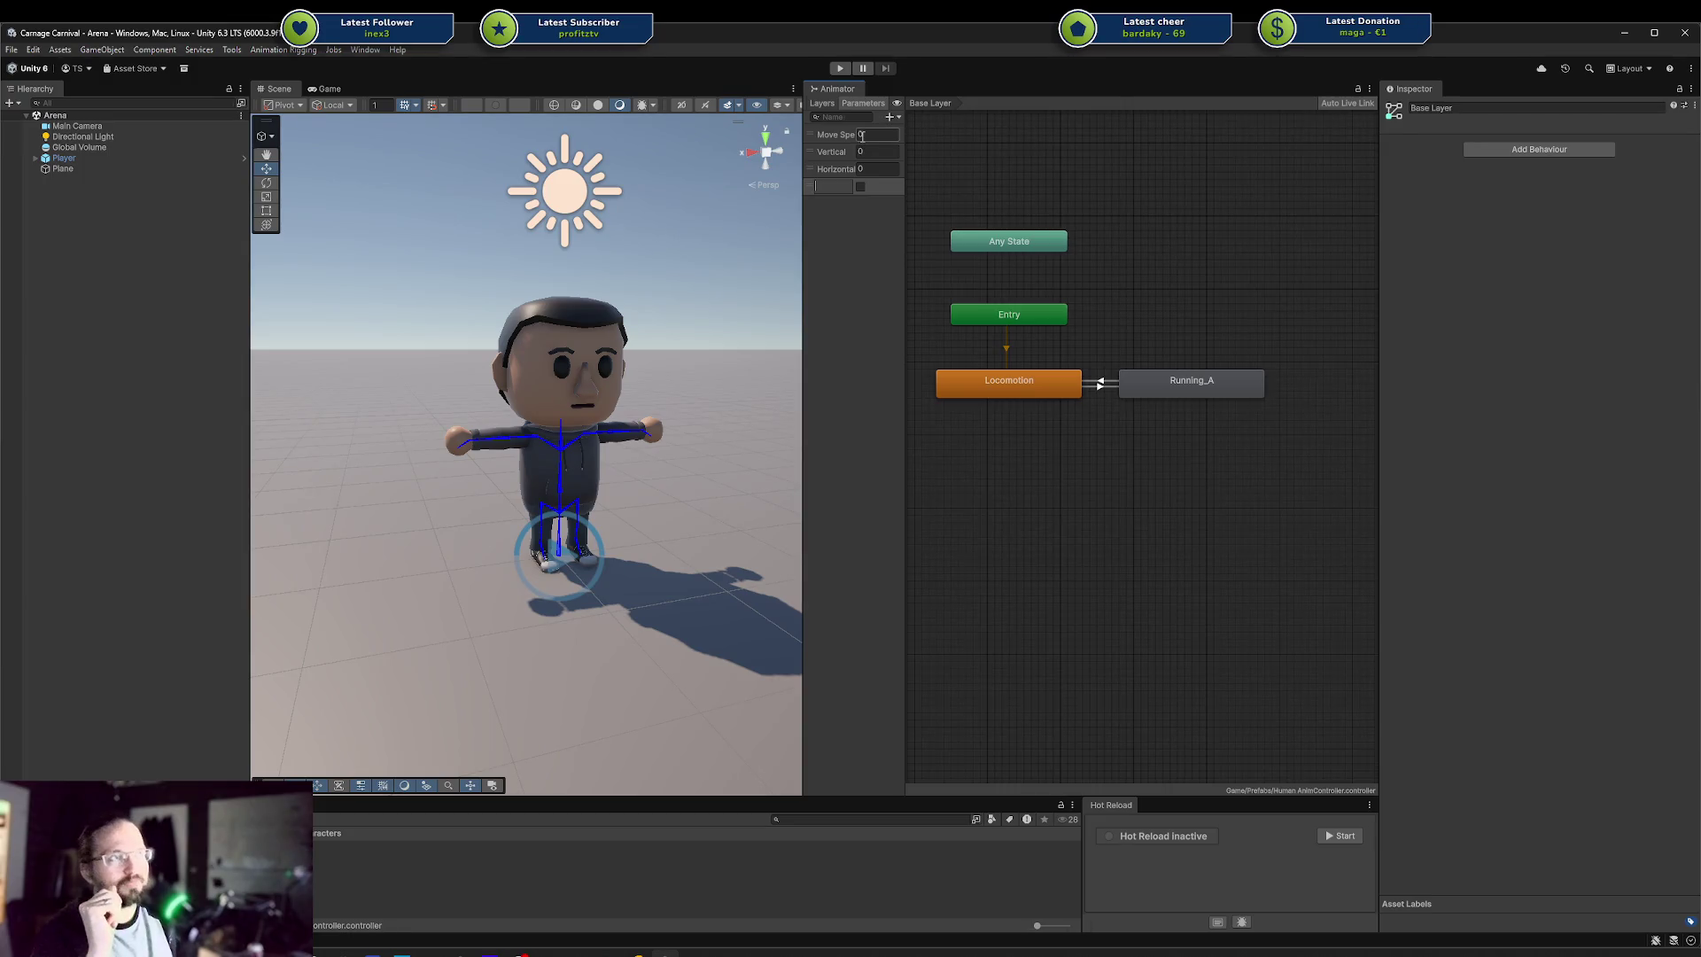
{"action": "key", "text": "Return"}
{"action": "key", "text": "alt+Tab"}
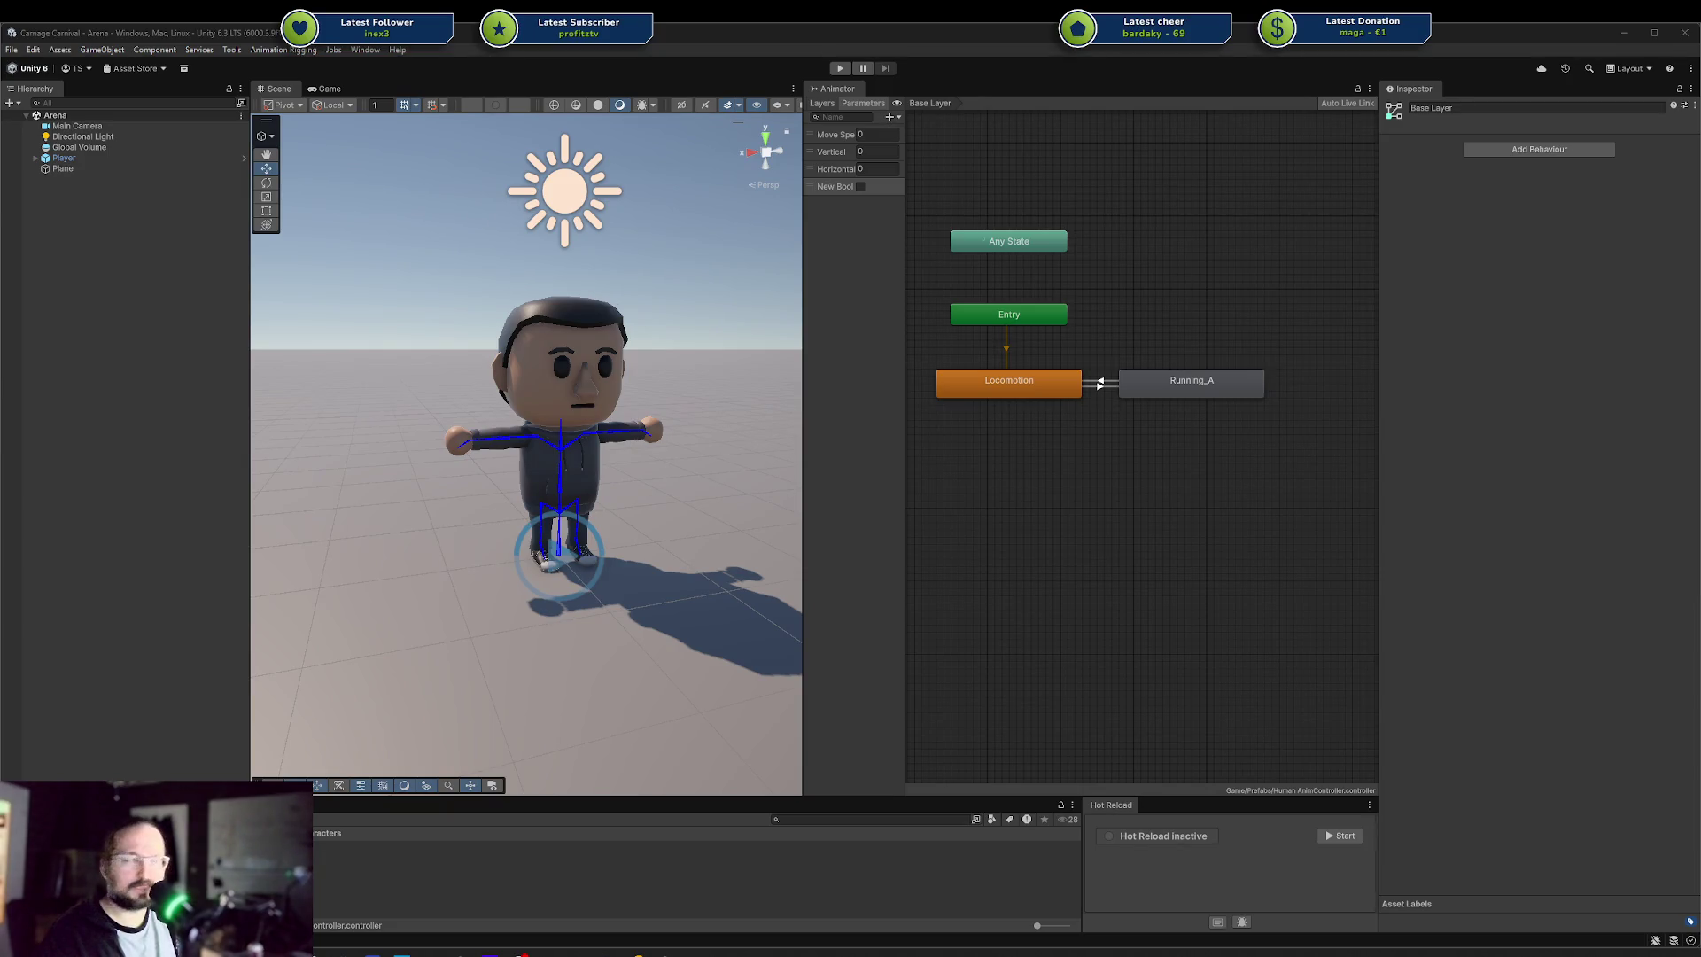
{"action": "double_click", "coordinate": [829, 188]}
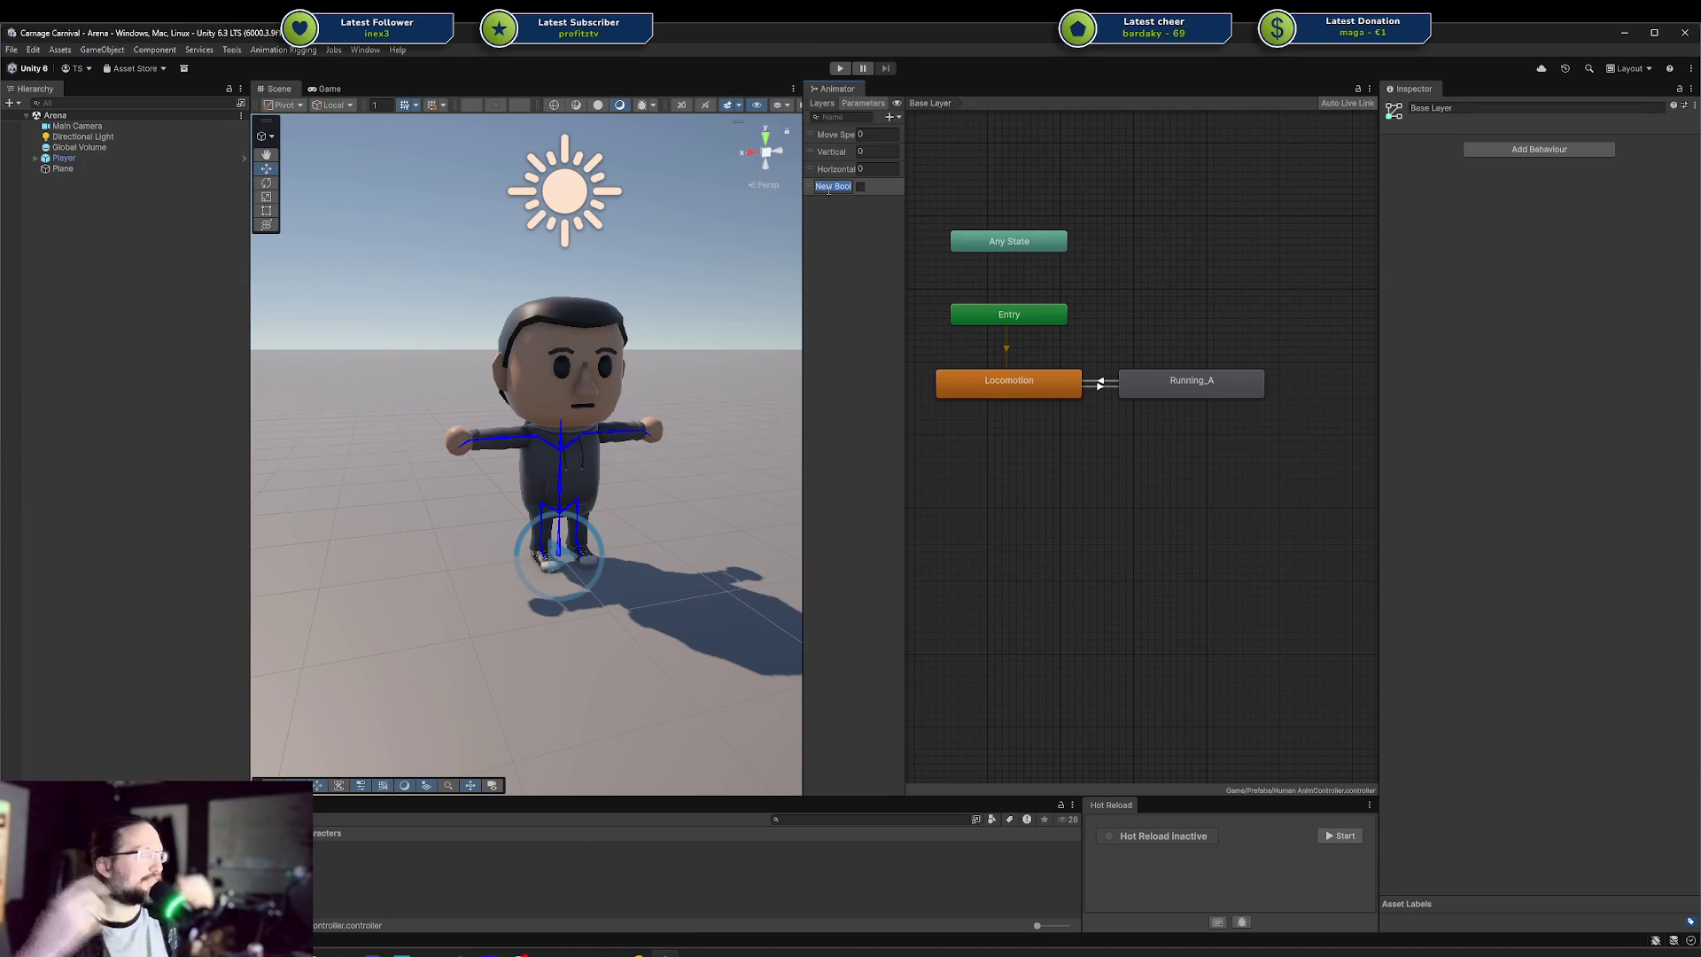
{"action": "key", "text": "alt+Tab"}
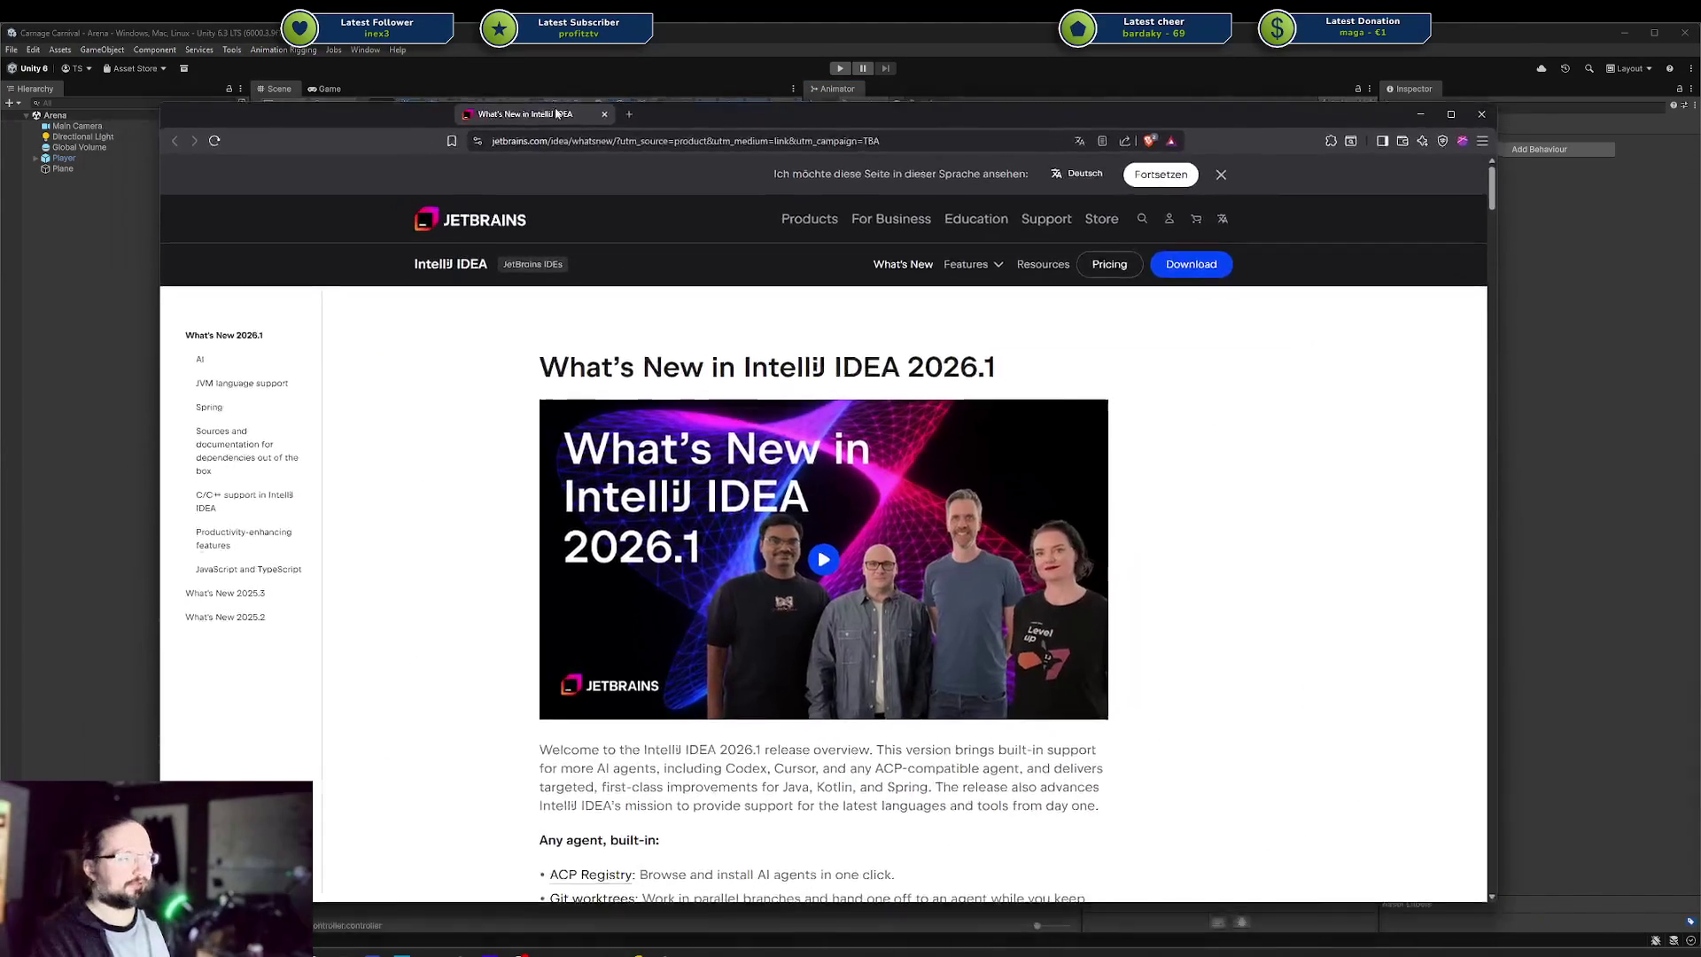
Expand Player in the Hierarchy and select its Player Starter Model child
{"action": "scroll", "coordinate": [924, 423], "scroll_direction": "down", "scroll_amount": 5}
{"action": "scroll", "coordinate": [924, 424], "scroll_direction": "down", "scroll_amount": 5}
{"action": "key", "text": "alt+Tab"}
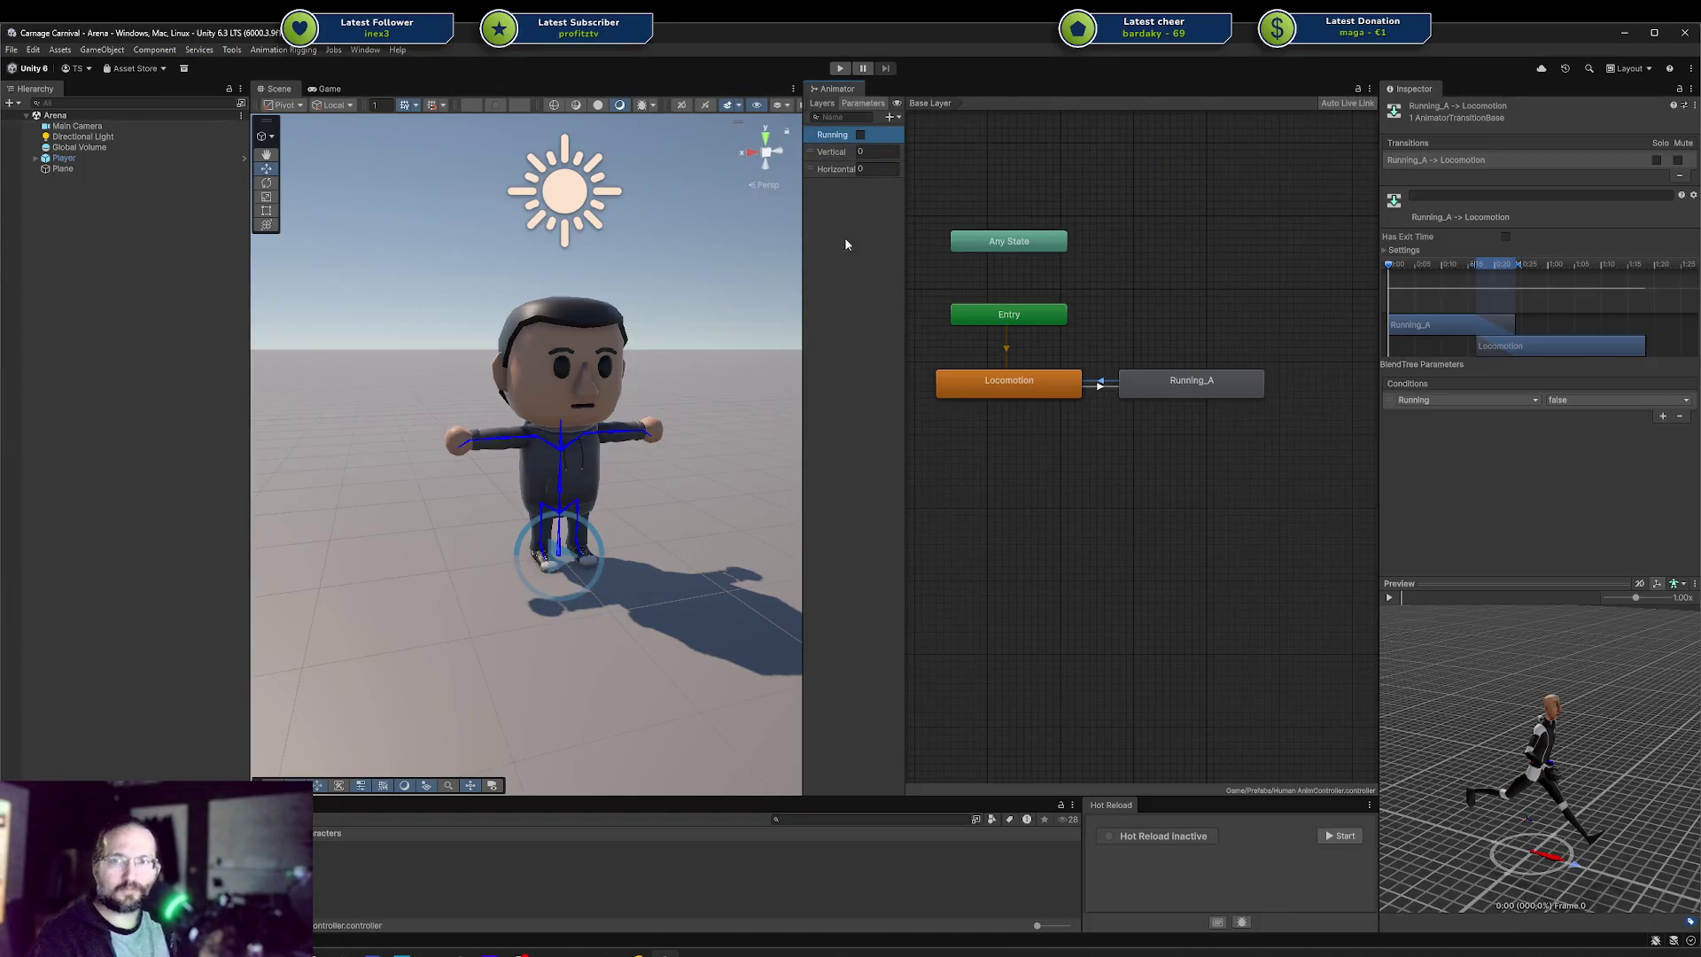
{"action": "key", "text": "alt+Tab"}
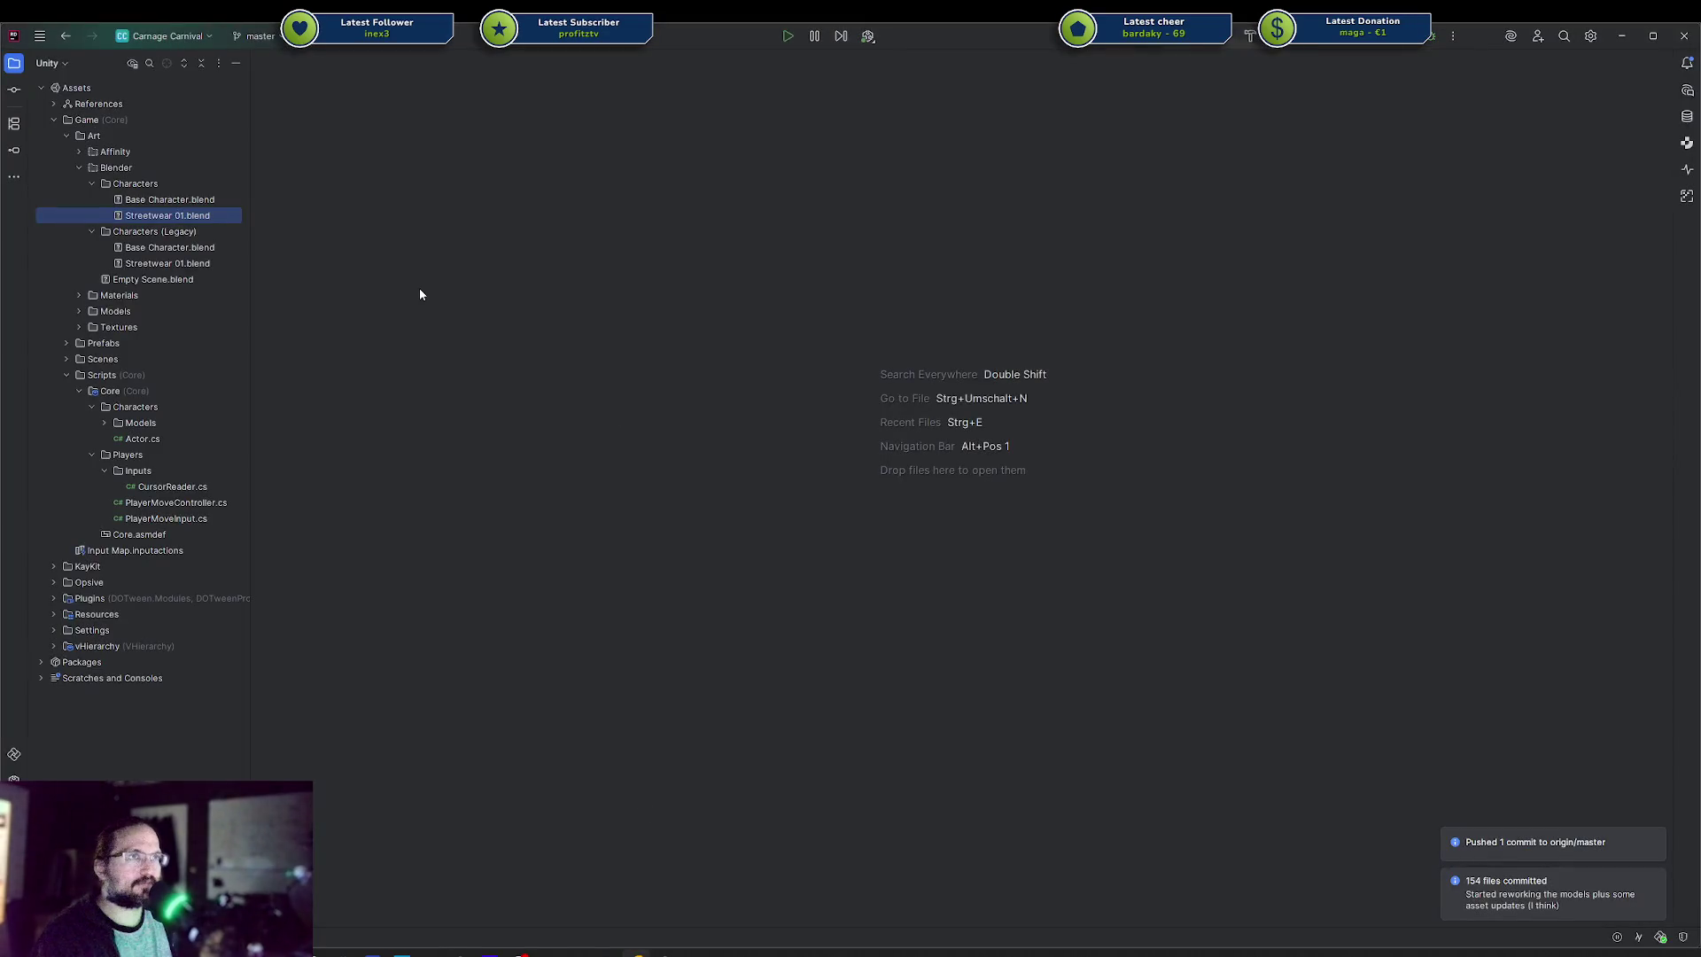
{"action": "key", "text": "alt+Tab"}
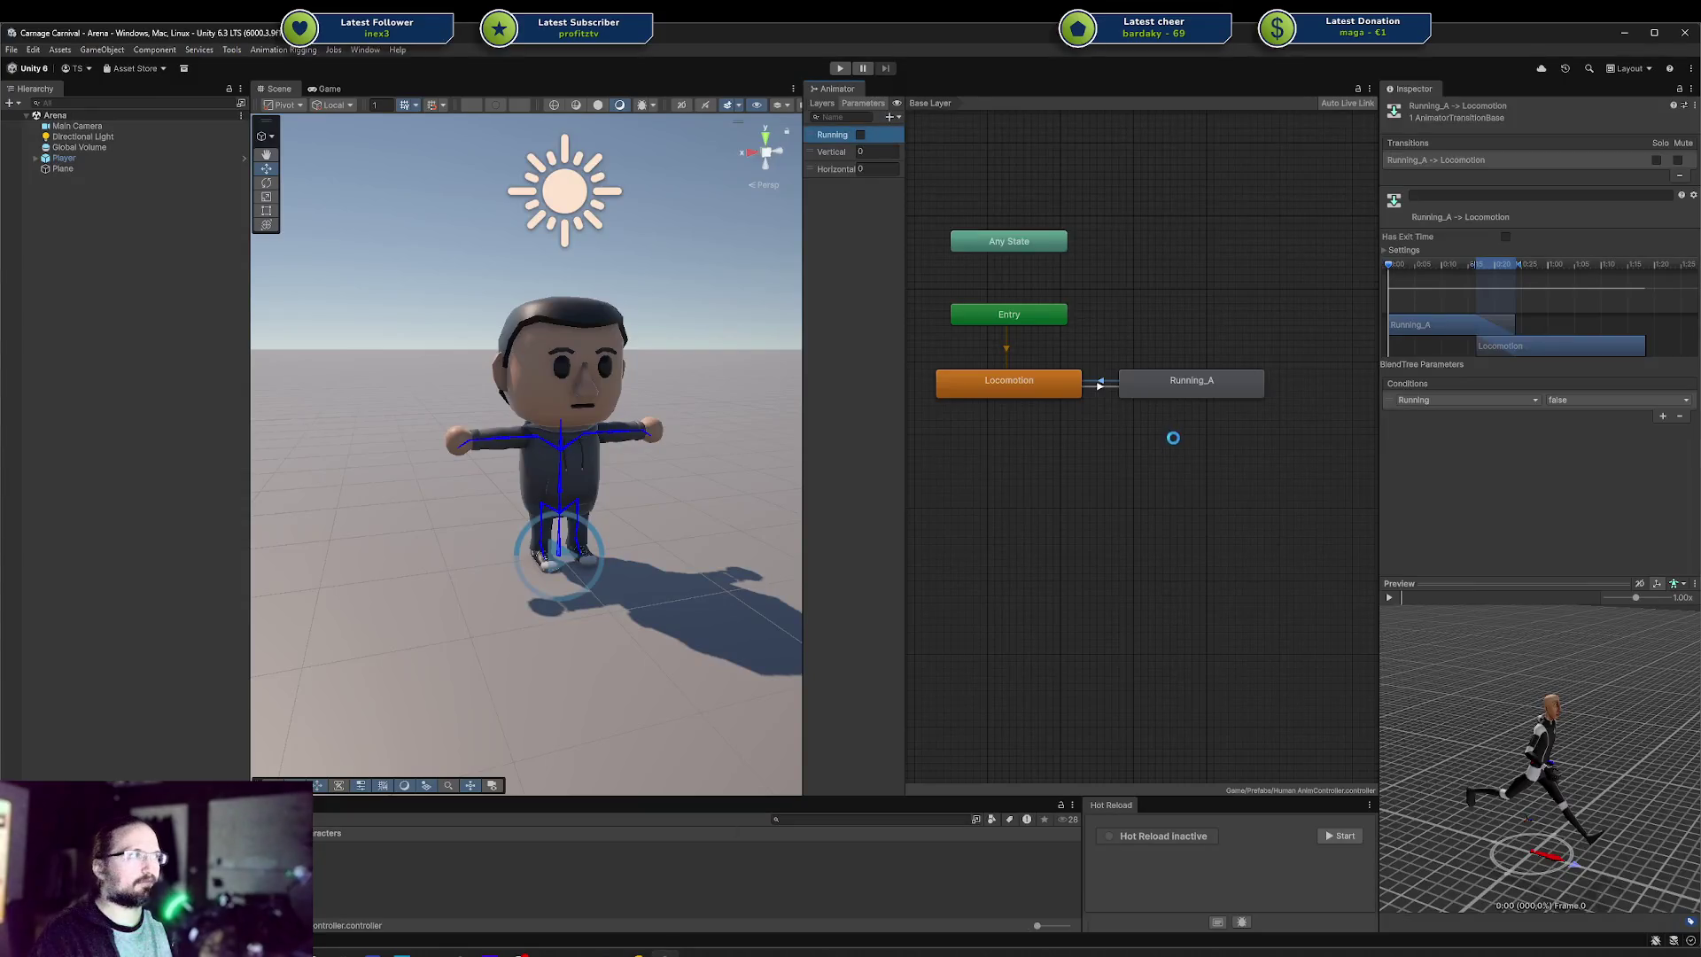
{"action": "left_click", "coordinate": [63, 158]}
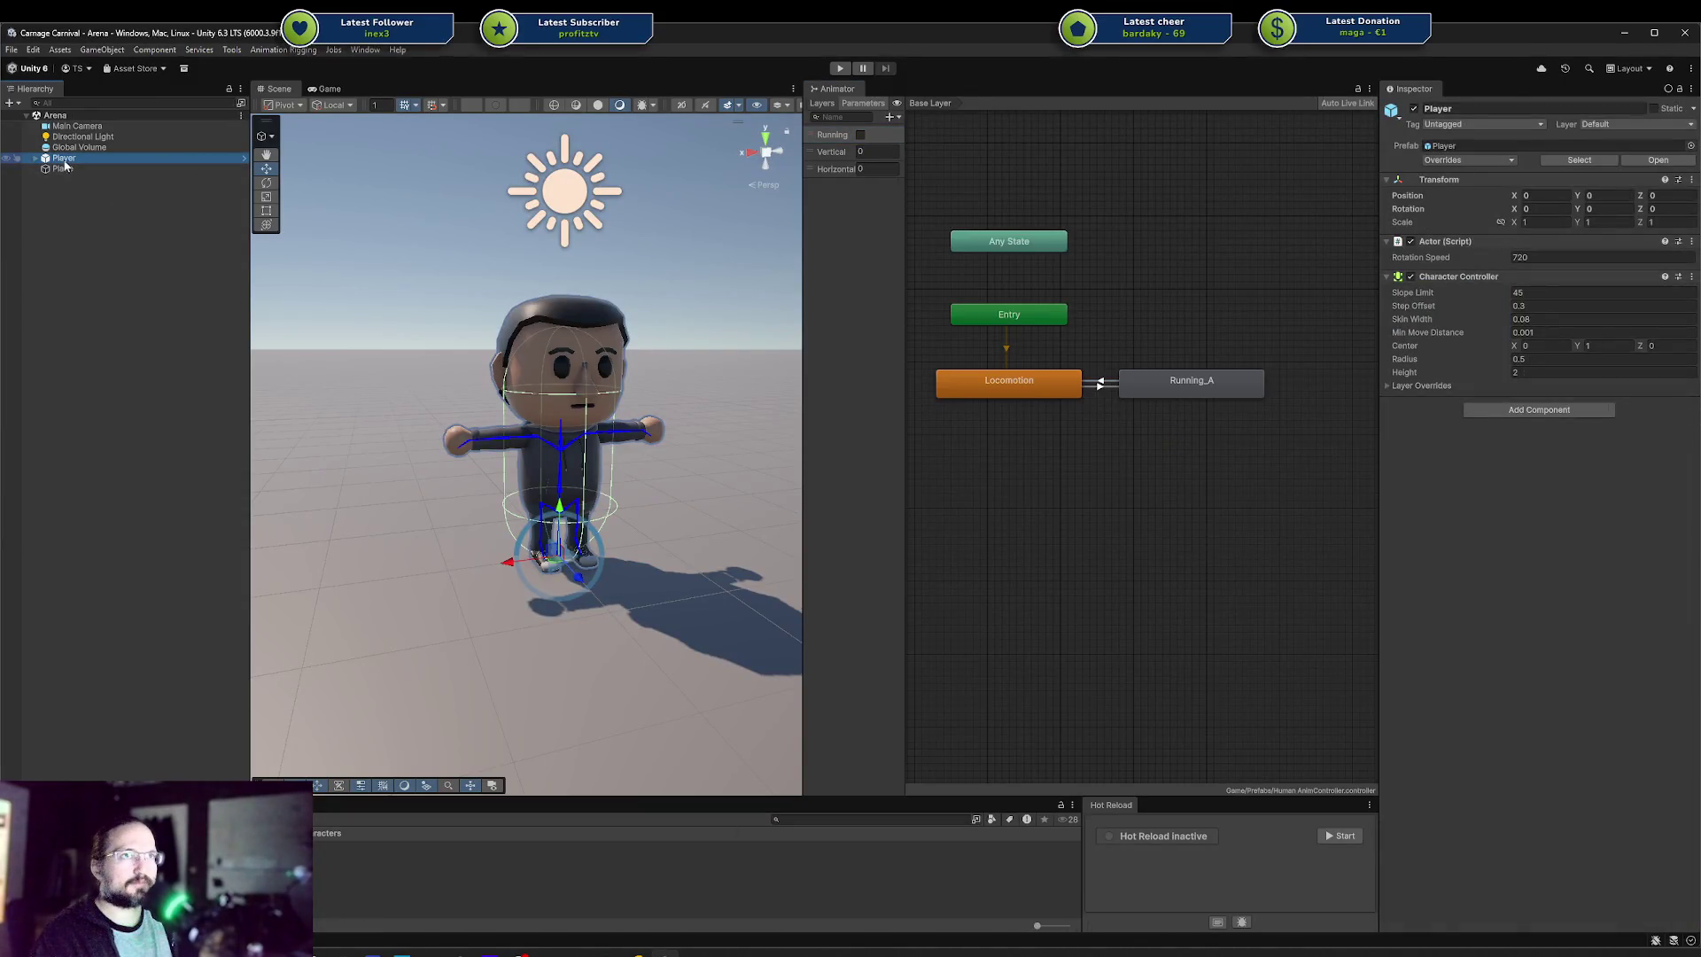
{"action": "left_click", "coordinate": [36, 158]}
{"action": "left_click", "coordinate": [75, 169]}
{"action": "left_click", "coordinate": [80, 179]}
{"action": "left_click", "coordinate": [75, 169]}
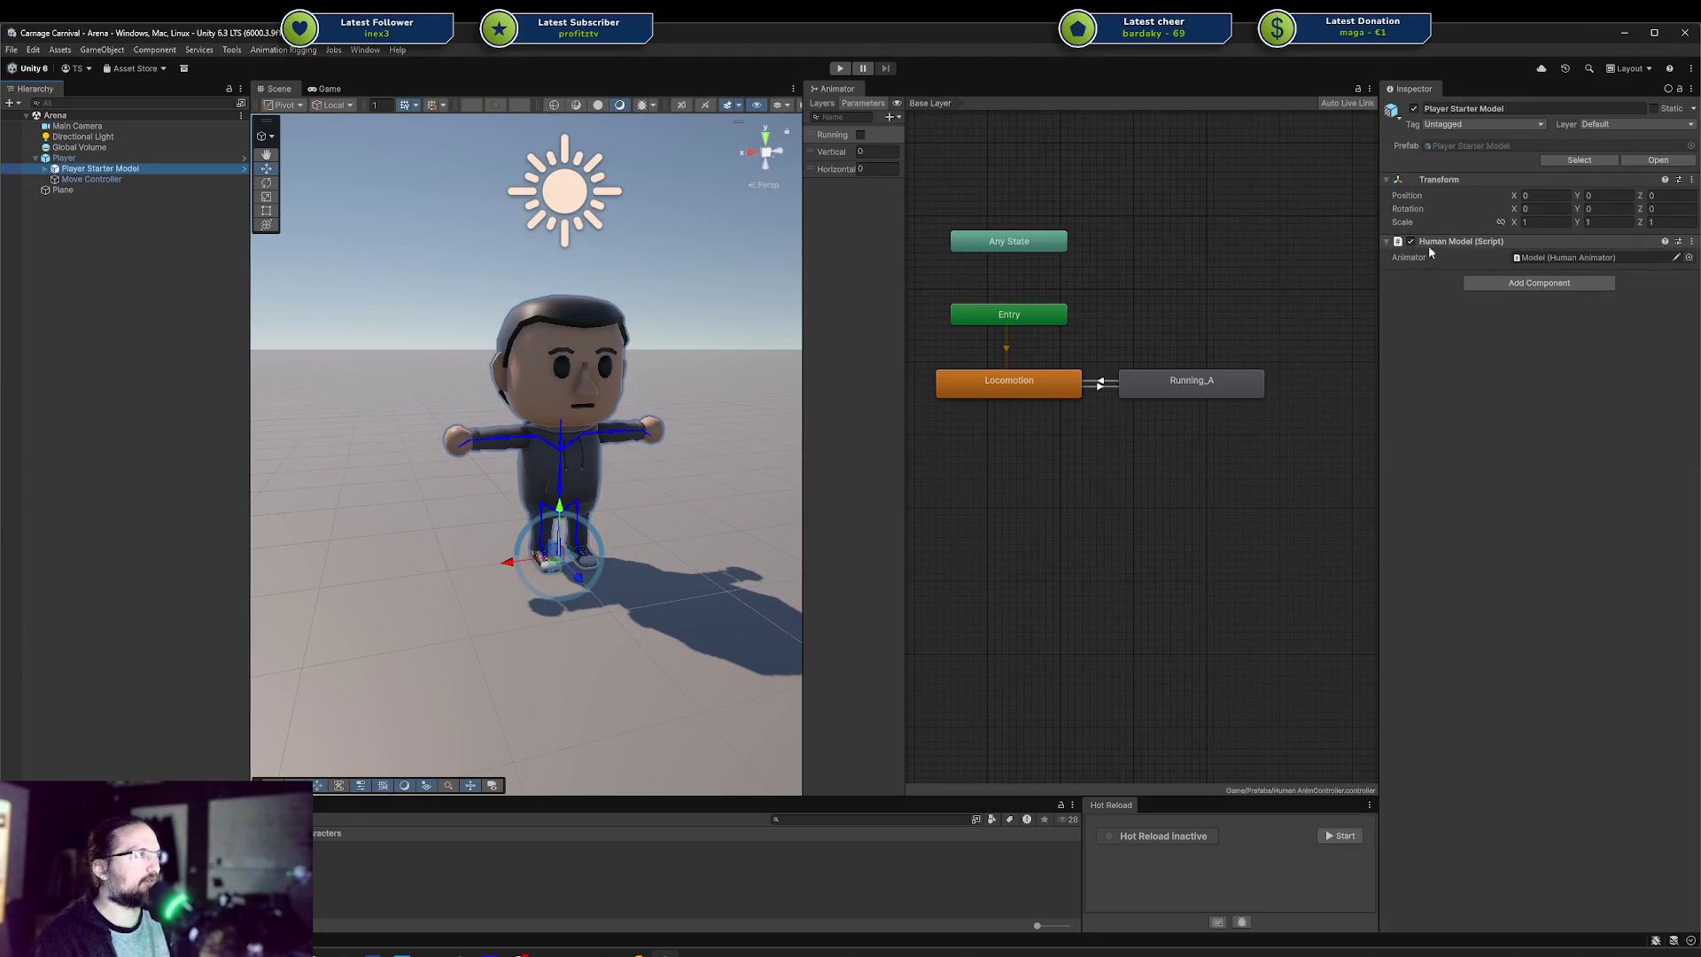
Select the referenced Model object and open its Human Animator script in Rider via Edit Script
{"action": "right_click", "coordinate": [1566, 260]}
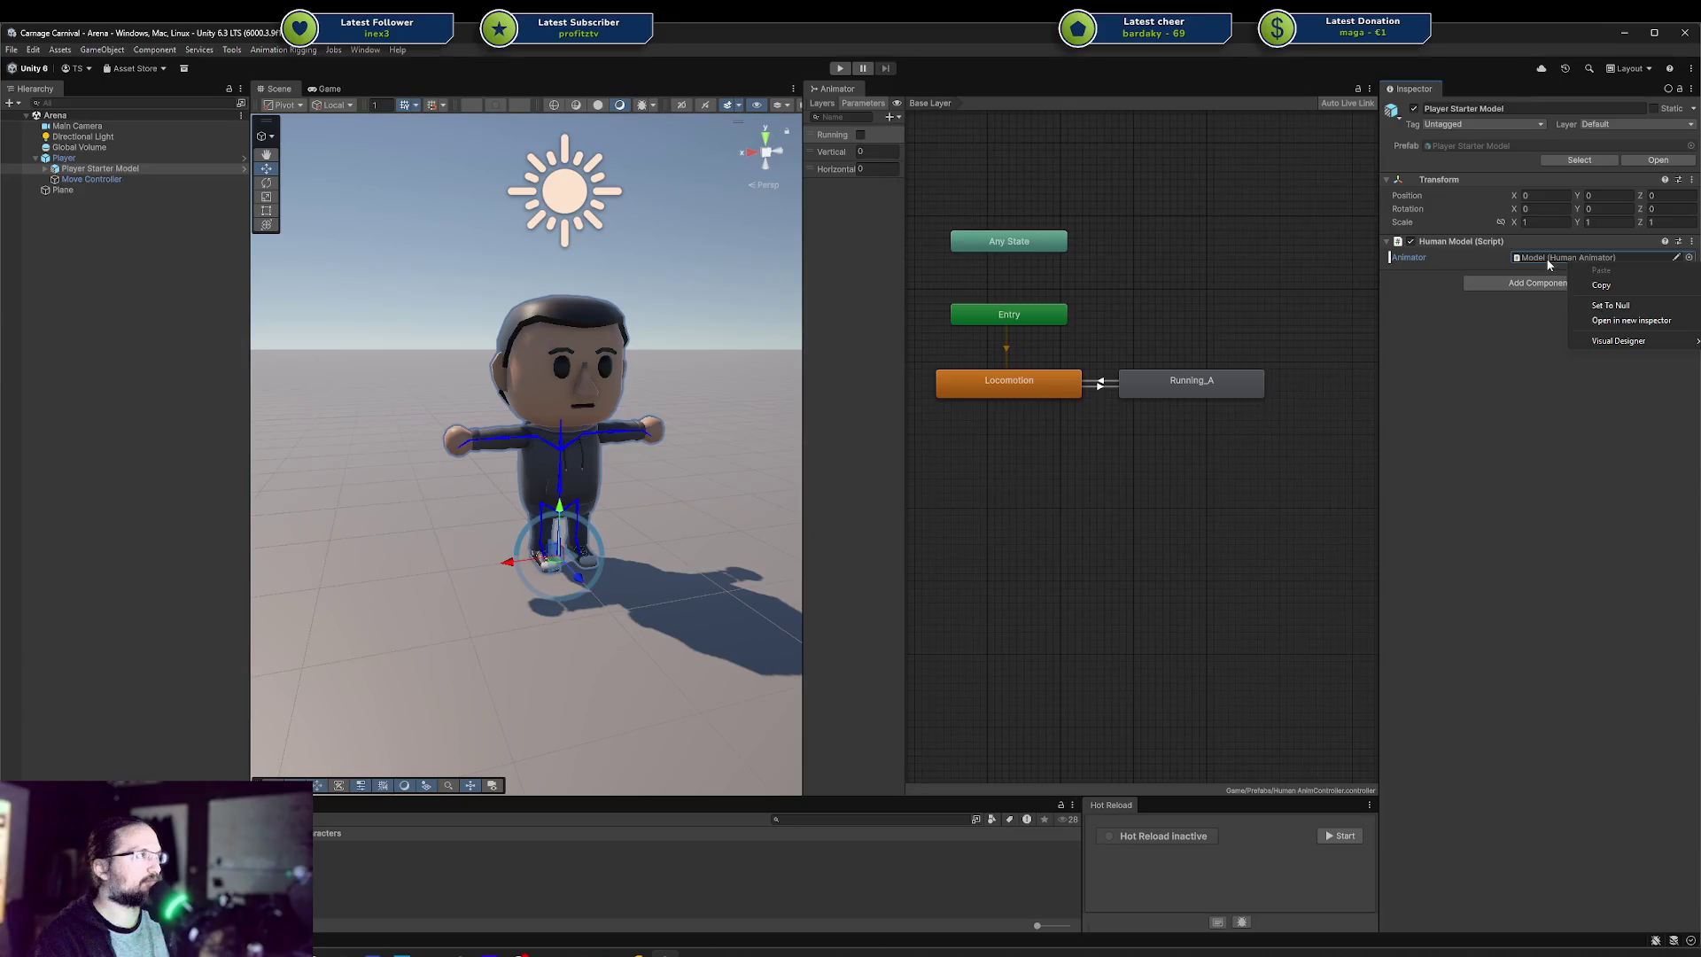
{"action": "left_click", "coordinate": [1532, 263]}
{"action": "double_click", "coordinate": [1532, 264]}
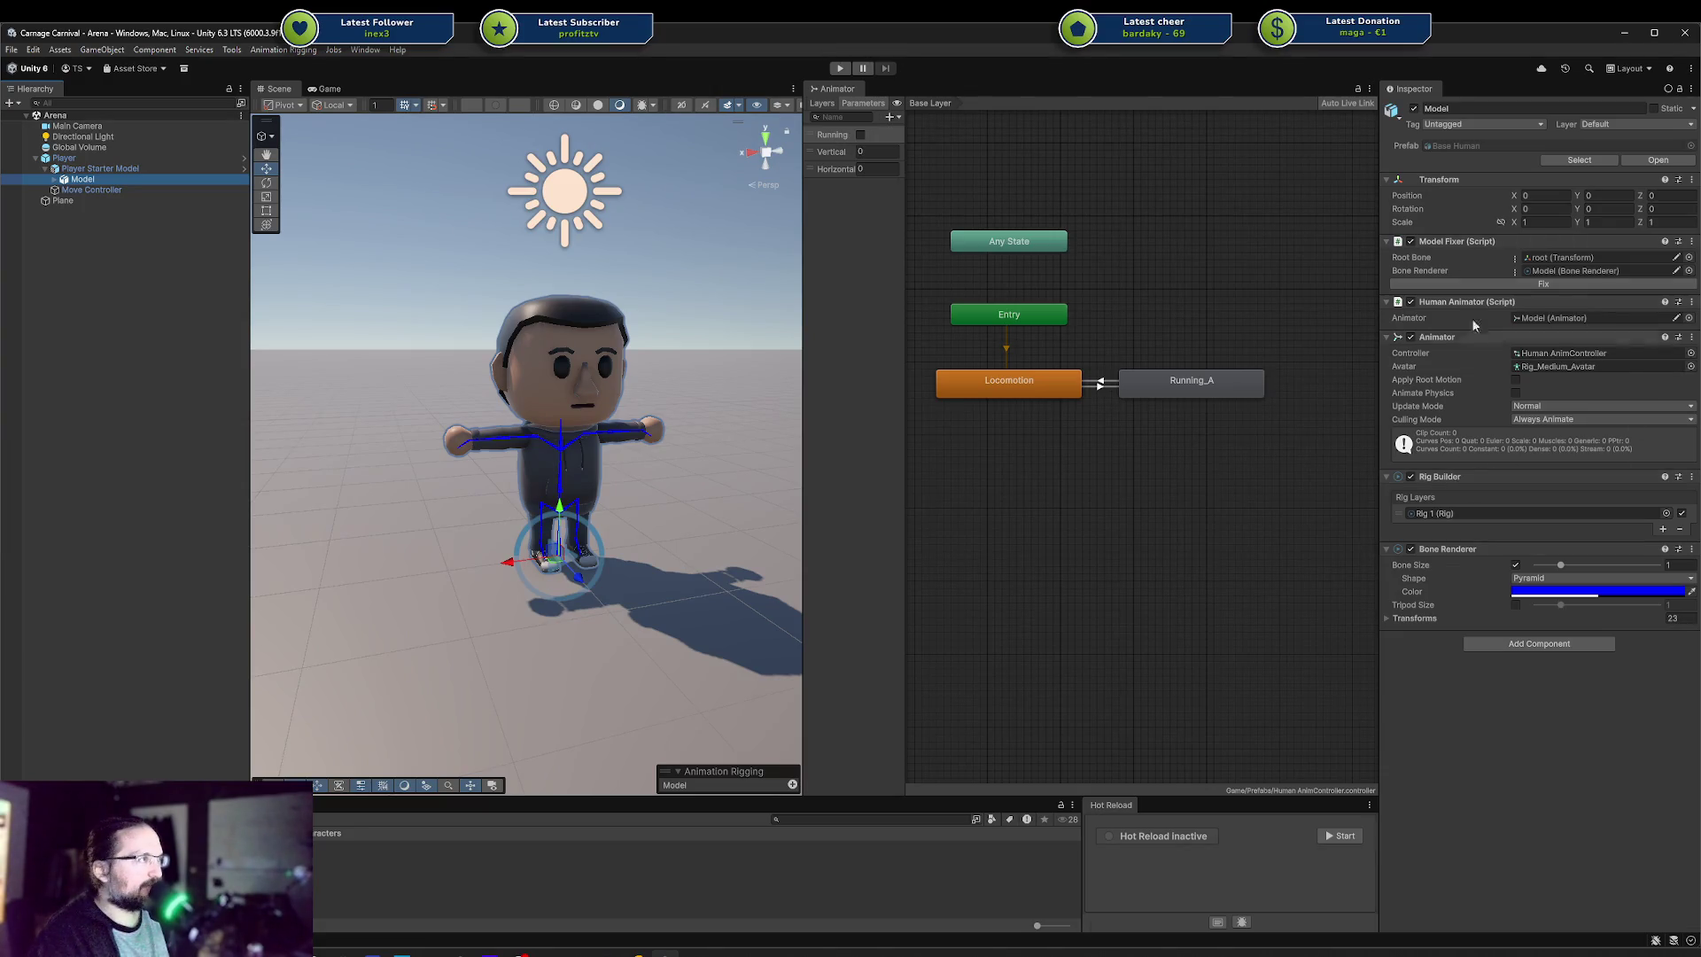
{"action": "right_click", "coordinate": [1451, 301]}
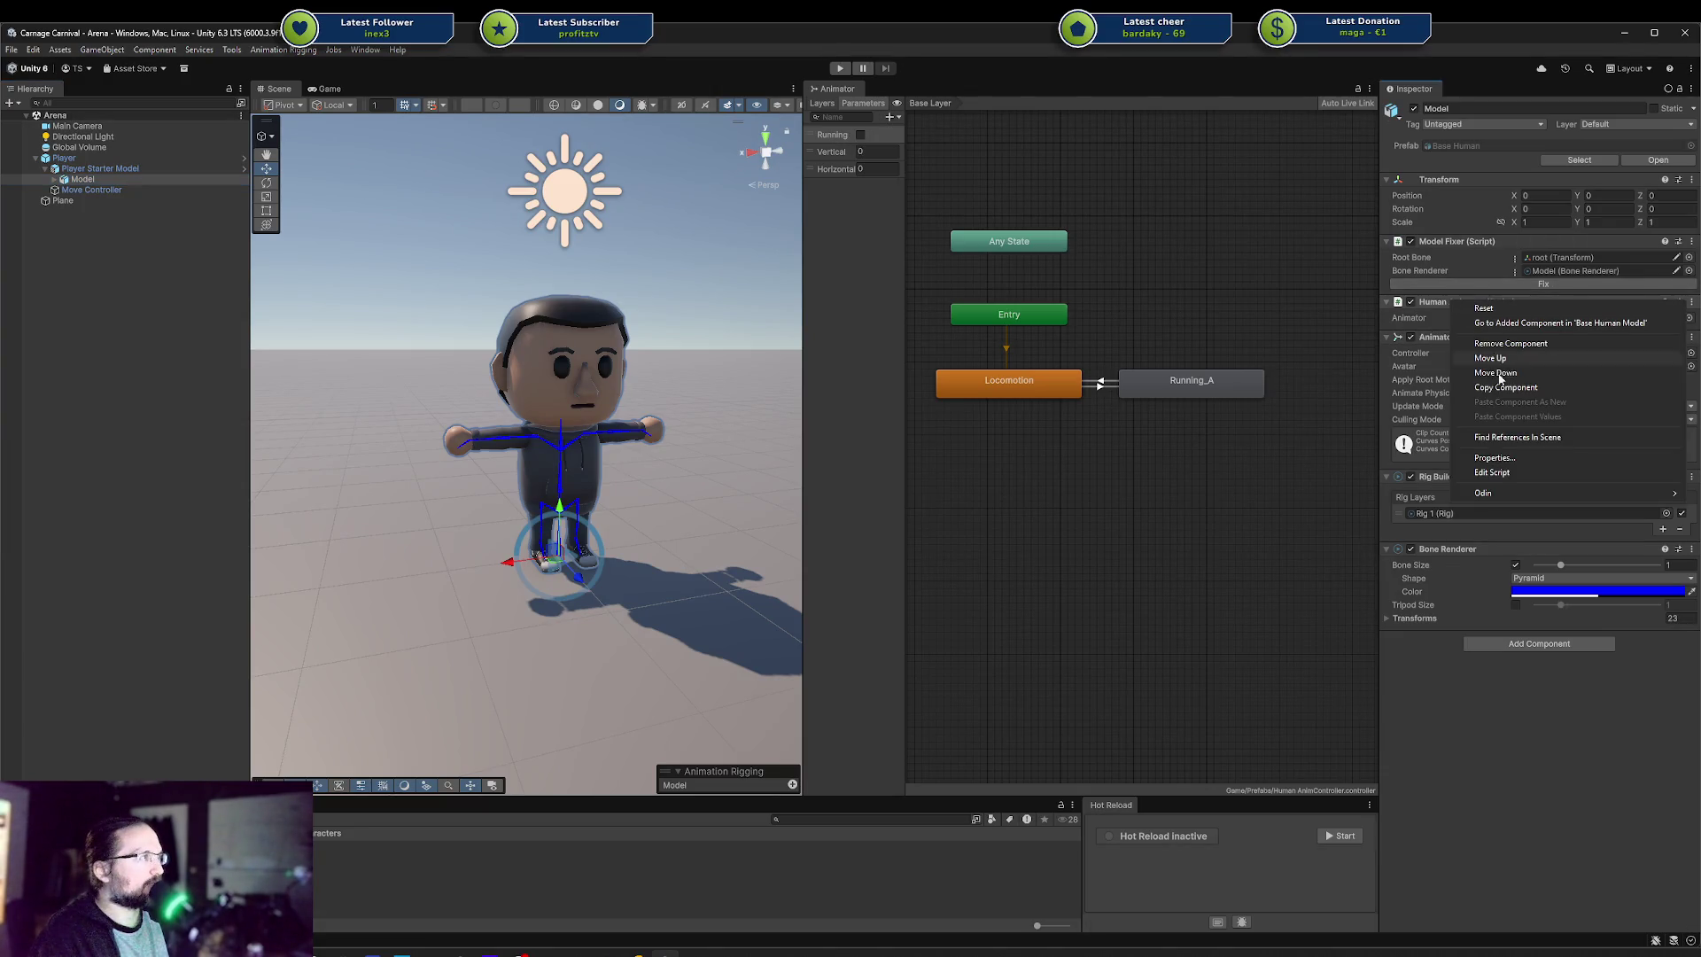
{"action": "left_click", "coordinate": [1492, 473]}
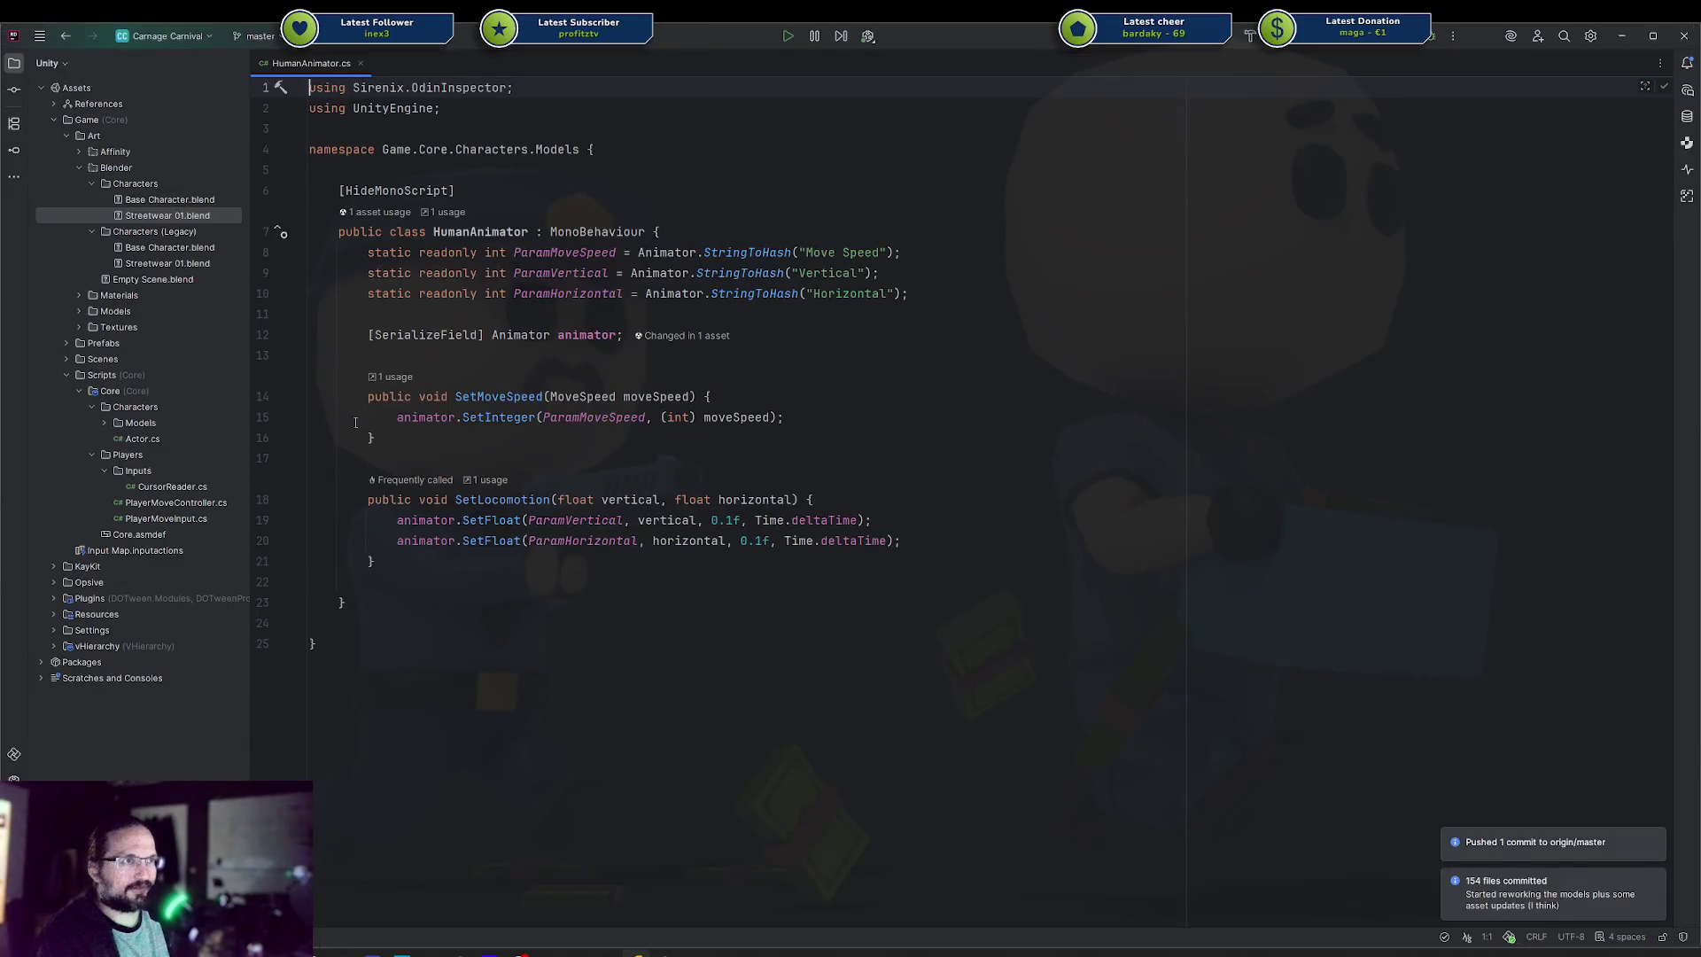
Change the hashed parameter string to "Running" and rename the field to ParamRunning
{"action": "left_click", "coordinate": [828, 255]}
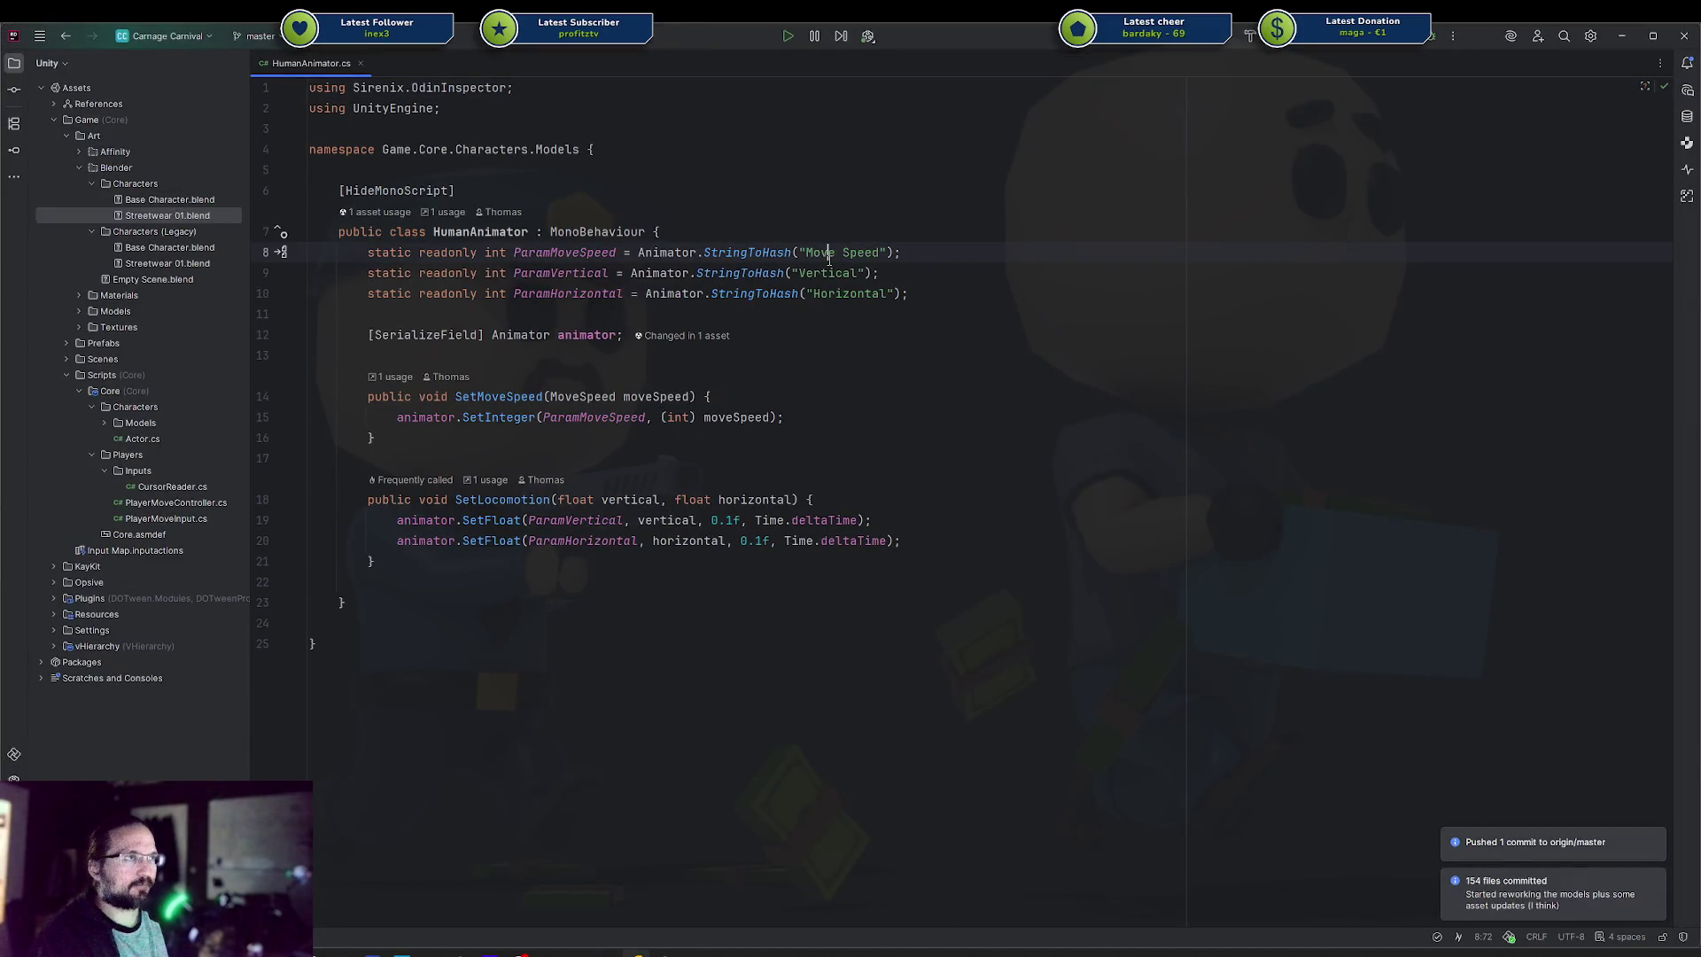
{"action": "key", "text": "alt+Tab"}
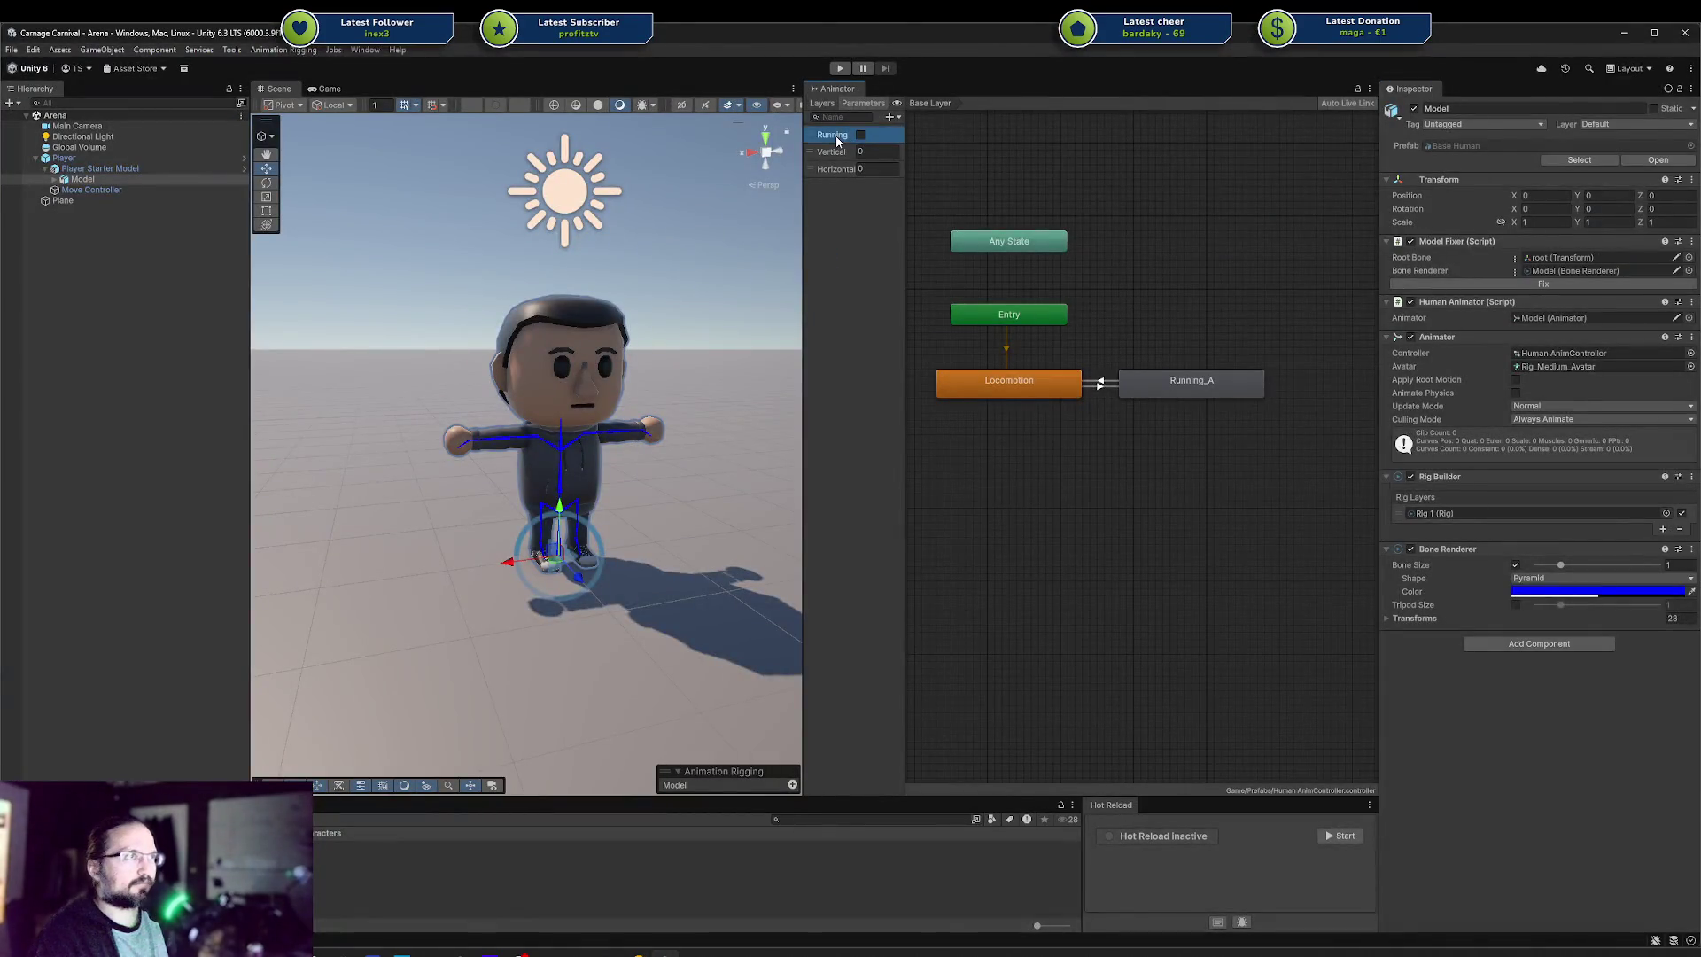
{"action": "key", "text": "alt+Tab"}
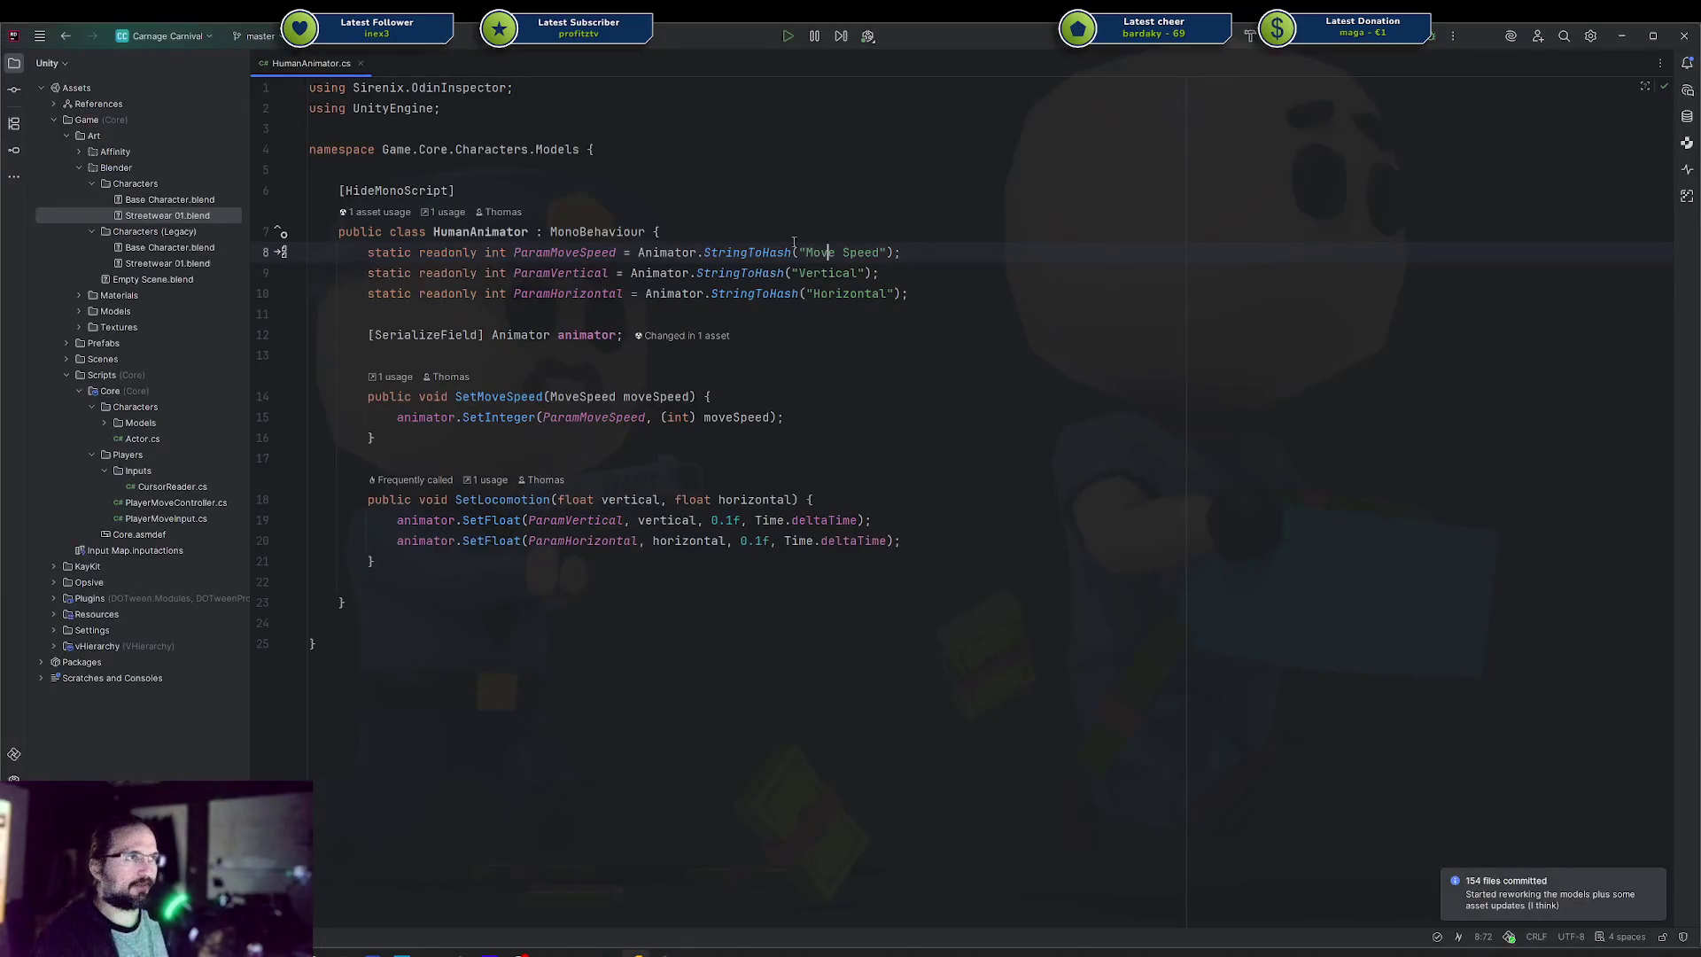
{"action": "key", "text": "ctrl+w"}
{"action": "key", "text": "ctrl+w"}
{"action": "type", "text": "Running"}
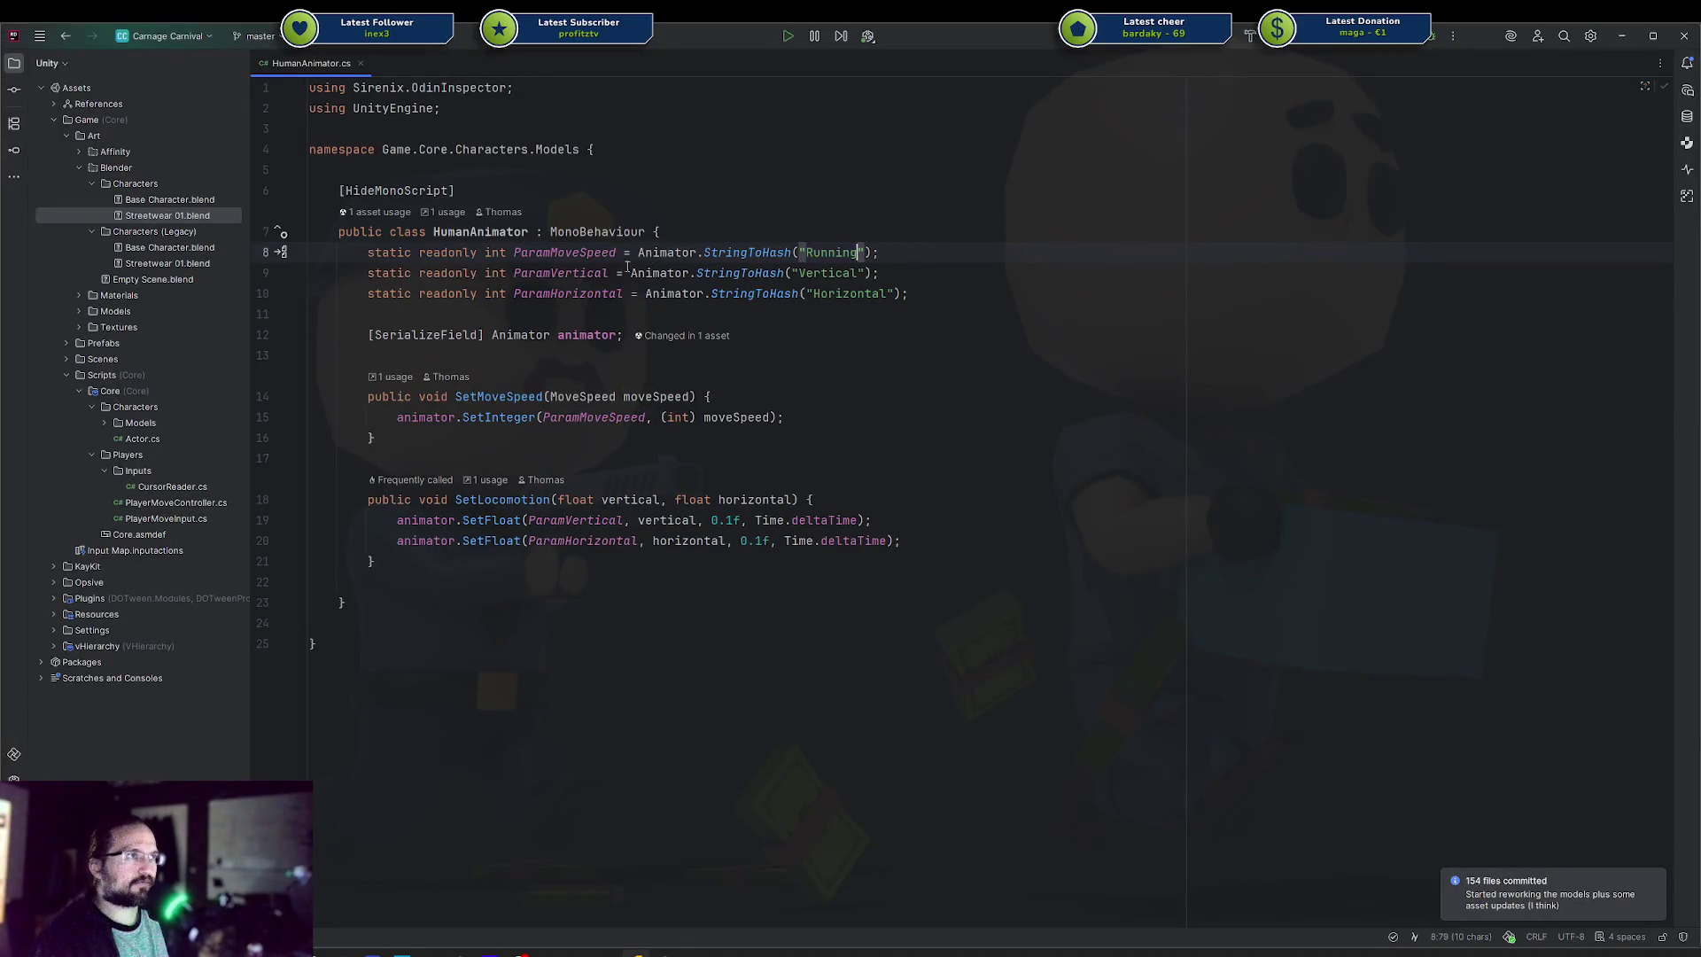
{"action": "double_click", "coordinate": [550, 253]}
{"action": "key", "text": "ctrl+w"}
{"action": "type", "text": "ParamRunning"}
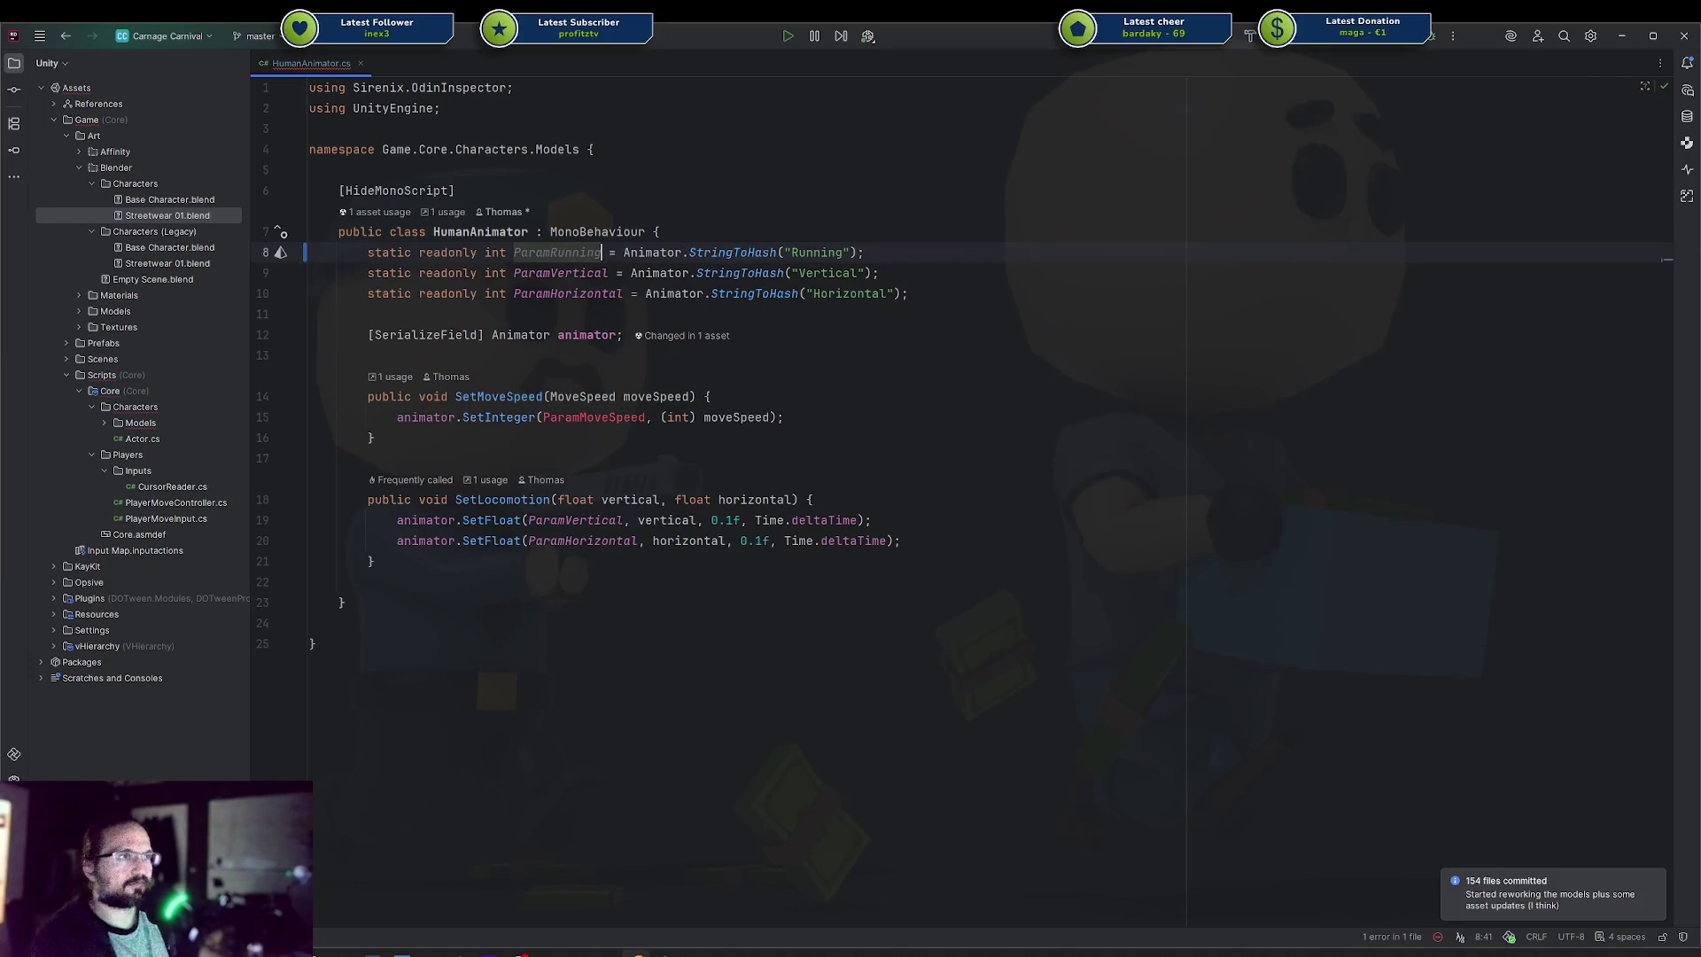
Rename SetMoveSpeed to SetRunning with a bool running parameter
{"action": "double_click", "coordinate": [499, 397]}
{"action": "type", "text": "SetRunning"}
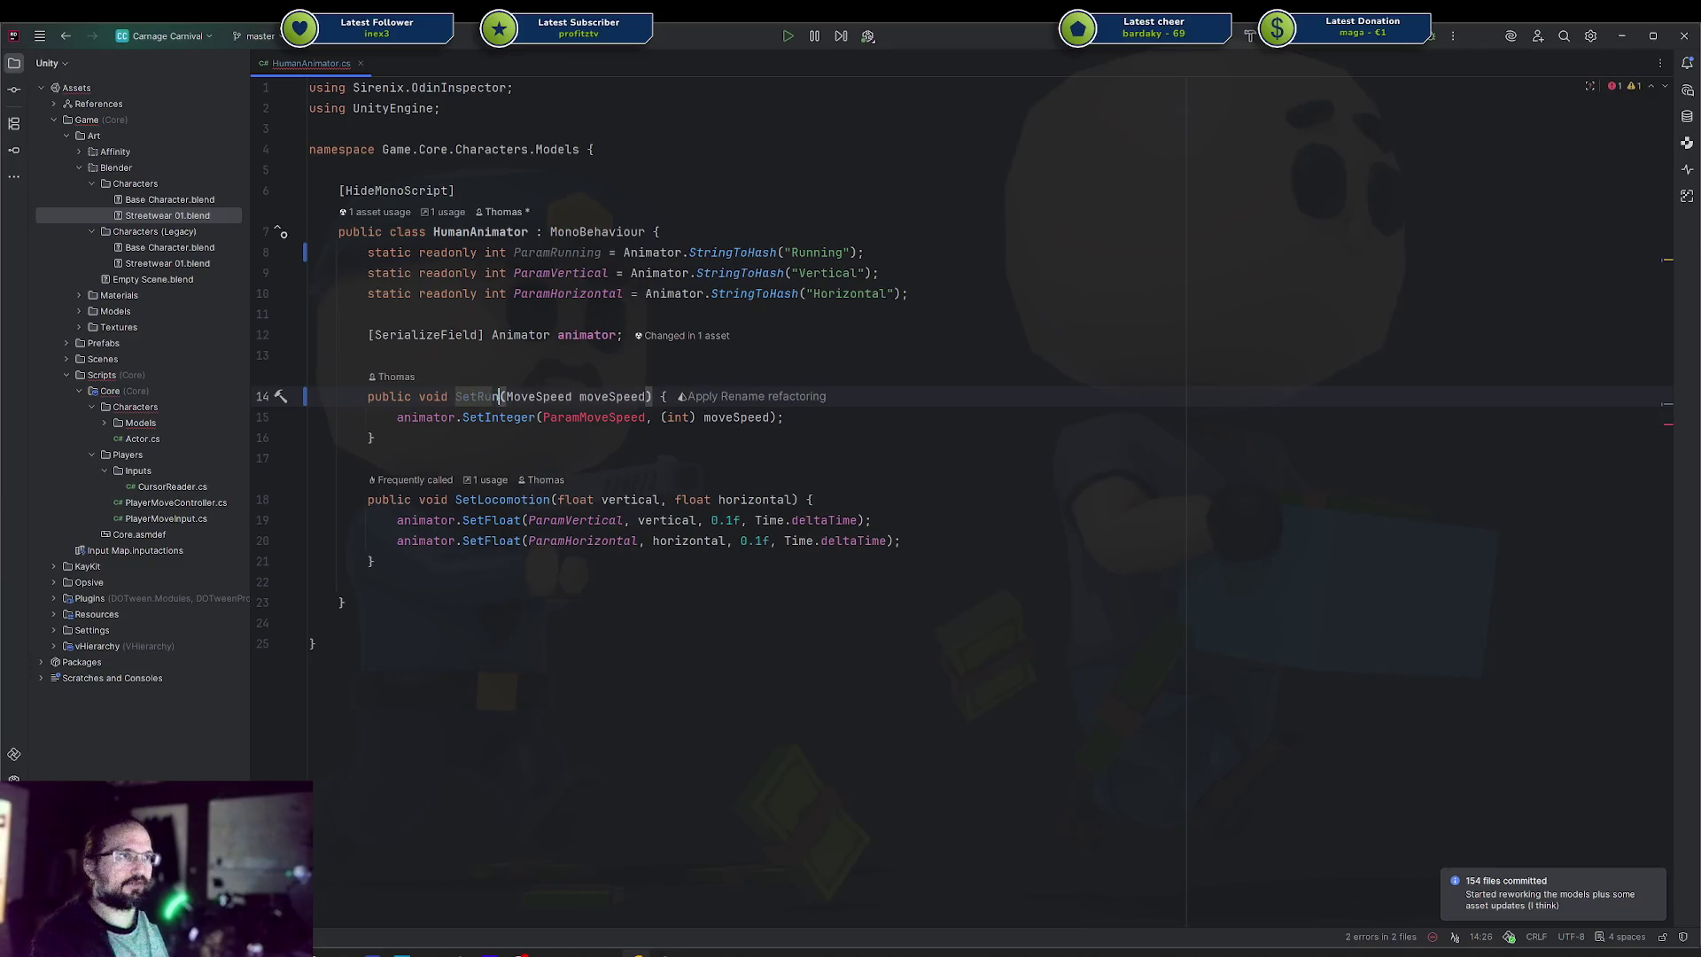
{"action": "key", "text": "ctrl+w"}
{"action": "key", "text": "ctrl+w"}
{"action": "key", "text": "BackSpace"}
{"action": "type", "text": "boo"}
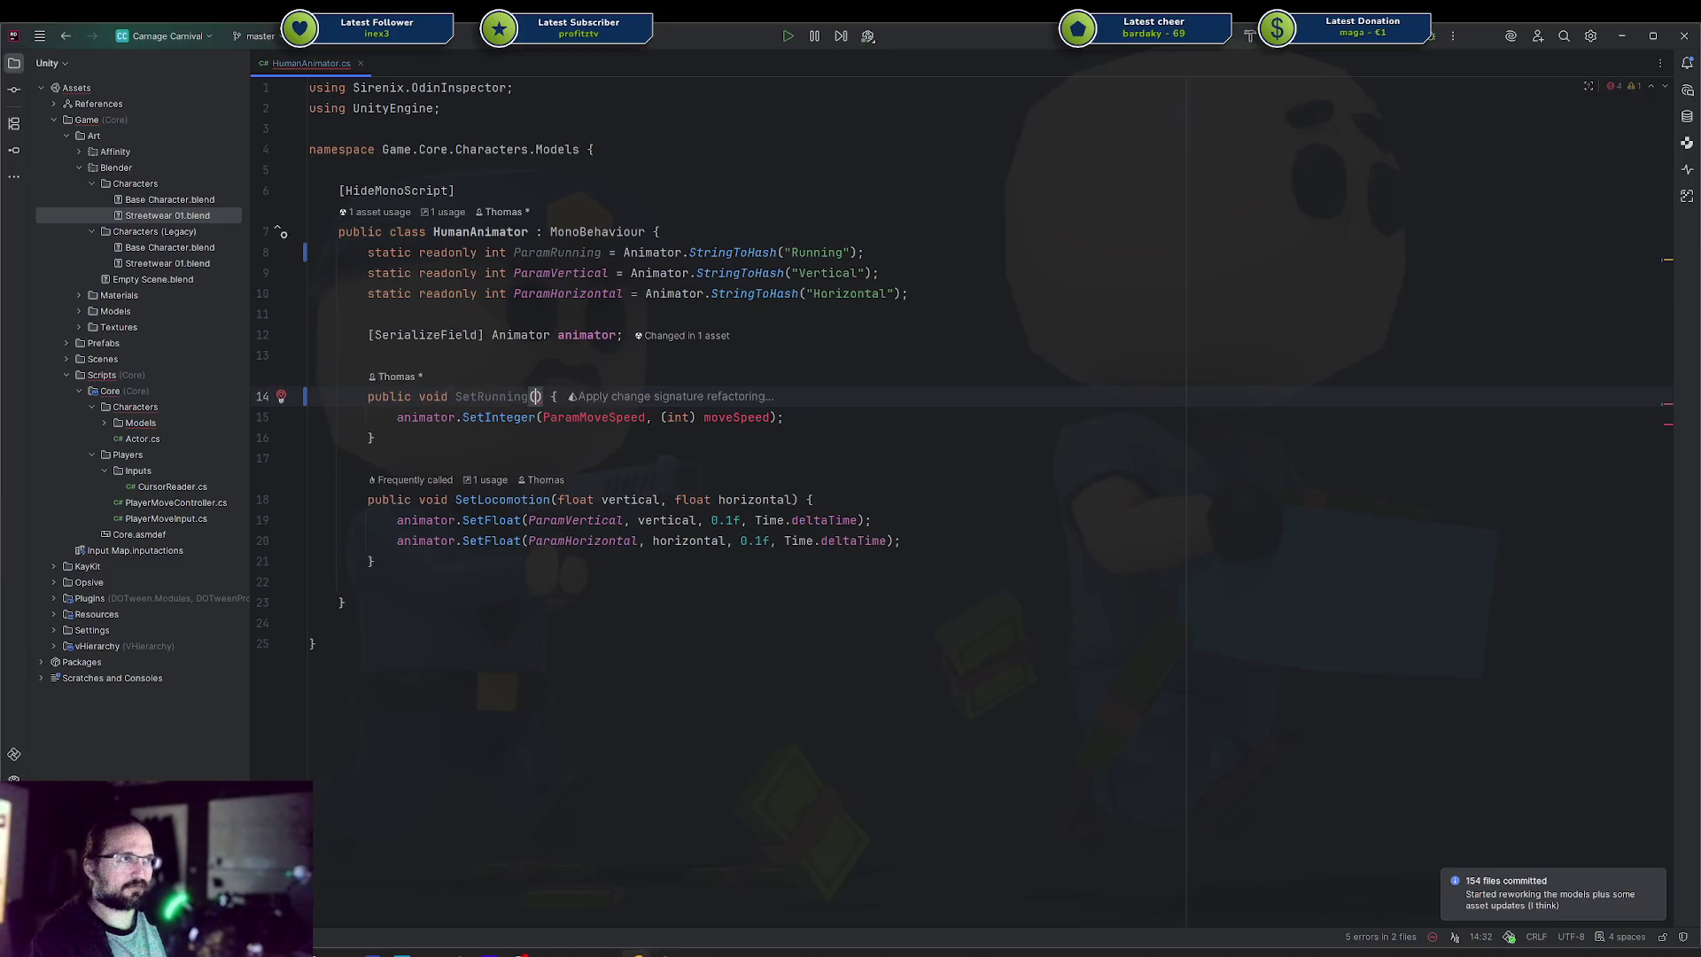
{"action": "type", "text": "l runni"}
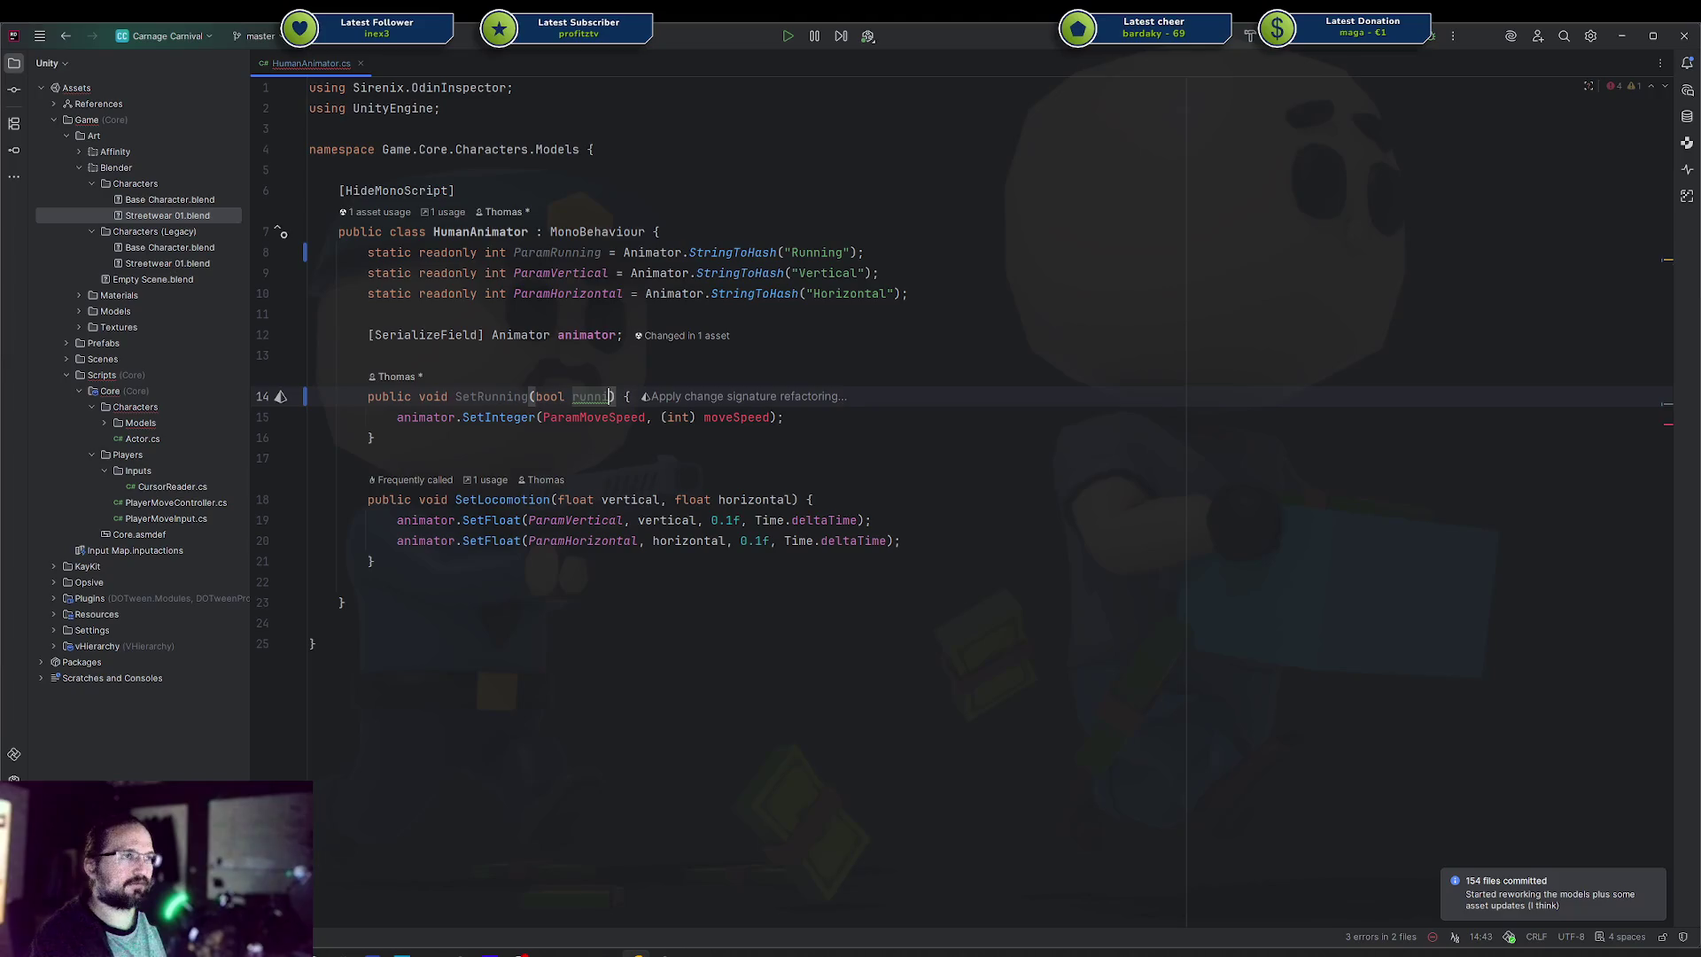
{"action": "type", "text": "ng"}
{"action": "key", "text": "Down"}
Make SetRunning call animator.SetBool(ParamRunning, running), then open HumanModel.cs
{"action": "key", "text": "ctrl+w"}
{"action": "key", "text": "ctrl+w"}
{"action": "key", "text": "BackSpace"}
{"action": "key", "text": "ctrl+BackSpace"}
{"action": "key", "text": "ctrl+BackSpace"}
{"action": "type", "text": "setbo"}
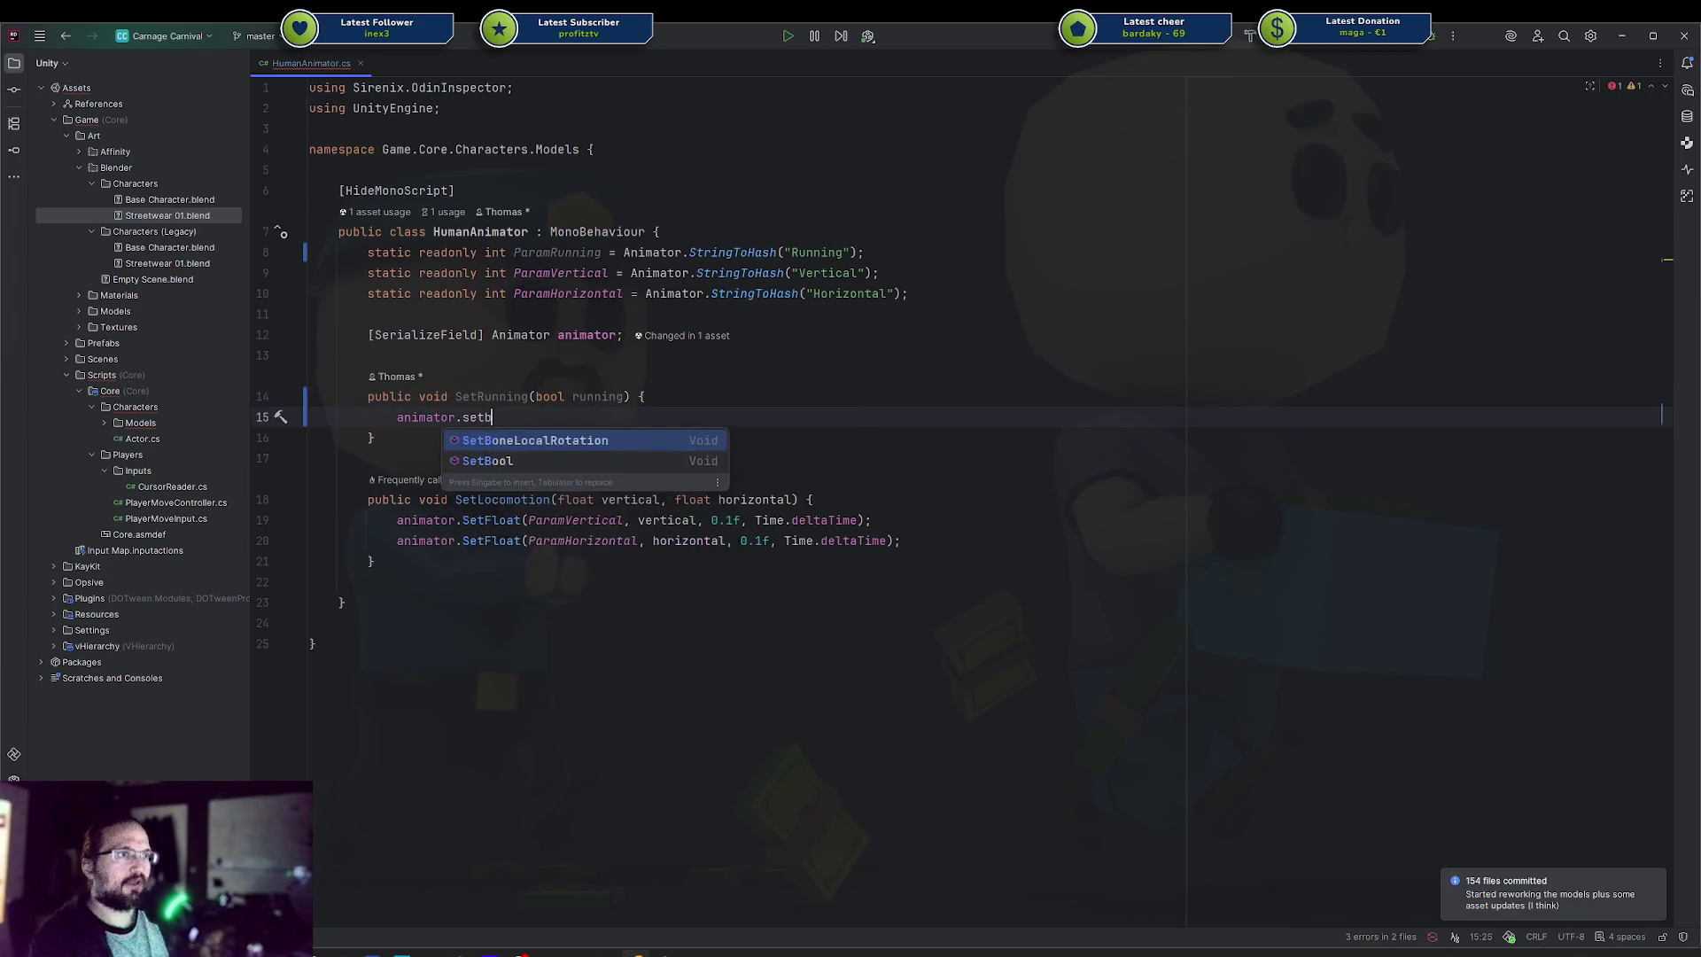
{"action": "key", "text": "Return"}
{"action": "type", "text": "ParamRunning, running);"}
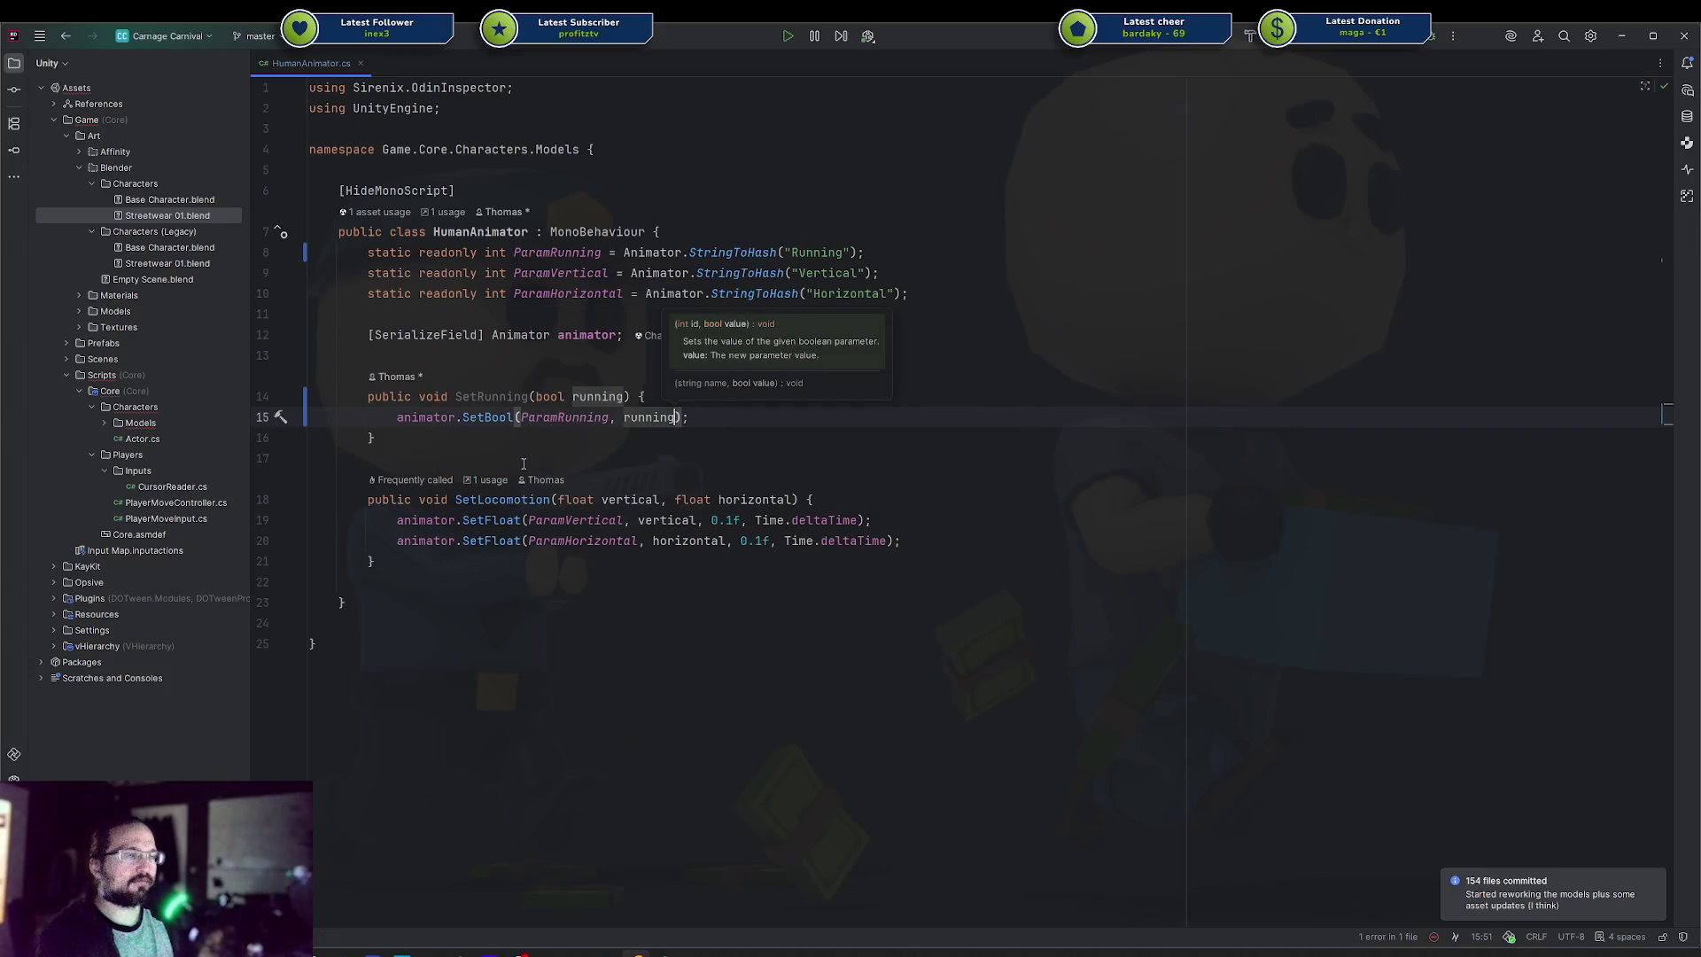
{"action": "key", "text": "Down"}
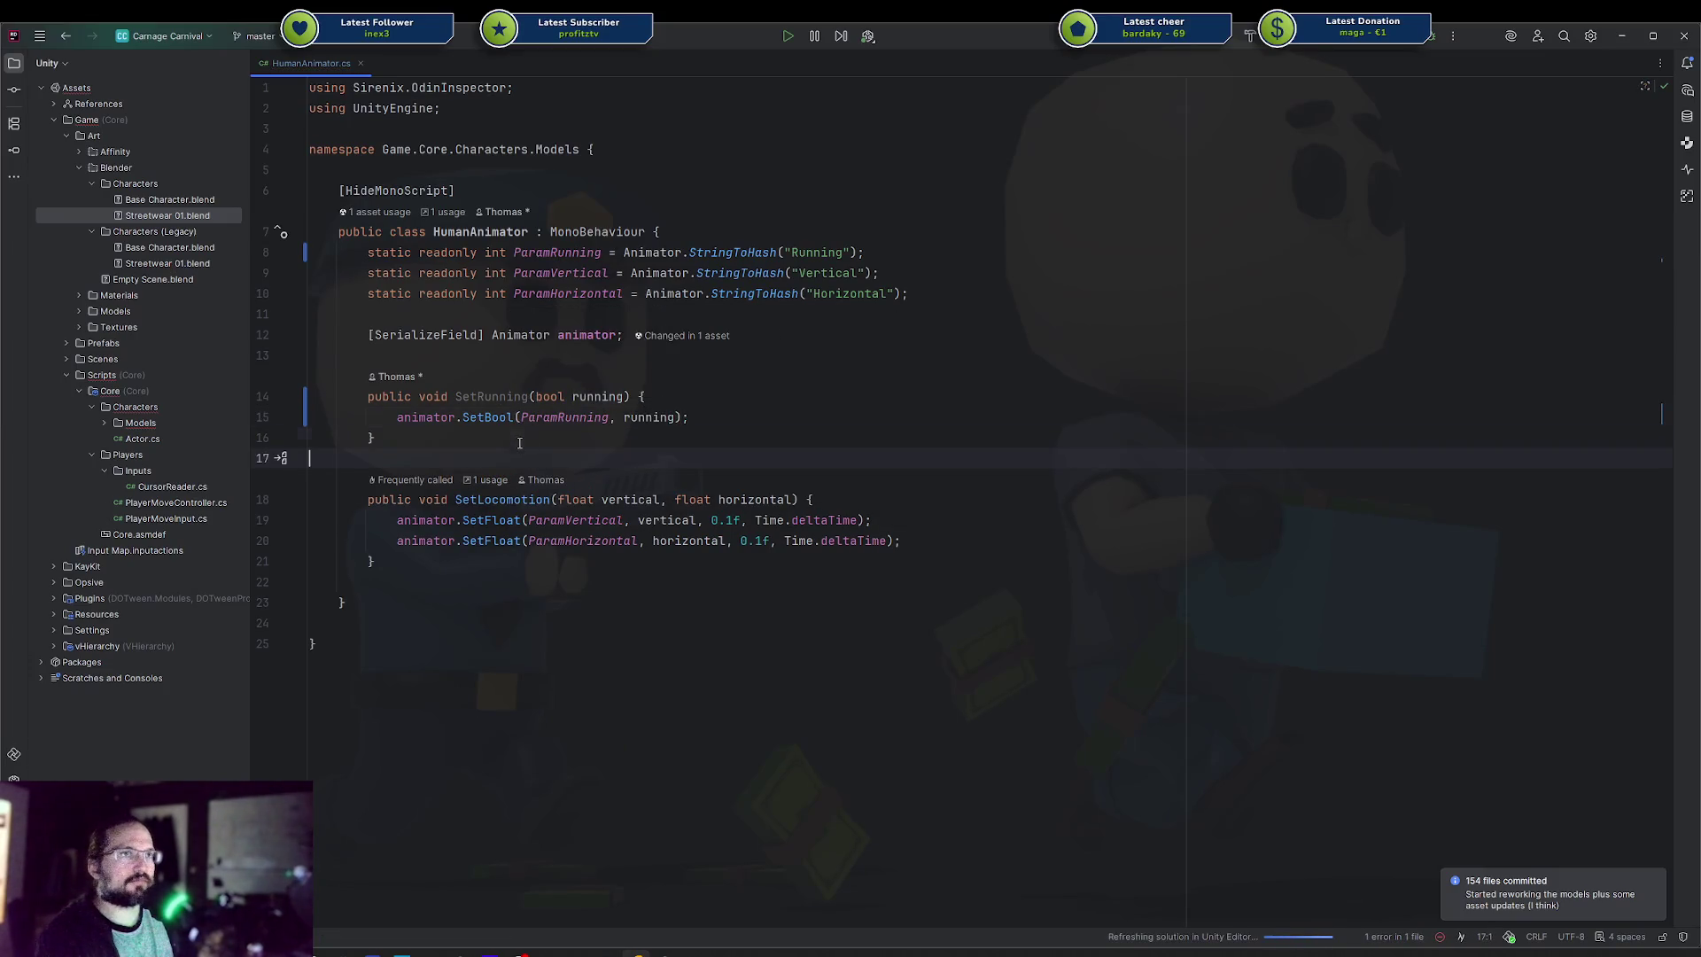
{"action": "left_click", "coordinate": [105, 423]}
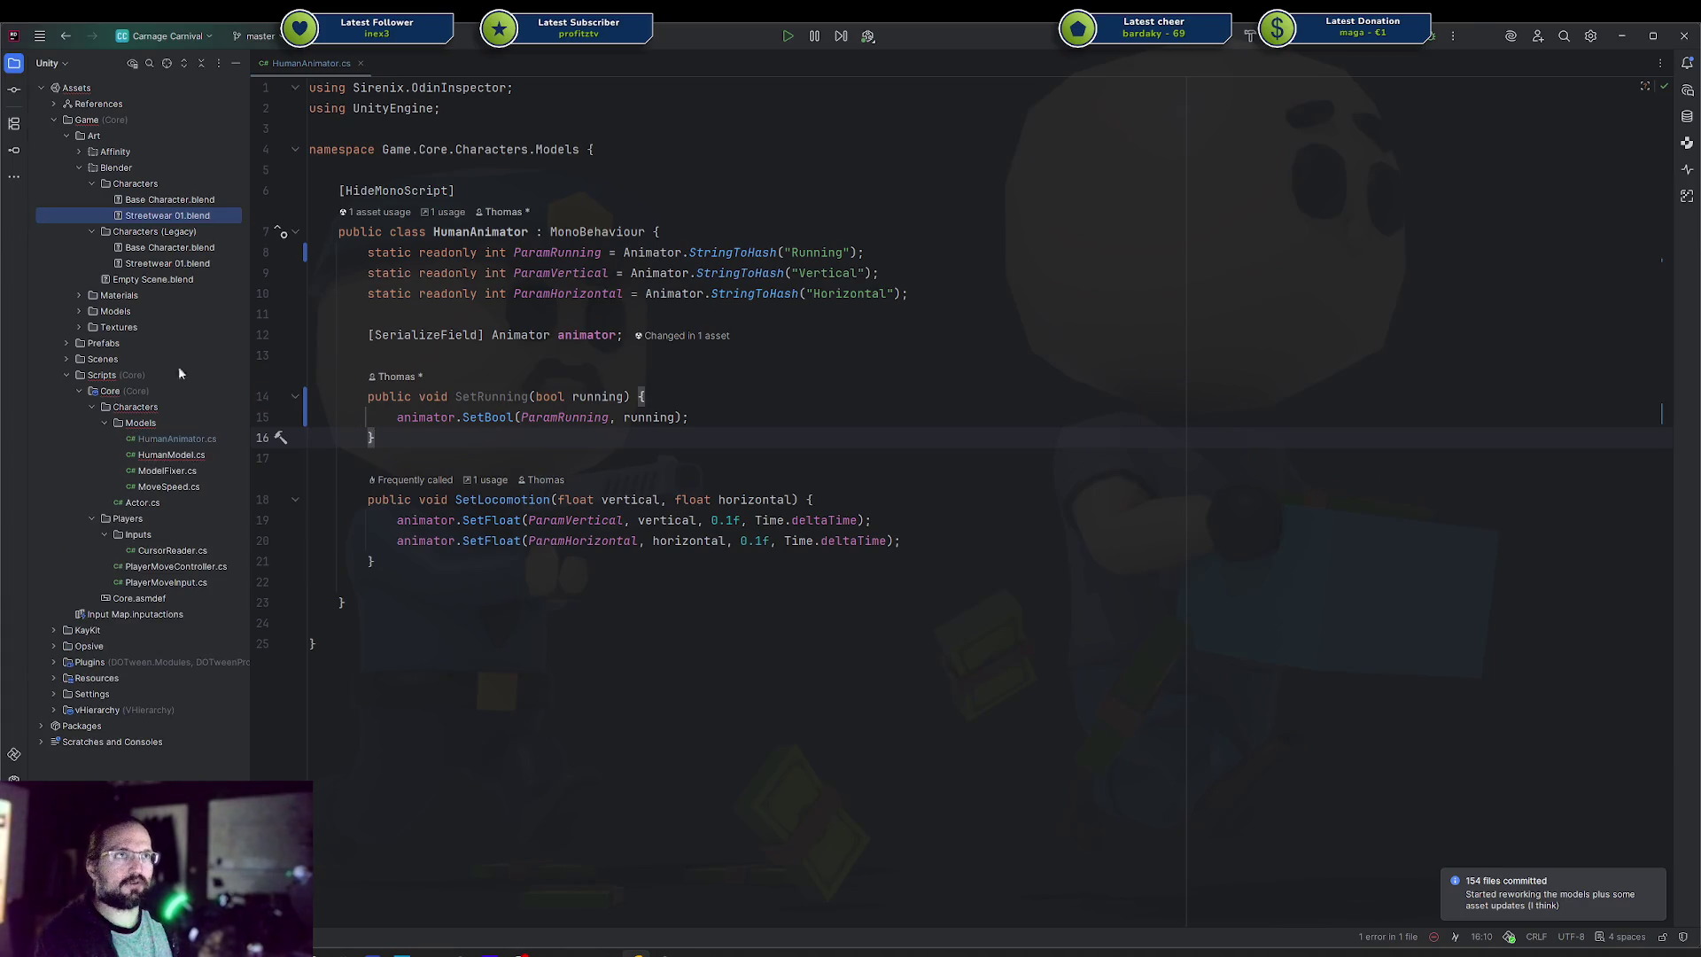
{"action": "double_click", "coordinate": [194, 456]}
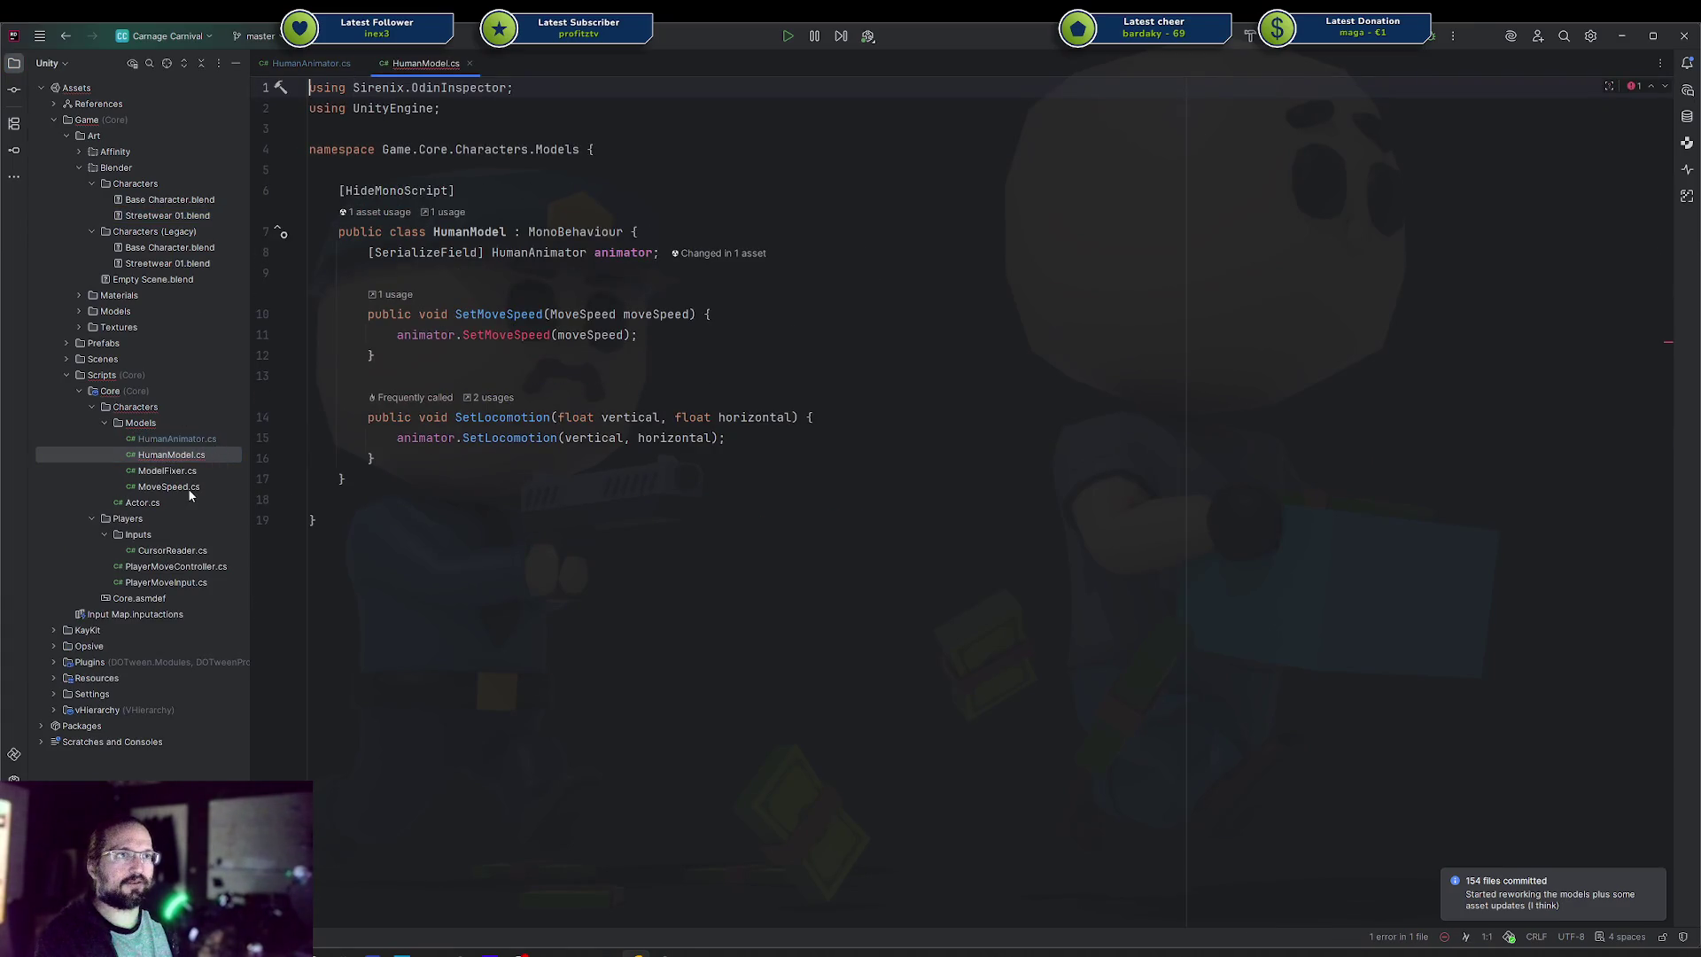
Delete the MoveSpeed.cs file and return to HumanModel.cs
{"action": "left_click", "coordinate": [188, 487]}
{"action": "key", "text": "Delete"}
{"action": "key", "text": "Return"}
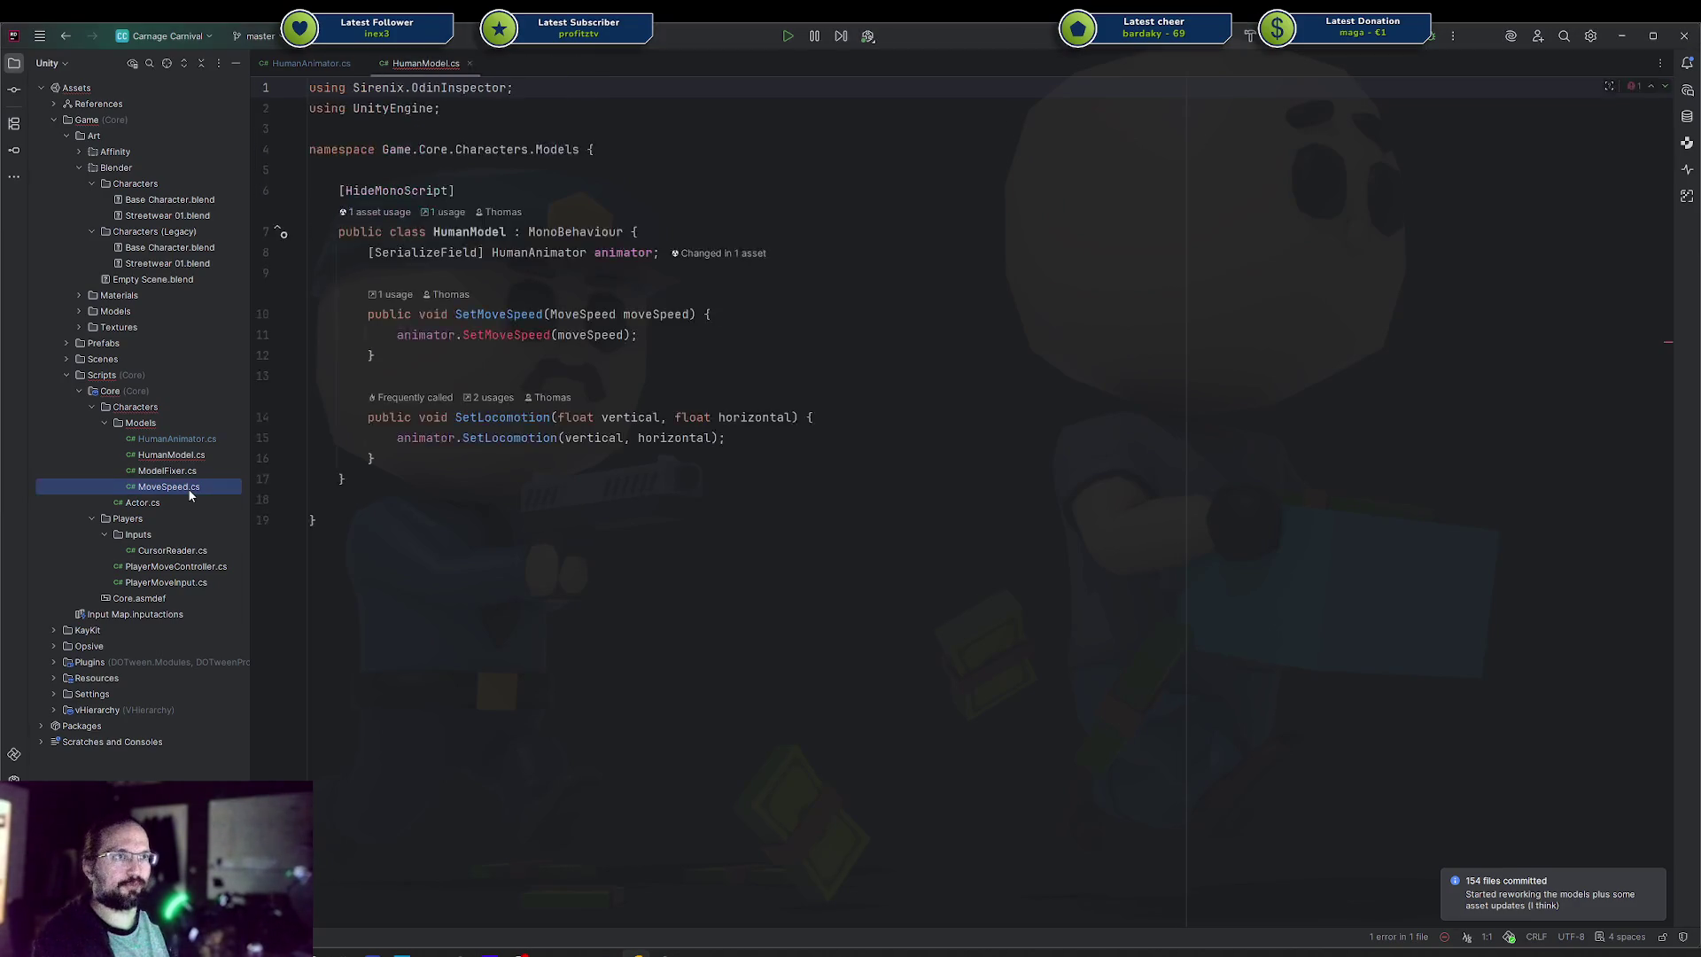
{"action": "double_click", "coordinate": [226, 455]}
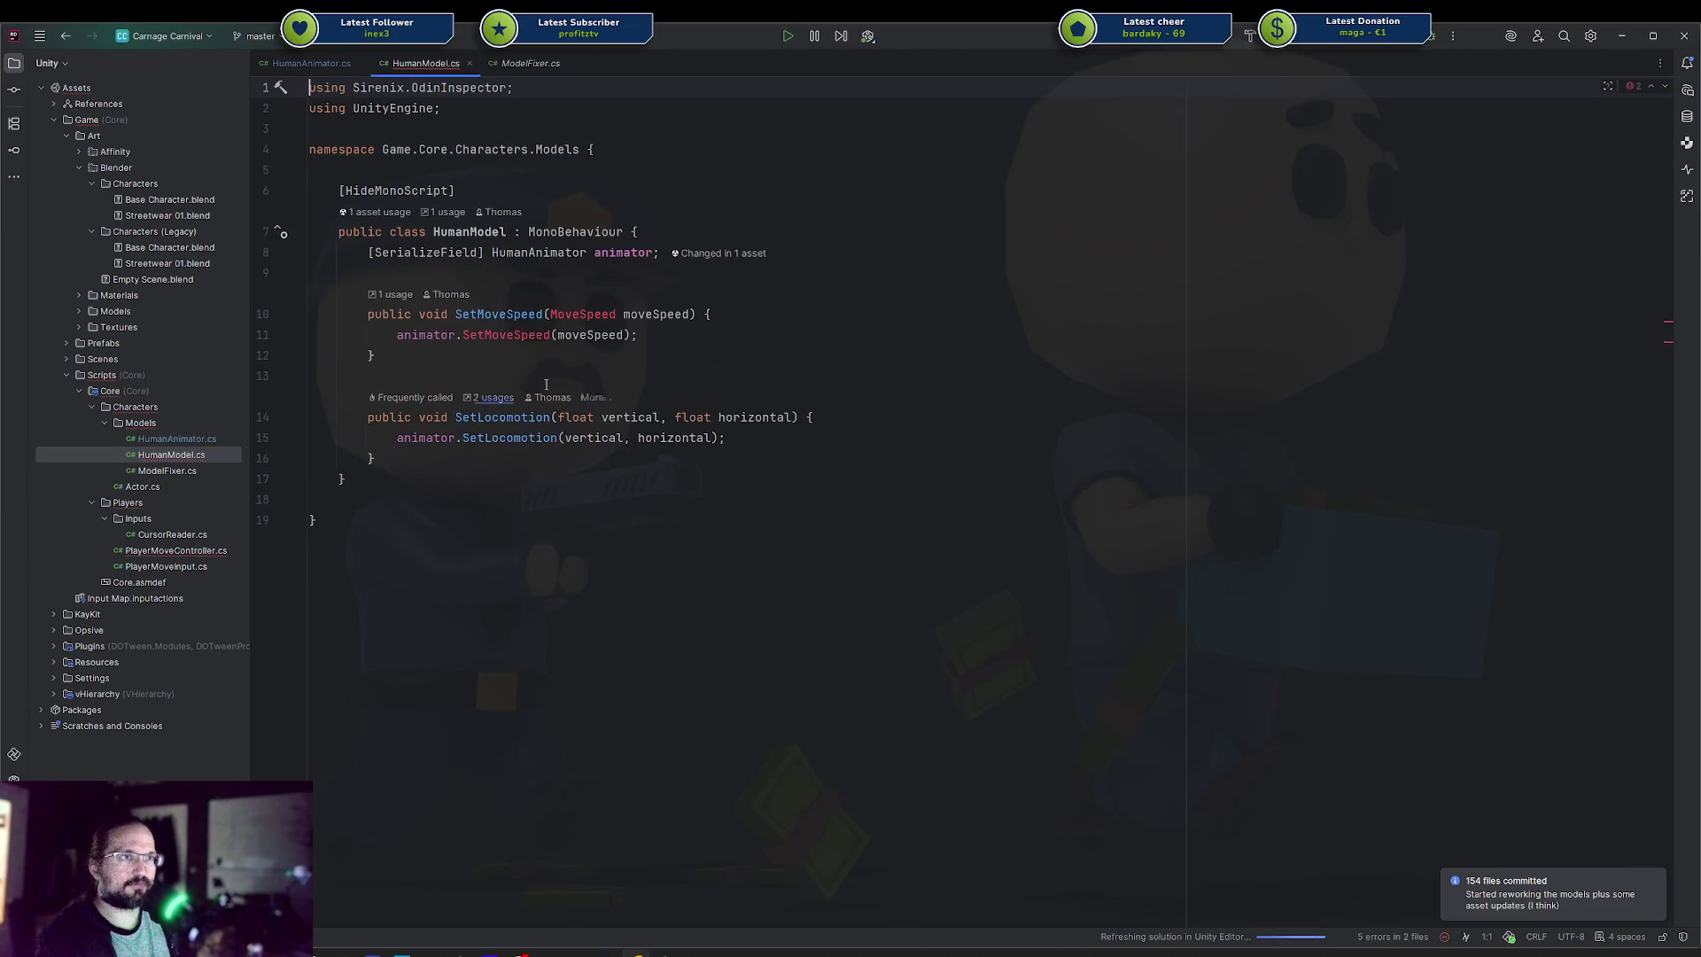
Add a public void SetRunning(bool running) method calling animator.SetRunning(running)
{"action": "double_click", "coordinate": [525, 315]}
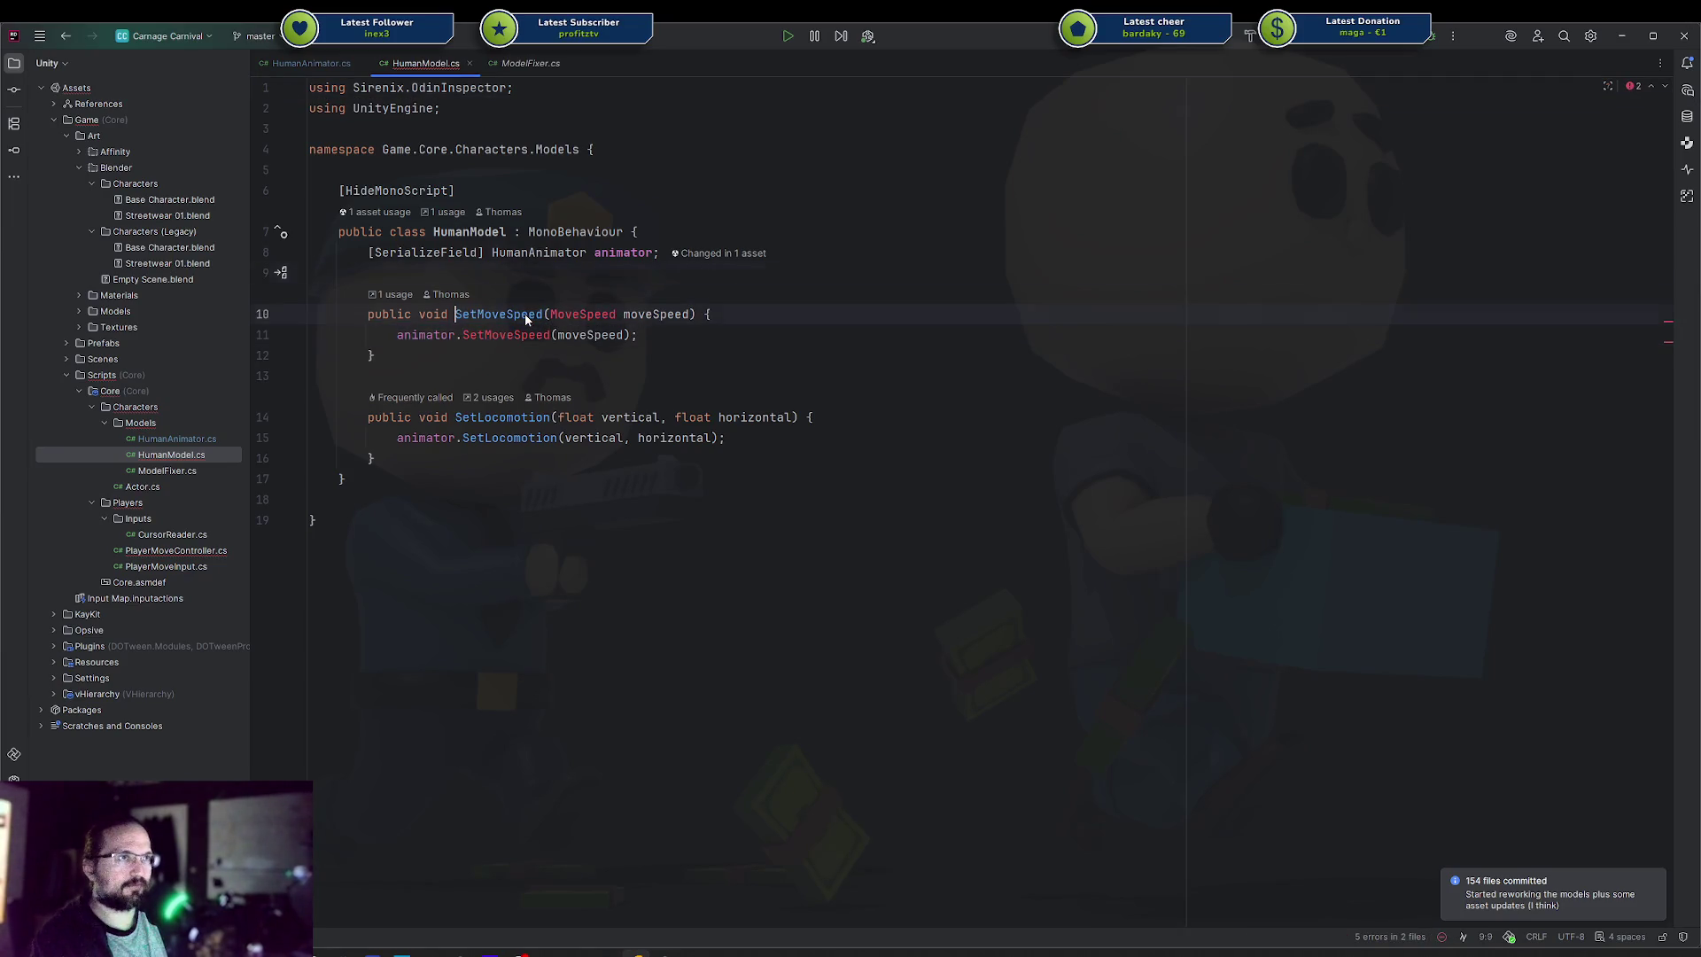
{"action": "key", "text": "BackSpace"}
{"action": "type", "text": "Se"}
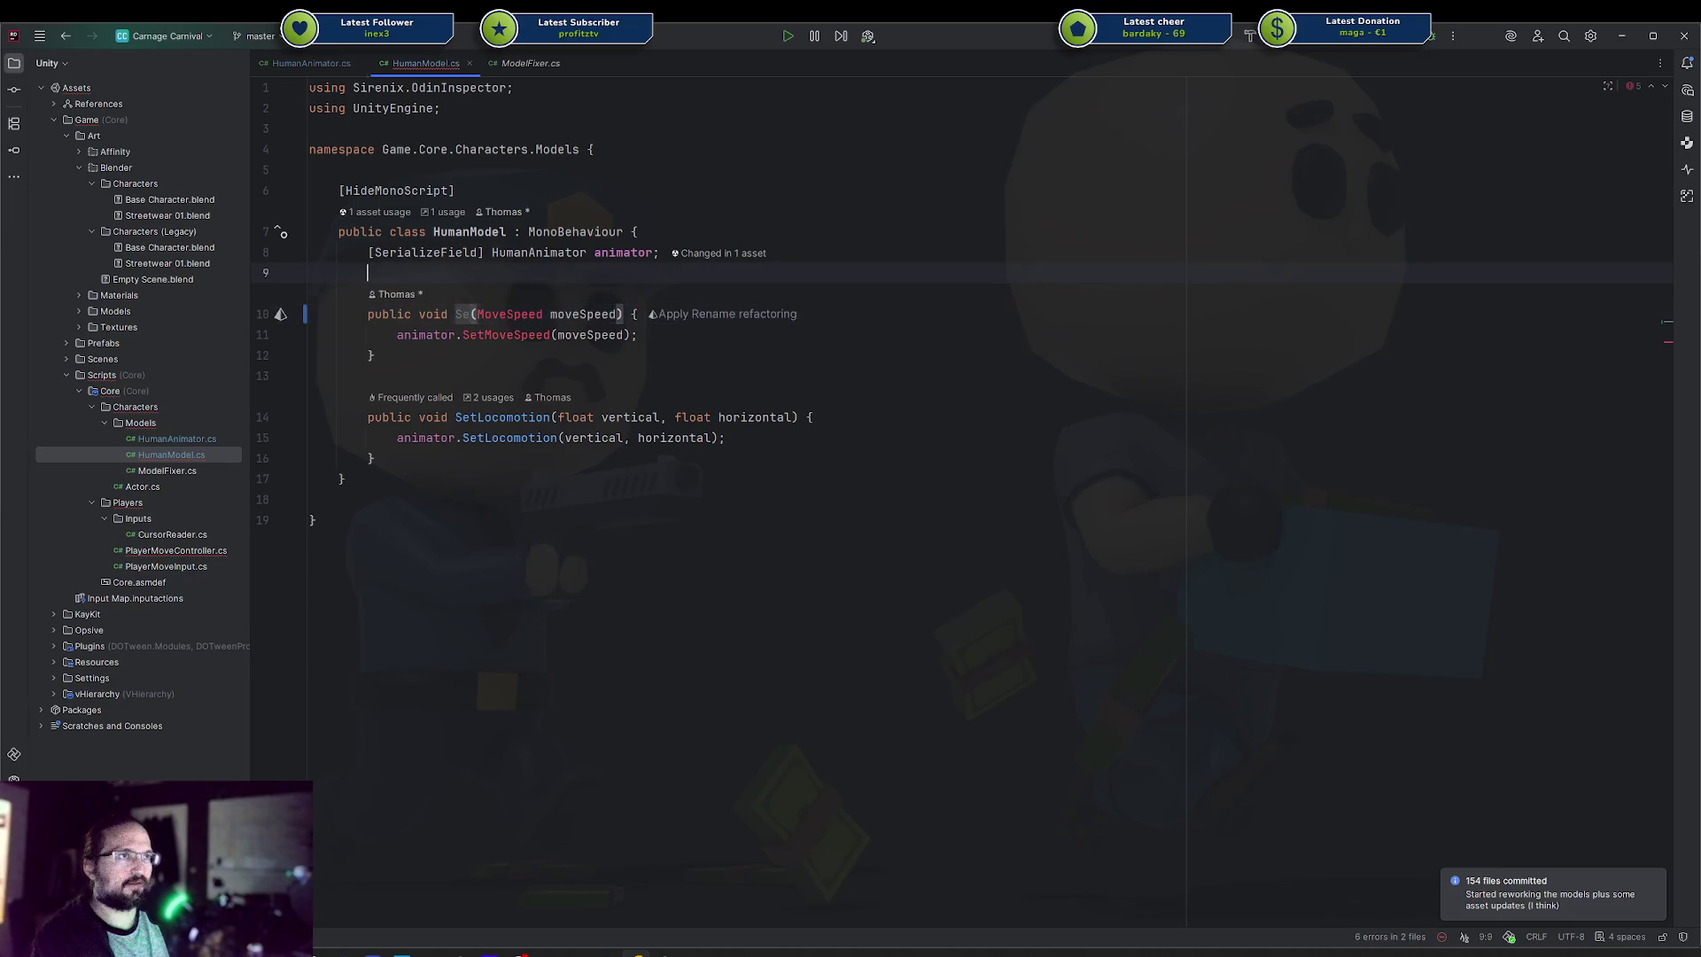
{"action": "key", "text": "ctrl+alt+Return"}
{"action": "key", "text": "ctrl+alt+Return"}
{"action": "type", "text": "public void SetRu"}
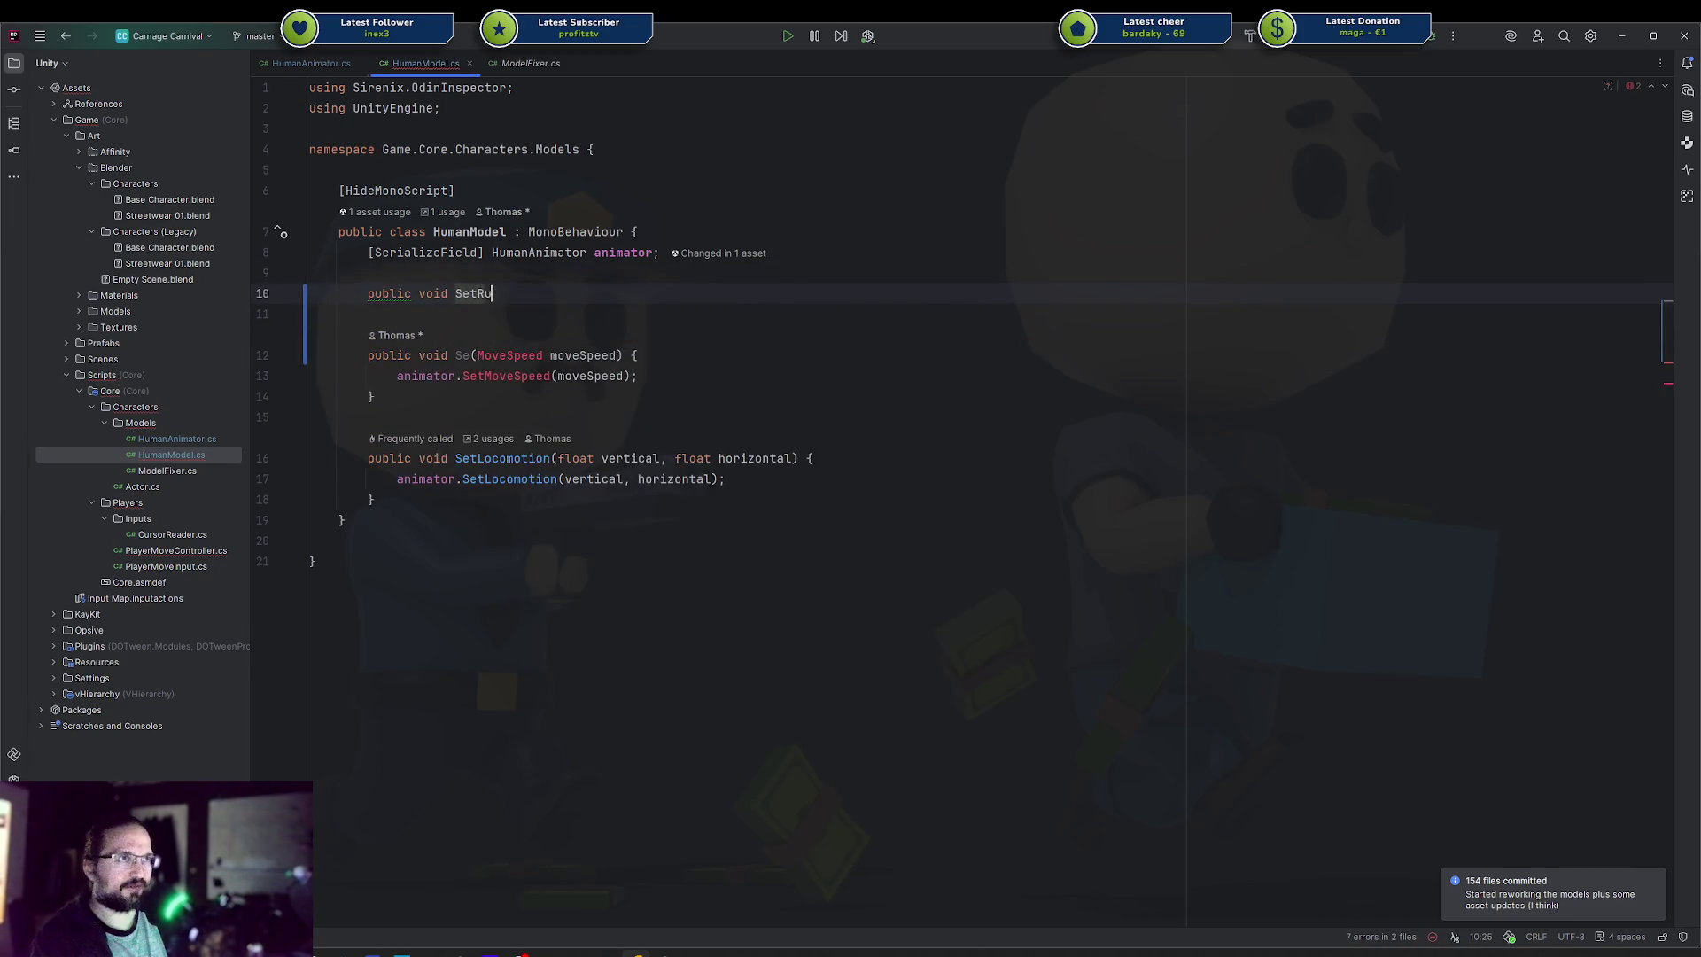
{"action": "type", "text": "nning(bool running) ="}
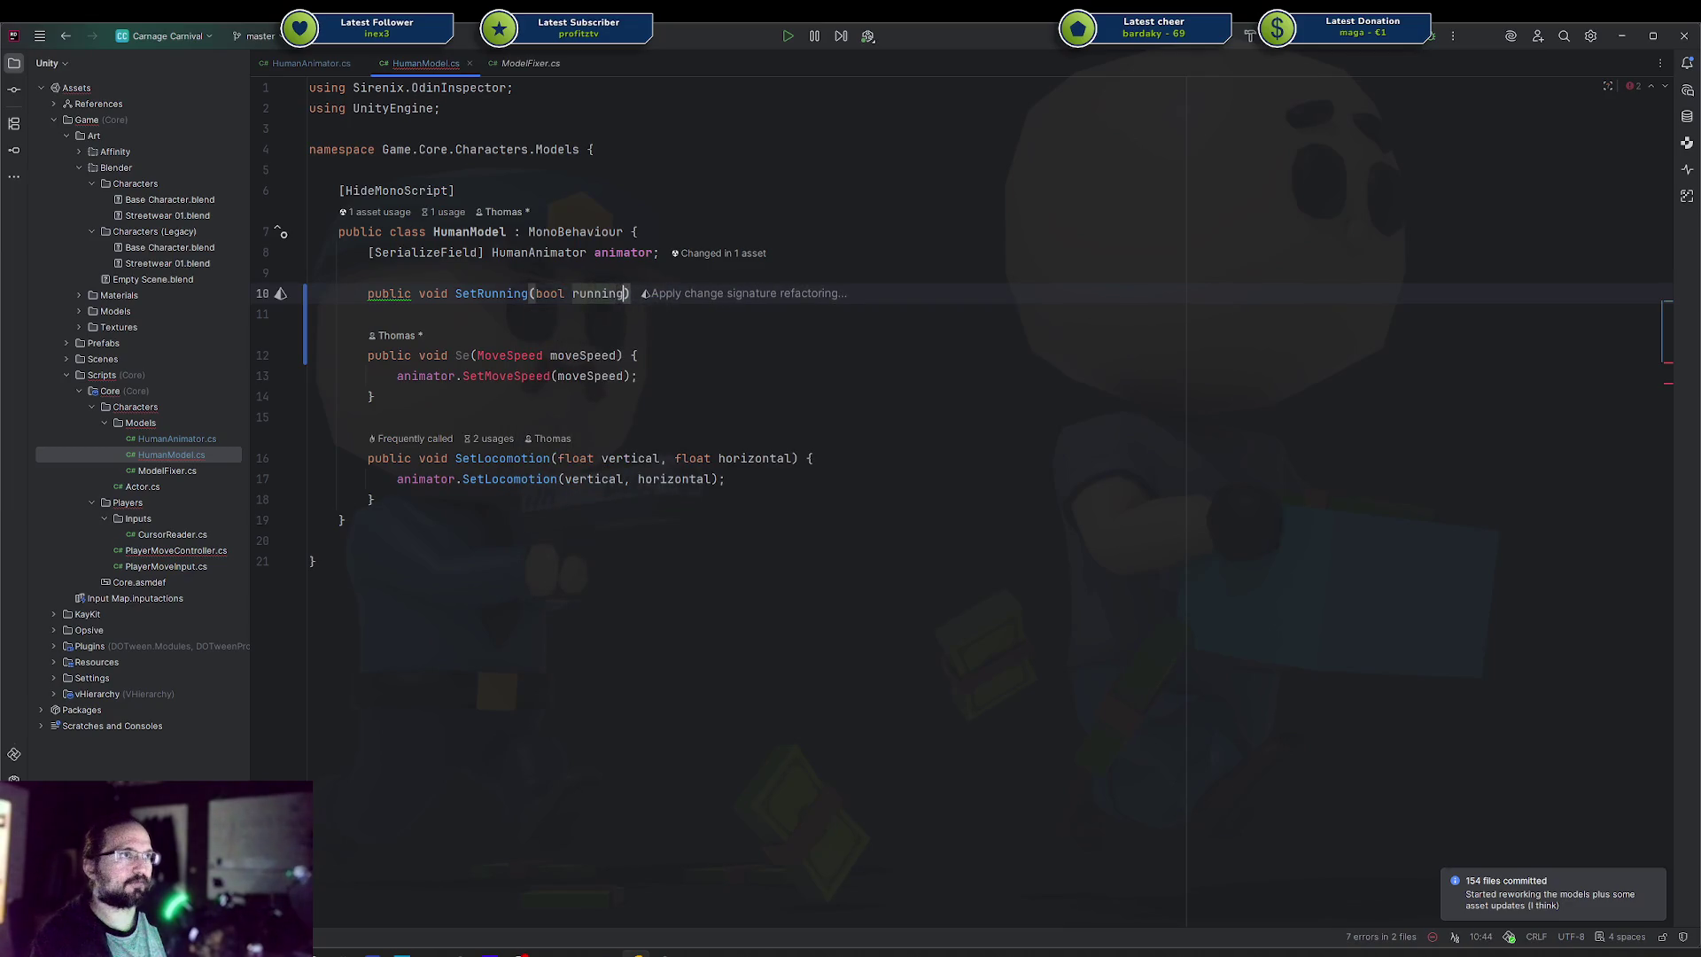
{"action": "key", "text": "BackSpace"}
{"action": "type", "text": "{"}
{"action": "key", "text": "Return"}
{"action": "type", "text": "ani"}
{"action": "key", "text": "Return"}
{"action": "type", "text": ".SetRunning(running);"}
Remove the old move-speed method and tidy the leftover blank lines and indentation
{"action": "key", "text": "ctrl+y"}
{"action": "key", "text": "ctrl+y"}
{"action": "key", "text": "ctrl+y"}
{"action": "key", "text": "BackSpace"}
{"action": "key", "text": "shift+Home"}
{"action": "key", "text": "BackSpace"}
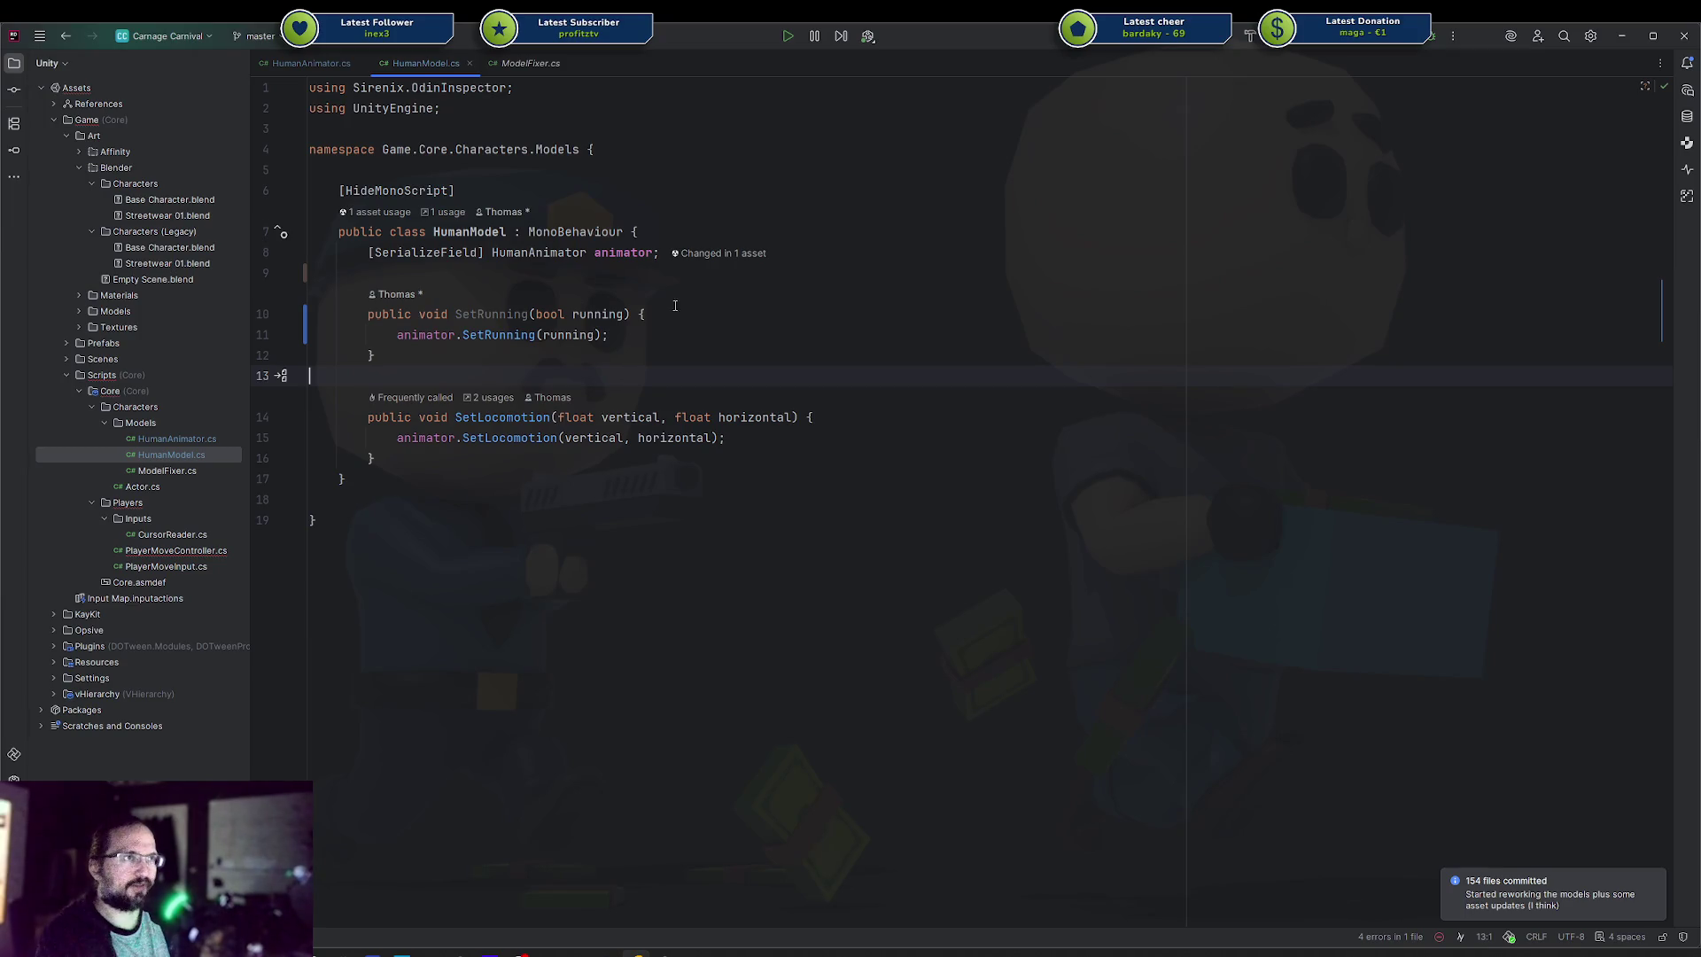
{"action": "left_click", "coordinate": [587, 253]}
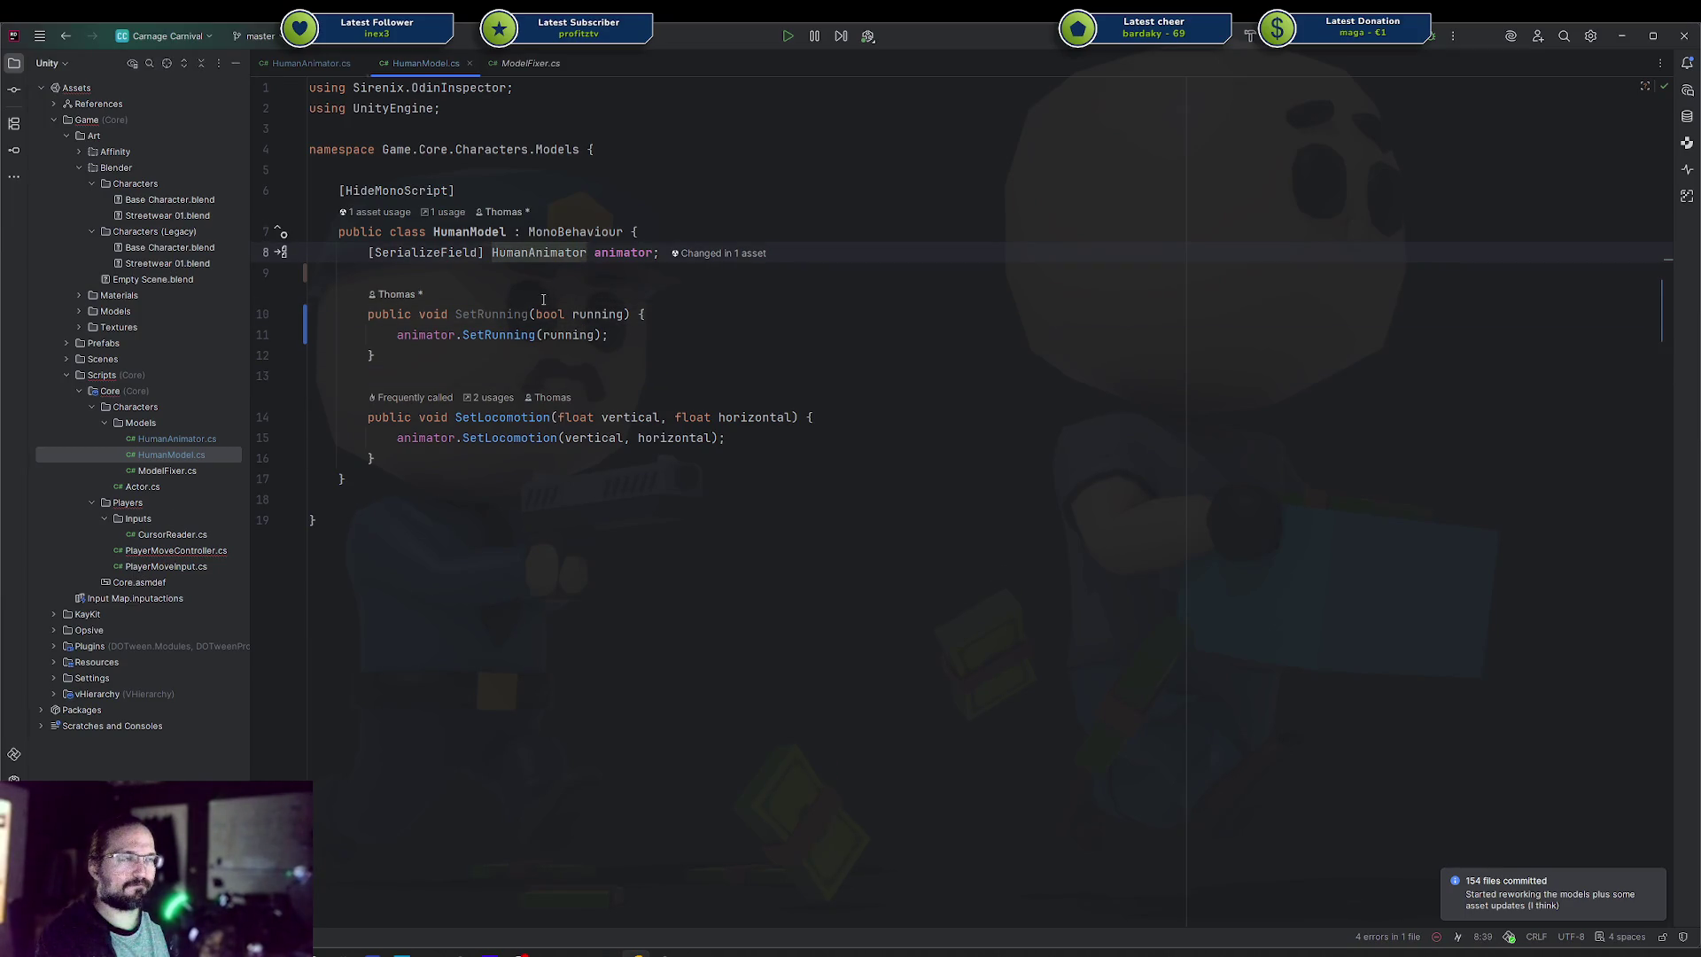
{"action": "left_click", "coordinate": [499, 276]}
{"action": "key", "text": "Tab"}
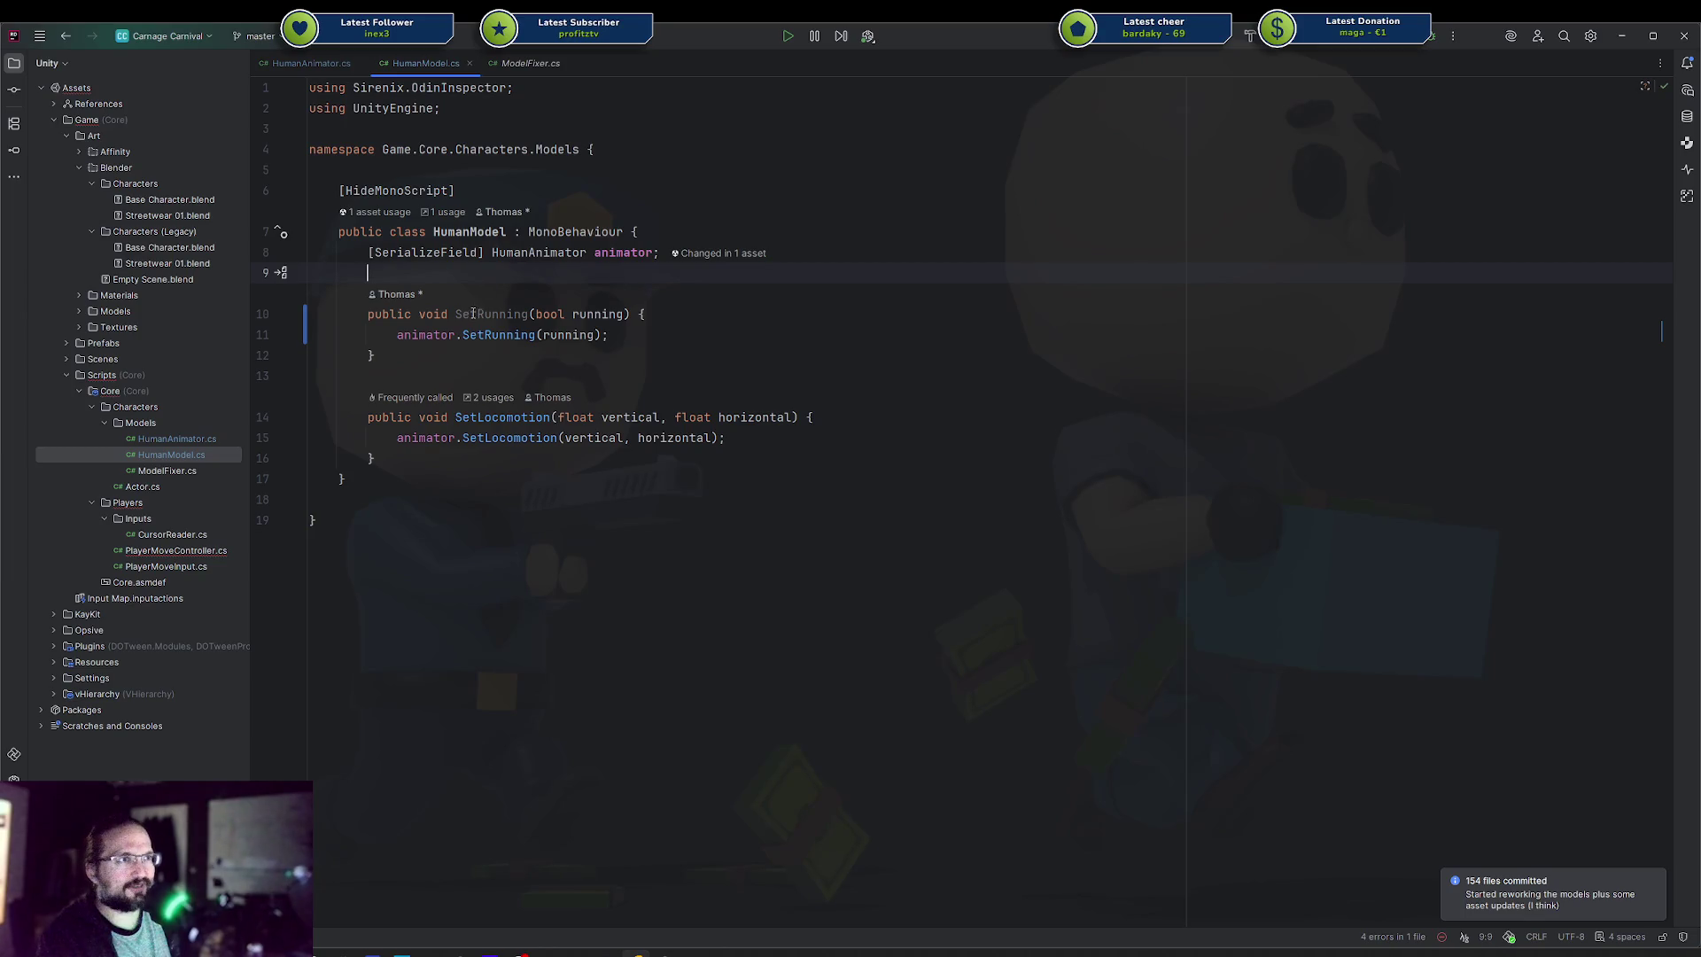
{"action": "left_click", "coordinate": [603, 355]}
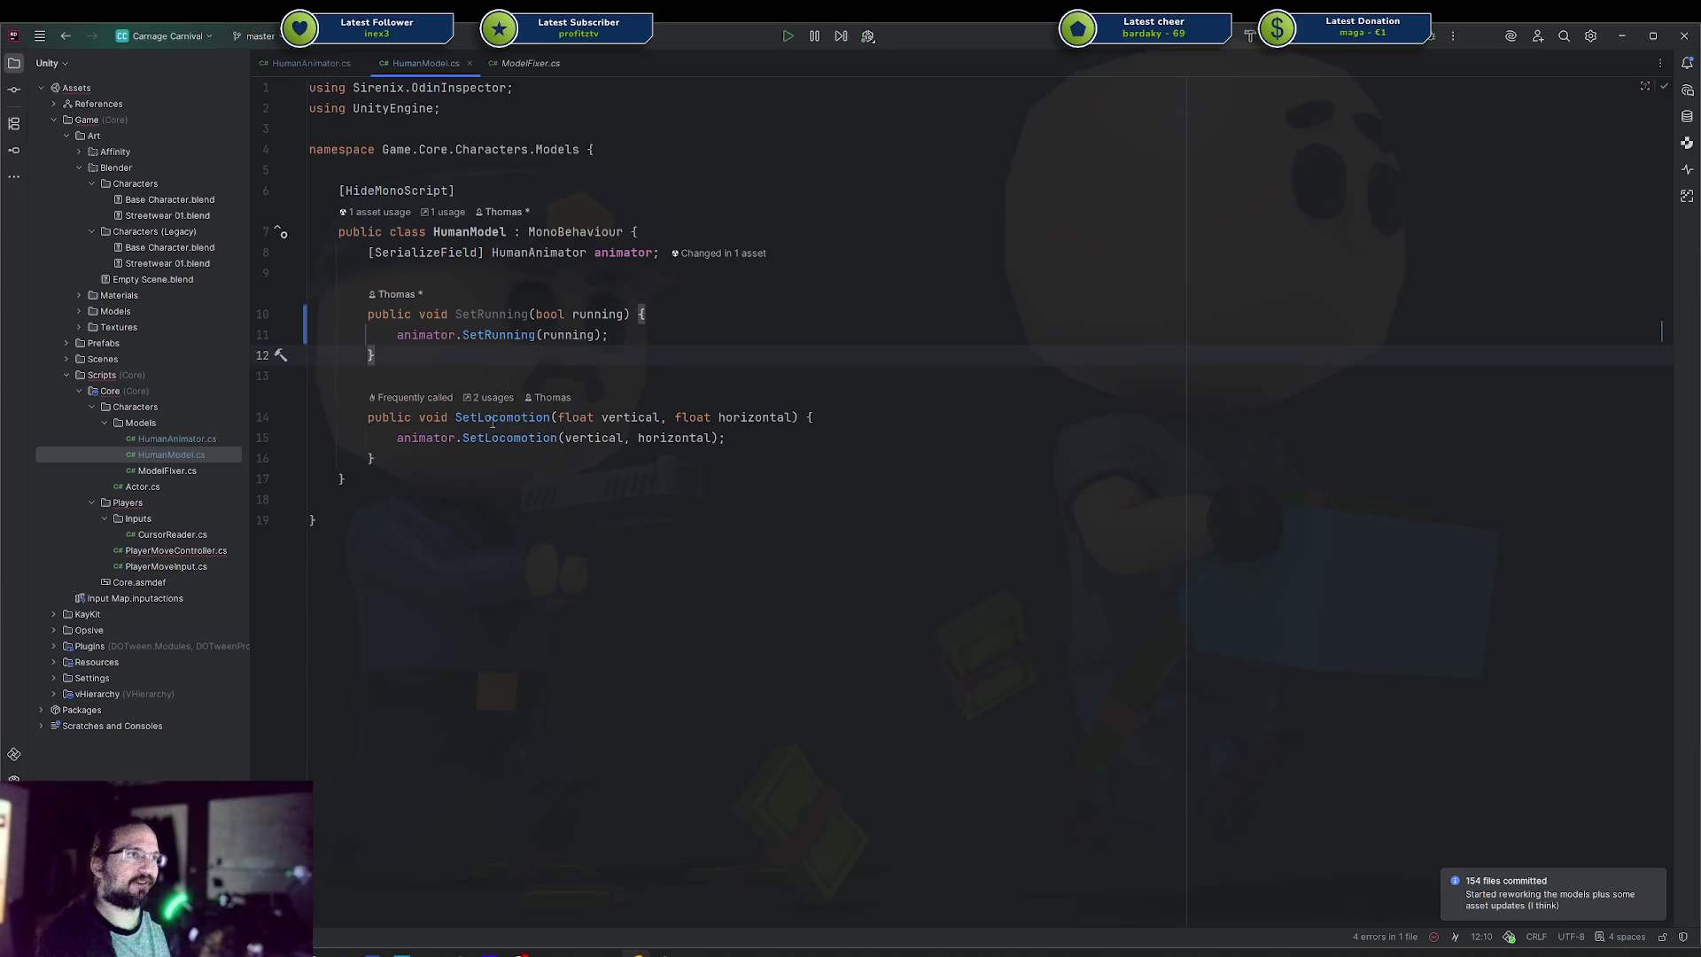
{"action": "left_click_drag", "start_coordinate": [377, 458], "coordinate": [387, 320]}
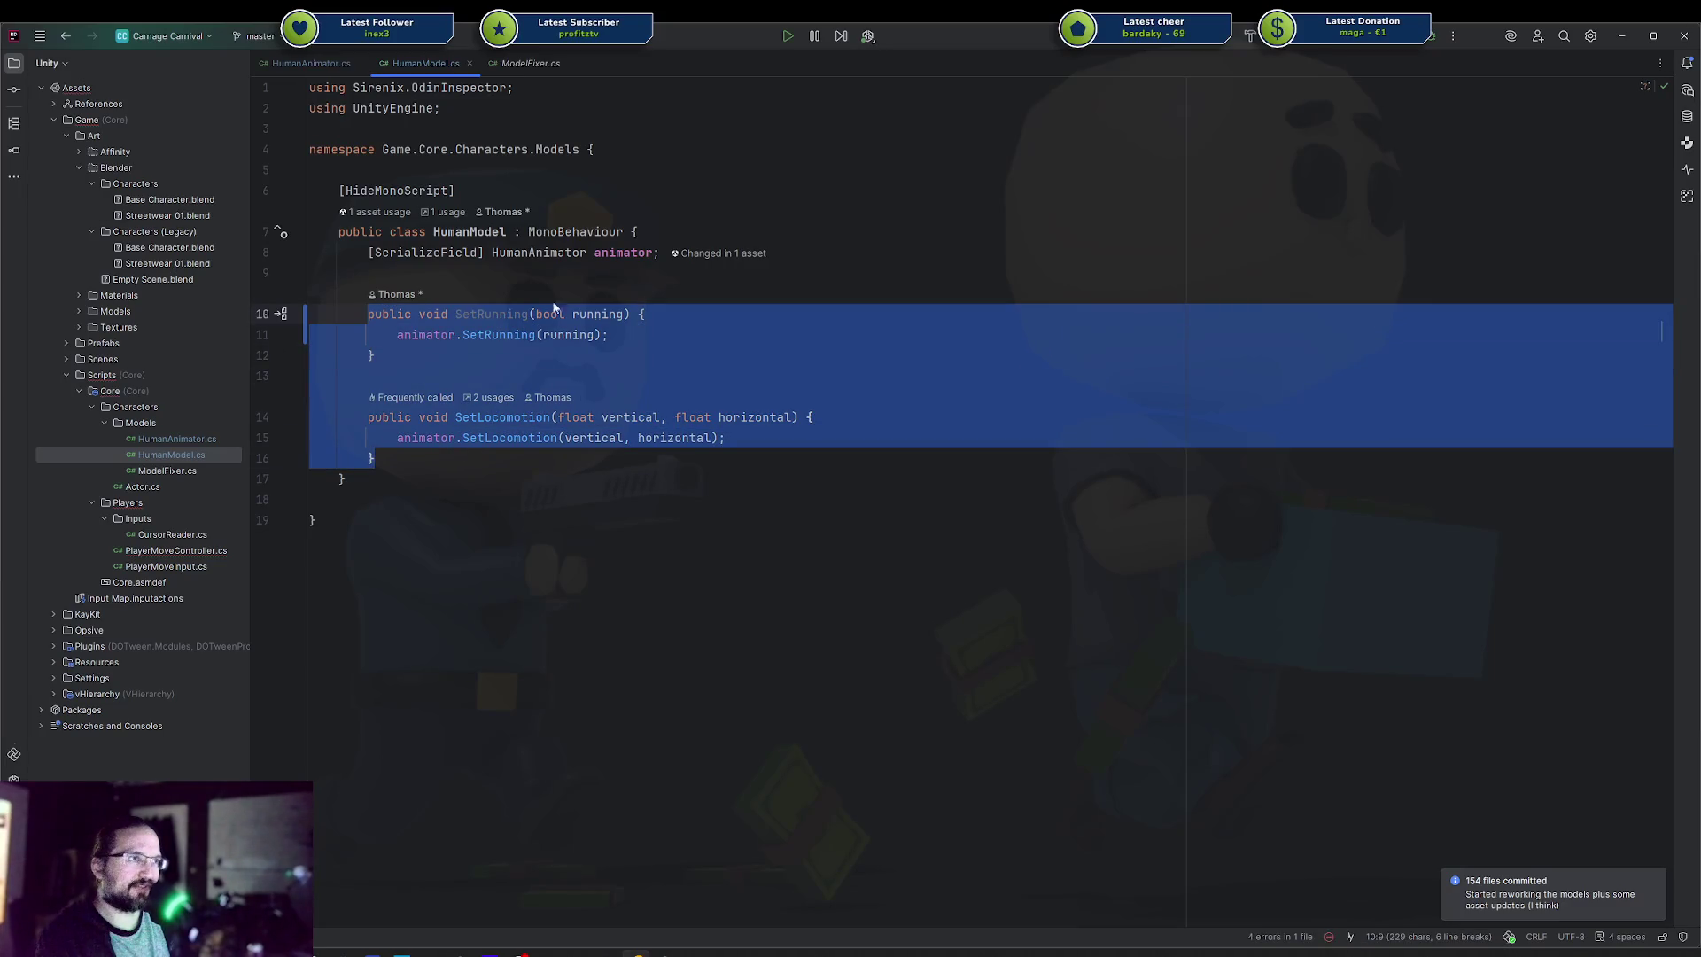
Open PlayerMoveController.cs in a right split beside HumanModel.cs
{"action": "double_click", "coordinate": [177, 551]}
{"action": "key", "text": "ctrl+alt+shift+Right"}
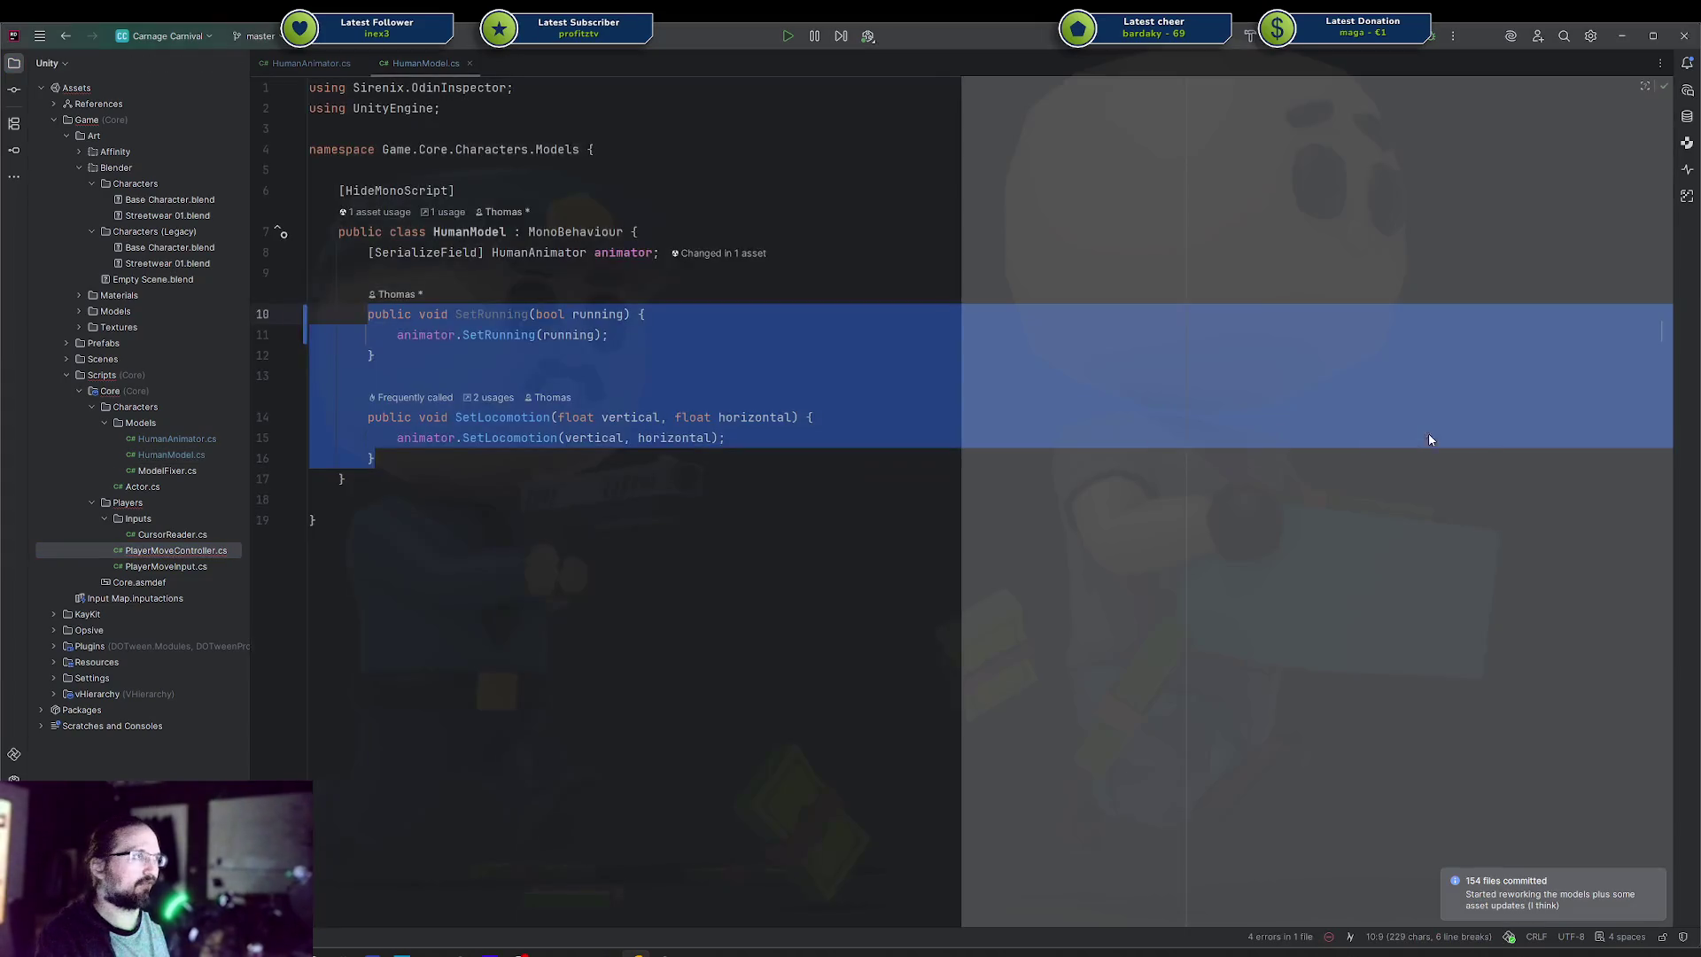
{"action": "scroll", "coordinate": [1310, 450], "scroll_direction": "down", "scroll_amount": 10}
{"action": "scroll", "coordinate": [1214, 405], "scroll_direction": "up", "scroll_amount": 3}
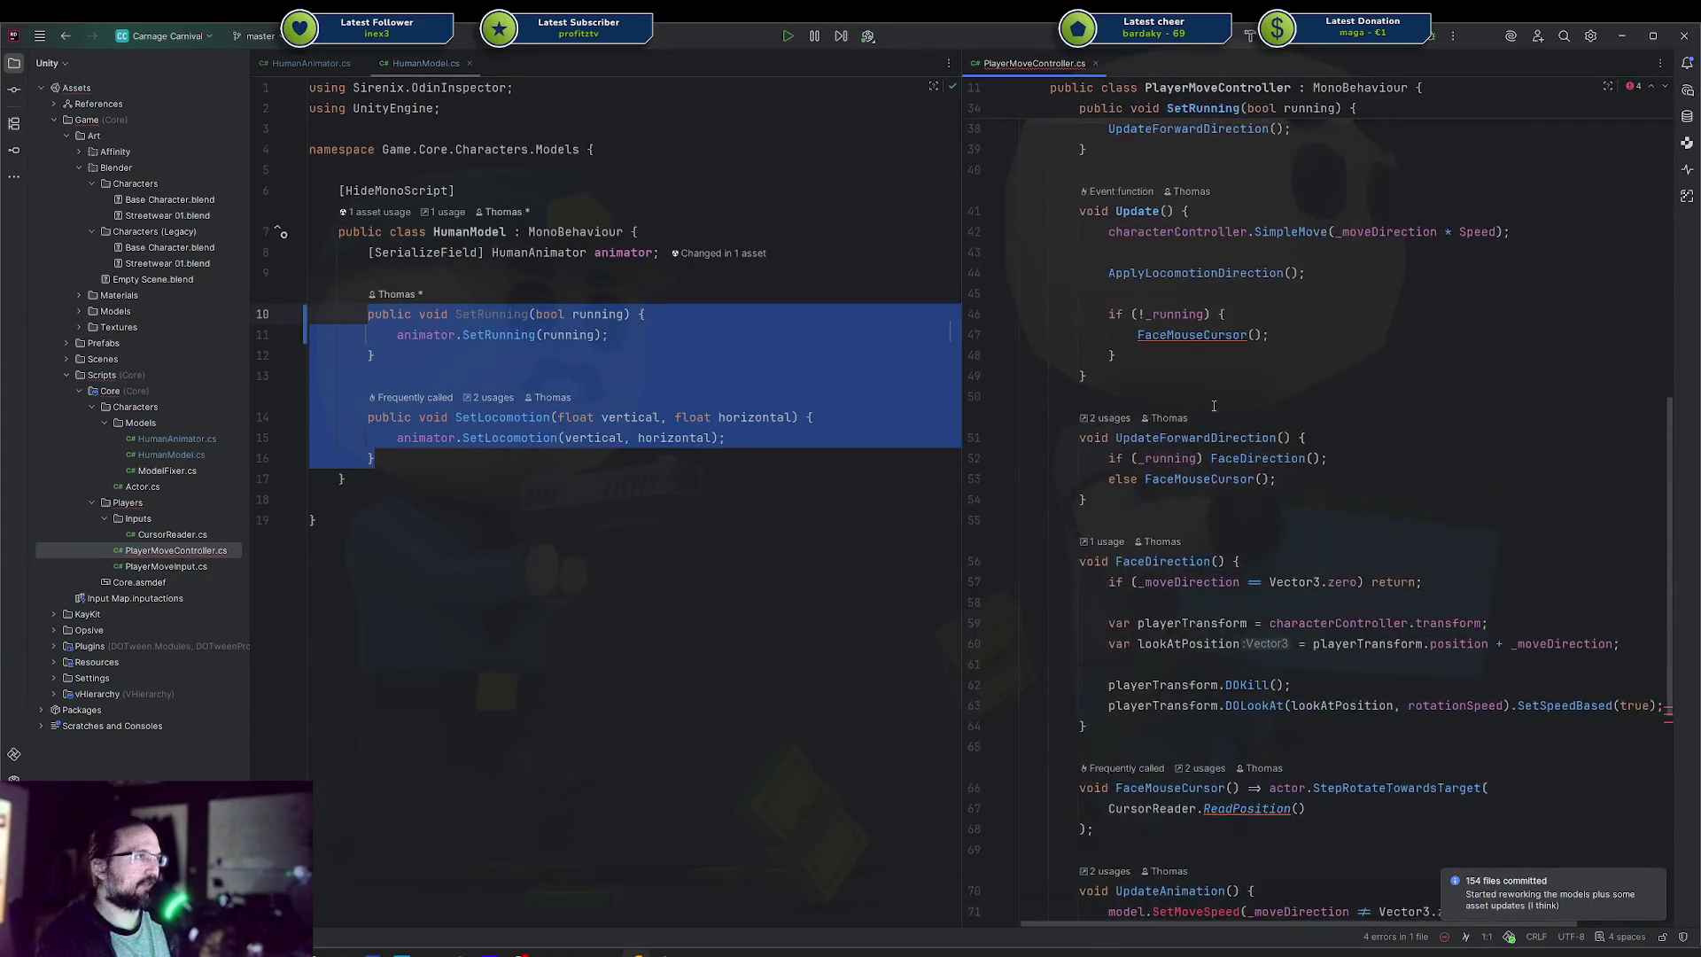
{"action": "scroll", "coordinate": [1178, 329], "scroll_direction": "down", "scroll_amount": 5}
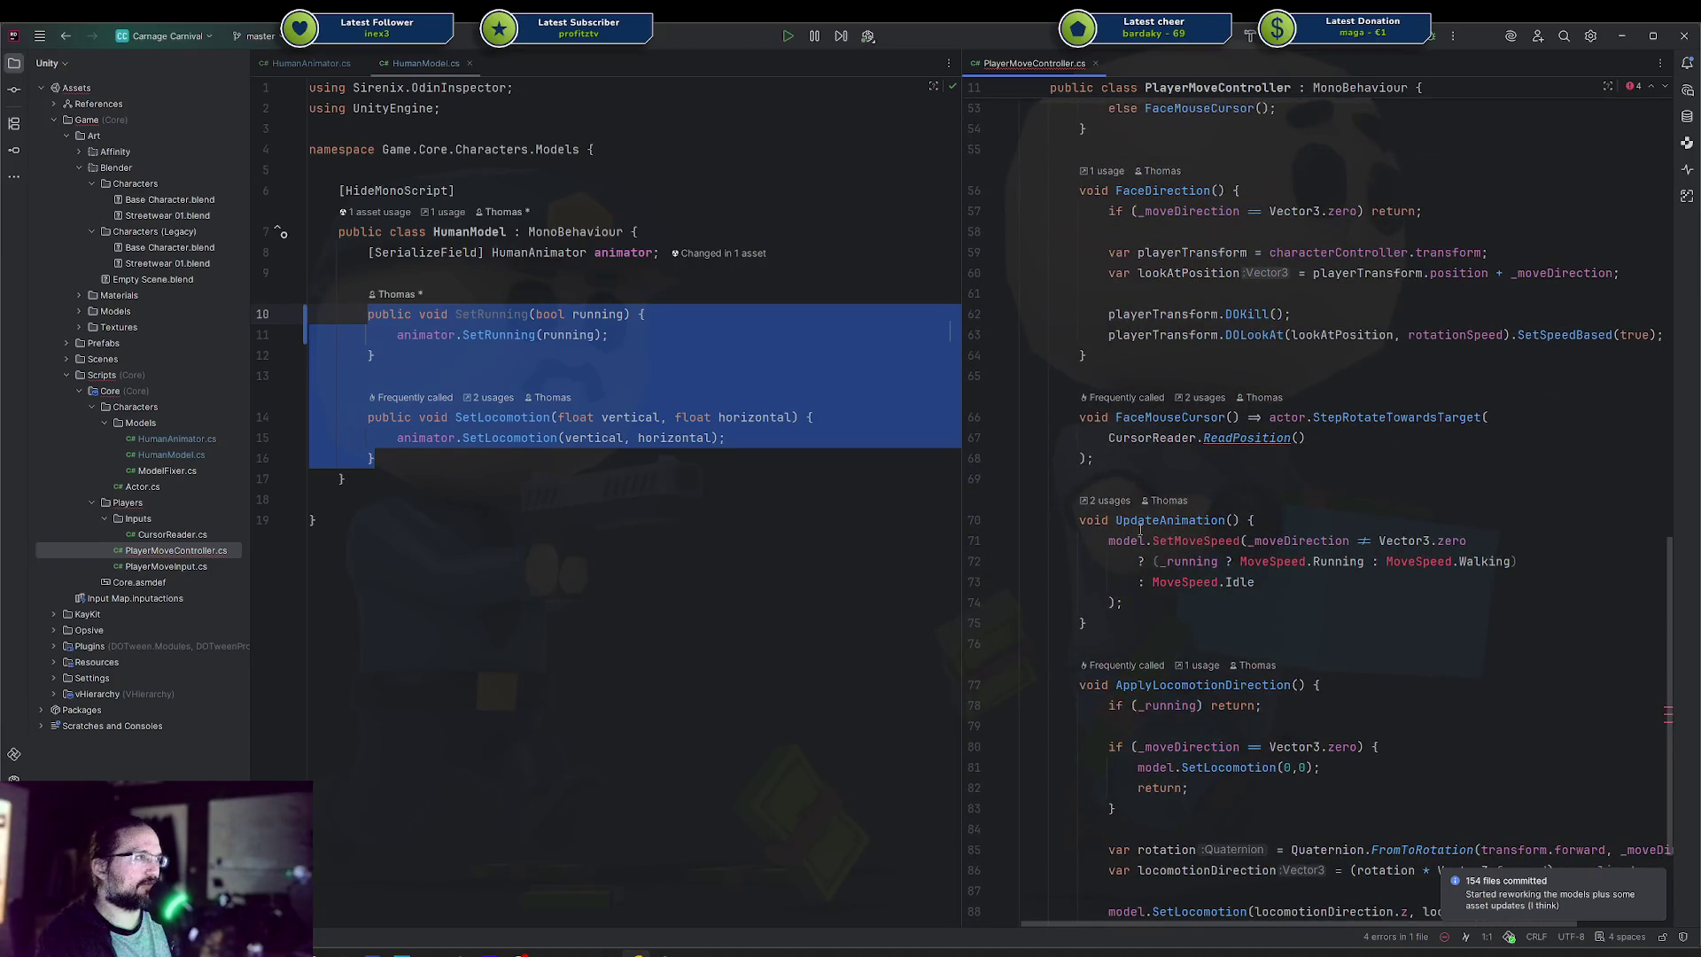
Replace the SetMoveSpeed call in UpdateAnimation with model.SetRunning(_running)
{"action": "left_click_drag", "start_coordinate": [1151, 541], "coordinate": [1181, 599]}
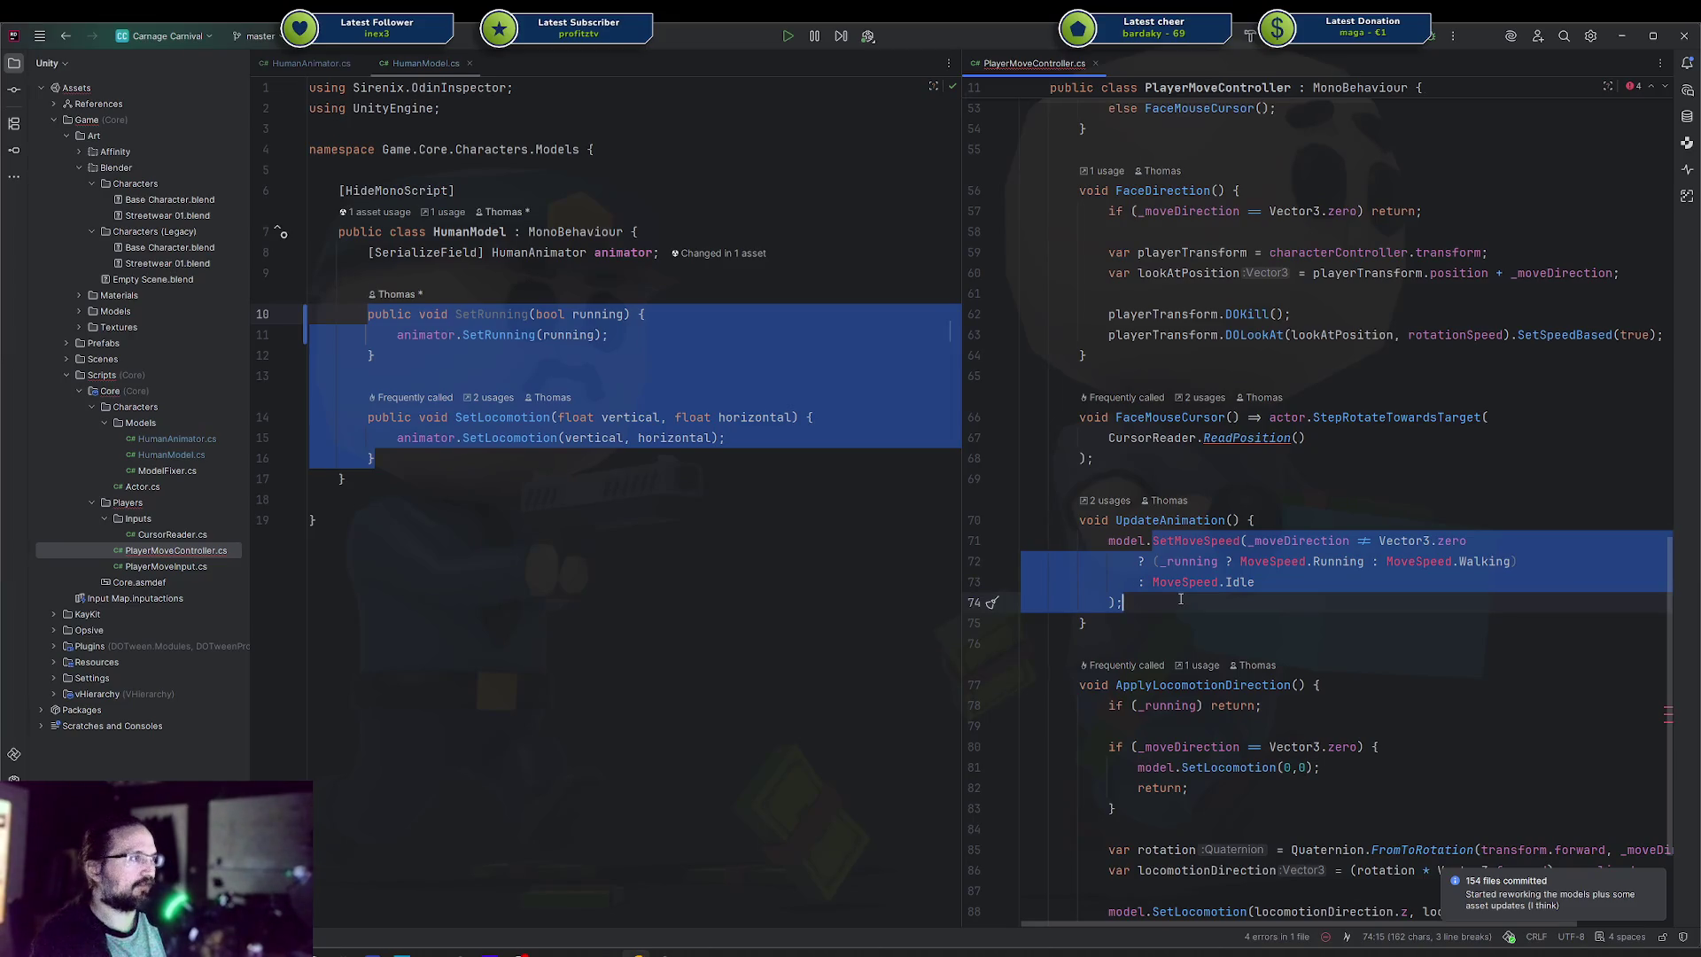
{"action": "type", "text": "Set"}
{"action": "key", "text": "Return"}
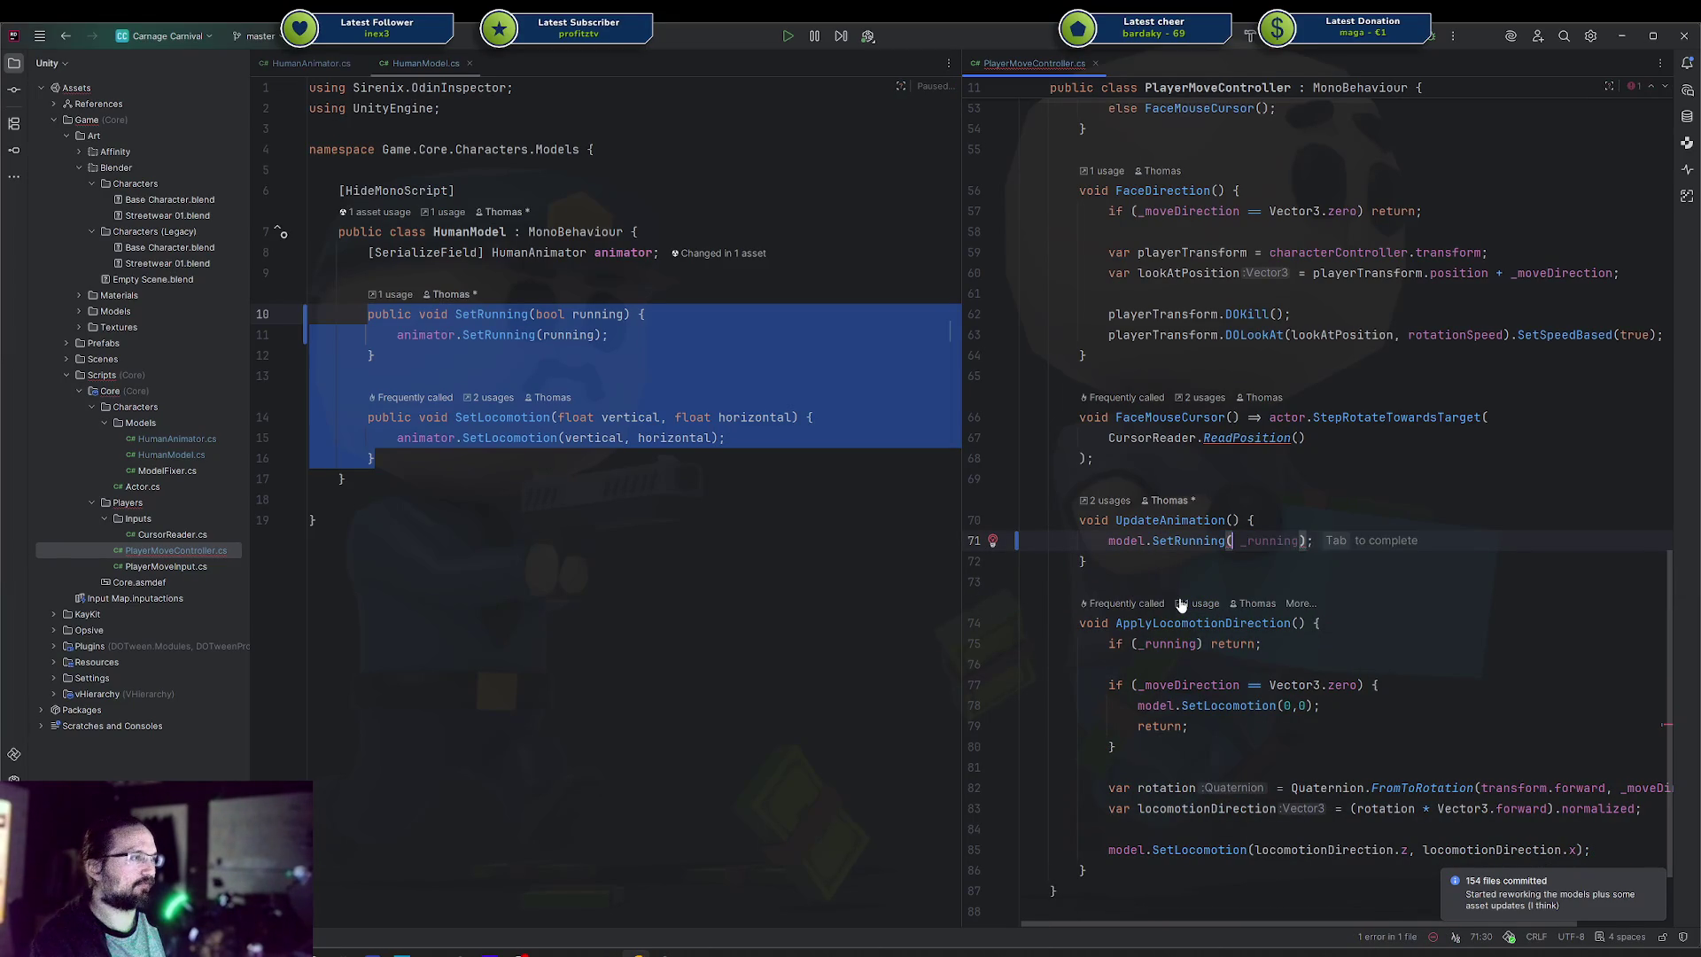
{"action": "key", "text": "Tab"}
{"action": "key", "text": "Down"}
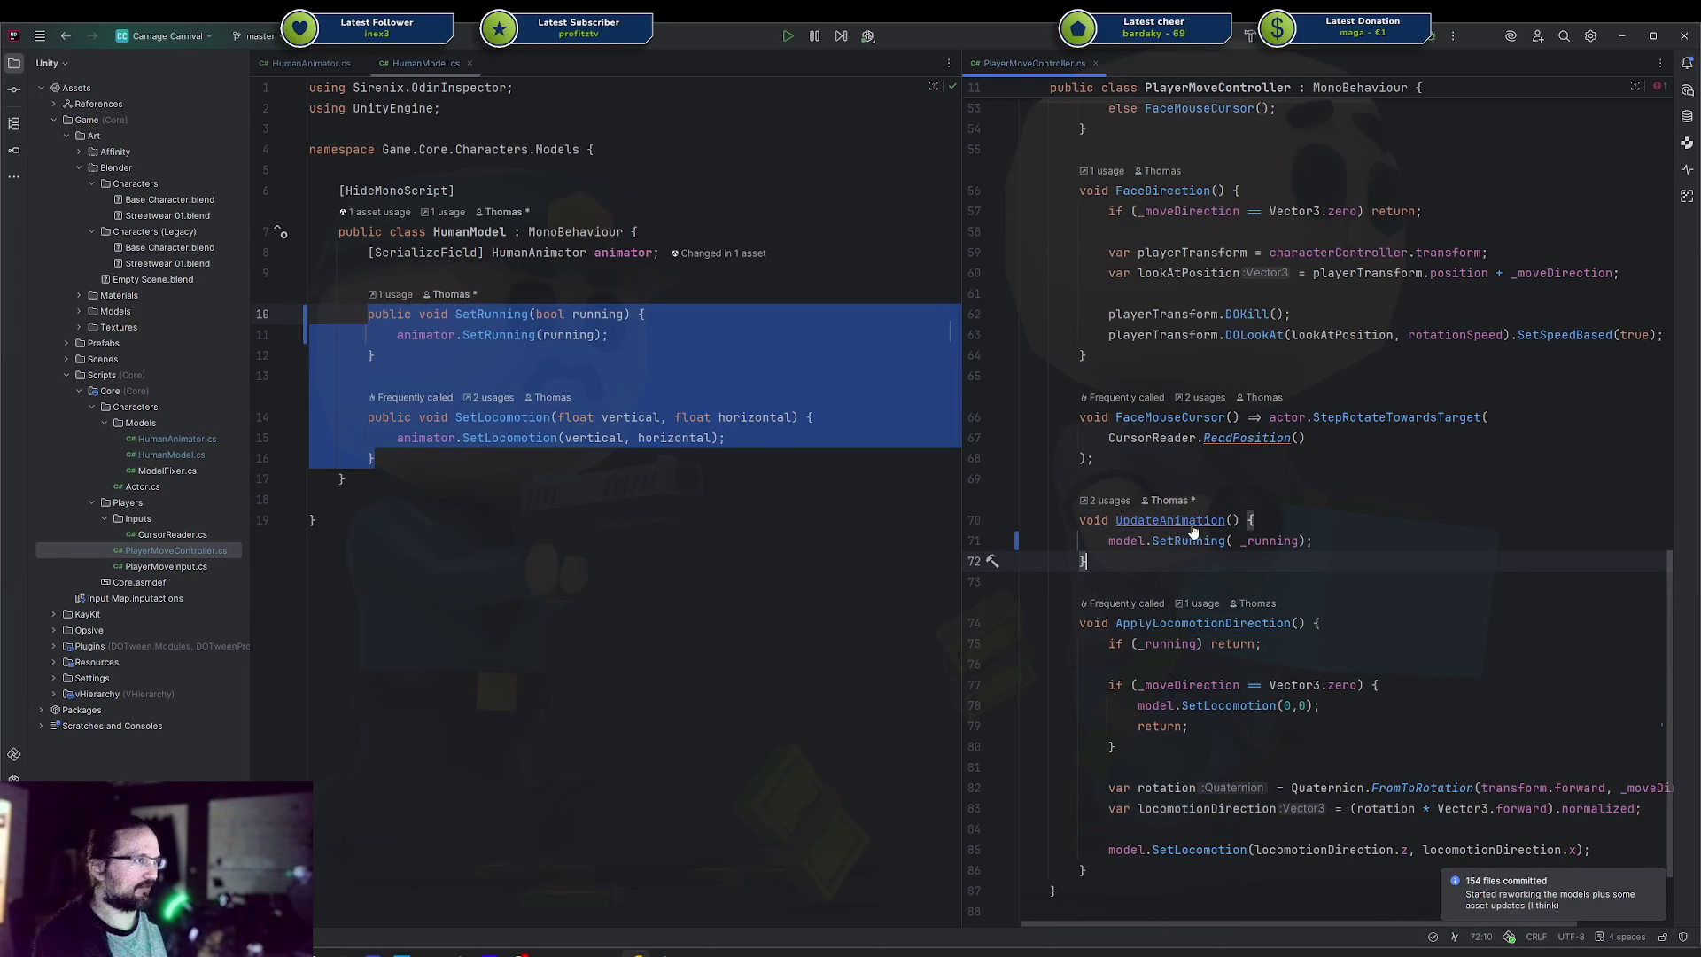
Check where UpdateAnimation is used and jump to its first usage
{"action": "left_click", "coordinate": [1197, 523], "text": "ctrl"}
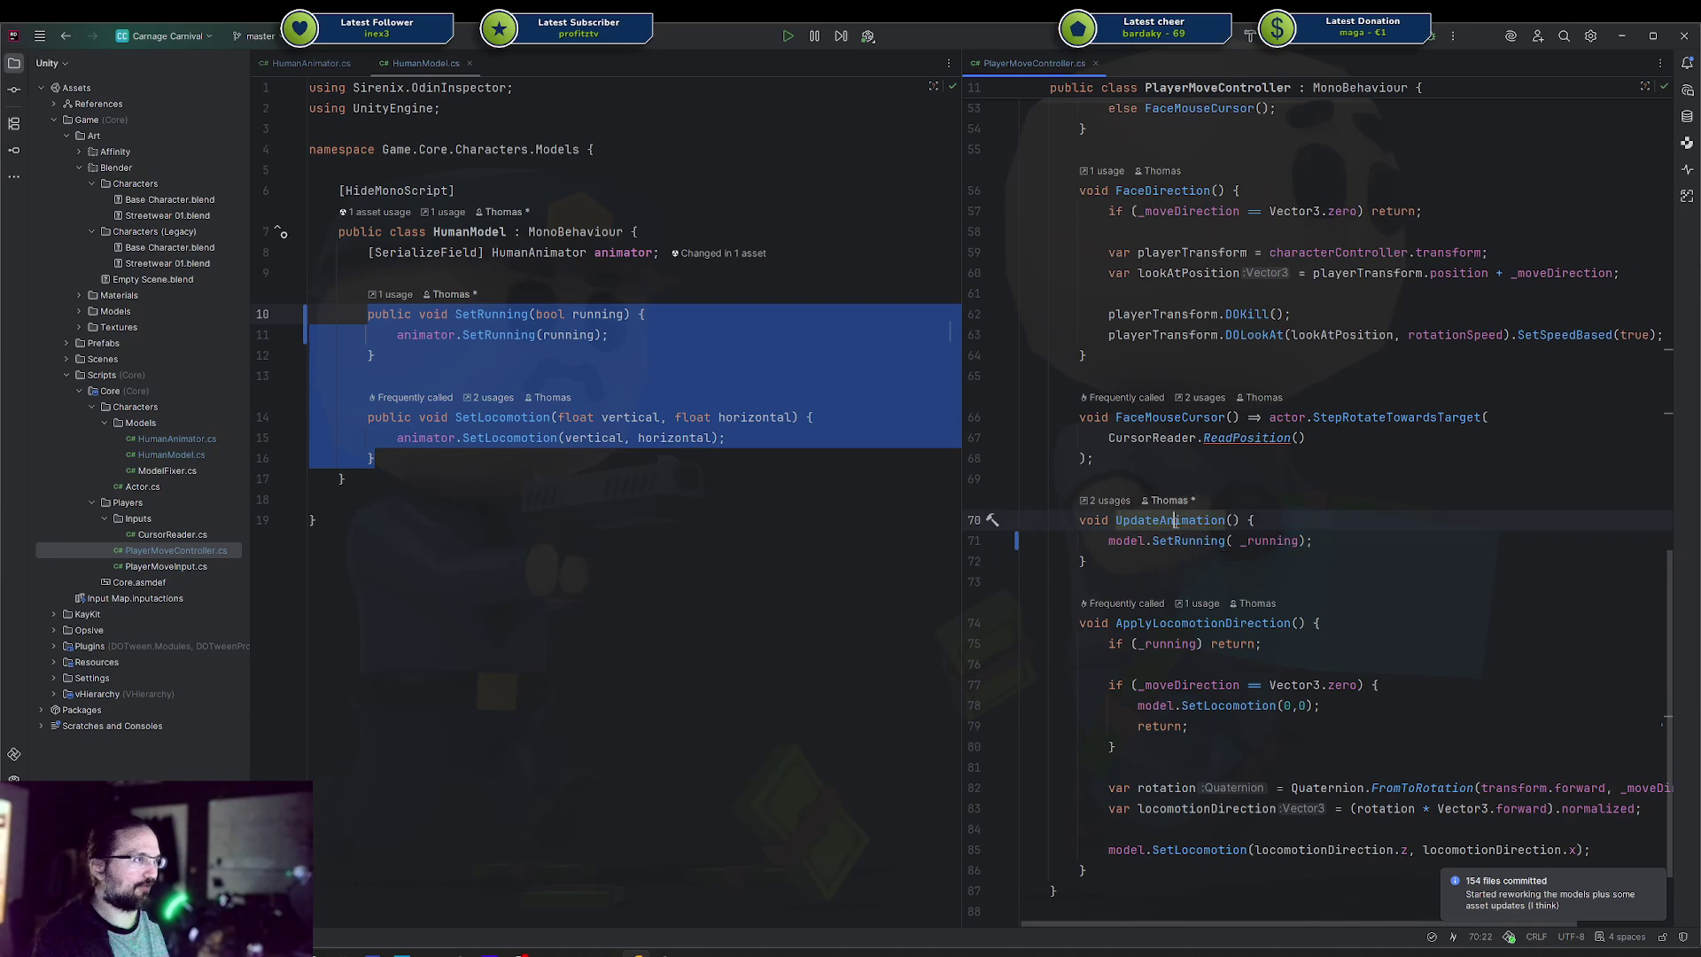
{"action": "left_click", "coordinate": [1274, 576]}
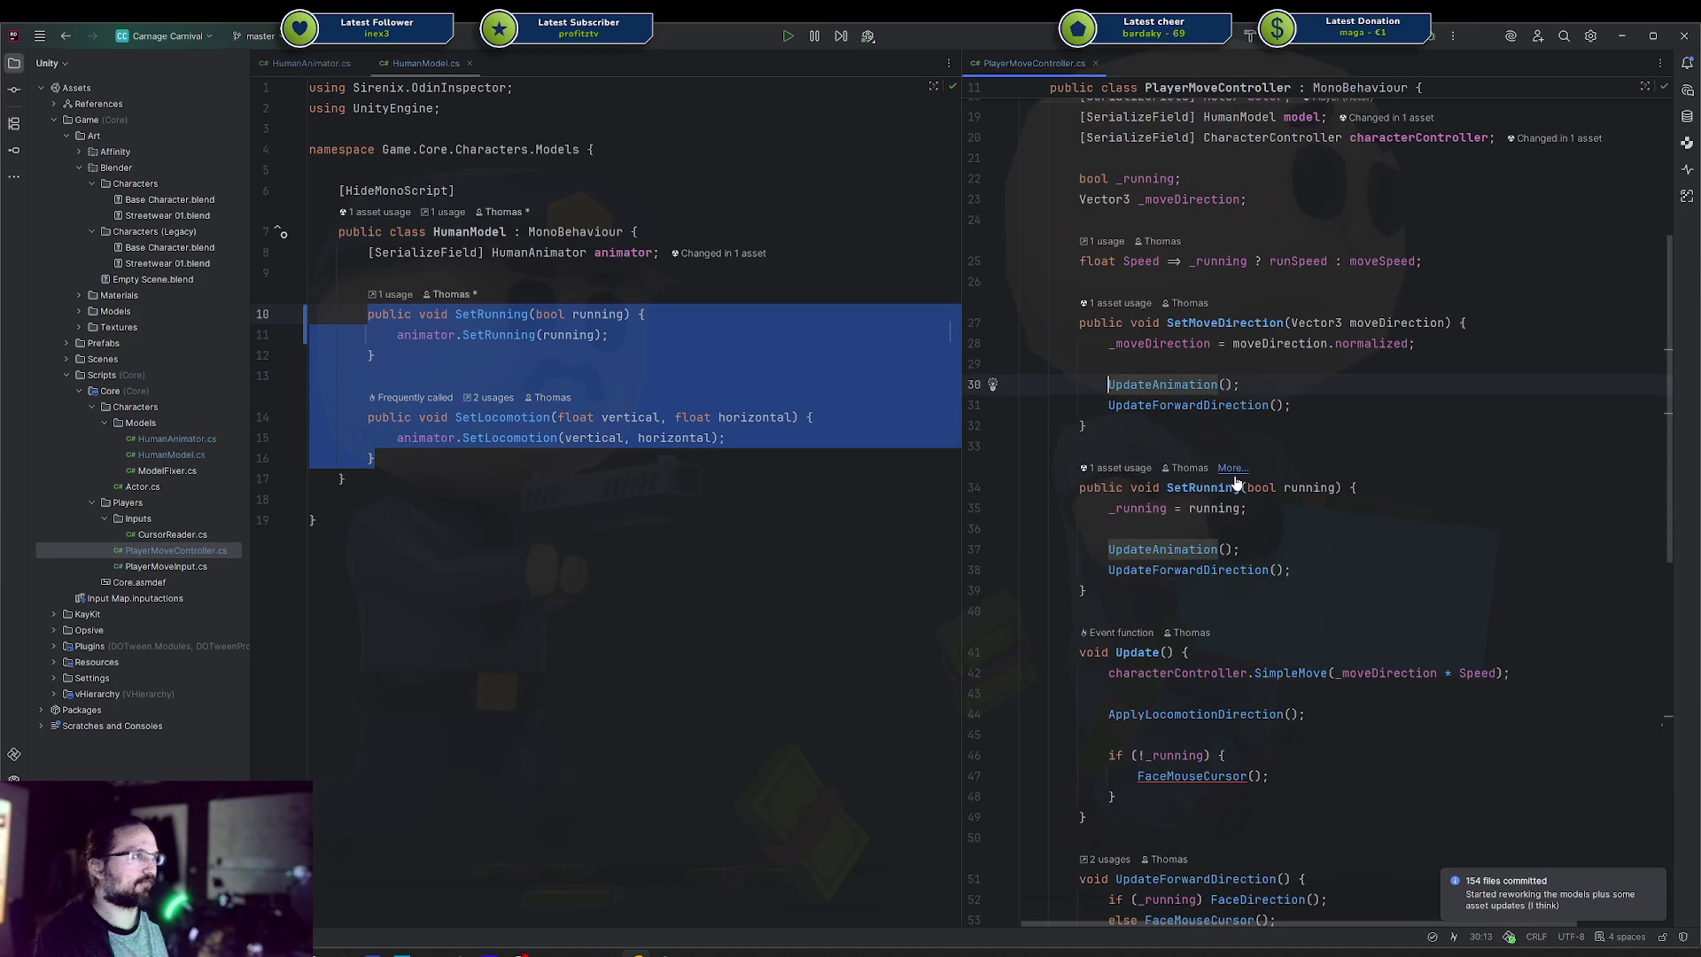
{"action": "scroll", "coordinate": [1237, 481], "scroll_direction": "down", "scroll_amount": 10}
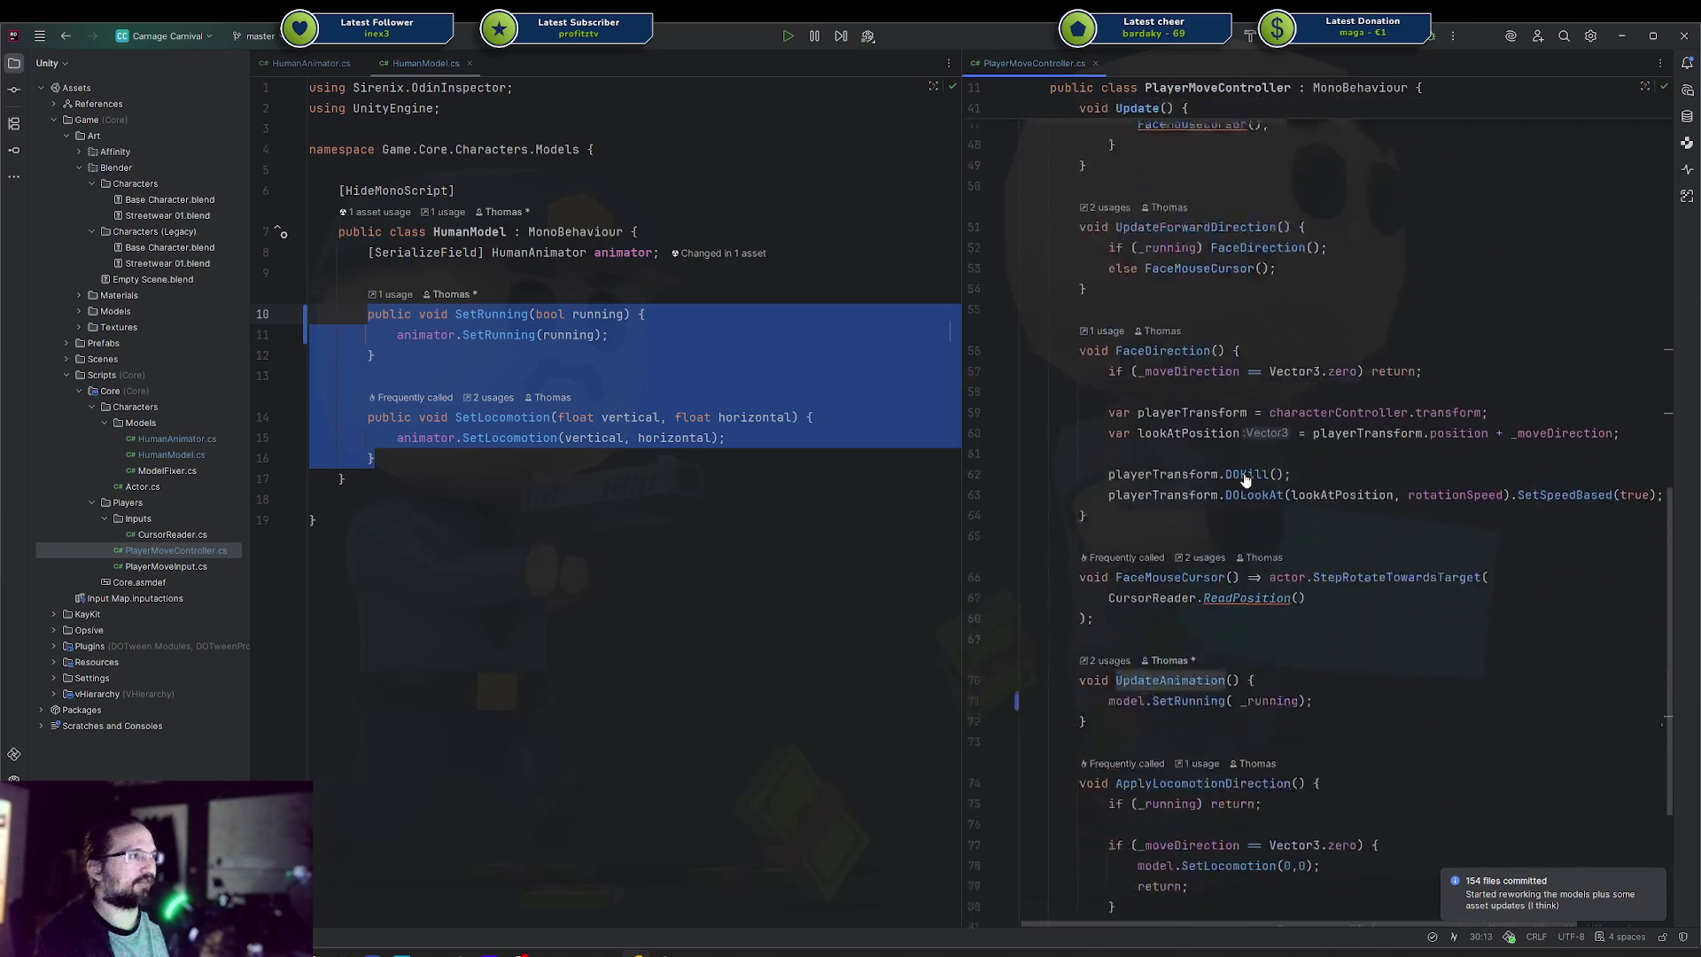
{"action": "left_click", "coordinate": [601, 510]}
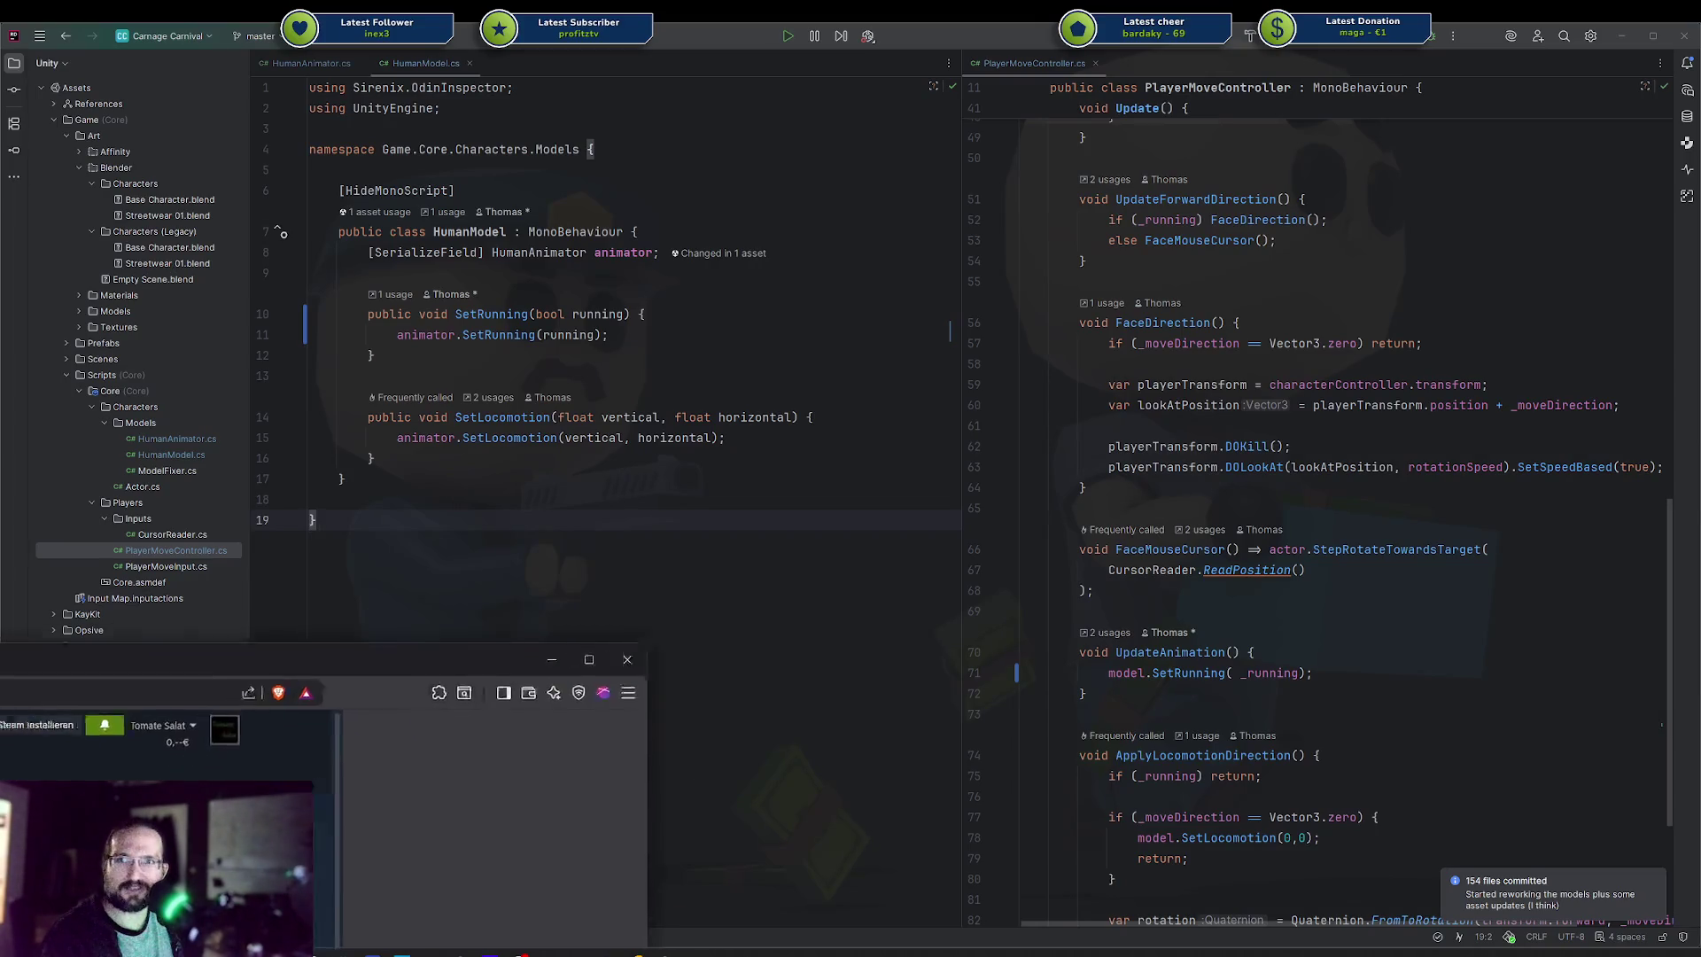
Bring up the Hyperons Steam store page and skip its trailer ahead to about 0:37
{"action": "left_click", "coordinate": [293, 740]}
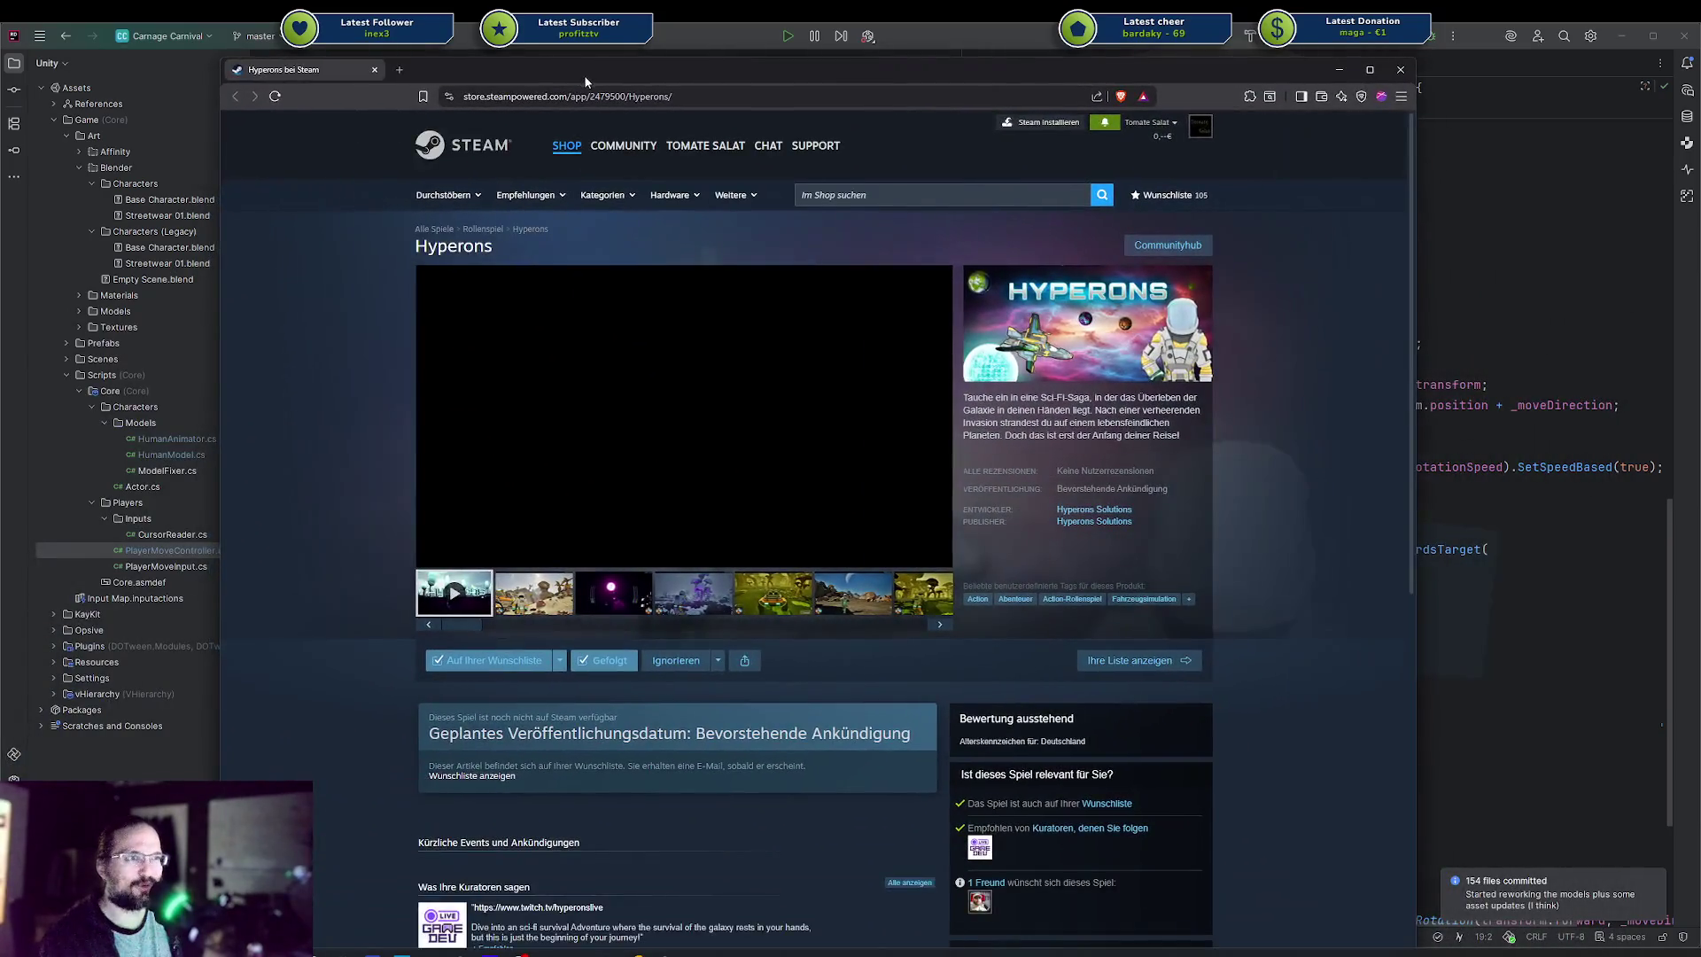
{"action": "mouse_move", "coordinate": [558, 141]}
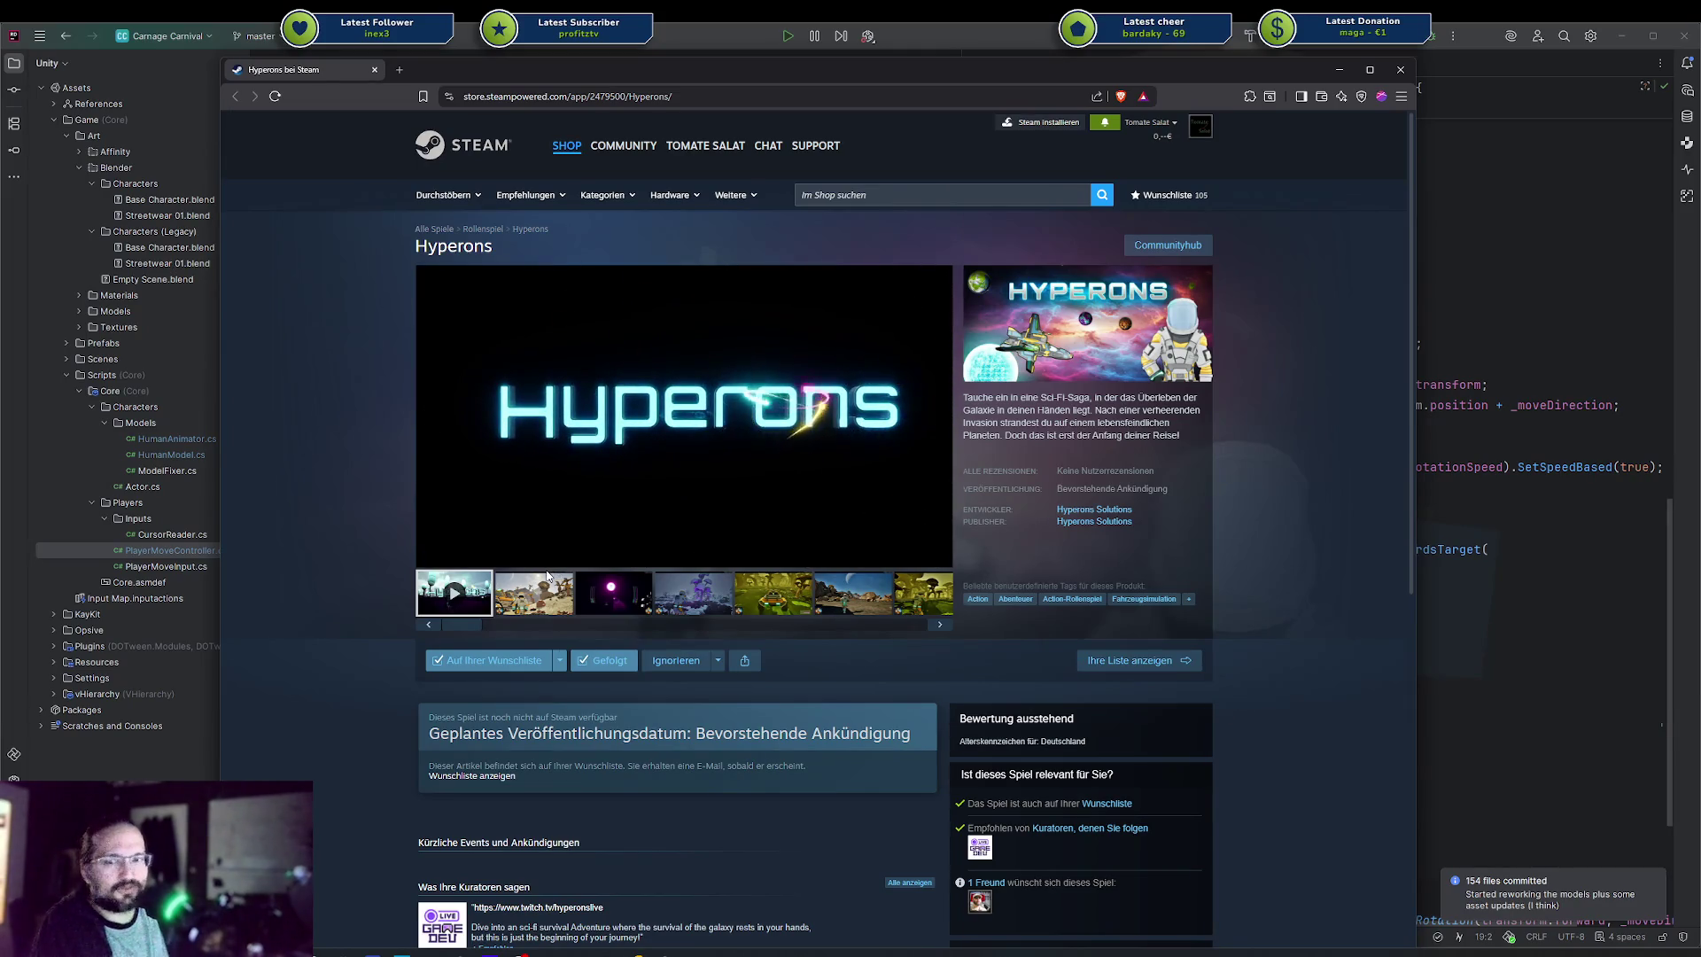
{"action": "mouse_move", "coordinate": [592, 460]}
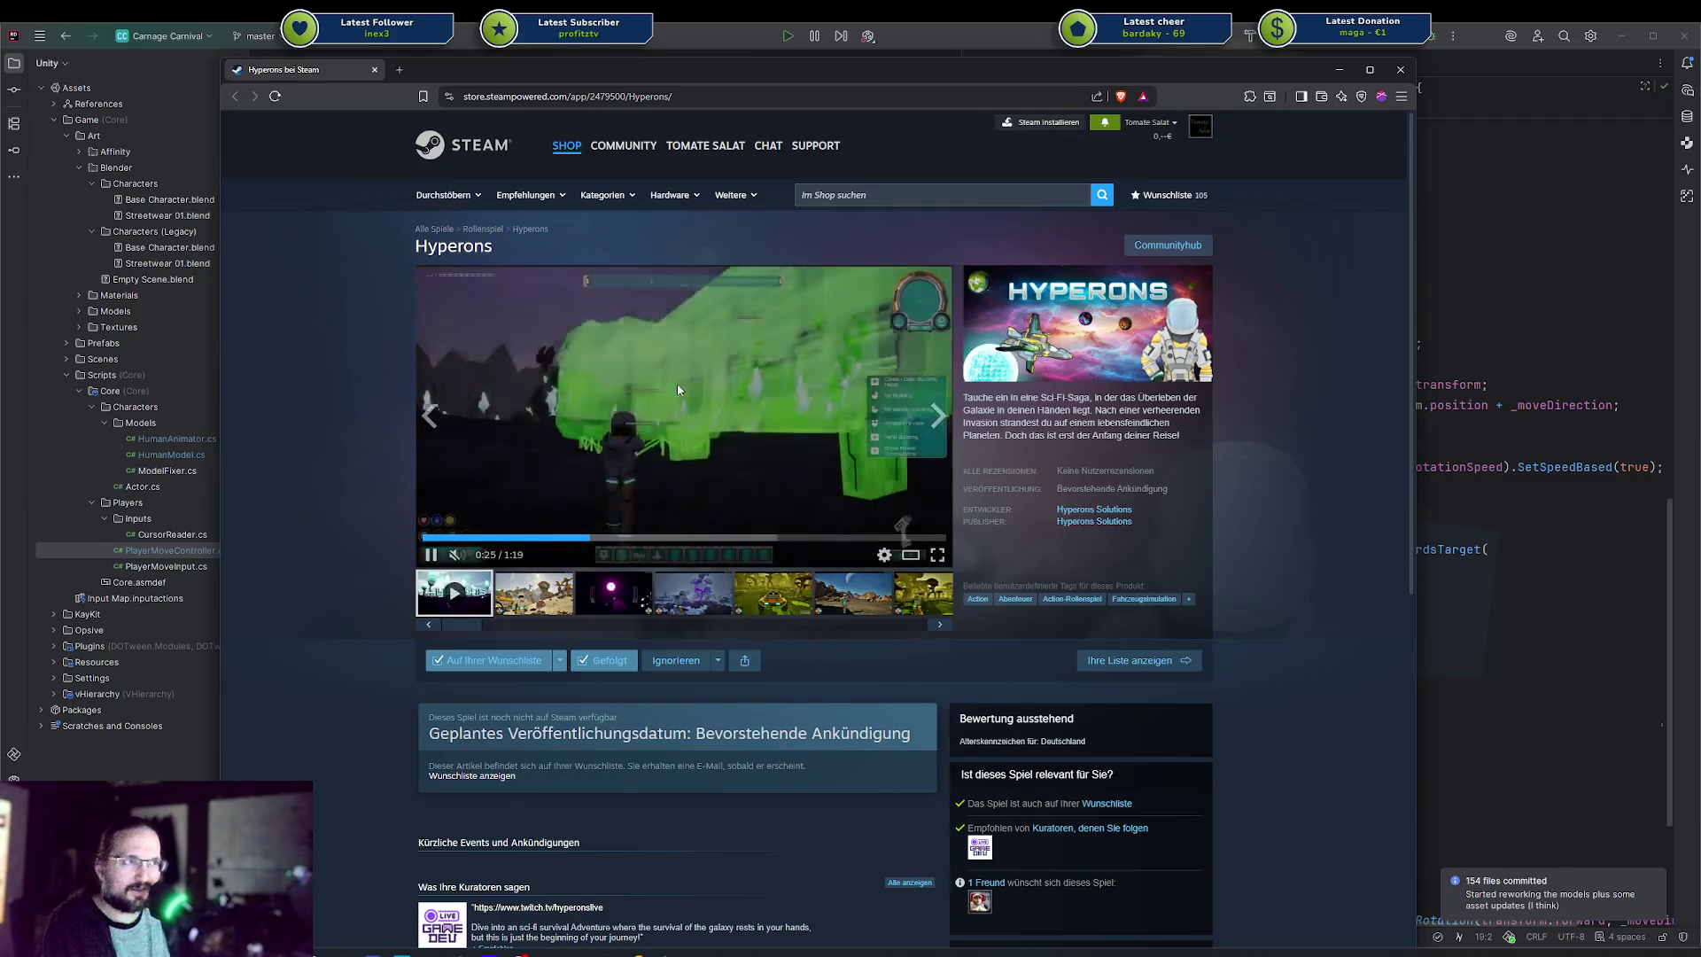
{"action": "left_click", "coordinate": [665, 537]}
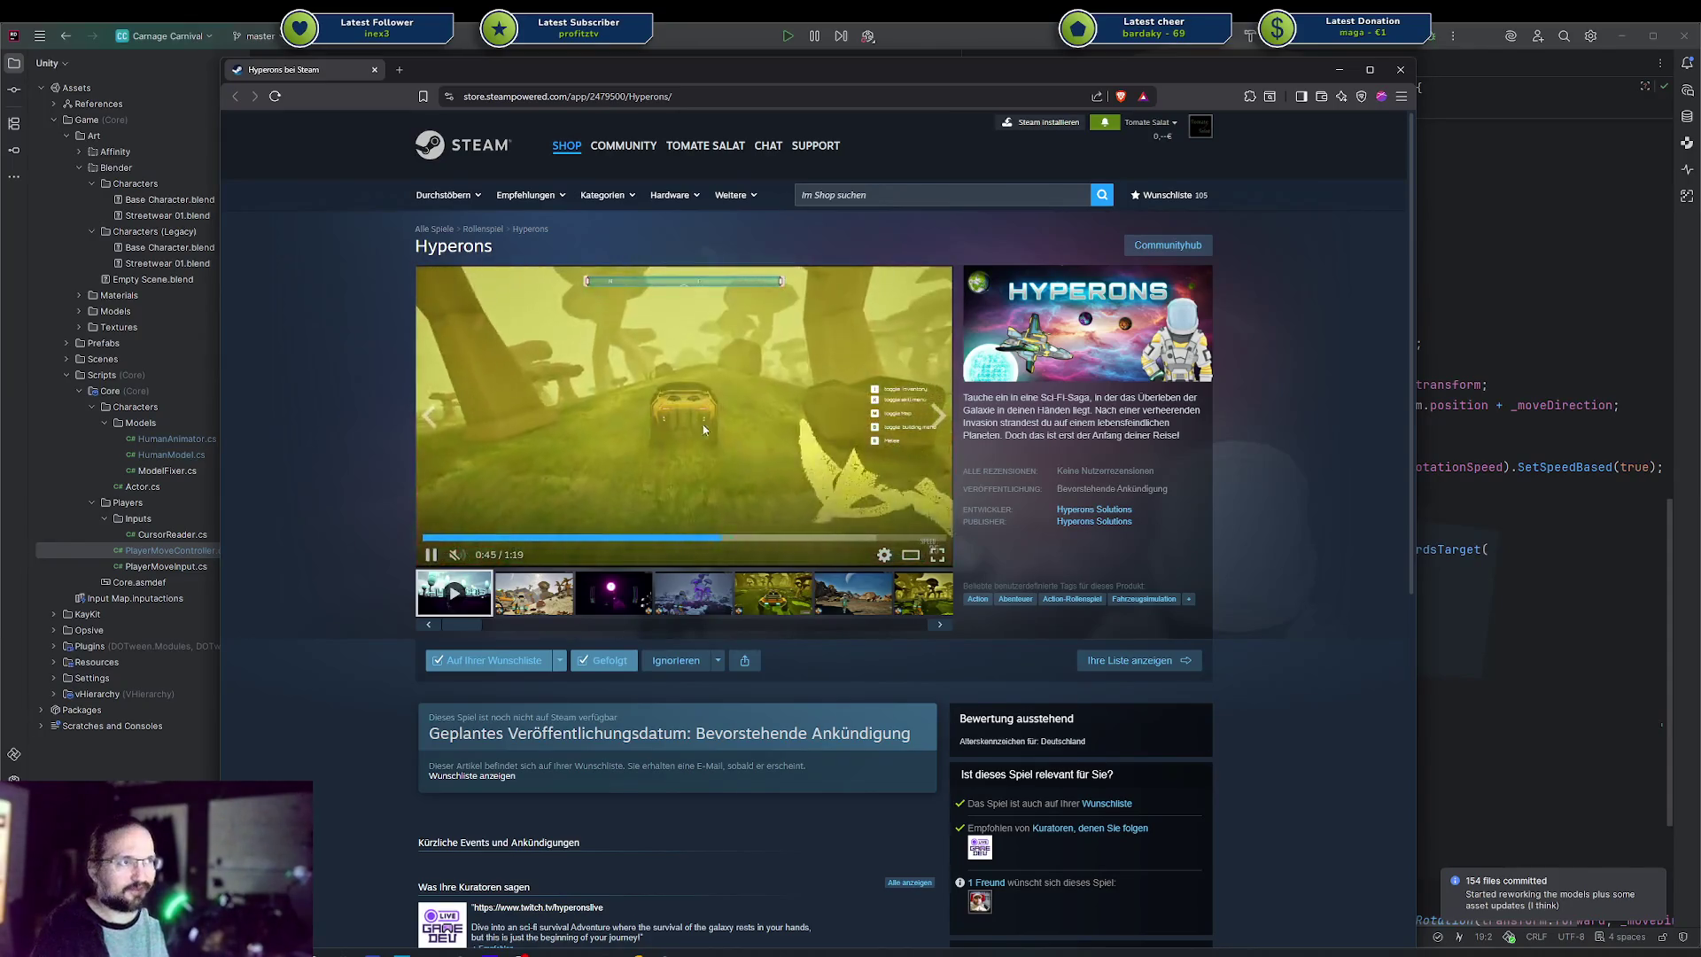
Scrub the Hyperons trailer to 0:48 and back to 0:14, then close the store tab and return to HumanModel.cs
{"action": "left_click", "coordinate": [743, 537]}
{"action": "left_click", "coordinate": [757, 489]}
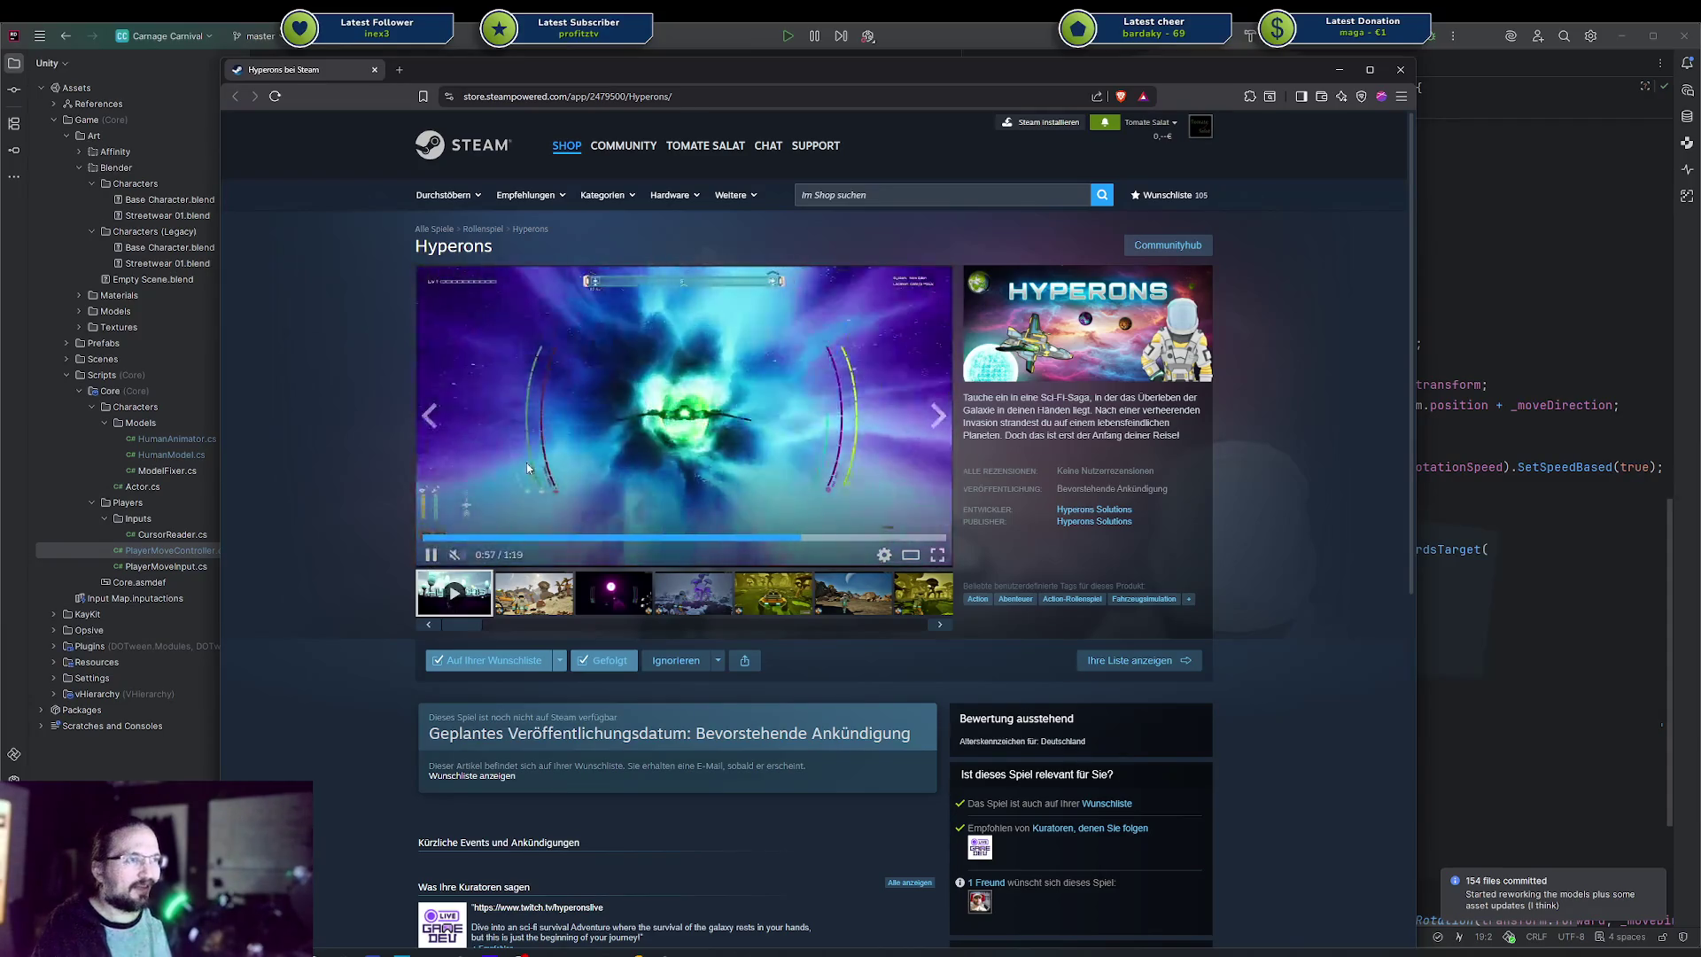
{"action": "left_click", "coordinate": [514, 537]}
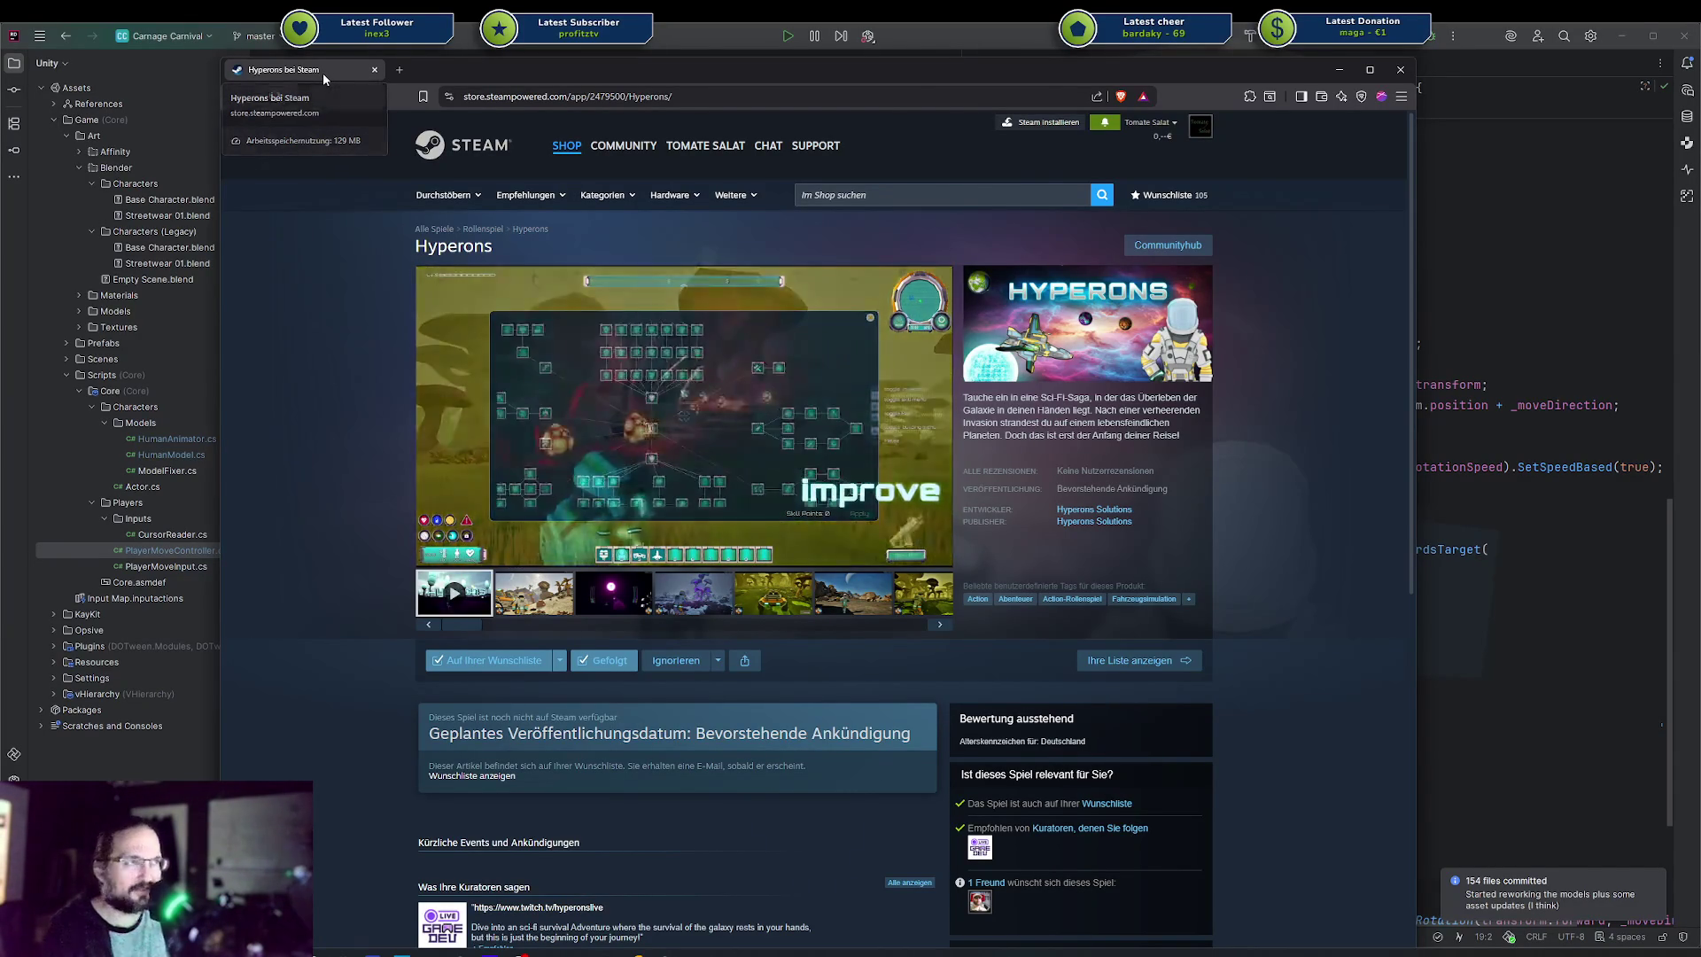
{"action": "middle_click", "coordinate": [323, 73]}
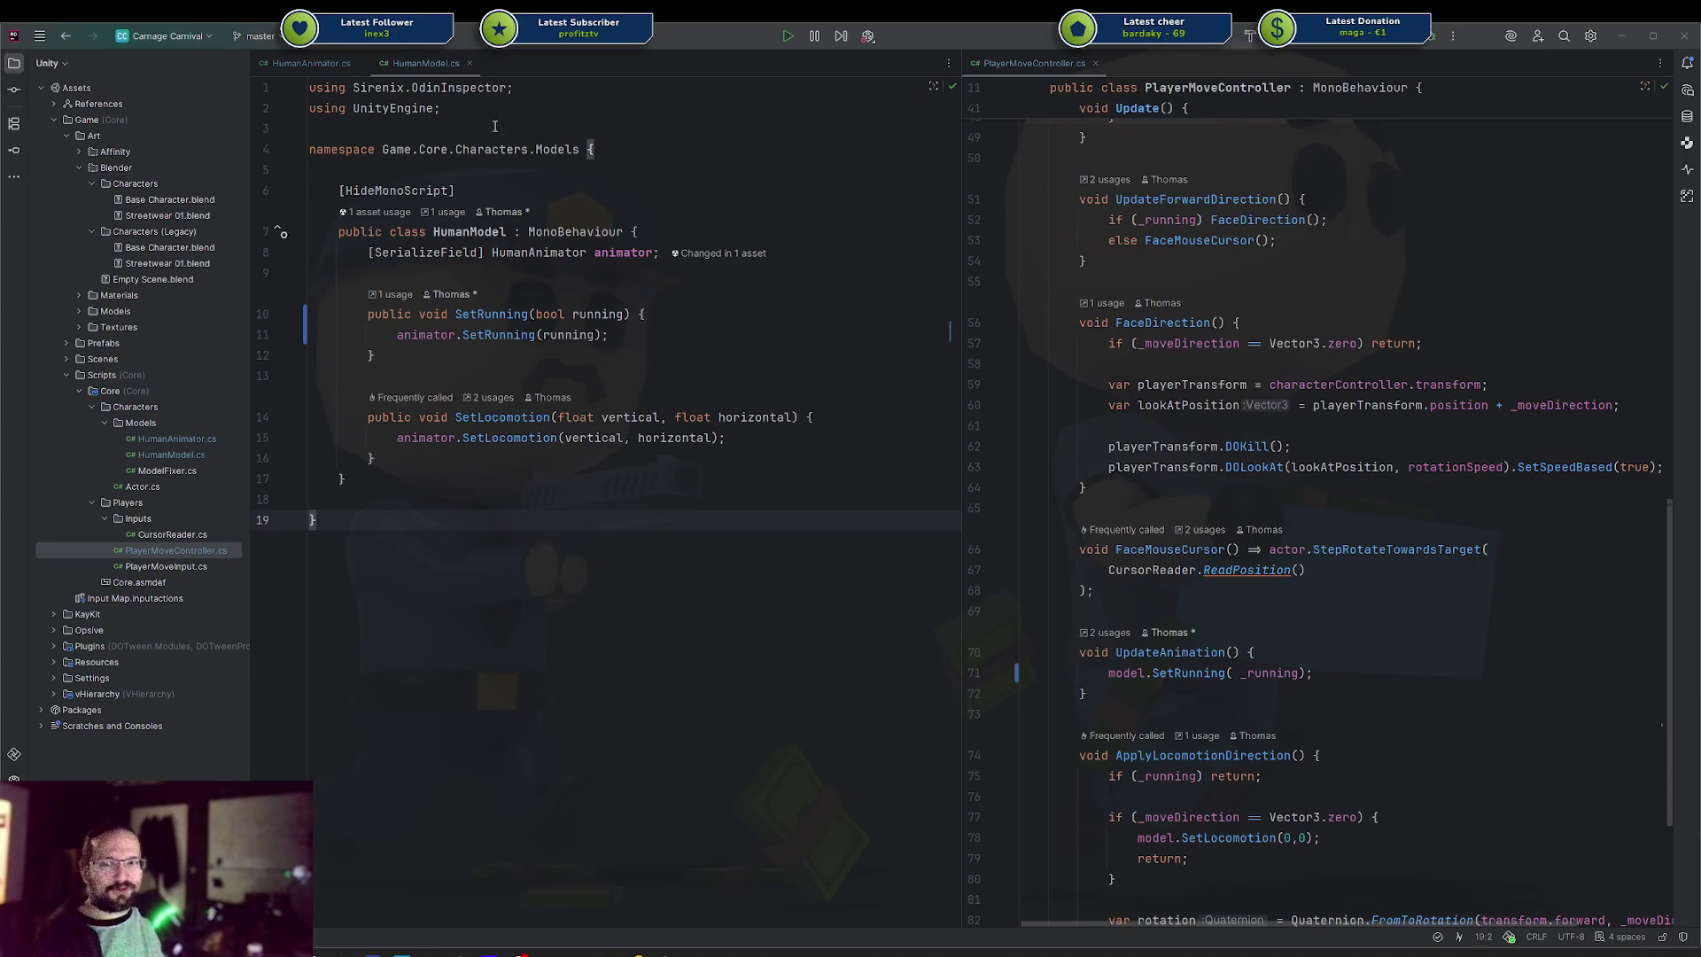
{"action": "left_click", "coordinate": [629, 354]}
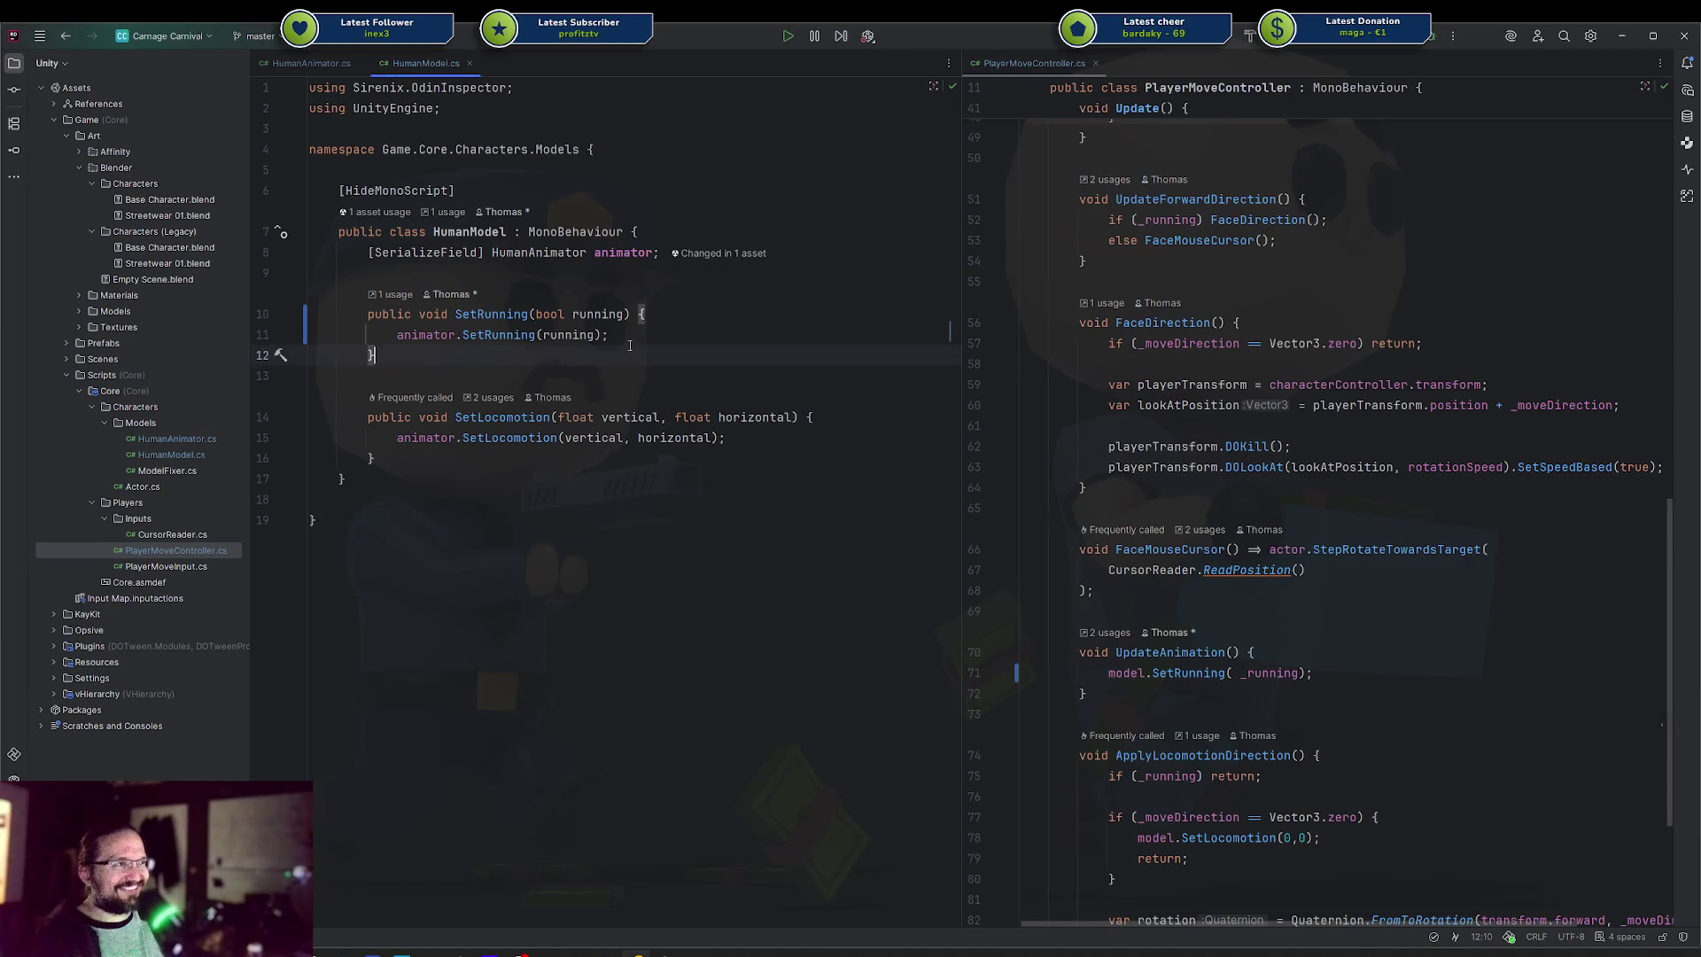